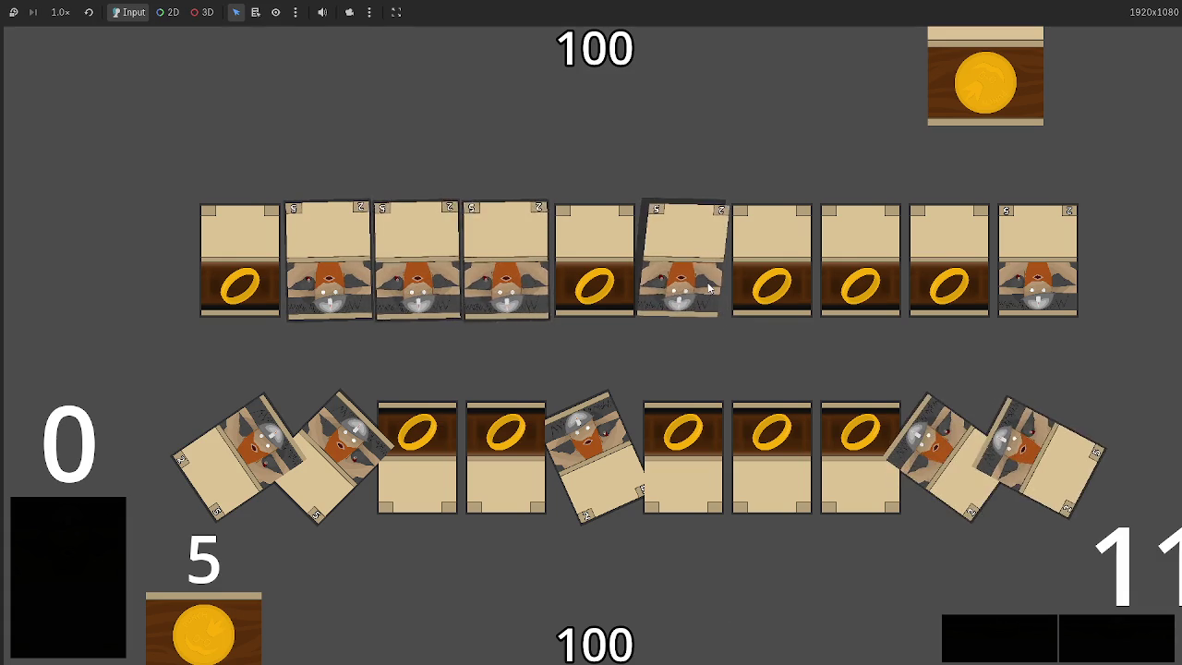
# - Flip between the running card game and the Godot editor, ending on the editor to read the Output log's printed lines
pyautogui.hotkey('alt', 'Tab')
pyautogui.hotkey('alt', 'Tab')
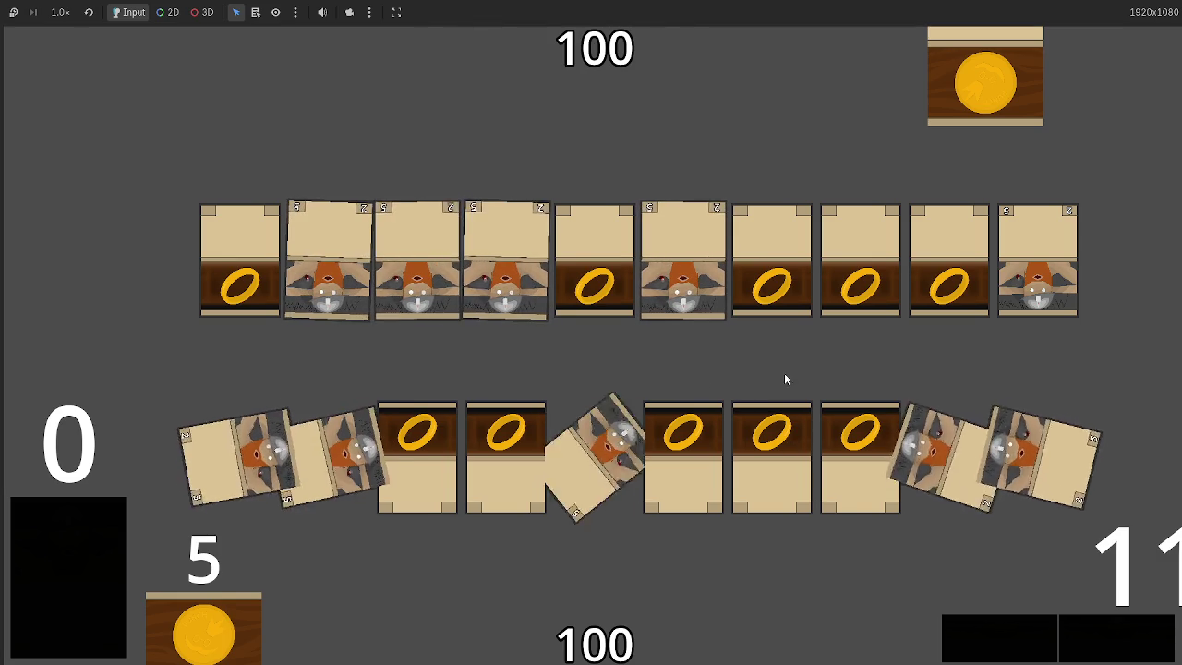
pyautogui.hotkey('alt', 'Tab')
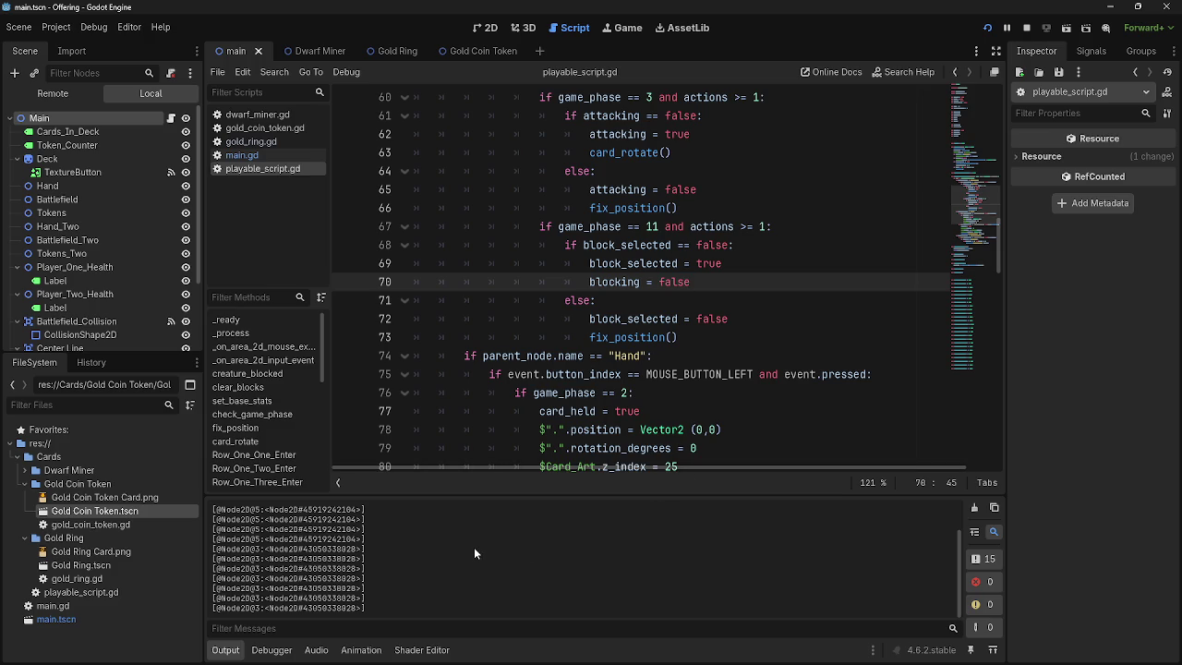
pyautogui.hotkey('alt', 'Tab')
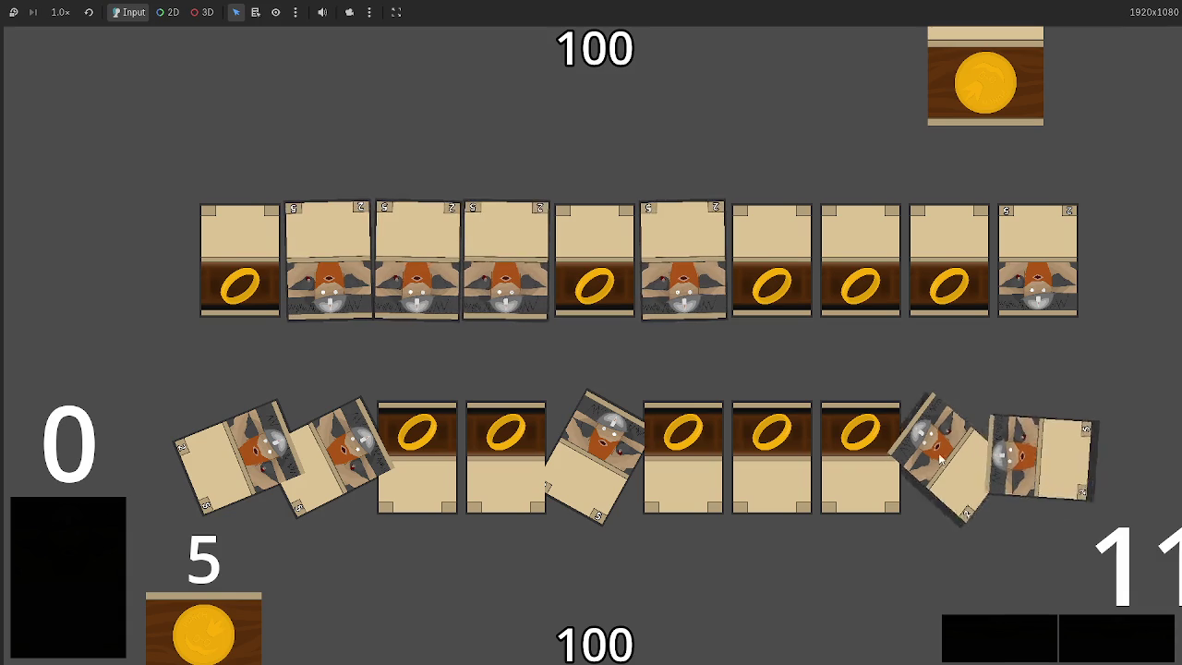
pyautogui.hotkey('alt', 'Tab')
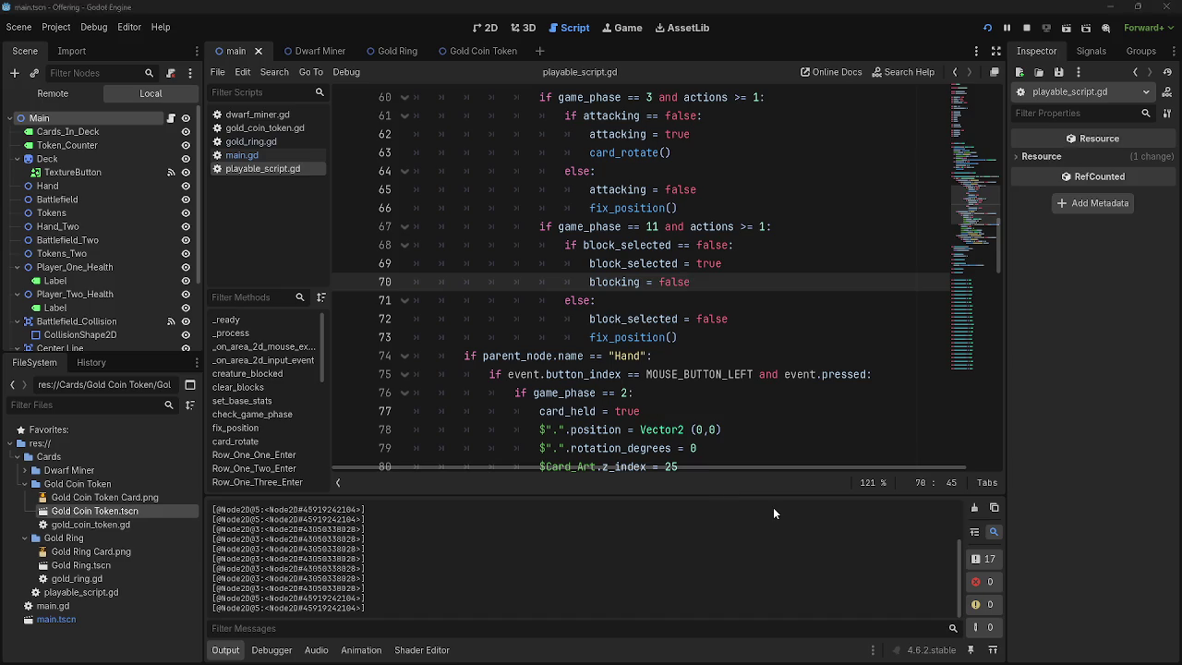
pyautogui.hotkey('alt', 'Tab')
pyautogui.hotkey('alt', 'Tab')
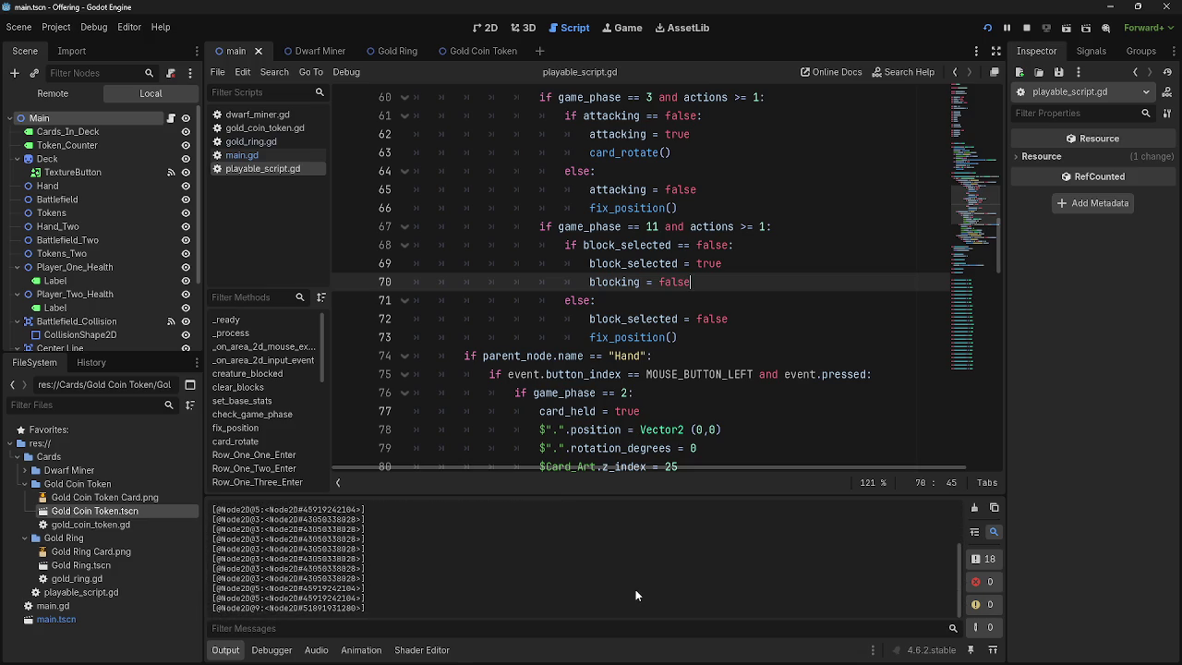
pyautogui.hotkey('alt', 'Tab')
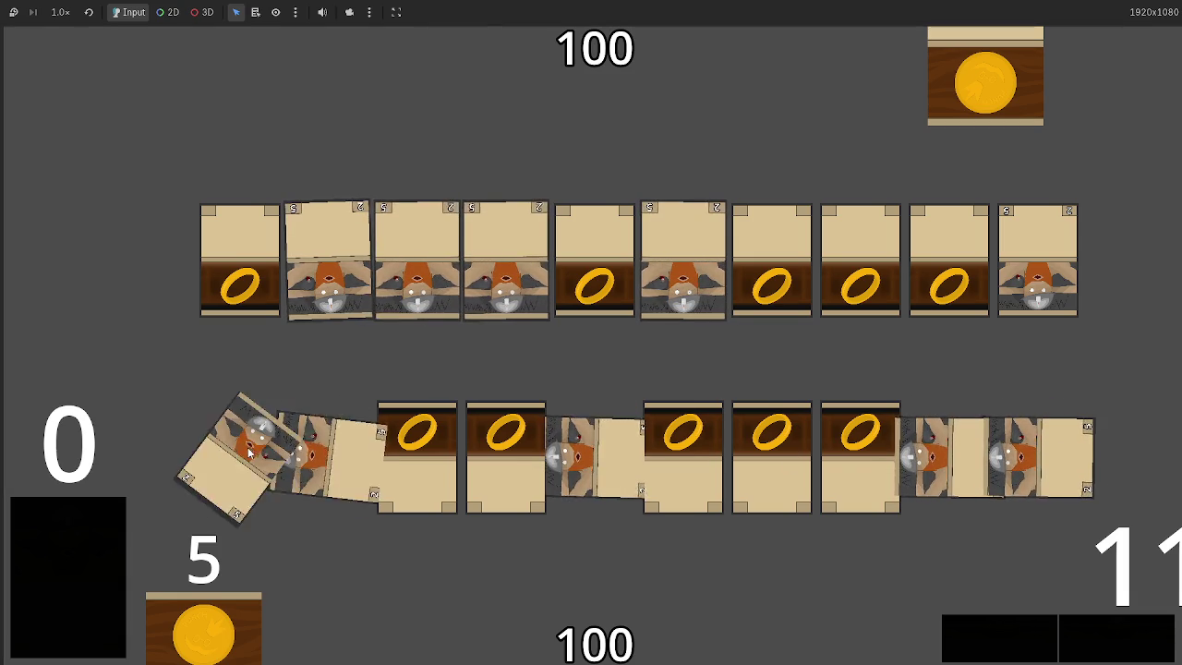
pyautogui.hotkey('alt', 'Tab')
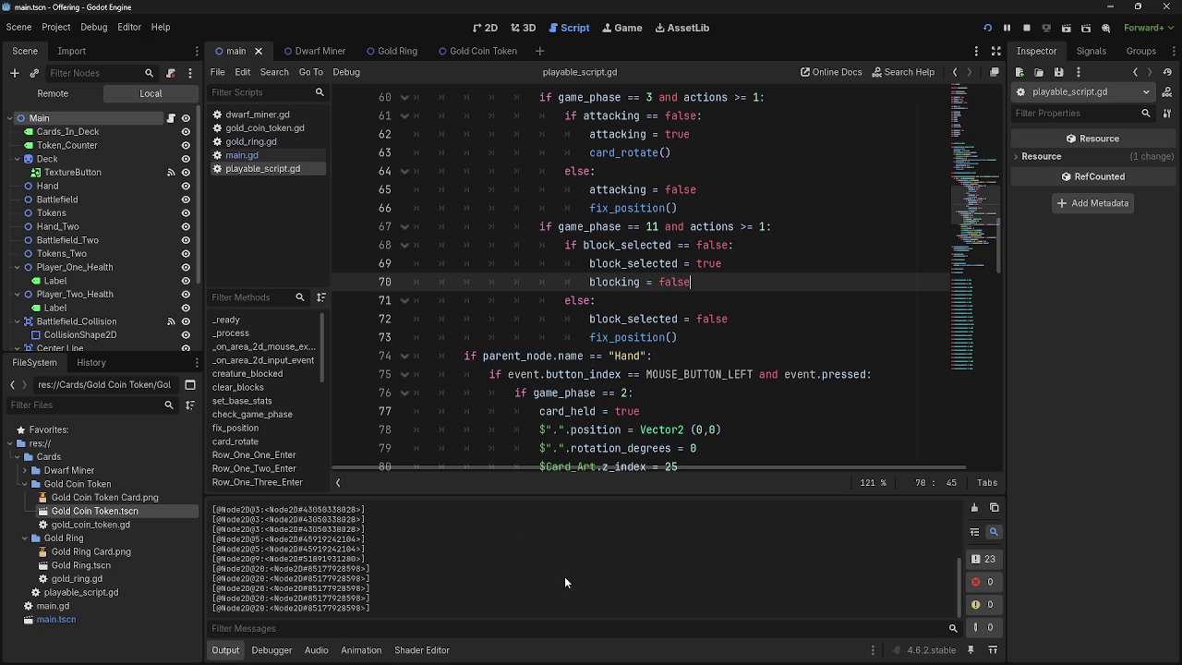
pyautogui.moveTo(564, 561); pyautogui.dragTo(360, 611)
pyautogui.click(489, 610)
# - Scroll through playable_script.gd's block-selection code, then relaunch the card game with Run Project
pyautogui.scroll(-3, 709, 410)
pyautogui.scroll(5, 709, 410)
pyautogui.scroll(-1, 752, 413)
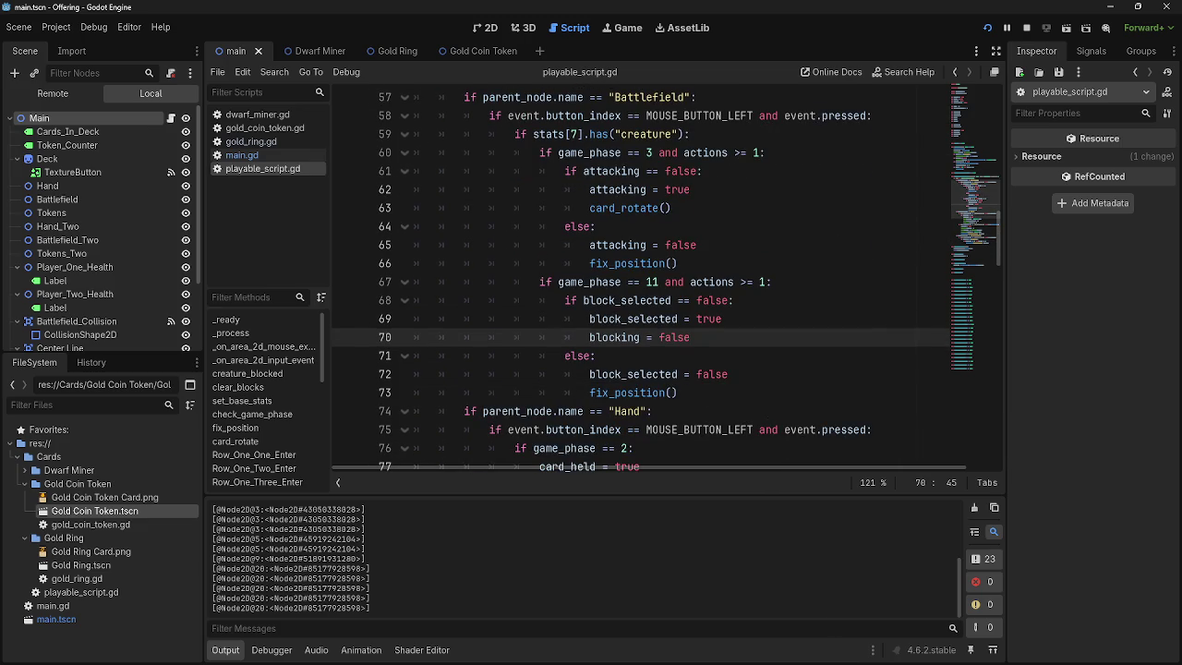
pyautogui.press('super')
pyautogui.press('super')
pyautogui.scroll(-3, 820, 351)
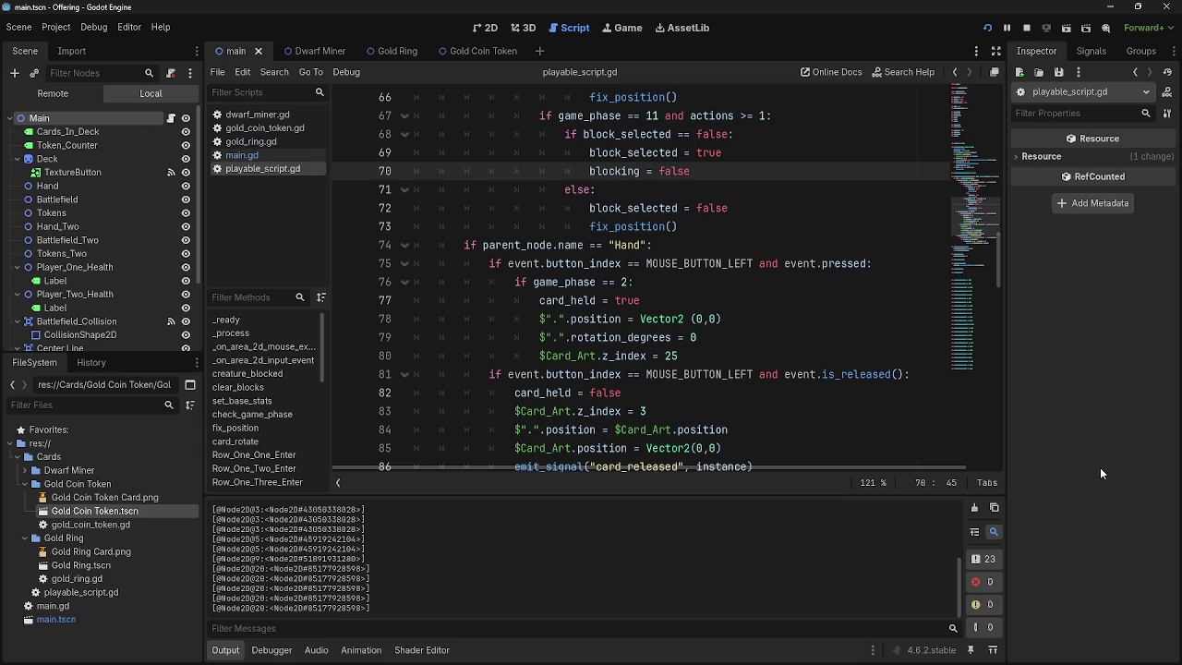
pyautogui.press('super')
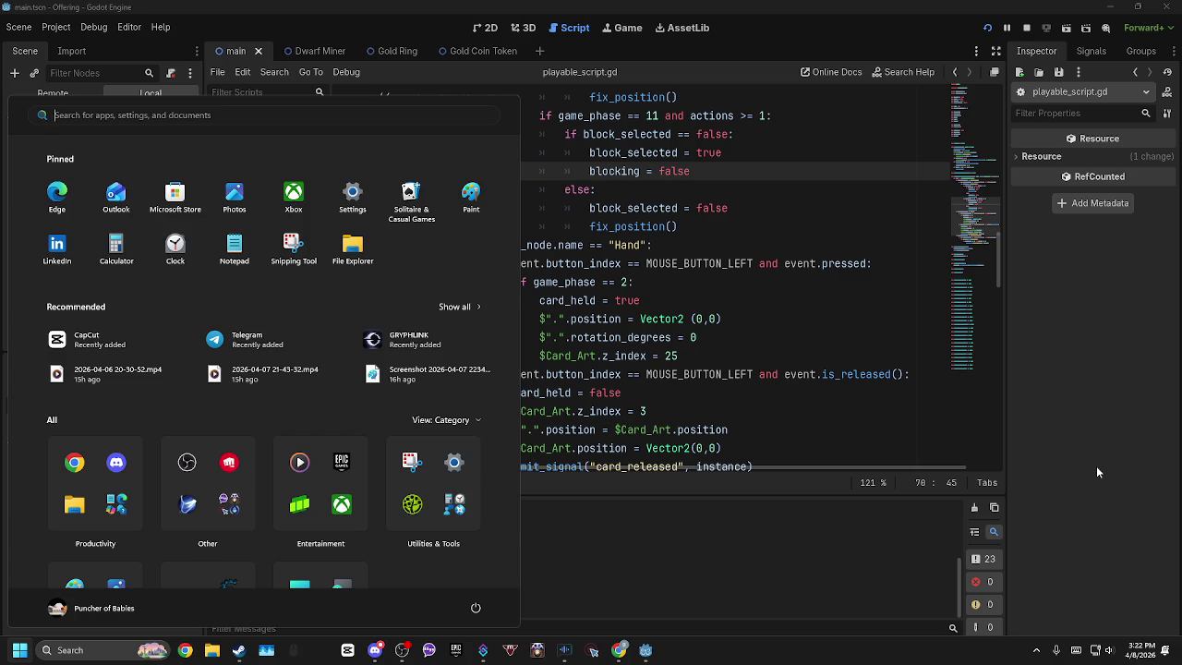
pyautogui.click(1080, 470)
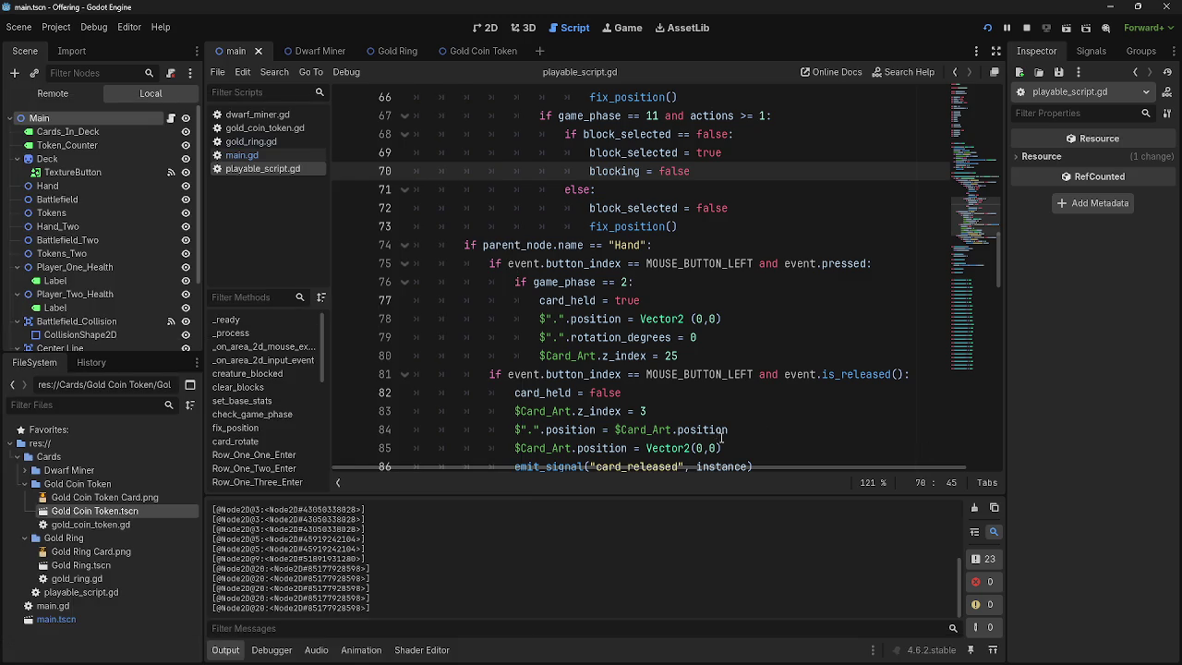
pyautogui.scroll(3, 721, 437)
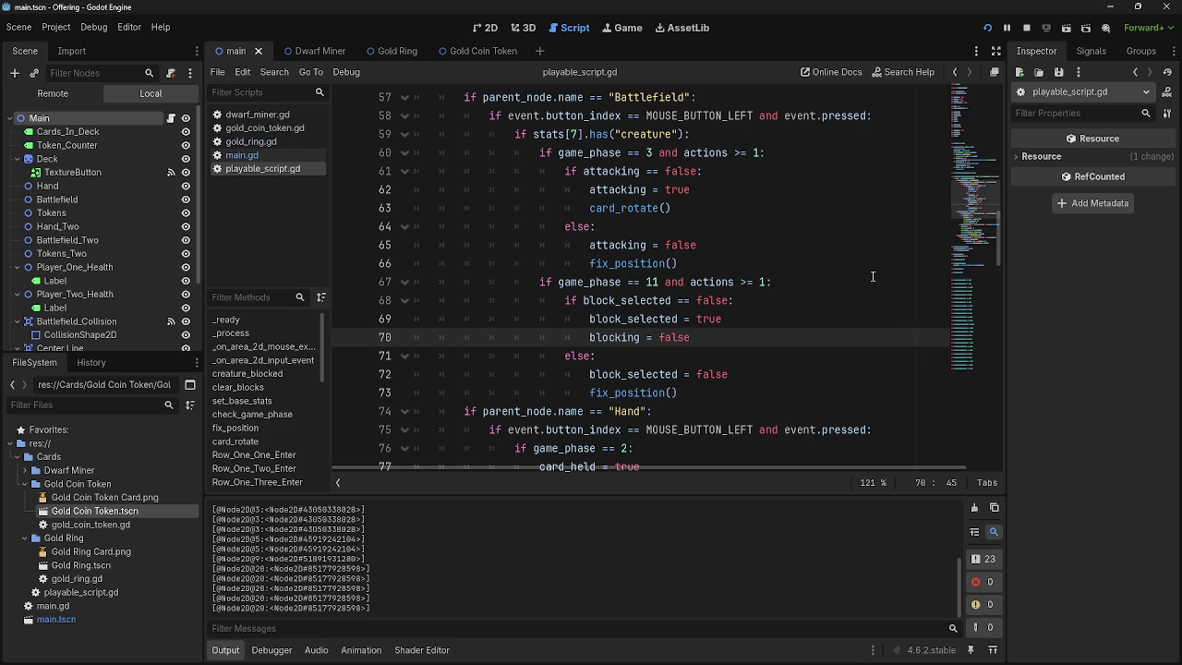
pyautogui.click(988, 27)
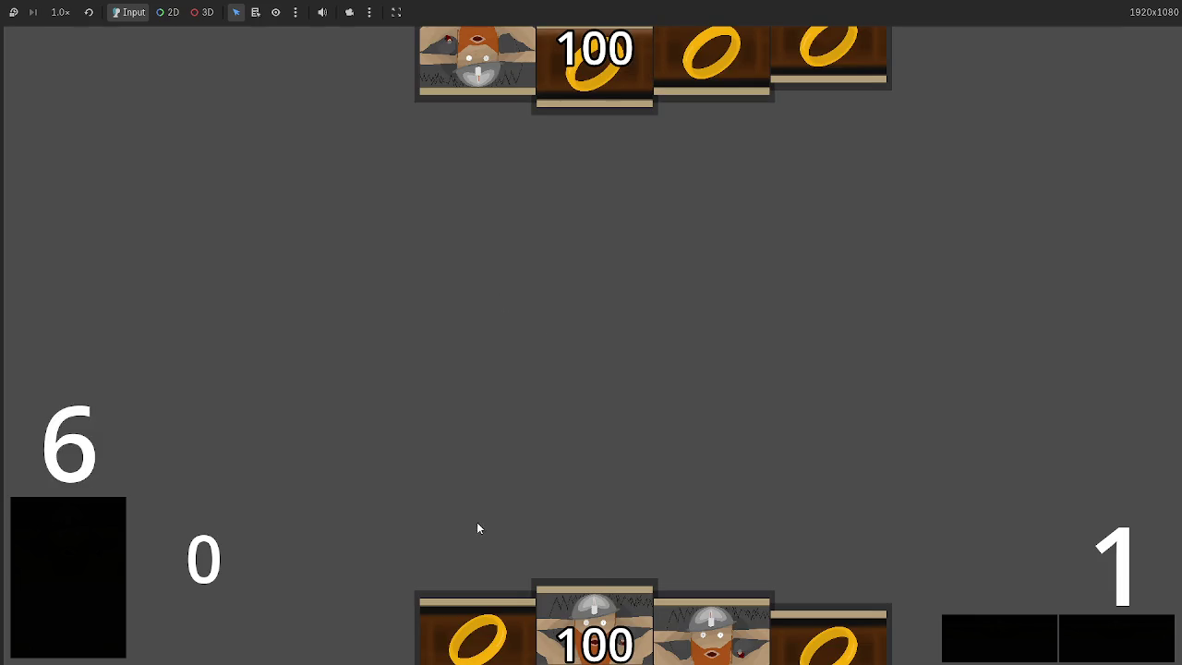
# - Drag three dwarf cards from the hand onto the battlefield, then stop the game with F8
pyautogui.moveTo(598, 526)
pyautogui.mouseDown()
pyautogui.moveTo(588, 314)
pyautogui.moveTo(601, 517)
pyautogui.mouseUp()
pyautogui.moveTo(829, 632); pyautogui.dragTo(692, 457)
pyautogui.moveTo(476, 633)
pyautogui.mouseDown()
pyautogui.moveTo(467, 266)
pyautogui.moveTo(471, 277)
pyautogui.mouseUp()
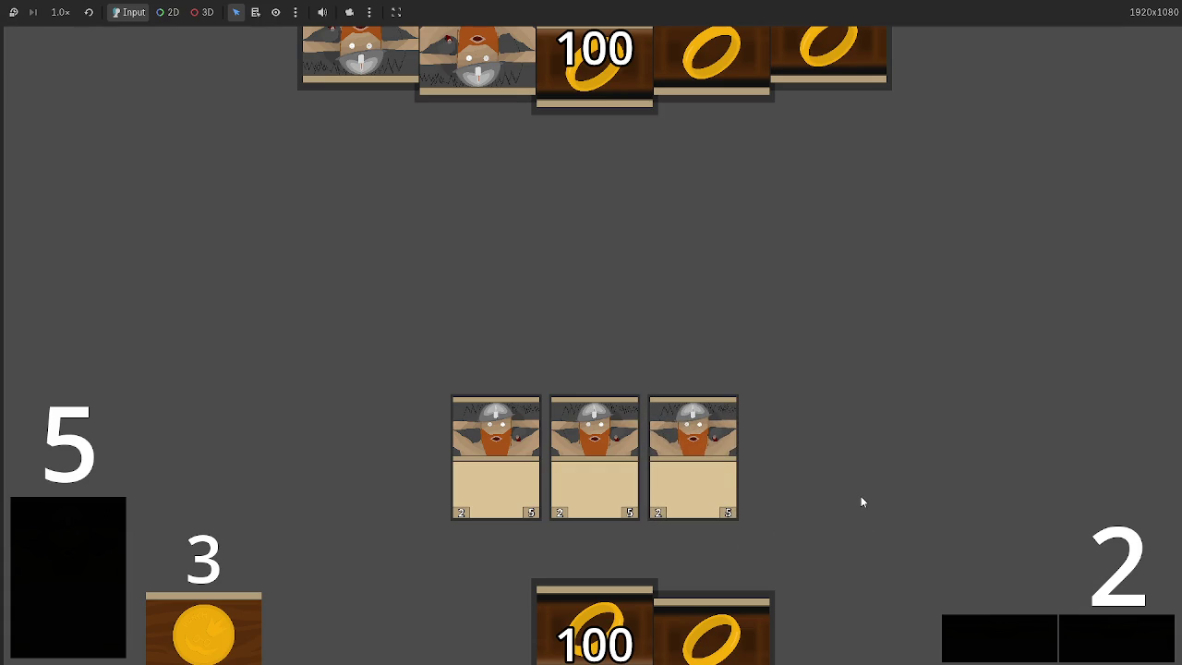
pyautogui.press('F8')
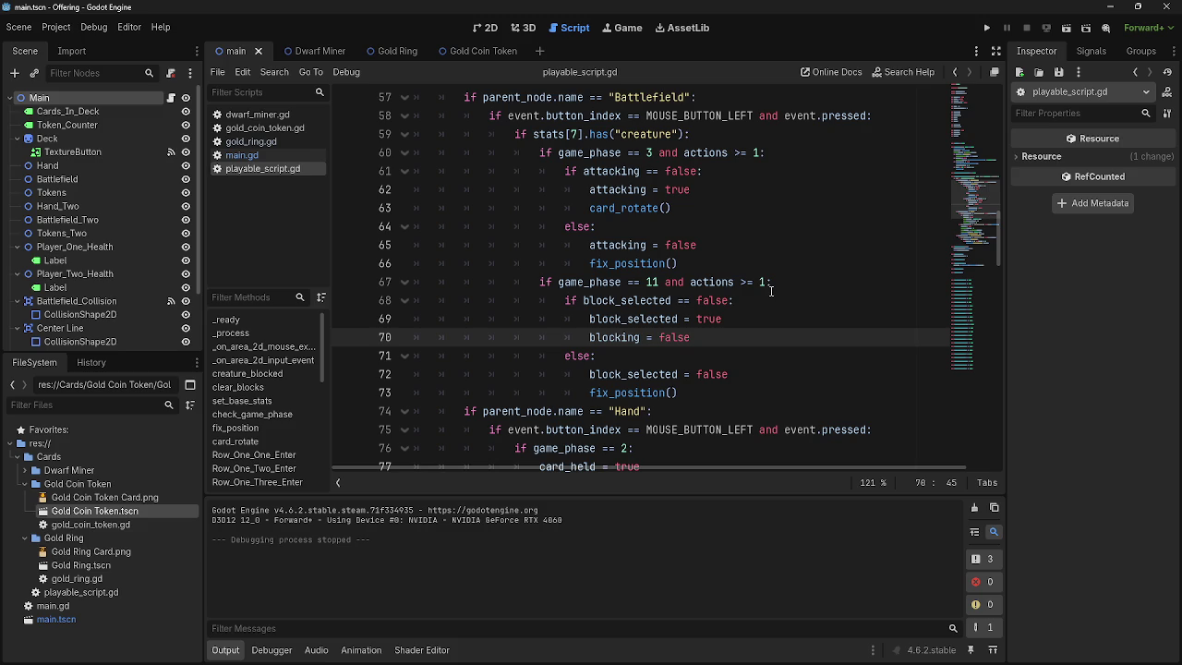
pyautogui.doubleClick(715, 339)
pyautogui.tripleClick(715, 340)
pyautogui.tripleClick(715, 340)
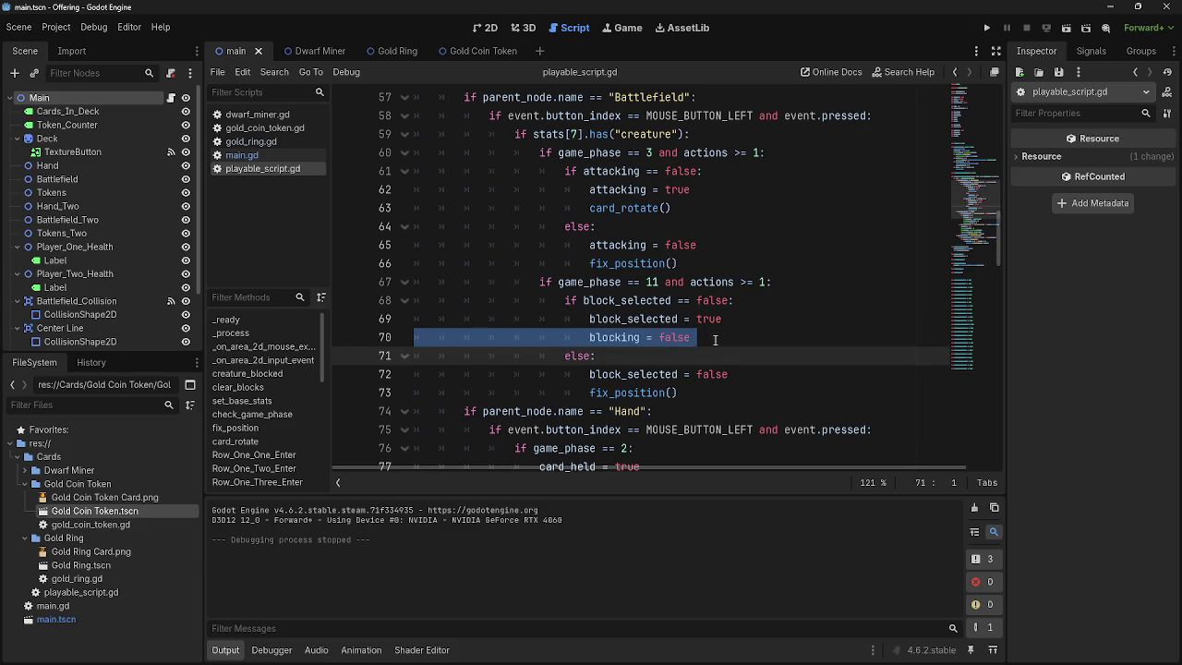
pyautogui.click(683, 338)
pyautogui.doubleClick(681, 338)
pyautogui.click(680, 338)
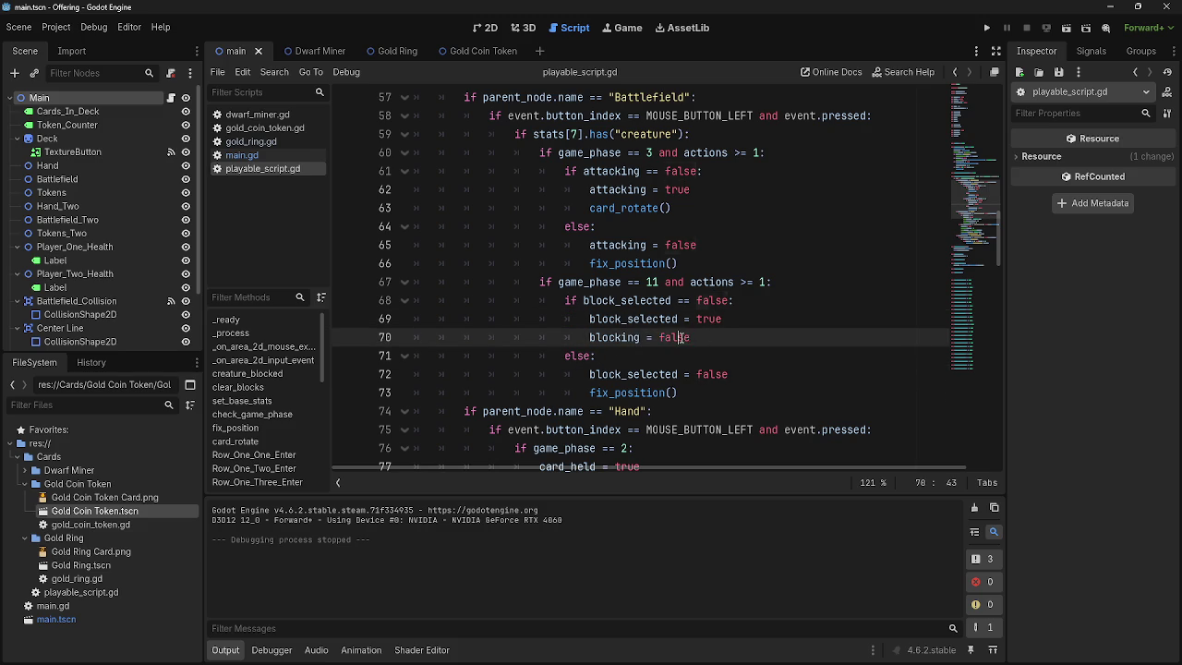
pyautogui.doubleClick(708, 318)
pyautogui.doubleClick(674, 337)
pyautogui.doubleClick(712, 374)
pyautogui.scroll(-2, 616, 364)
pyautogui.doubleClick(623, 357)
pyautogui.click(682, 356)
pyautogui.scroll(-3, 747, 434)
pyautogui.scroll(9, 764, 417)
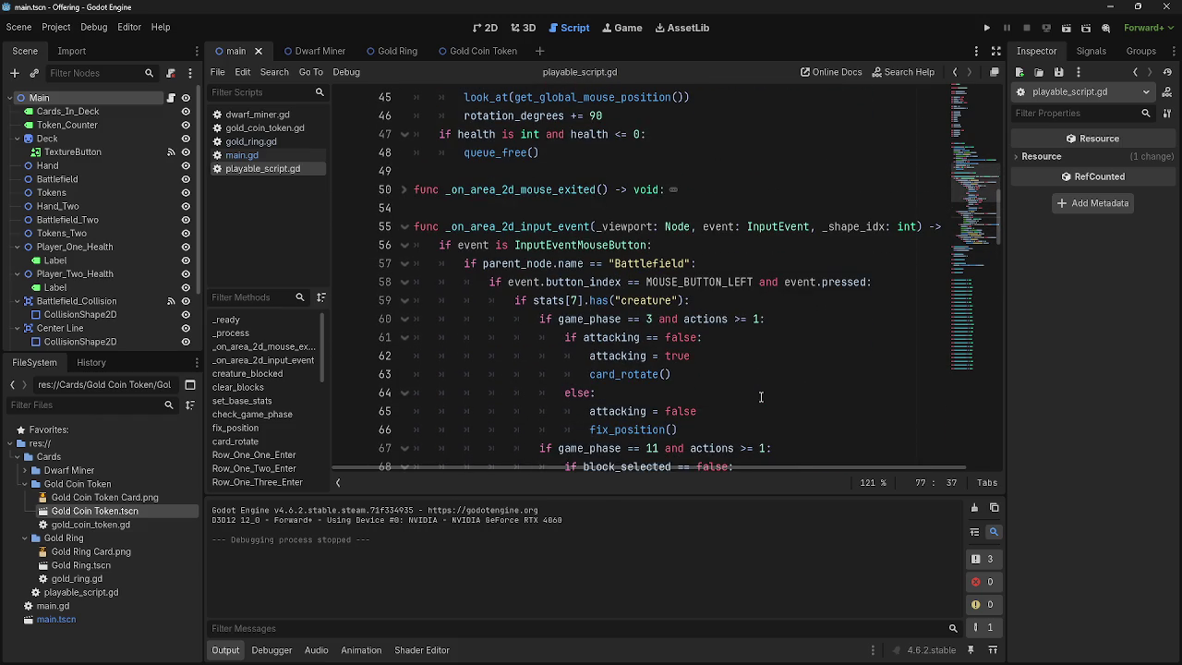
pyautogui.doubleClick(616, 372)
pyautogui.doubleClick(645, 300)
pyautogui.doubleClick(644, 264)
pyautogui.doubleClick(645, 302)
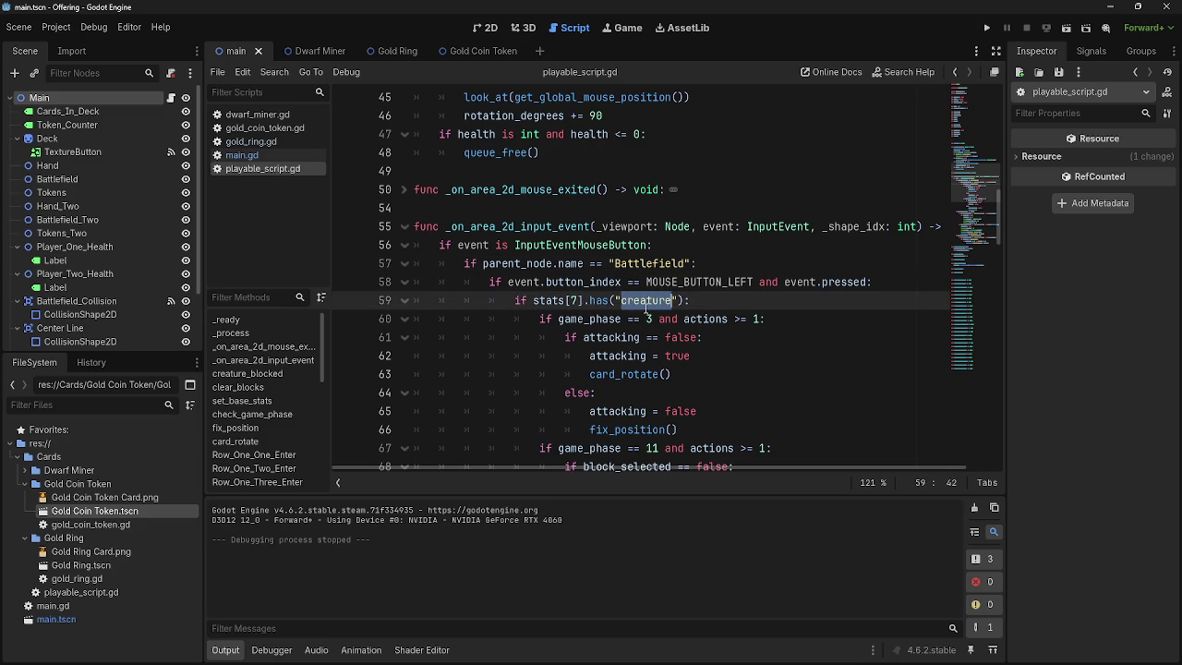
pyautogui.doubleClick(646, 374)
pyautogui.click(646, 374)
pyautogui.doubleClick(644, 300)
pyautogui.doubleClick(650, 263)
pyautogui.doubleClick(644, 300)
pyautogui.click(646, 281)
pyautogui.doubleClick(650, 263)
pyautogui.click(629, 319)
pyautogui.doubleClick(644, 300)
pyautogui.doubleClick(650, 263)
pyautogui.click(637, 318)
pyautogui.doubleClick(644, 300)
pyautogui.scroll(-4, 713, 400)
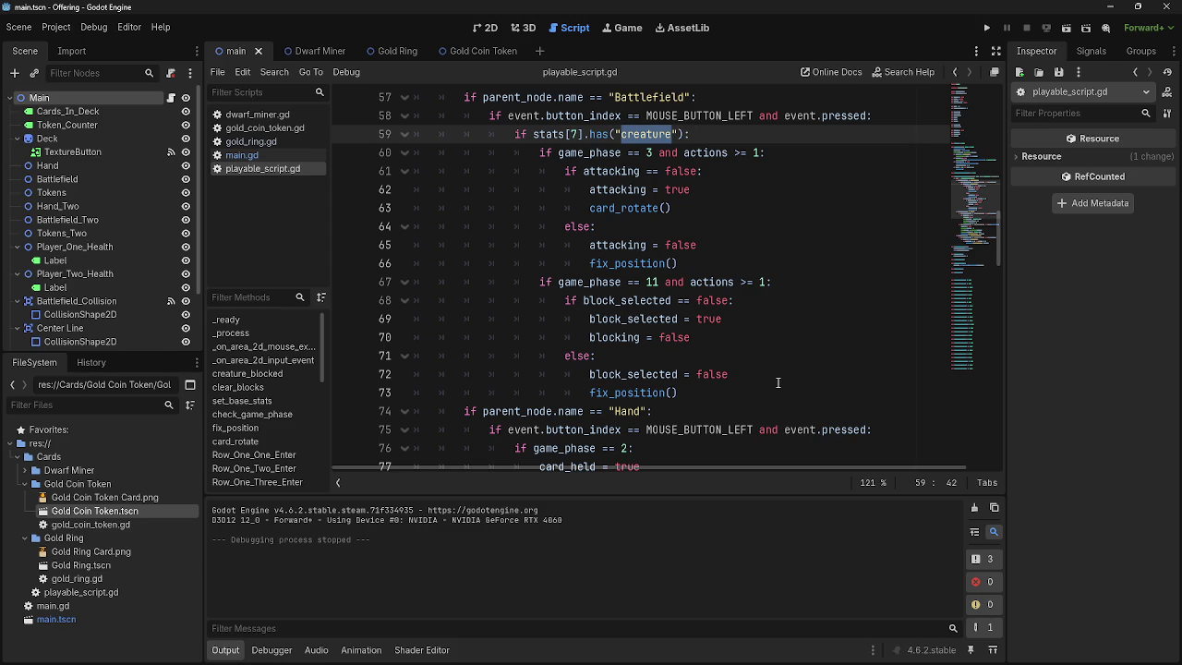
pyautogui.write('G')
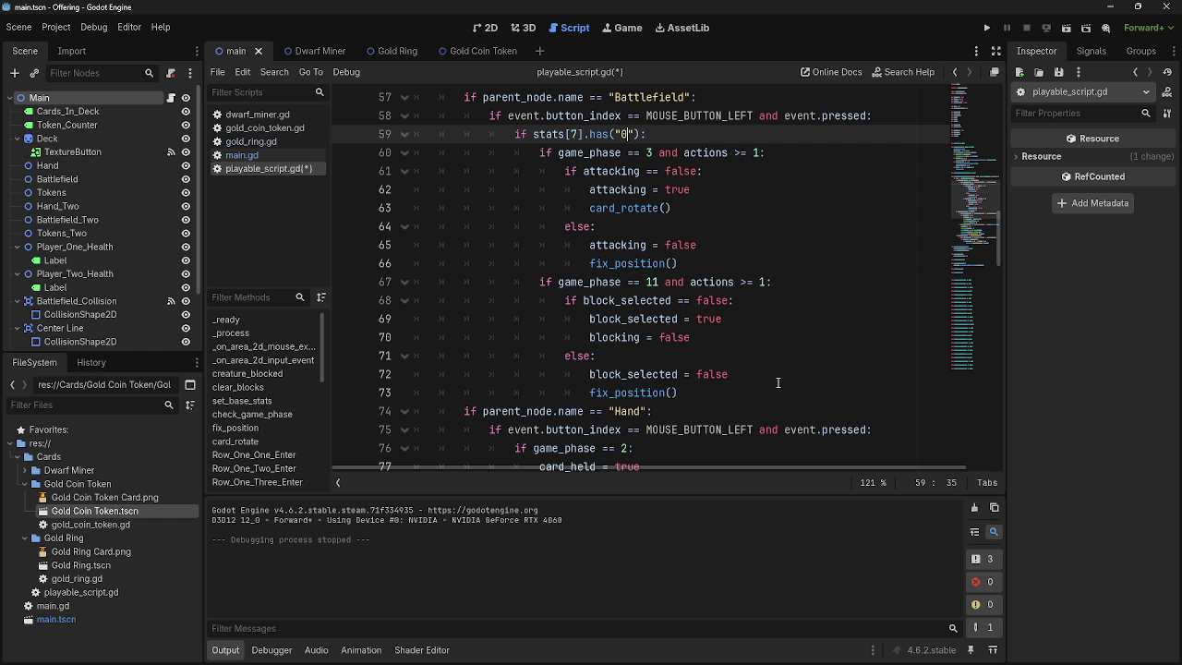
pyautogui.press('BackSpace')
pyautogui.hotkey('ctrl', 'z')
pyautogui.write('reature')
pyautogui.click(721, 139)
pyautogui.hotkey('ctrl', 's')
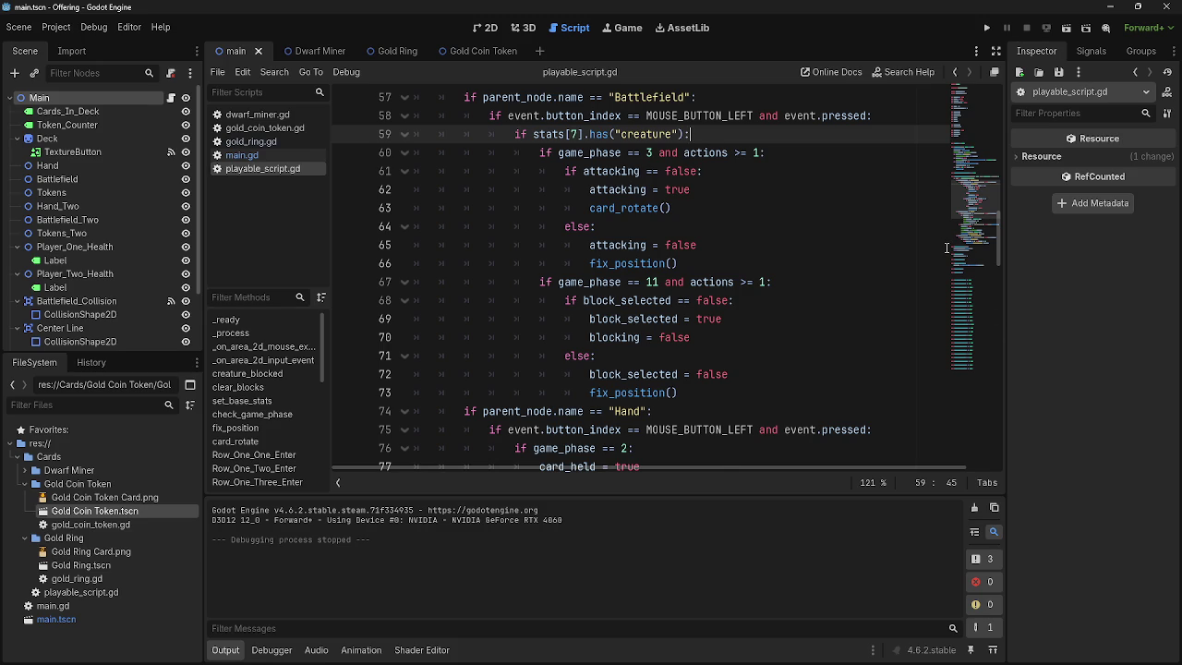
pyautogui.scroll(-3, 946, 247)
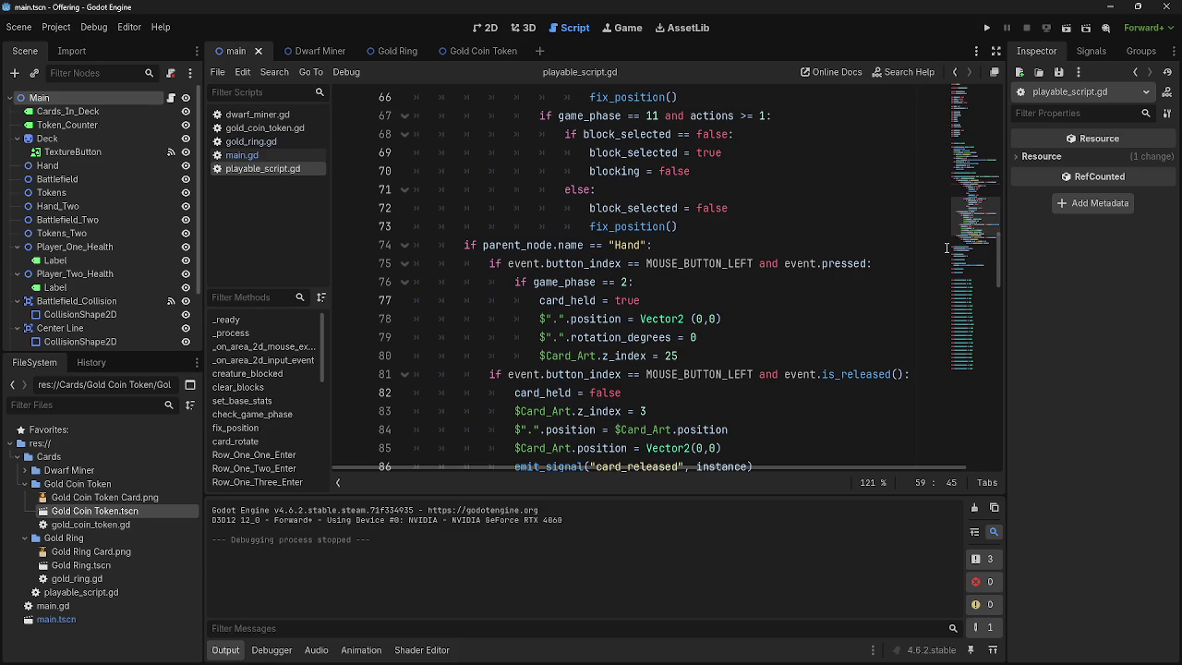
# - Open main.gd and fold the bot_play_cards function
pyautogui.scroll(-3, 946, 247)
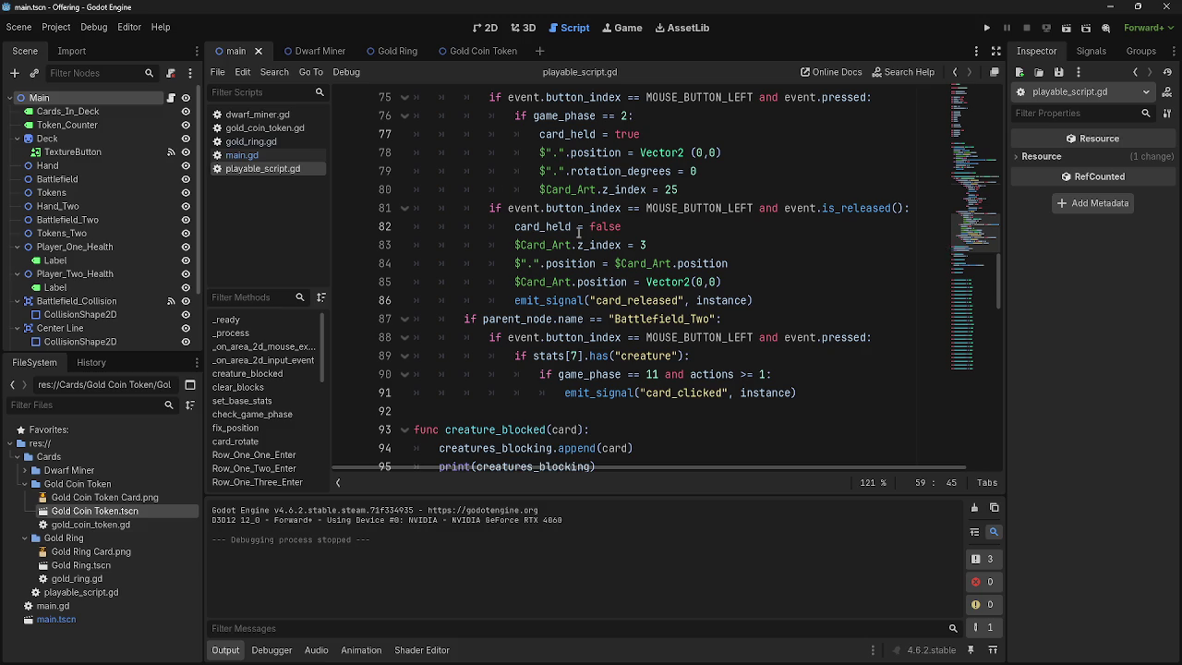
pyautogui.click(271, 157)
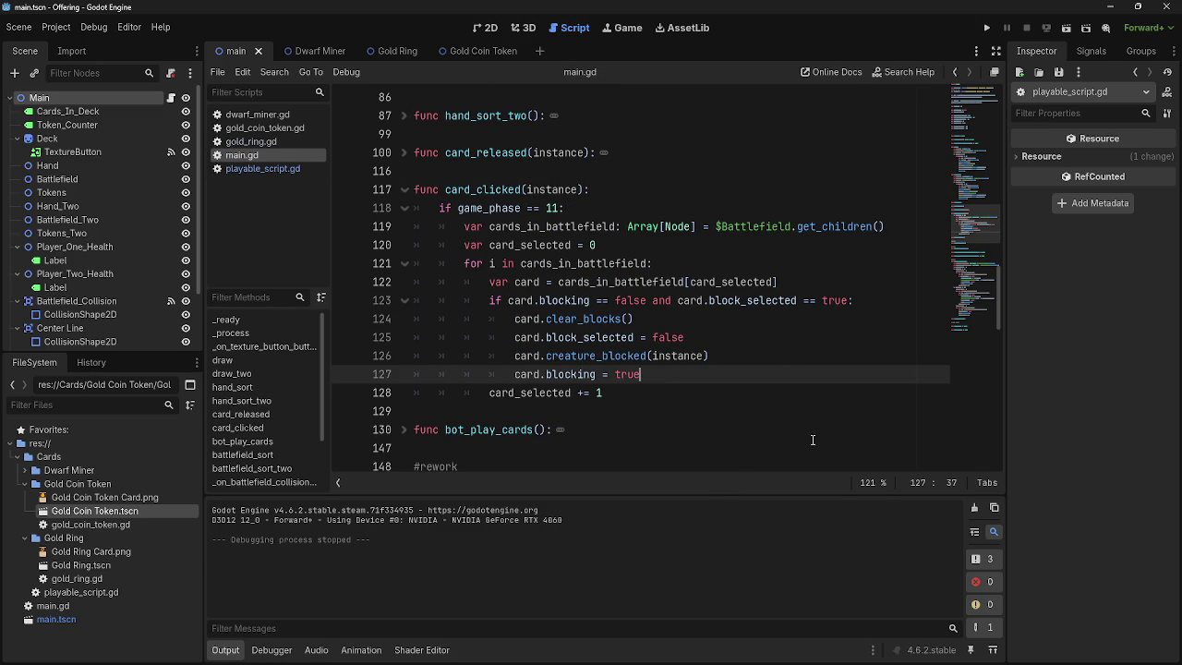
pyautogui.scroll(-4, 816, 438)
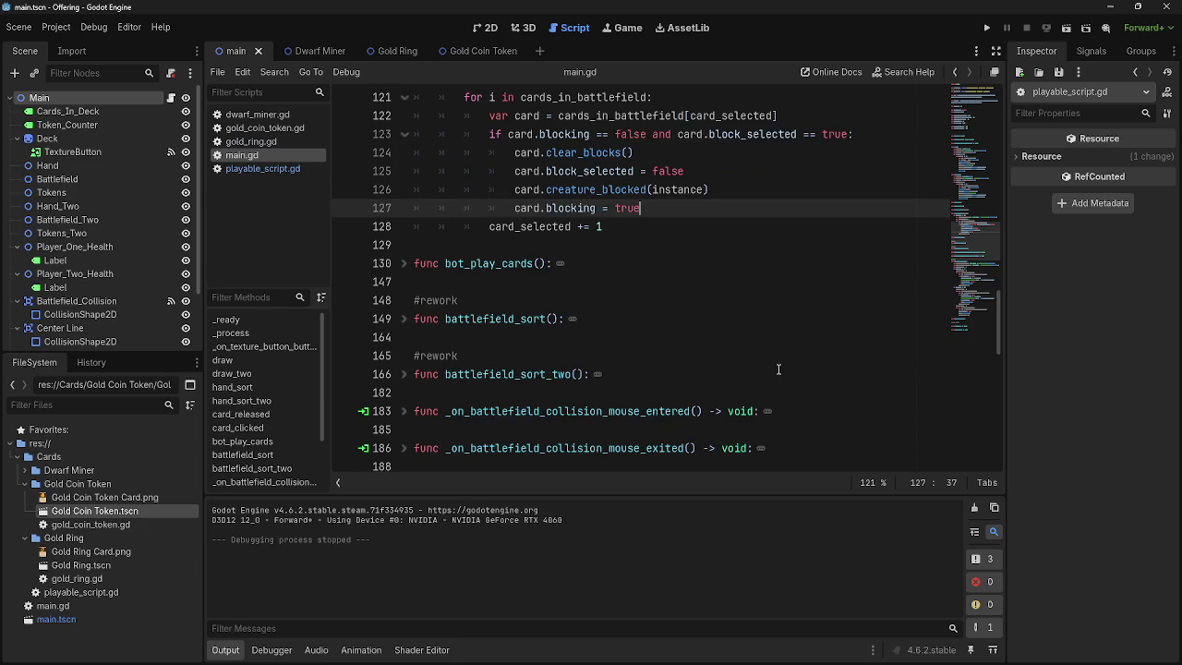
pyautogui.scroll(3, 778, 369)
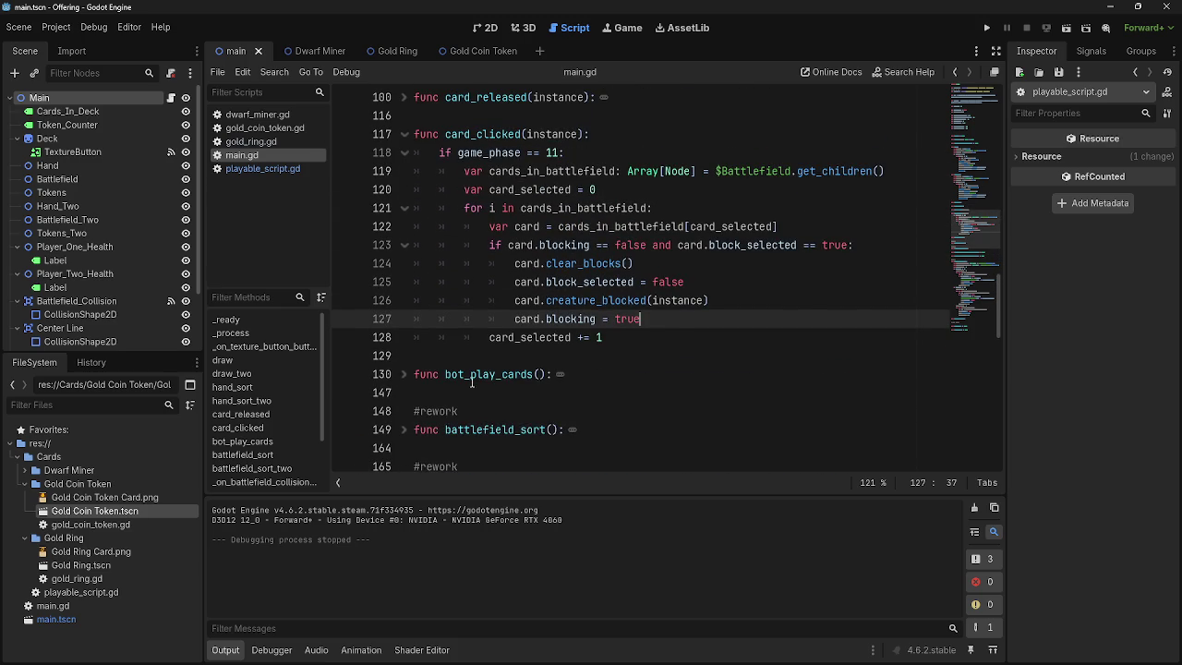
pyautogui.click(404, 375)
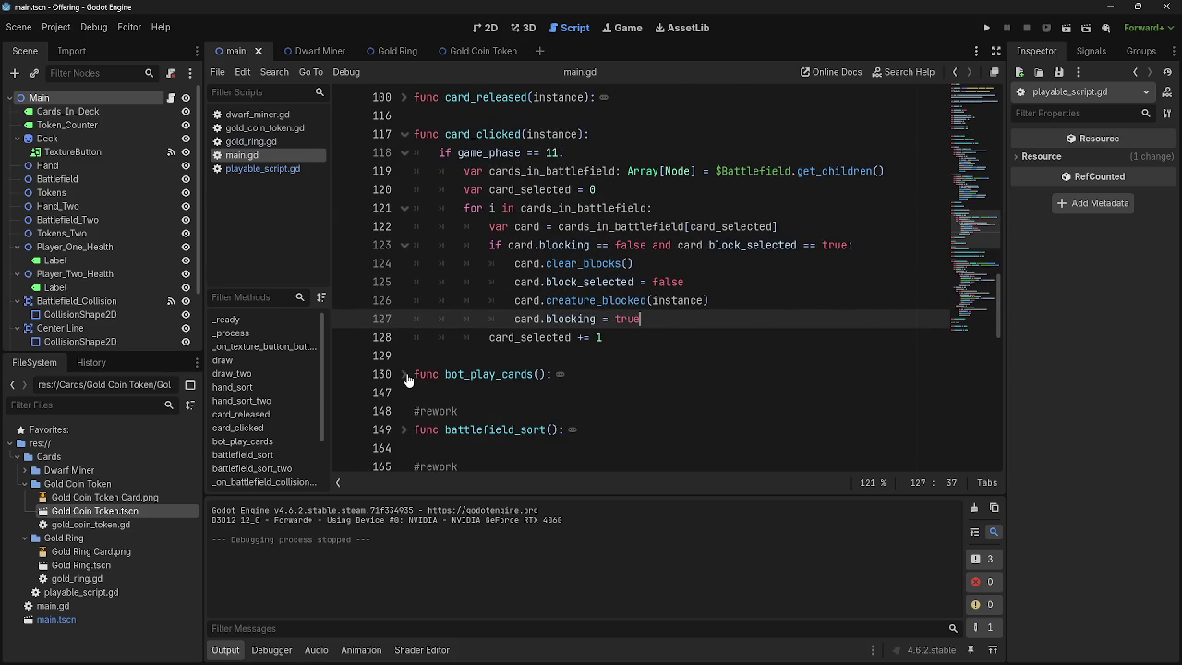
# - In deal_combat_damage, add an empty line under 'if card.attacking == true:' on line 198
pyautogui.click(263, 168)
pyautogui.scroll(-9, 563, 388)
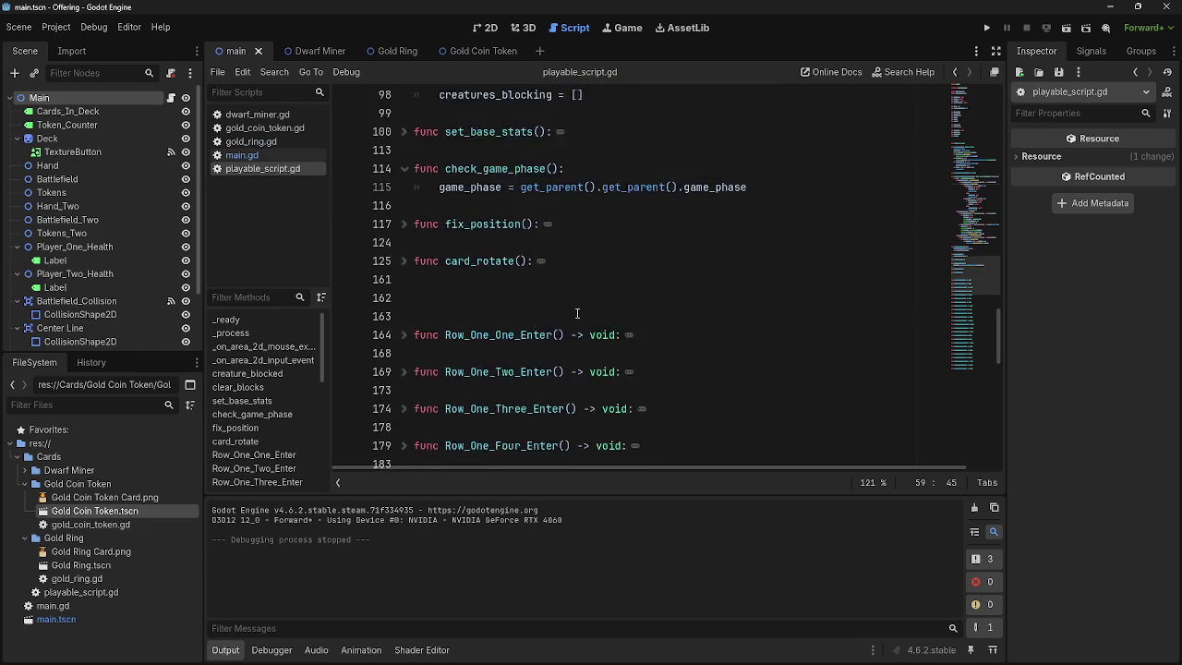
pyautogui.scroll(3, 563, 388)
pyautogui.click(242, 155)
pyautogui.scroll(-15, 762, 407)
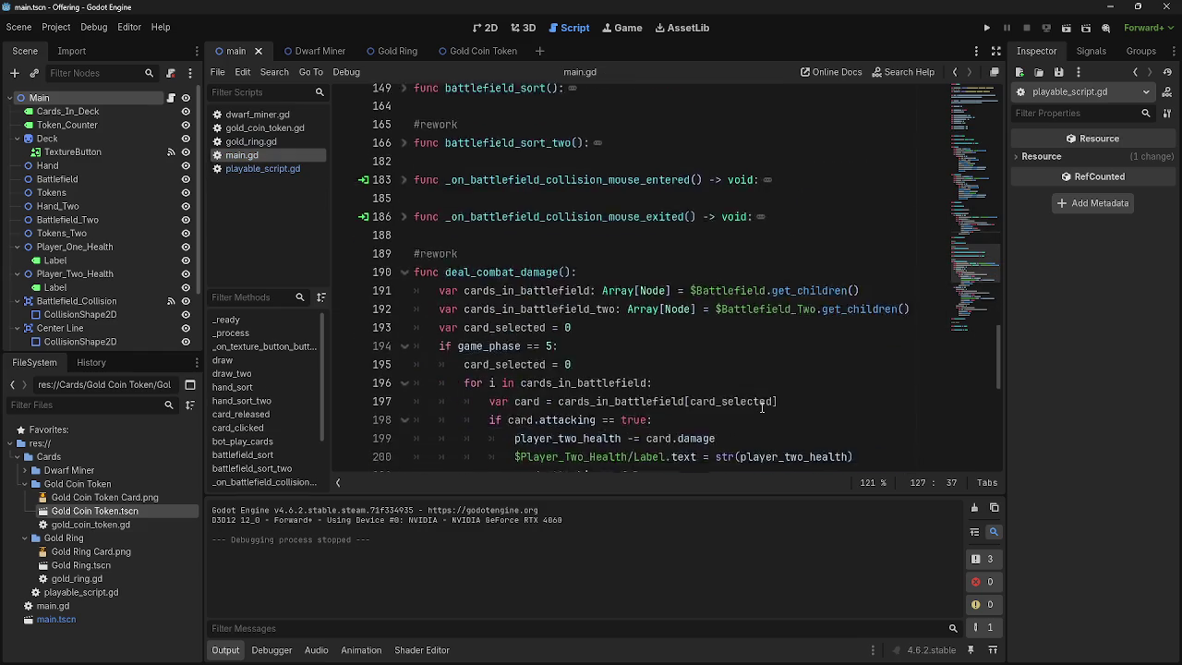
pyautogui.click(725, 207)
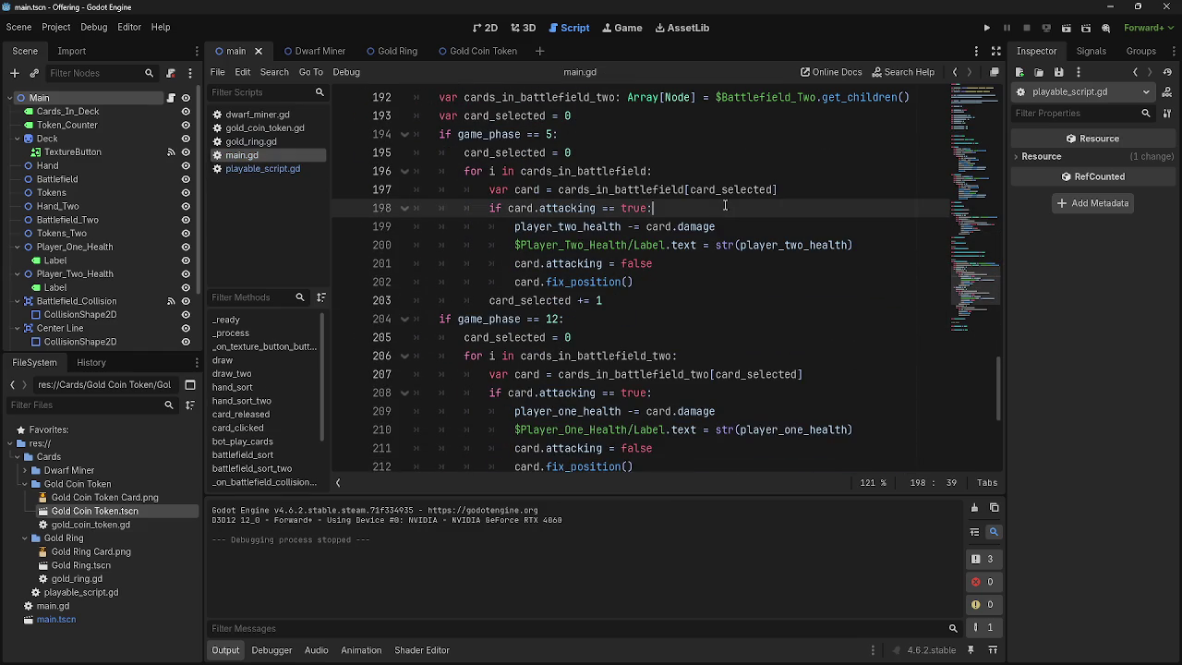
pyautogui.press('Return')
# - Write a trial loop header 'for j in cards_in_battlefield:' under the attacking check
pyautogui.scroll(1, 767, 346)
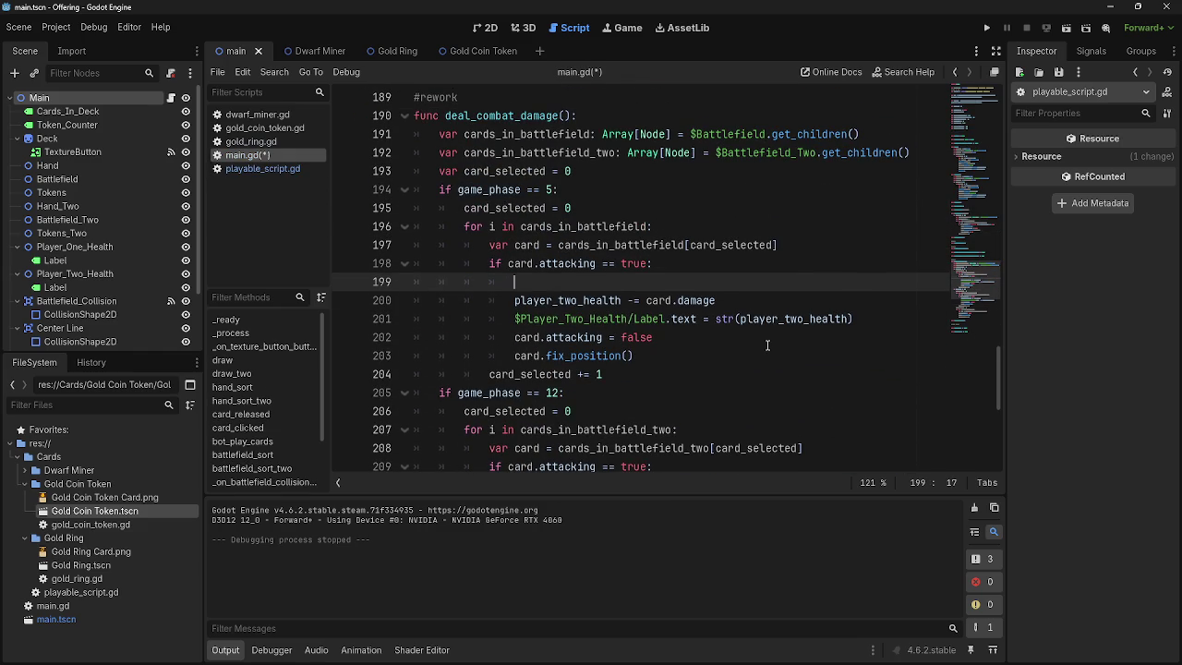
pyautogui.write('for j i')
pyautogui.write('n battle')
pyautogui.write('field')
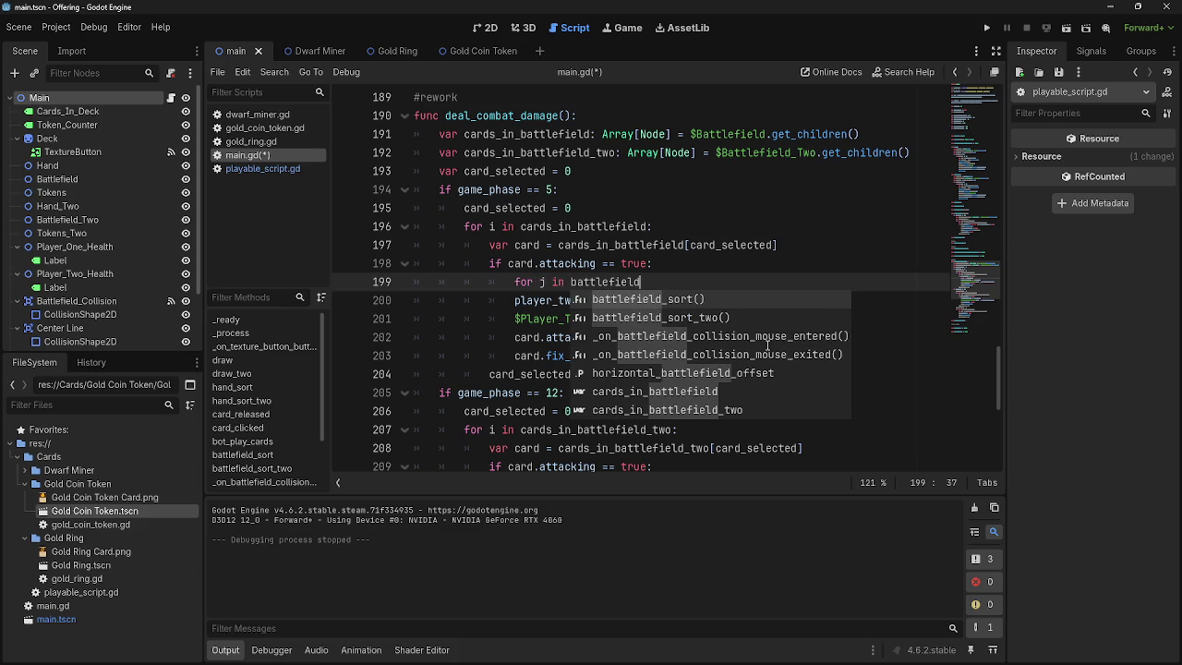
pyautogui.write('.get')
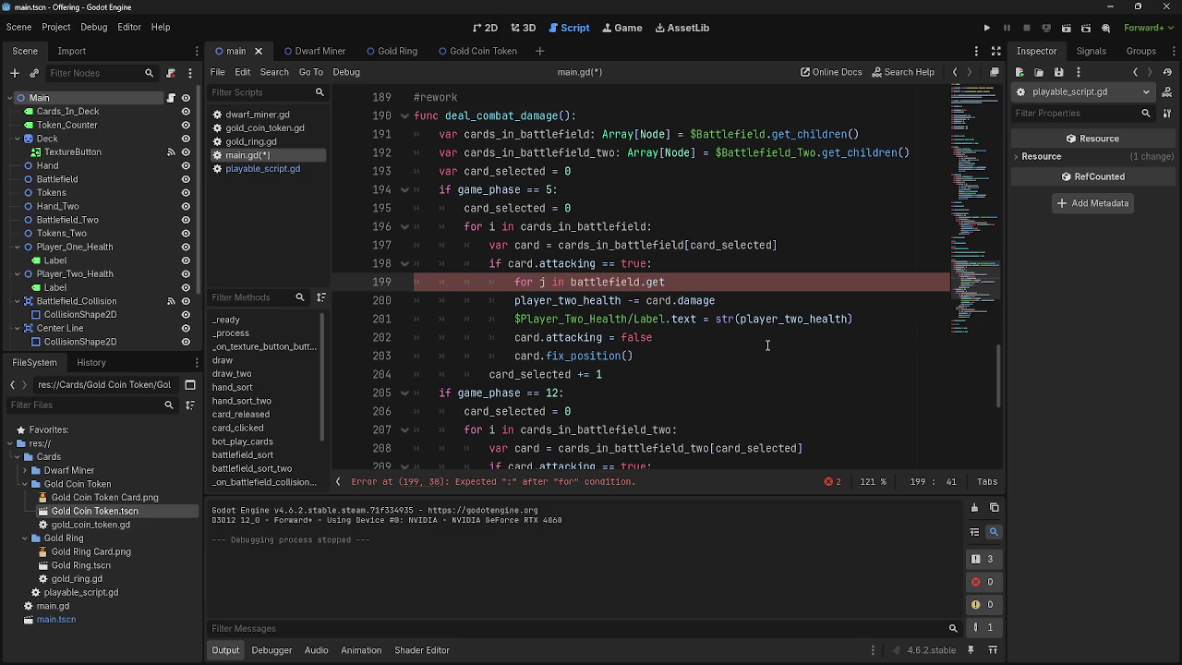
pyautogui.press('BackSpace')
pyautogui.press('BackSpace')
pyautogui.press('BackSpace')
pyautogui.write('cards_')
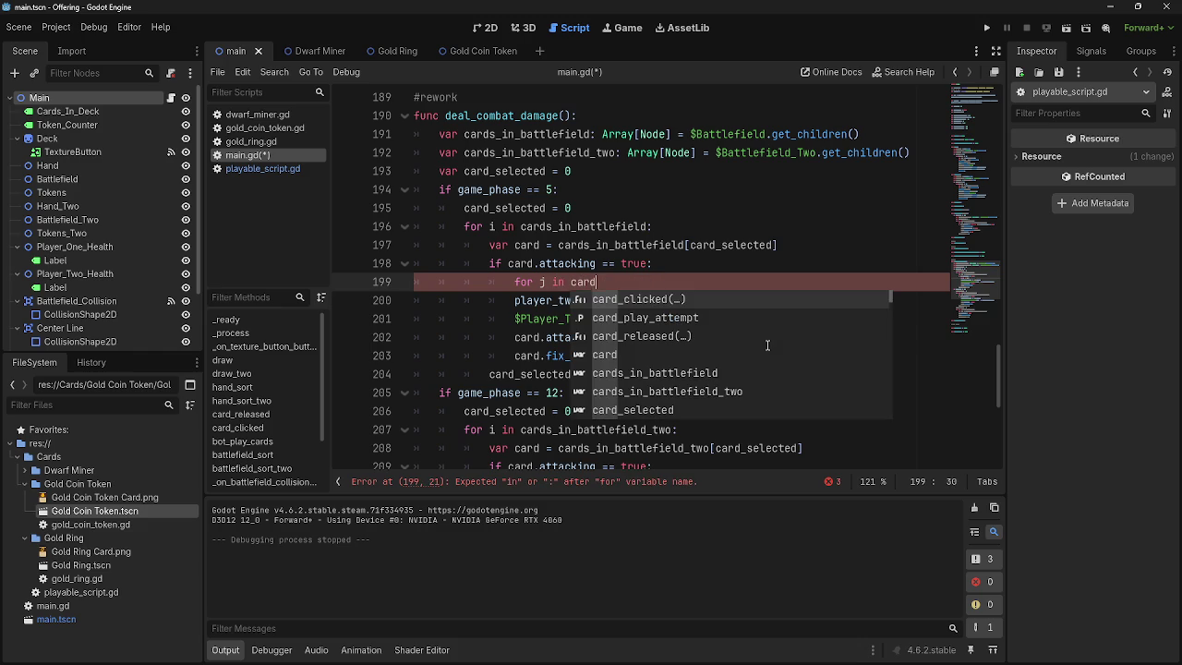
pyautogui.press('Return')
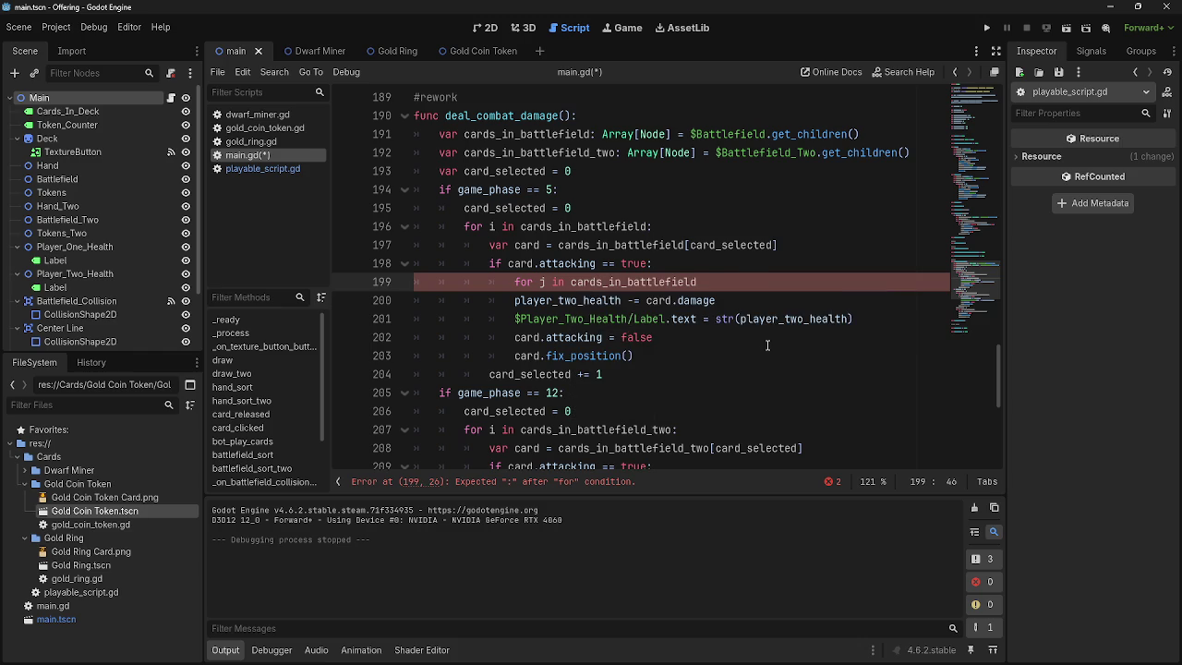
pyautogui.write(':')
pyautogui.press('Return')
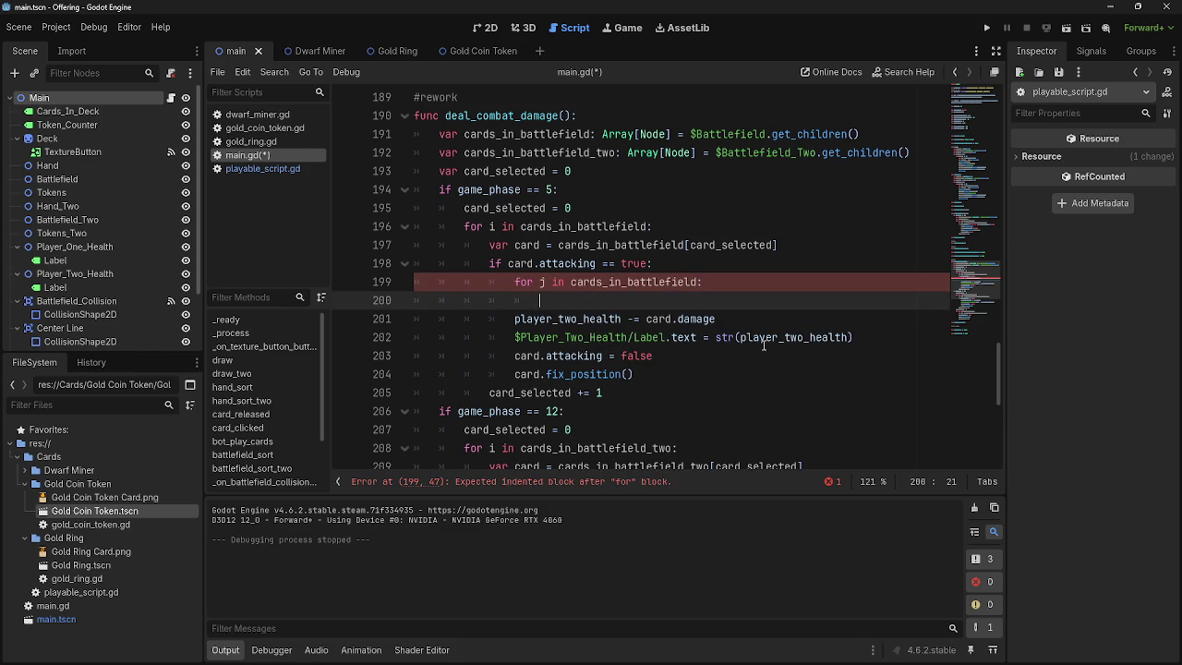
# - Indent the damage and label lines under the loop and add 'else:' and 'pass' lines
pyautogui.moveTo(514, 318); pyautogui.dragTo(931, 341)
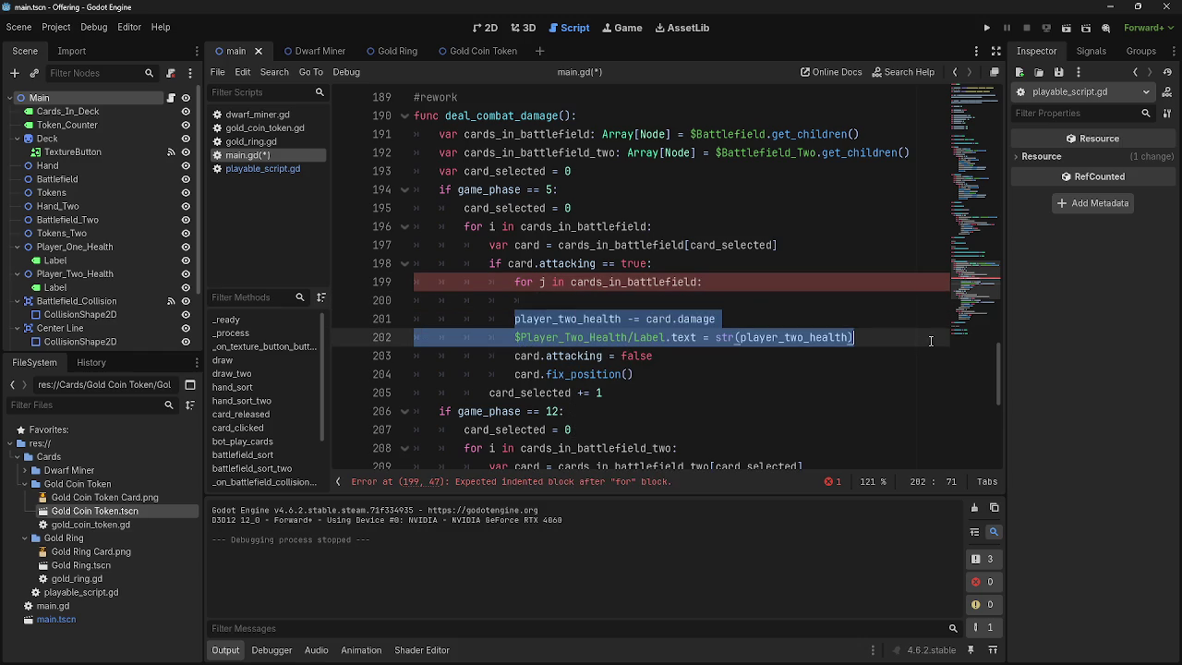
pyautogui.press('Tab')
pyautogui.click(648, 300)
pyautogui.press('Return')
pyautogui.press('BackSpace')
pyautogui.write('else:')
pyautogui.click(631, 299)
pyautogui.write('pass')
pyautogui.click(754, 284)
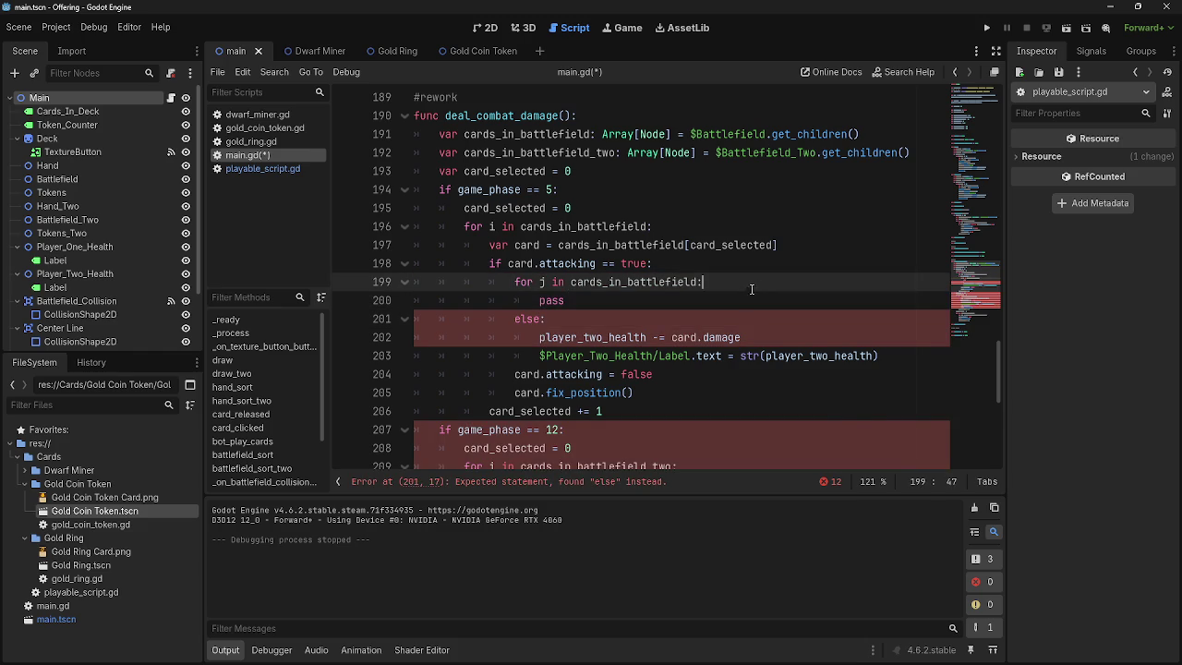
pyautogui.press('Return')
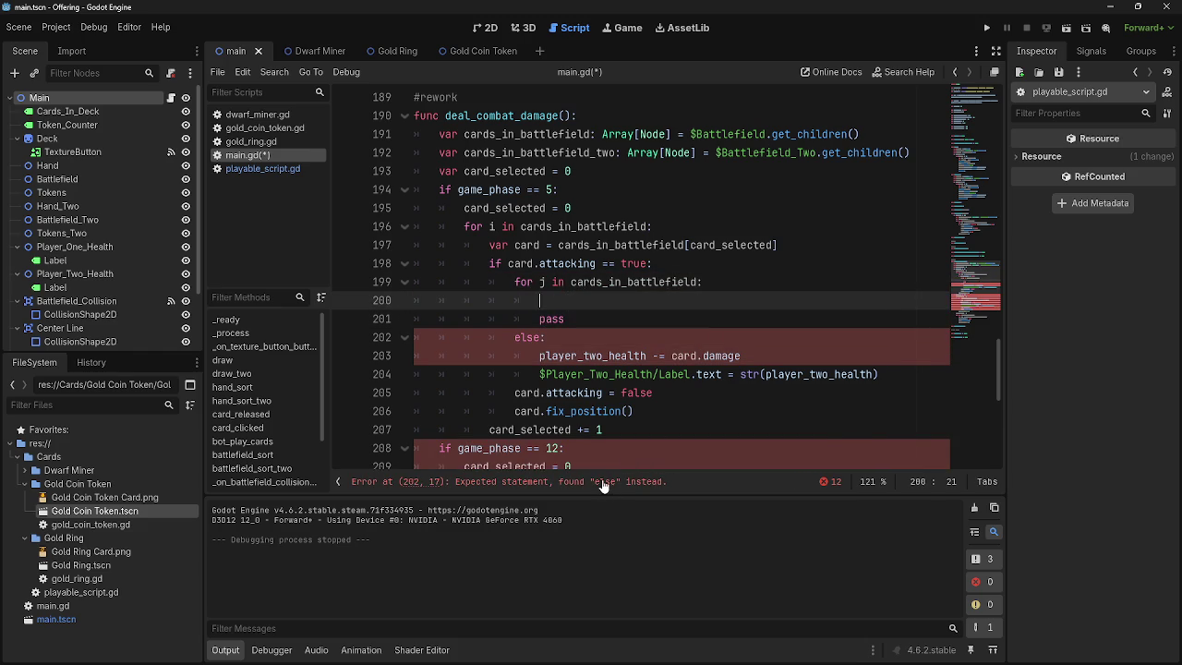
pyautogui.click(598, 481)
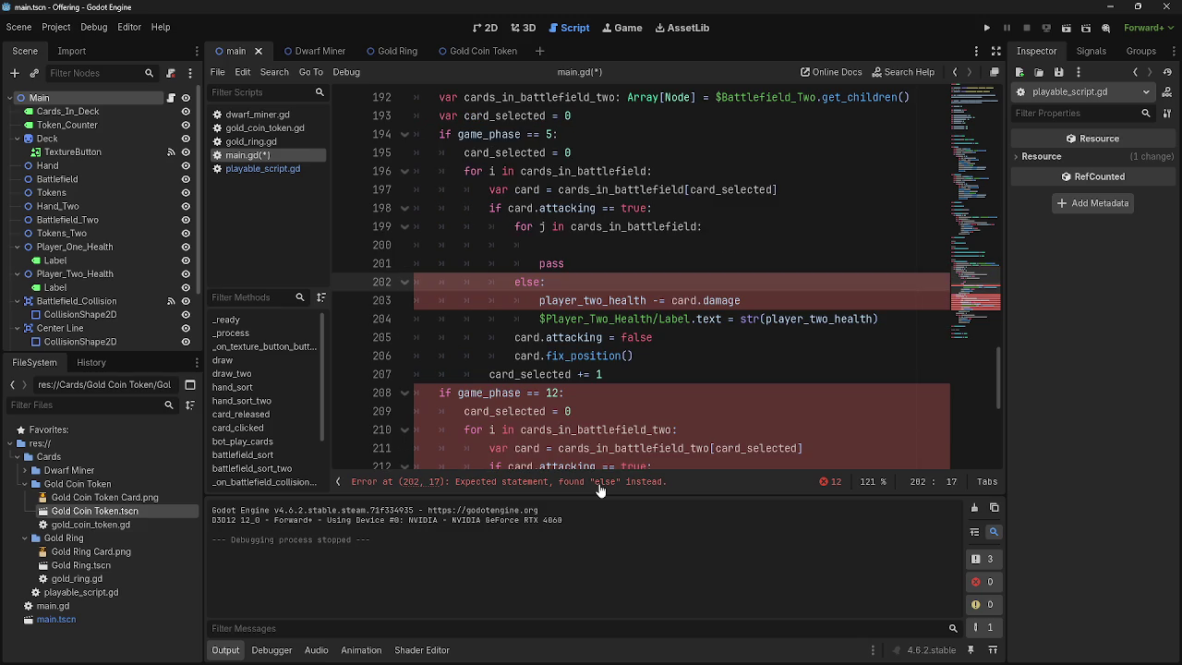
pyautogui.click(610, 244)
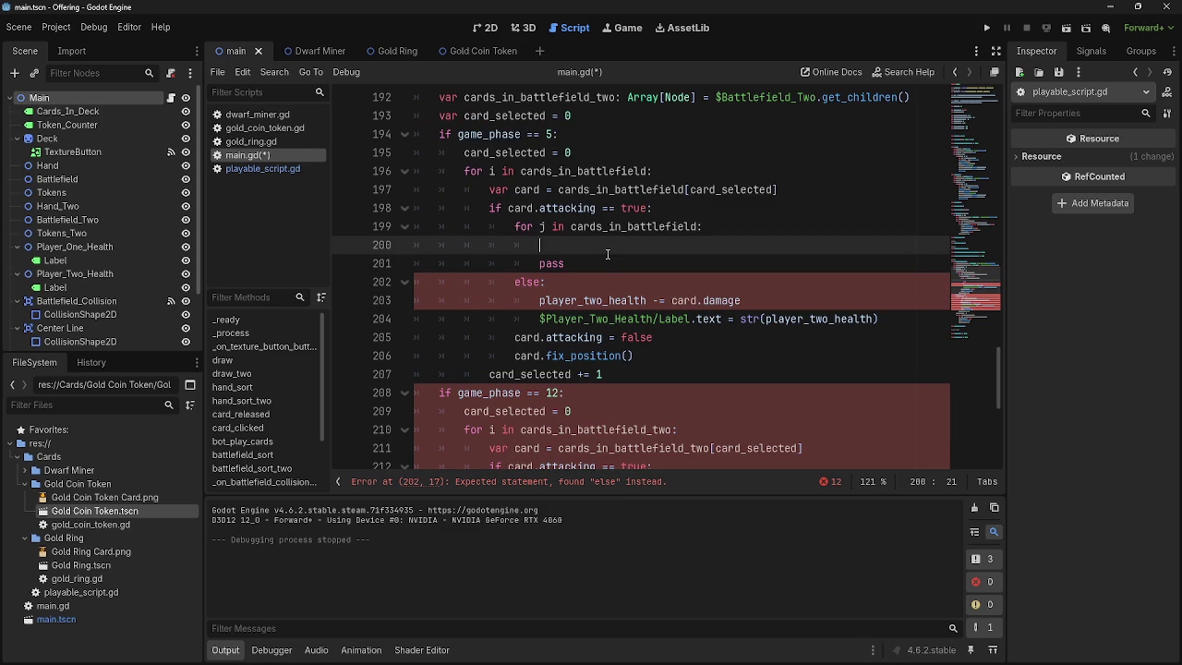
# - Undo the else and pass additions, reverting to the unfinished for j line
pyautogui.moveTo(514, 226); pyautogui.dragTo(541, 227)
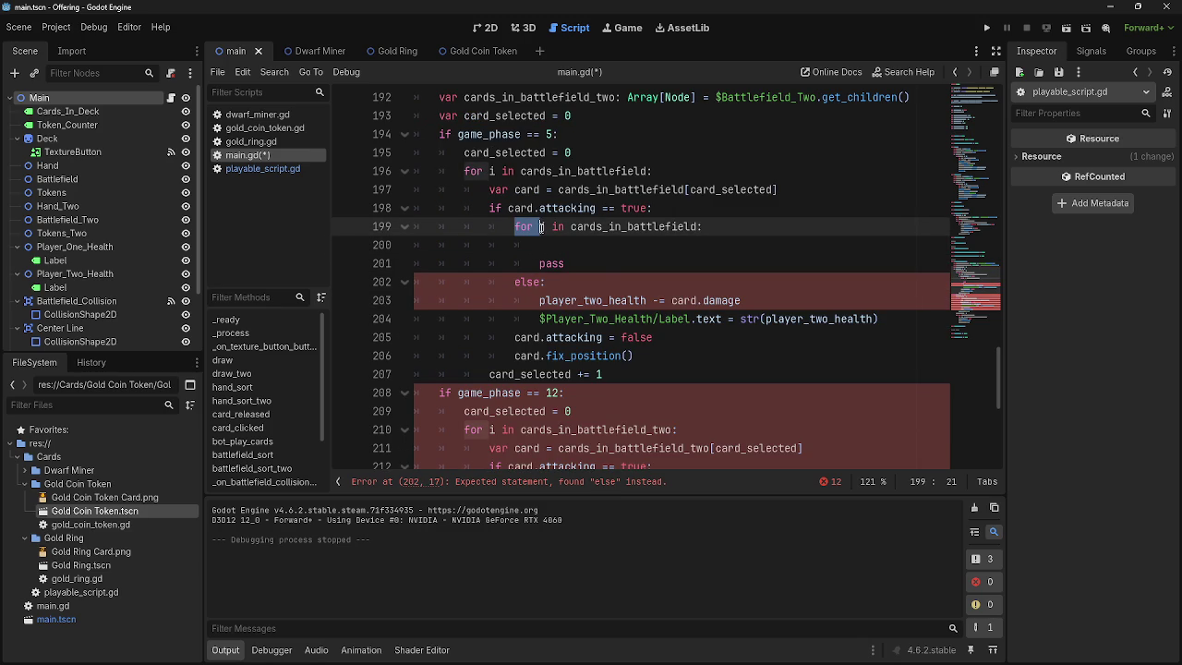
pyautogui.write('j')
pyautogui.click(554, 263)
pyautogui.moveTo(550, 282); pyautogui.dragTo(415, 285)
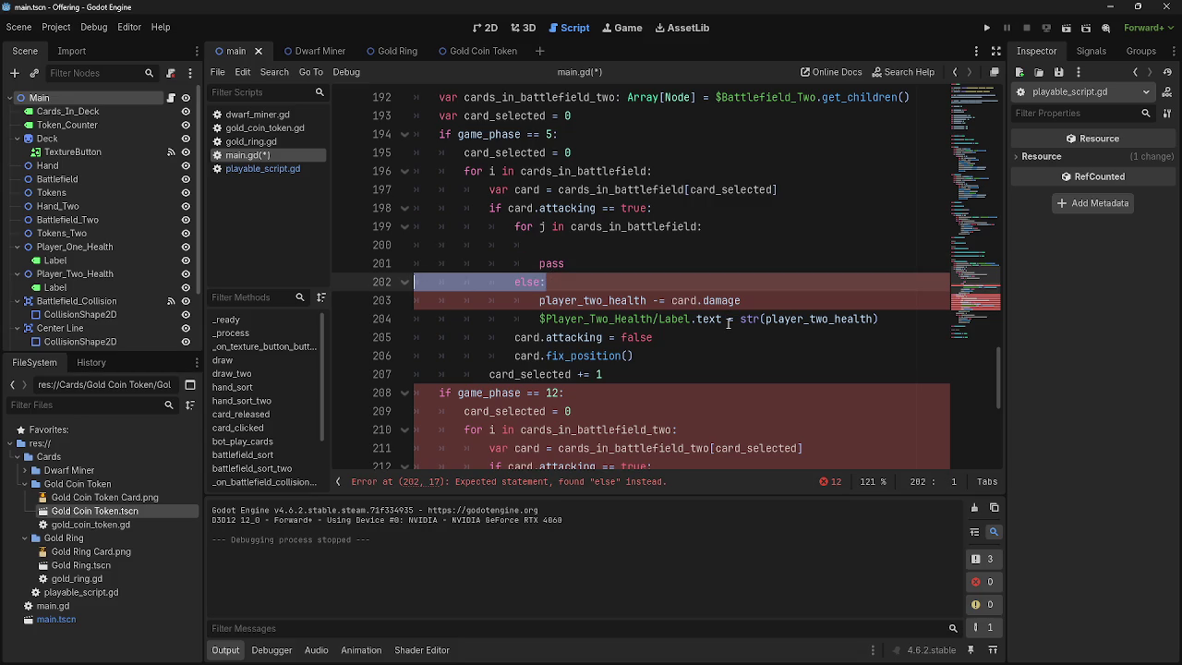
pyautogui.moveTo(488, 207); pyautogui.dragTo(733, 207)
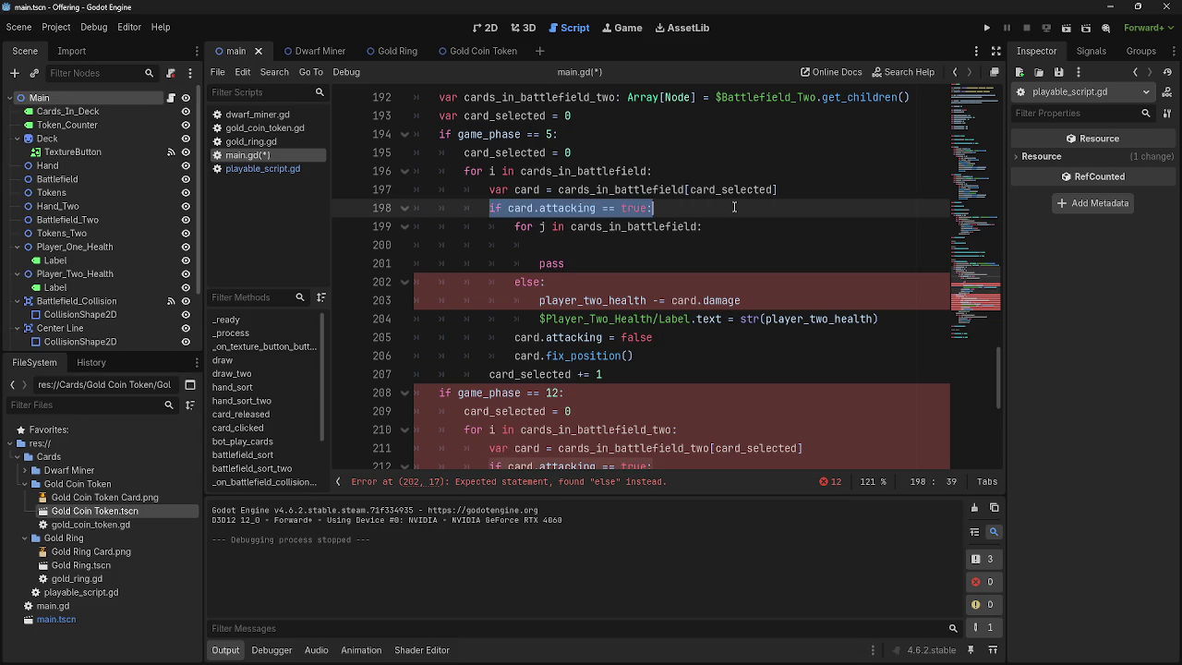
pyautogui.click(734, 207)
pyautogui.click(765, 284)
pyautogui.hotkey('ctrl', 'shift', 'k')
pyautogui.hotkey('ctrl', 'shift', 'k')
pyautogui.hotkey('shift', 'Down')
pyautogui.hotkey('shift', 'End')
pyautogui.hotkey('shift', 'Tab')
pyautogui.press('Up')
pyautogui.press('Up')
pyautogui.hotkey('ctrl', 'BackSpace')
pyautogui.hotkey('ctrl', 'BackSpace')
pyautogui.hotkey('ctrl', 'BackSpace')
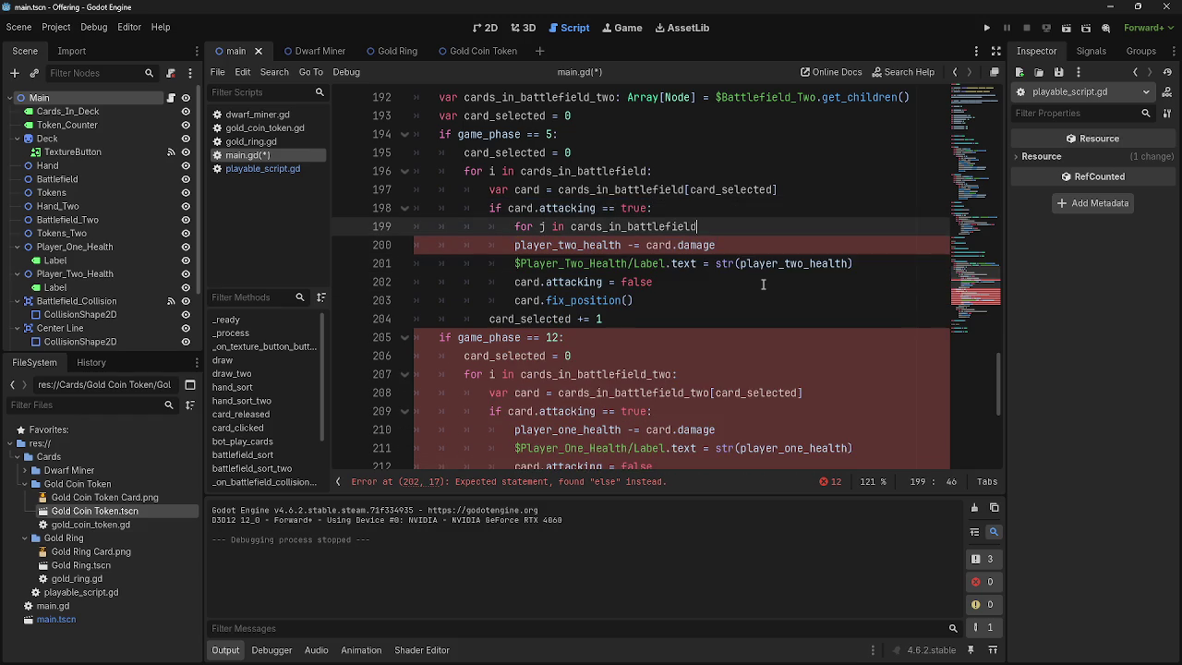
# - Delete the leftover for j line and switch to playable_script.gd
pyautogui.write('battlefield')
pyautogui.moveTo(647, 226); pyautogui.dragTo(373, 231)
pyautogui.press('BackSpace')
pyautogui.press('BackSpace')
pyautogui.click(263, 168)
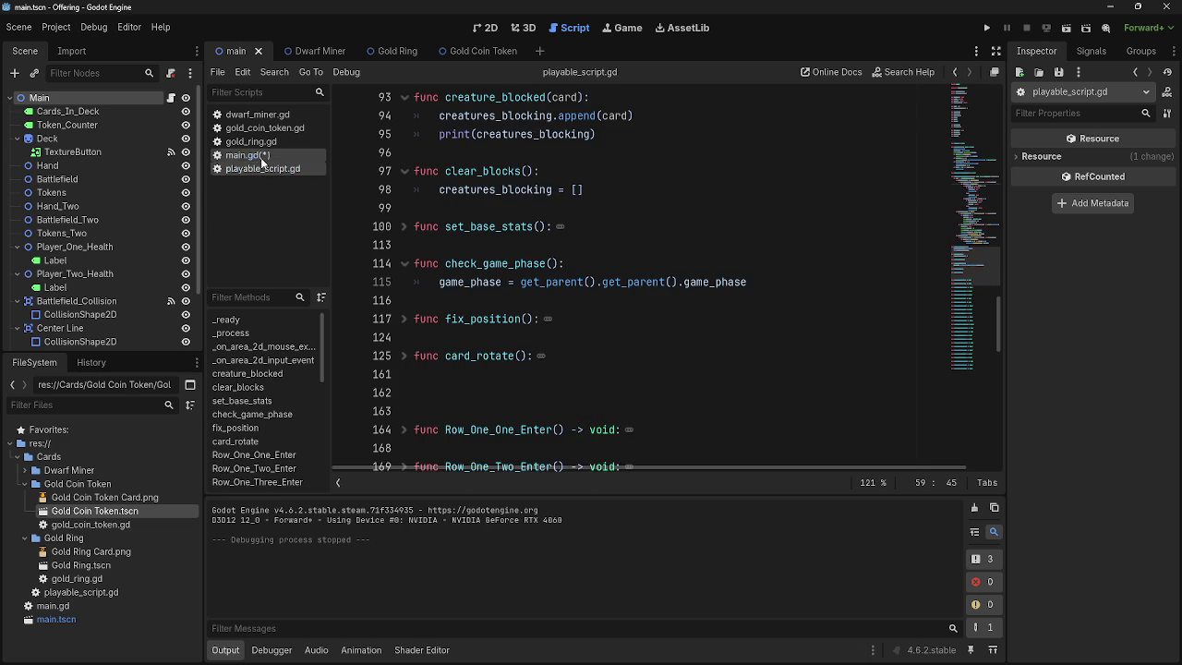
# - Browse gold_coin_token.gd, gold_ring.gd and playable_script.gd, settling back on main.gd
pyautogui.click(265, 127)
pyautogui.click(250, 141)
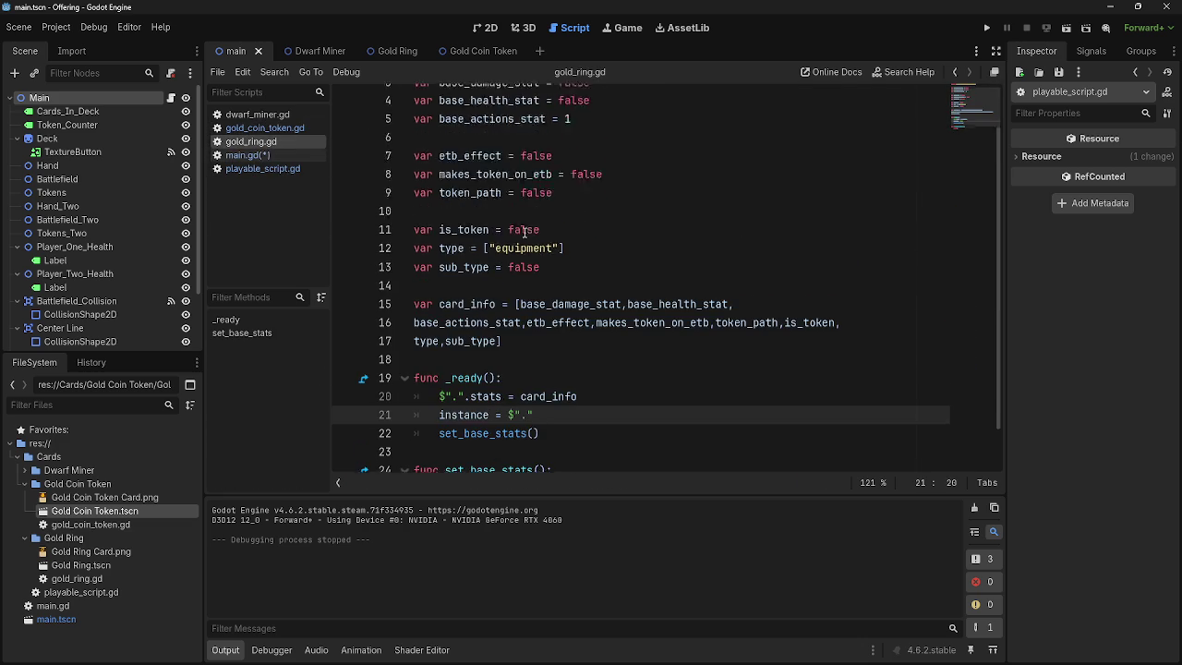
pyautogui.click(268, 155)
pyautogui.scroll(20, 435, 235)
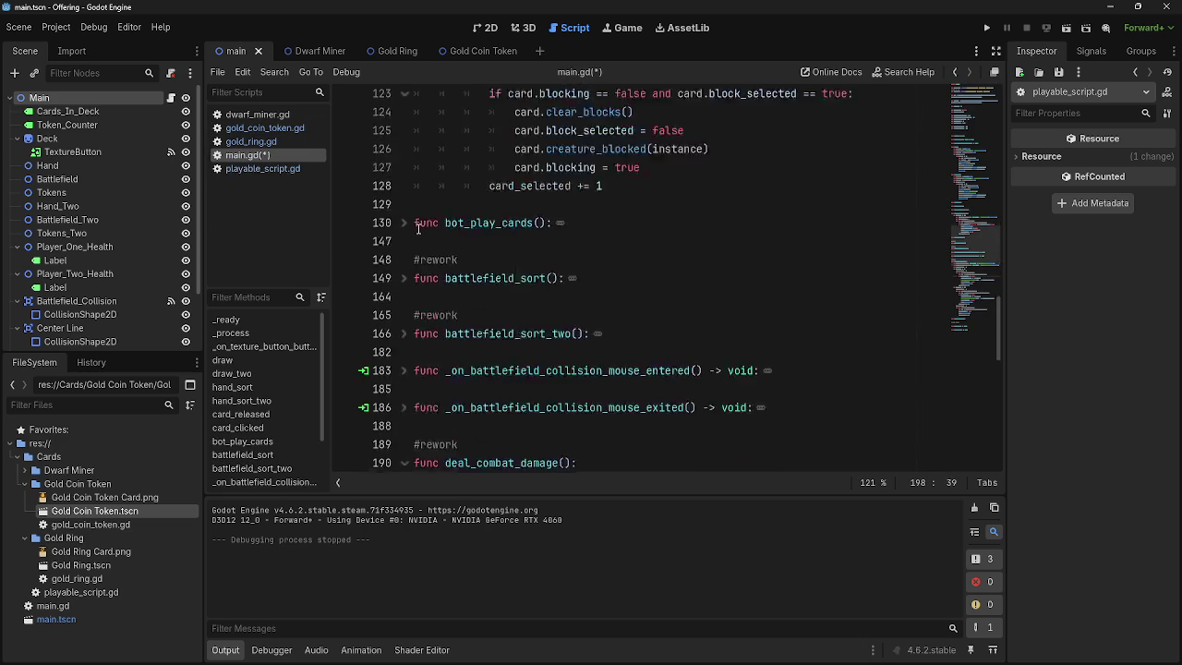
pyautogui.scroll(5, 418, 229)
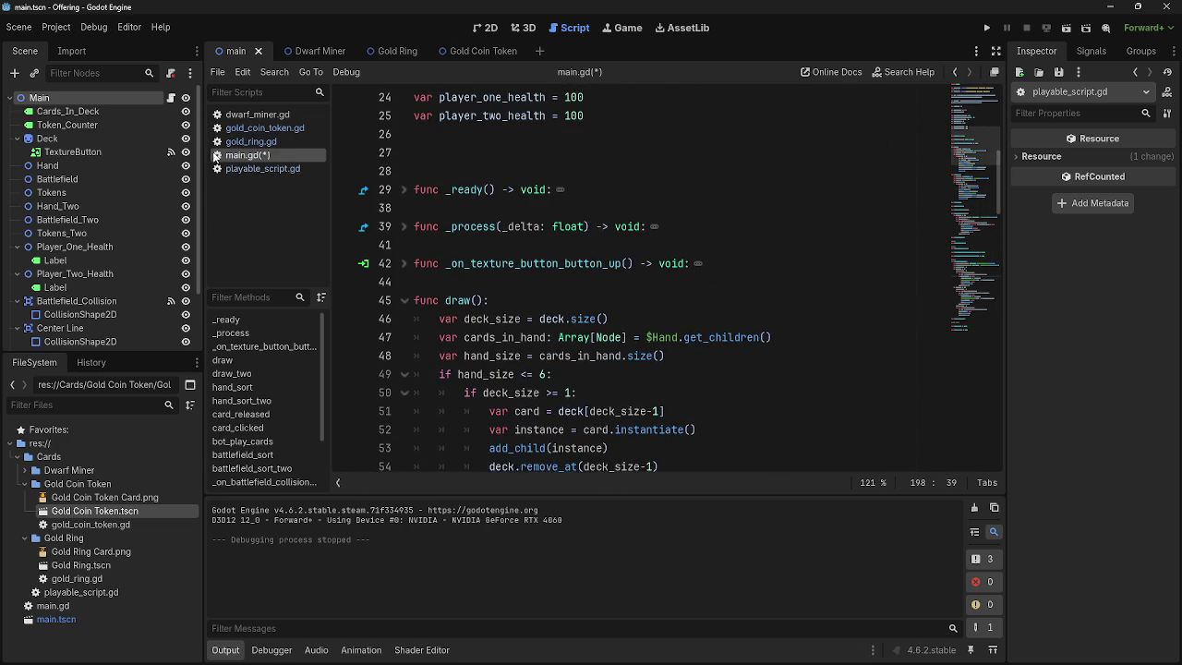
pyautogui.click(263, 168)
pyautogui.click(247, 155)
pyautogui.scroll(-20, 550, 294)
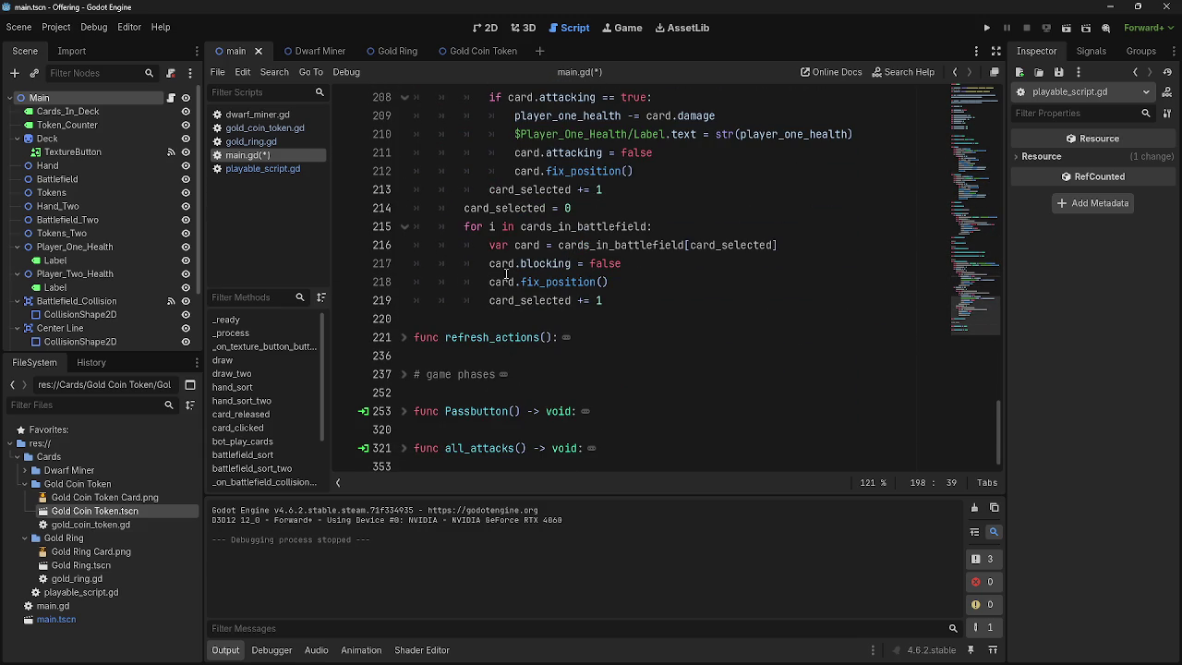
pyautogui.scroll(5, 541, 286)
pyautogui.click(262, 170)
pyautogui.scroll(-5, 351, 224)
pyautogui.click(248, 155)
pyautogui.scroll(2, 527, 343)
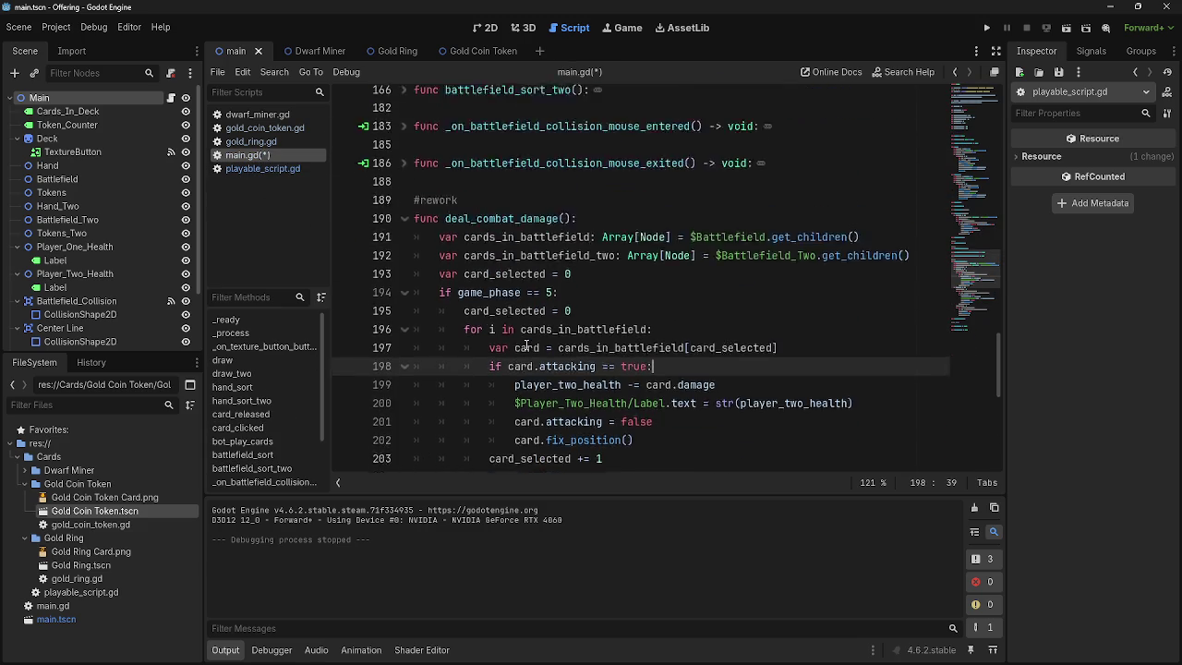
pyautogui.scroll(15, 528, 343)
# - Inspect the creature_blocked(instance) call on line 126 of card_clicked in main.gd
pyautogui.moveTo(415, 263); pyautogui.dragTo(616, 338)
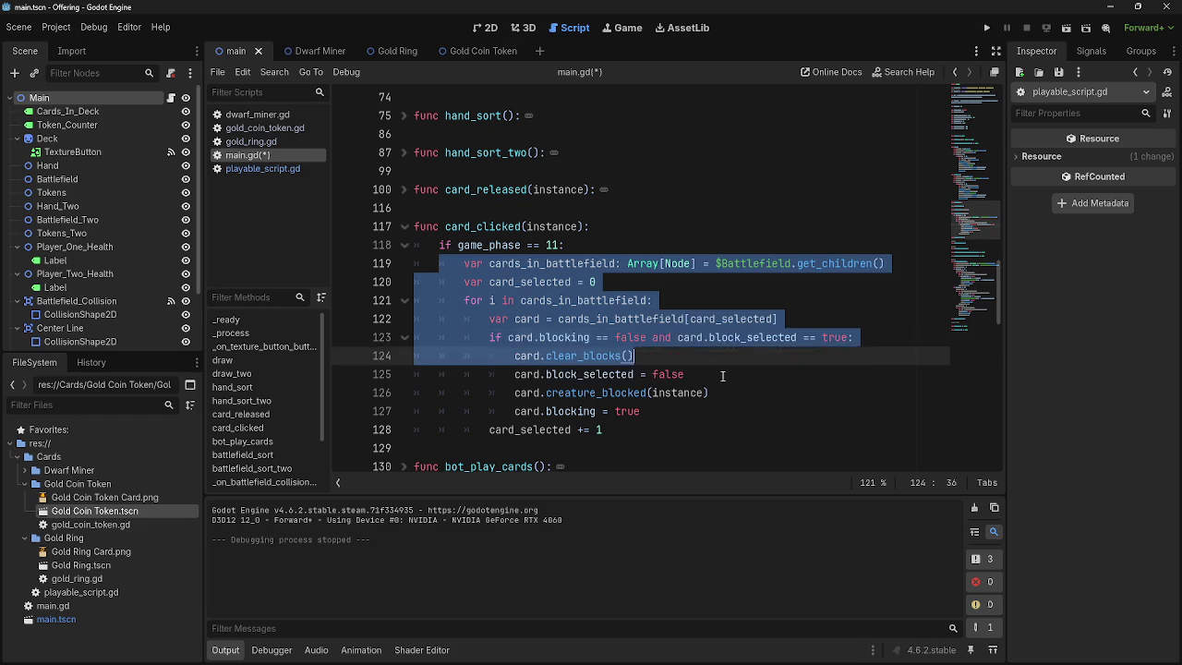
pyautogui.click(702, 368)
pyautogui.moveTo(515, 374); pyautogui.dragTo(743, 380)
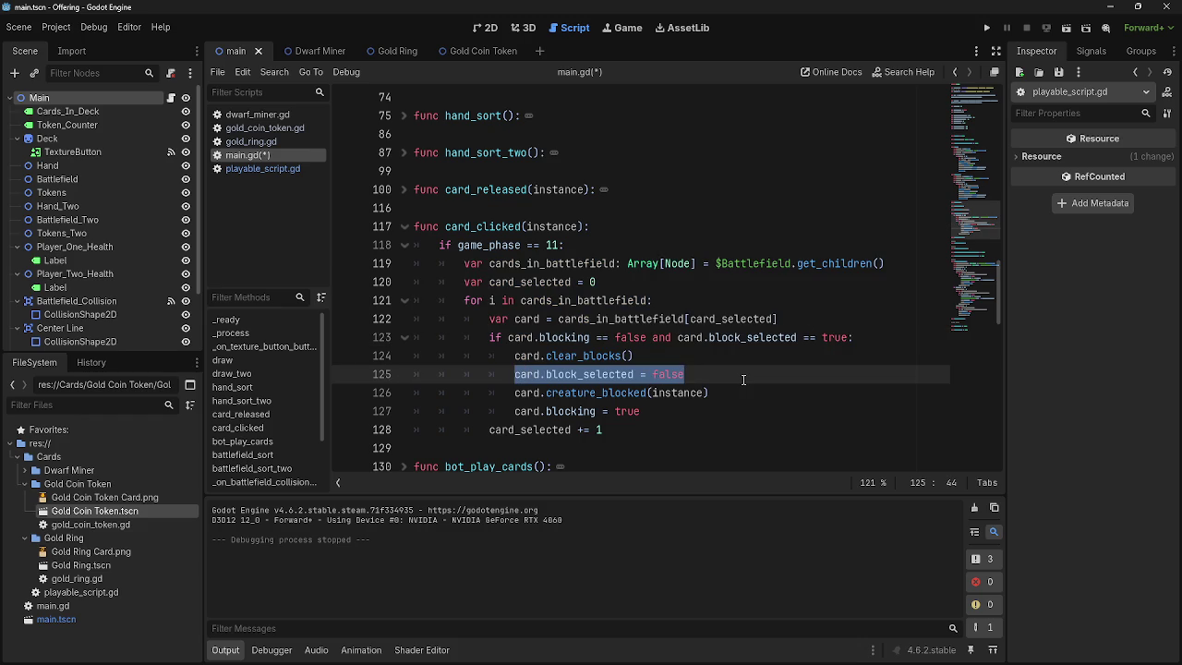
pyautogui.doubleClick(668, 392)
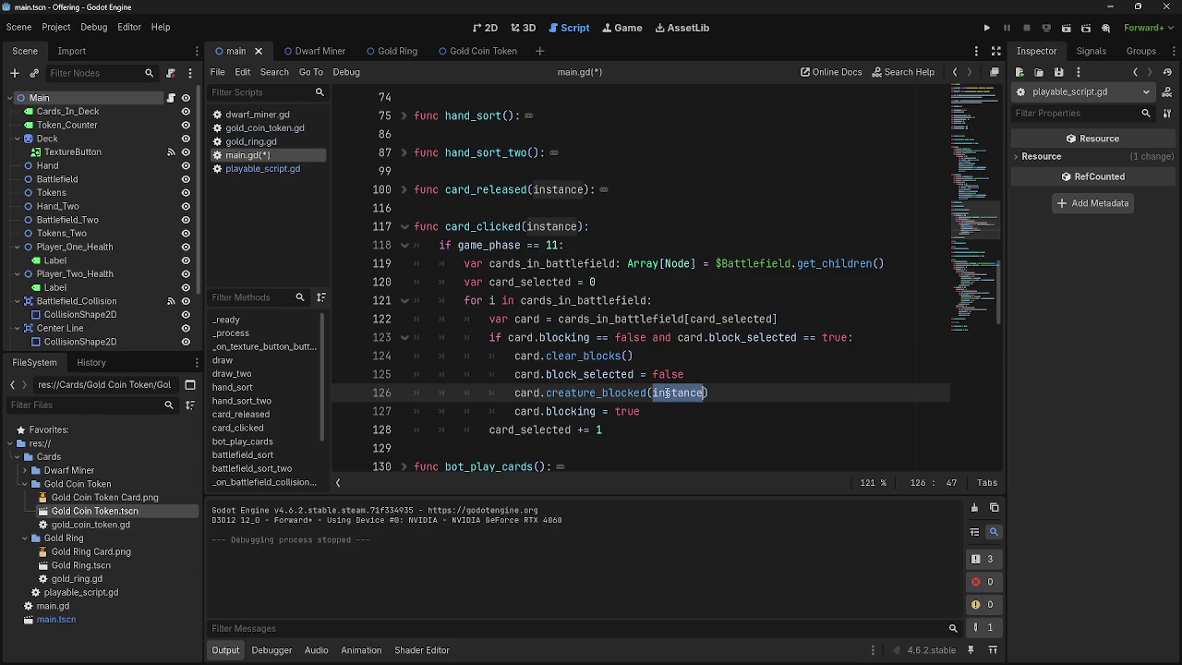
pyautogui.doubleClick(590, 393)
pyautogui.doubleClick(667, 392)
pyautogui.doubleClick(590, 392)
pyautogui.click(594, 393)
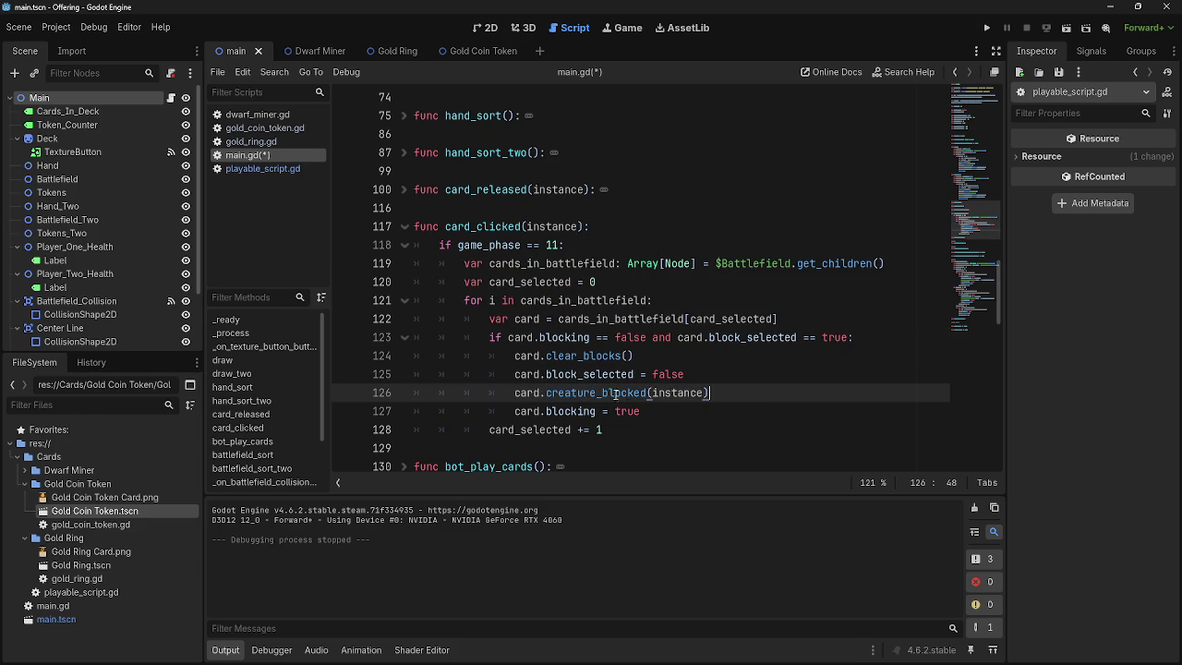
pyautogui.doubleClick(606, 392)
pyautogui.doubleClick(676, 392)
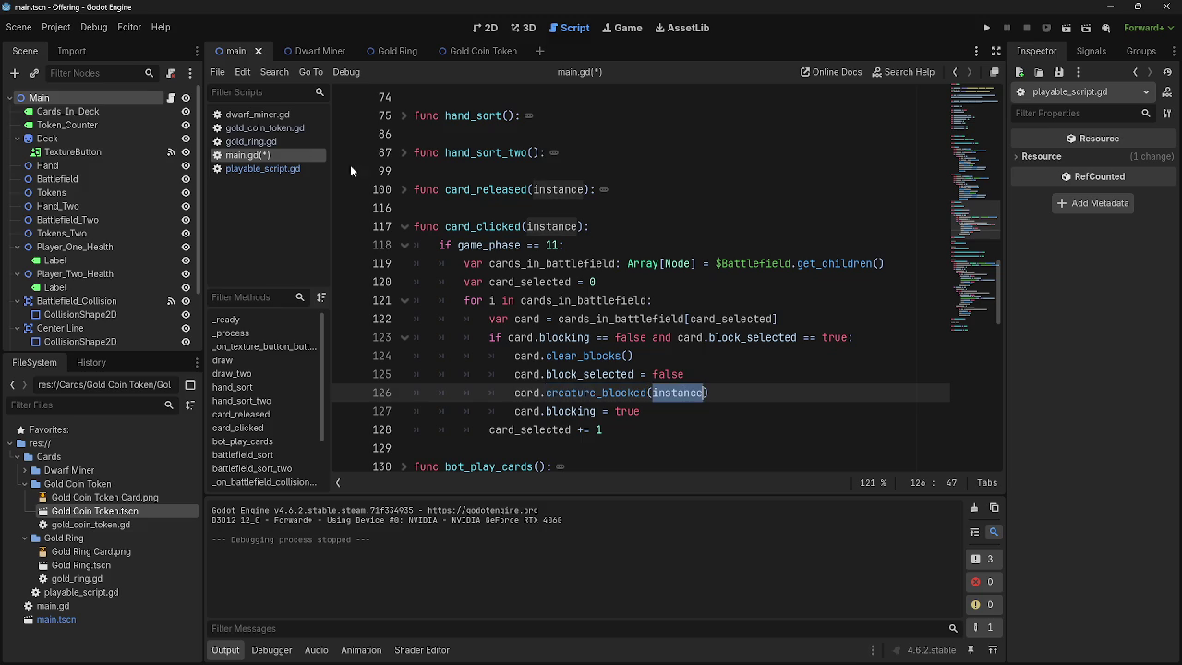
# - Delete the print(creatures_blocking) line from creature_blocked in playable_script.gd, then return to main.gd
pyautogui.click(247, 169)
pyautogui.scroll(10, 517, 355)
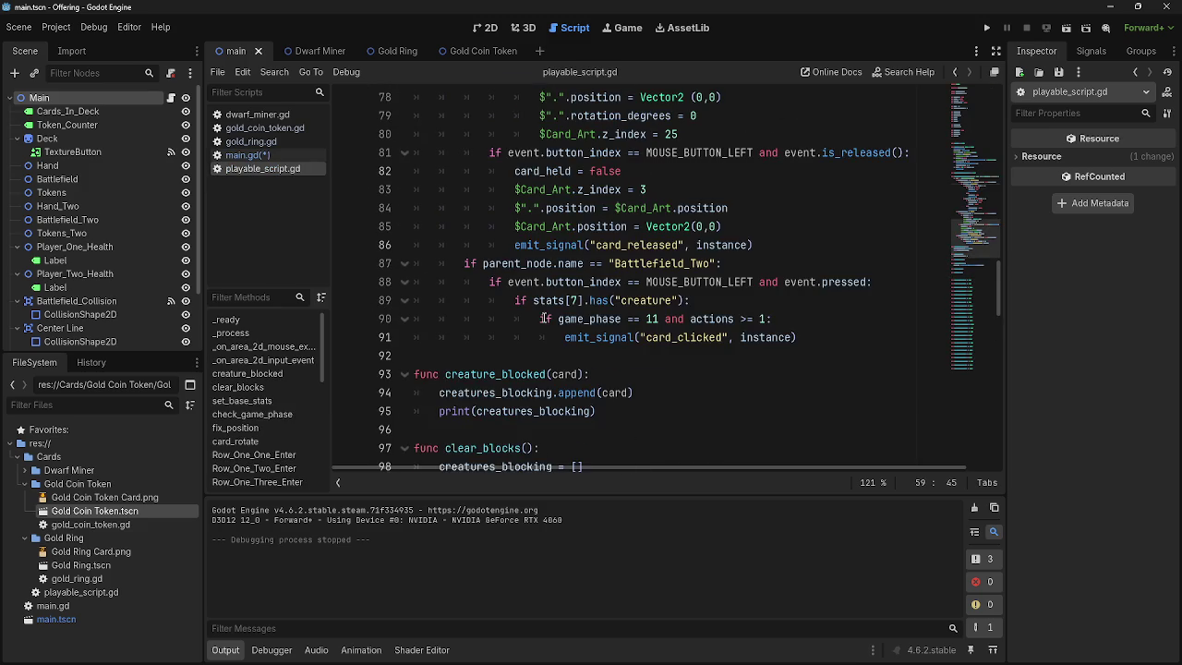
pyautogui.doubleClick(565, 318)
pyautogui.moveTo(595, 355); pyautogui.dragTo(407, 355)
pyautogui.press('BackSpace')
pyautogui.press('BackSpace')
pyautogui.press('BackSpace')
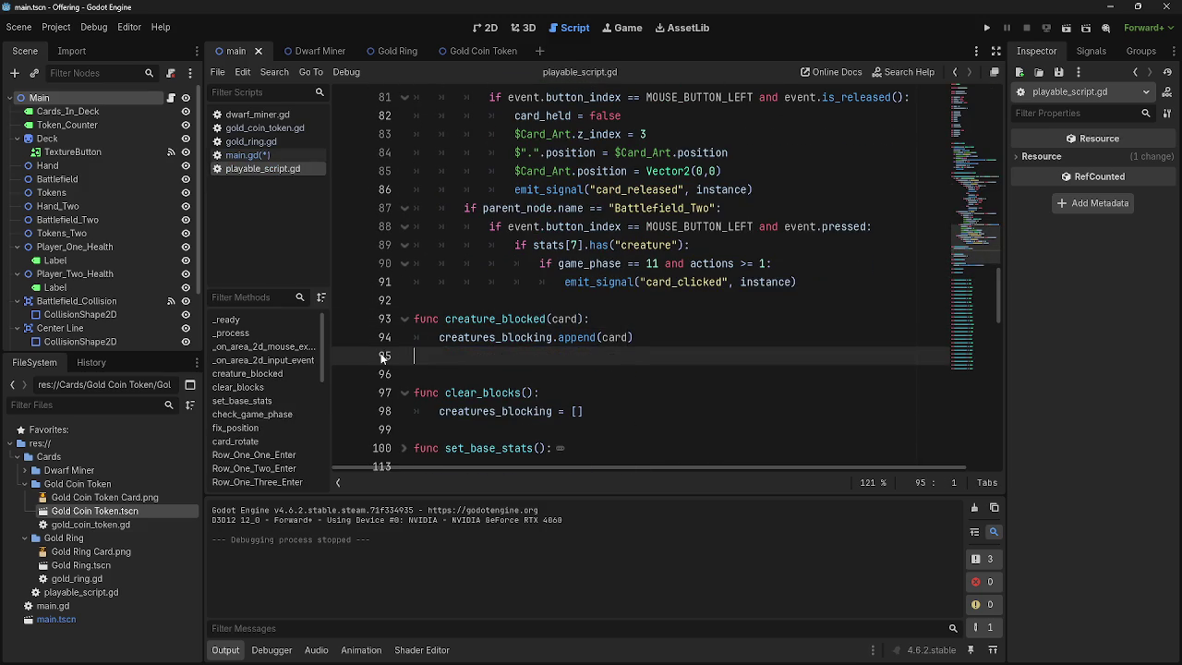
pyautogui.click(262, 155)
pyautogui.click(735, 384)
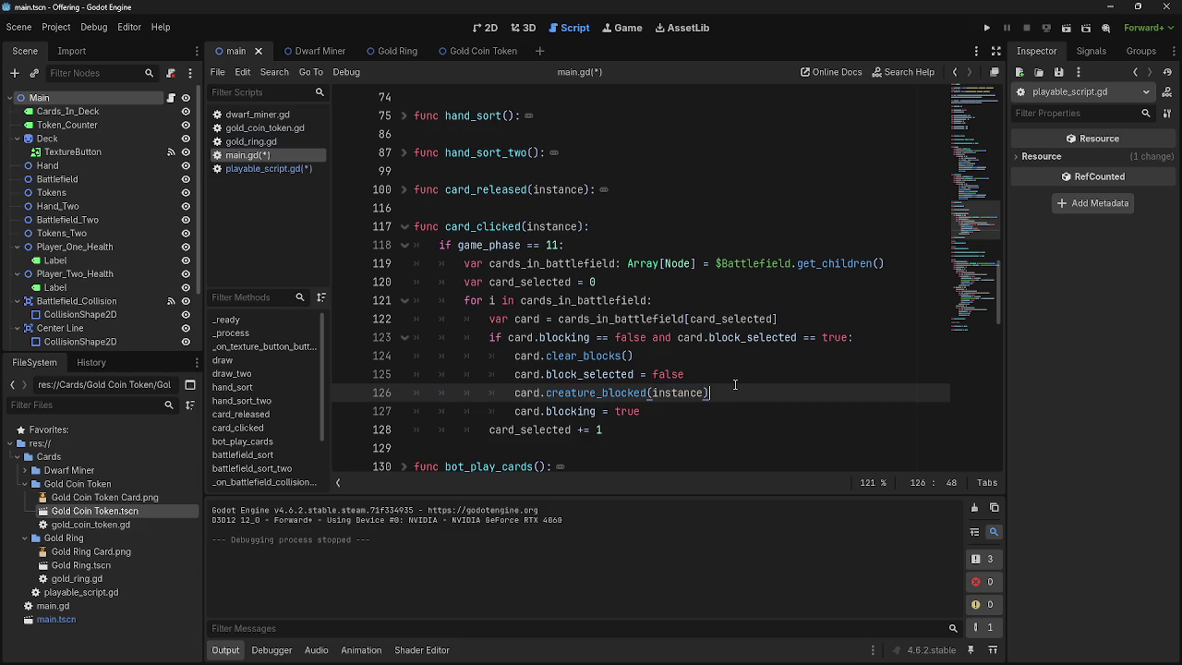
pyautogui.press('Up')
pyautogui.press('Down')
pyautogui.press('Up')
pyautogui.press('Down')
pyautogui.press('Up')
pyautogui.press('Down')
pyautogui.press('Up')
pyautogui.press('Down')
pyautogui.doubleClick(609, 393)
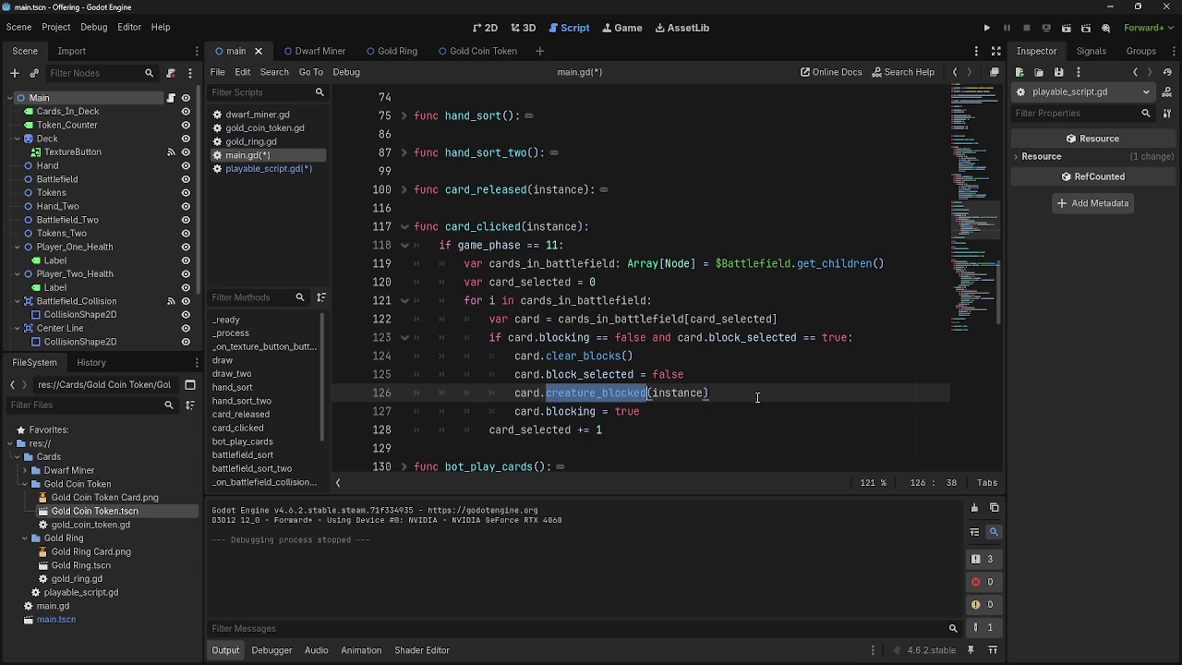
# - Remove the stray empty line after 'block_selected = false' in card_clicked
pyautogui.click(748, 373)
pyautogui.press('Return')
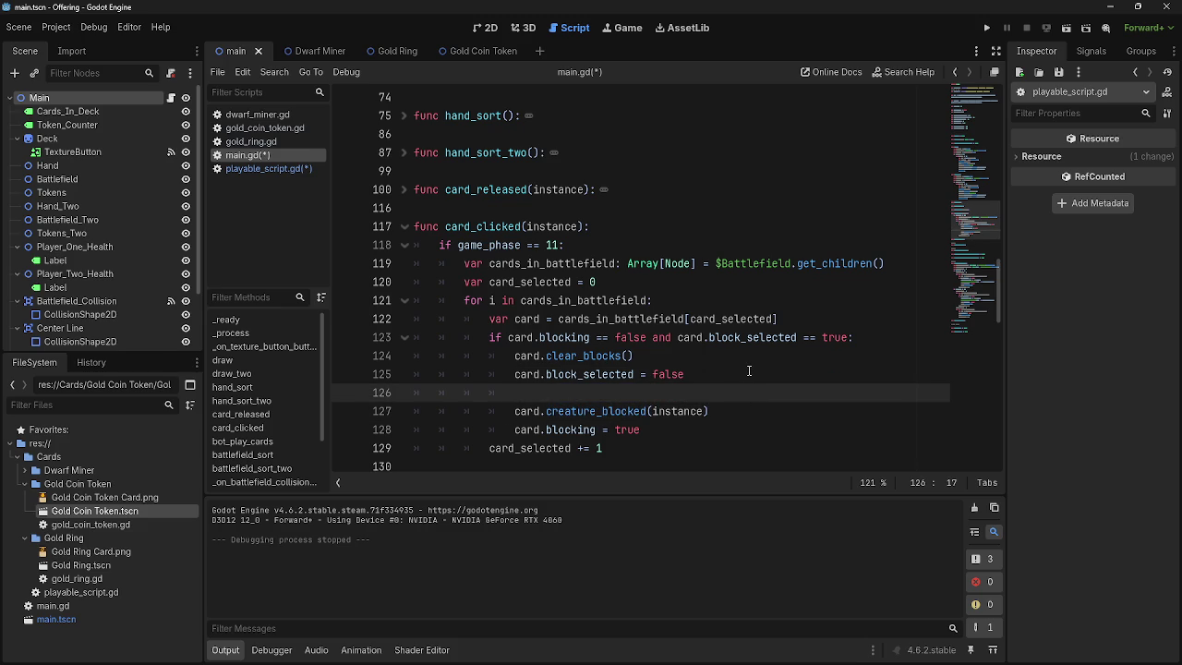
pyautogui.write('instance')
pyautogui.press('BackSpace')
pyautogui.press('BackSpace')
pyautogui.press('BackSpace')
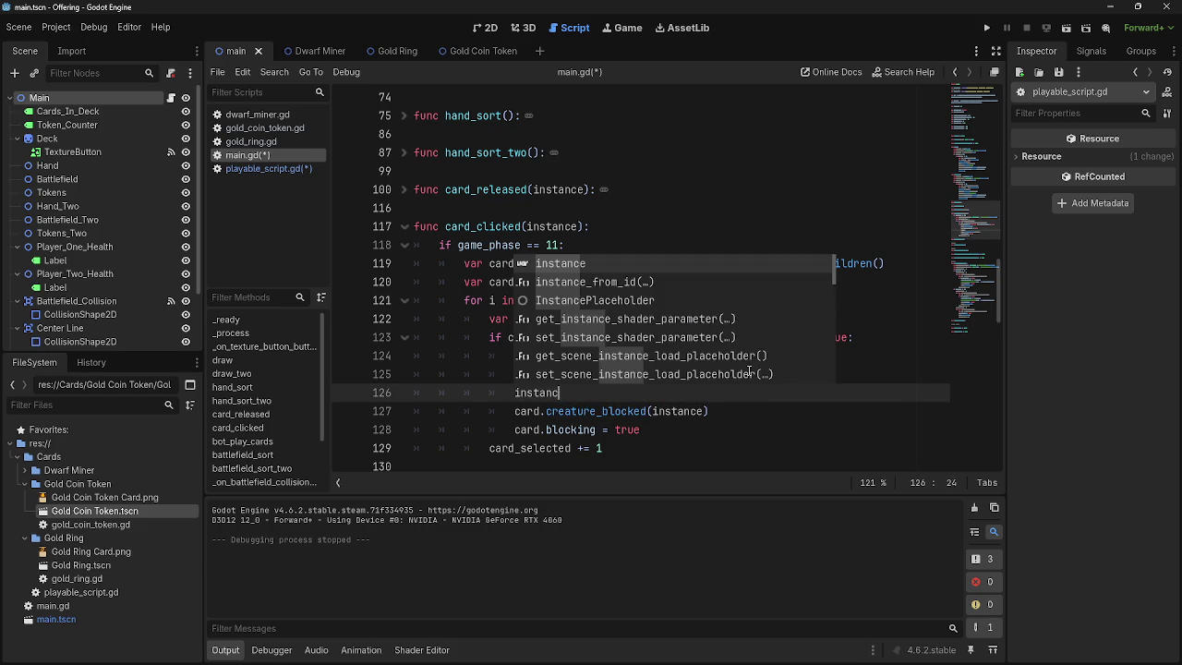
pyautogui.hotkey('ctrl', 'z')
pyautogui.hotkey('ctrl', 'y')
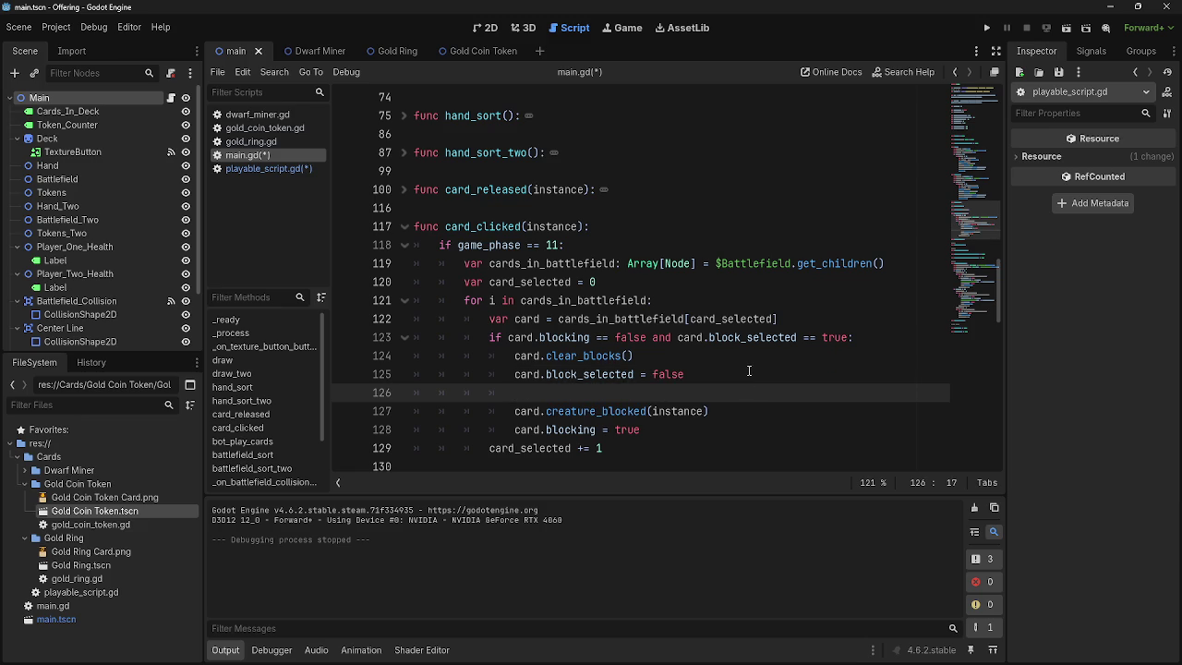
pyautogui.press('BackSpace')
pyautogui.press('BackSpace')
pyautogui.press('BackSpace')
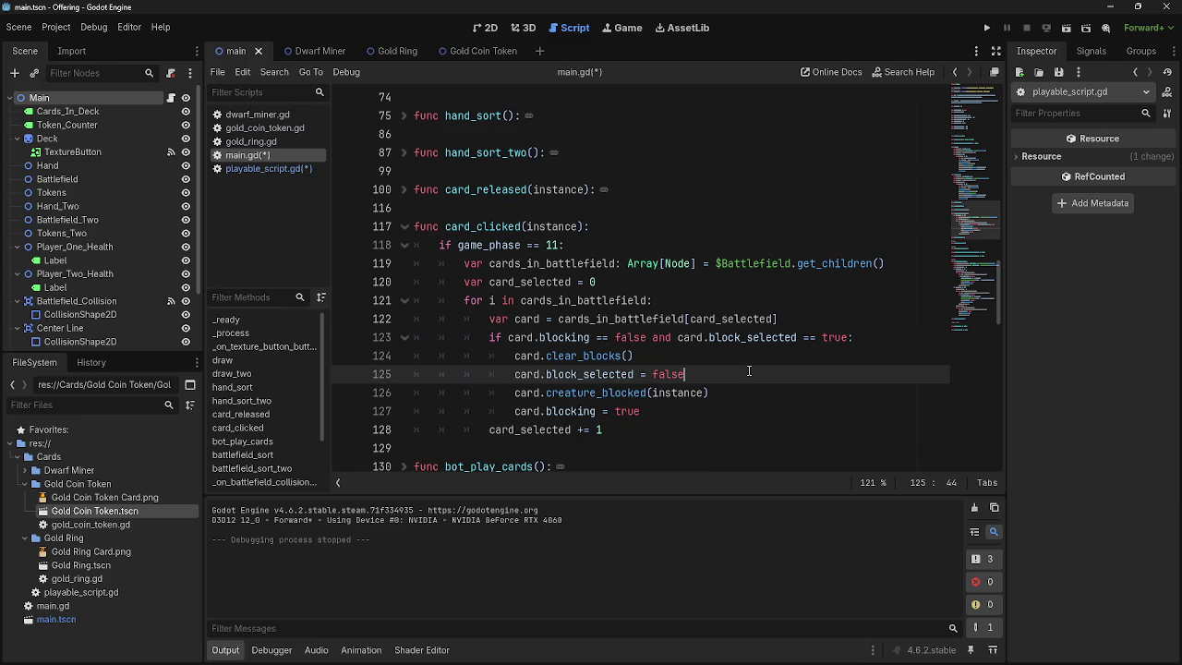
# - Insert 'instance.blocked = true' as line 127 after the creature_blocked(instance) call
pyautogui.click(750, 393)
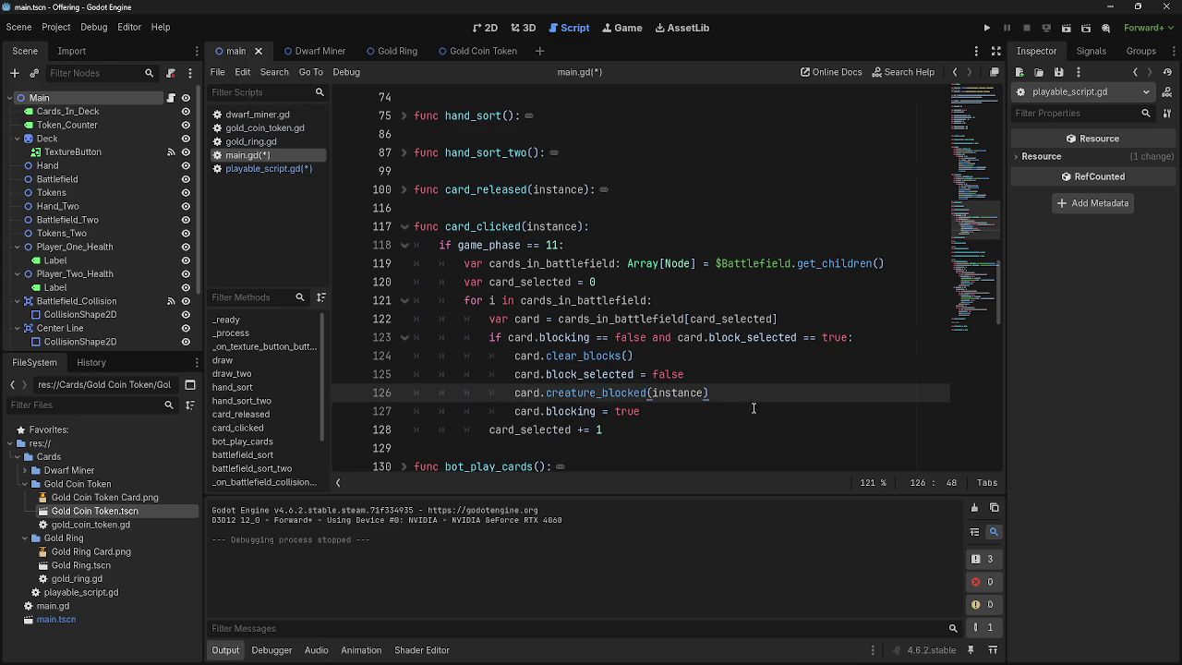
pyautogui.click(752, 411)
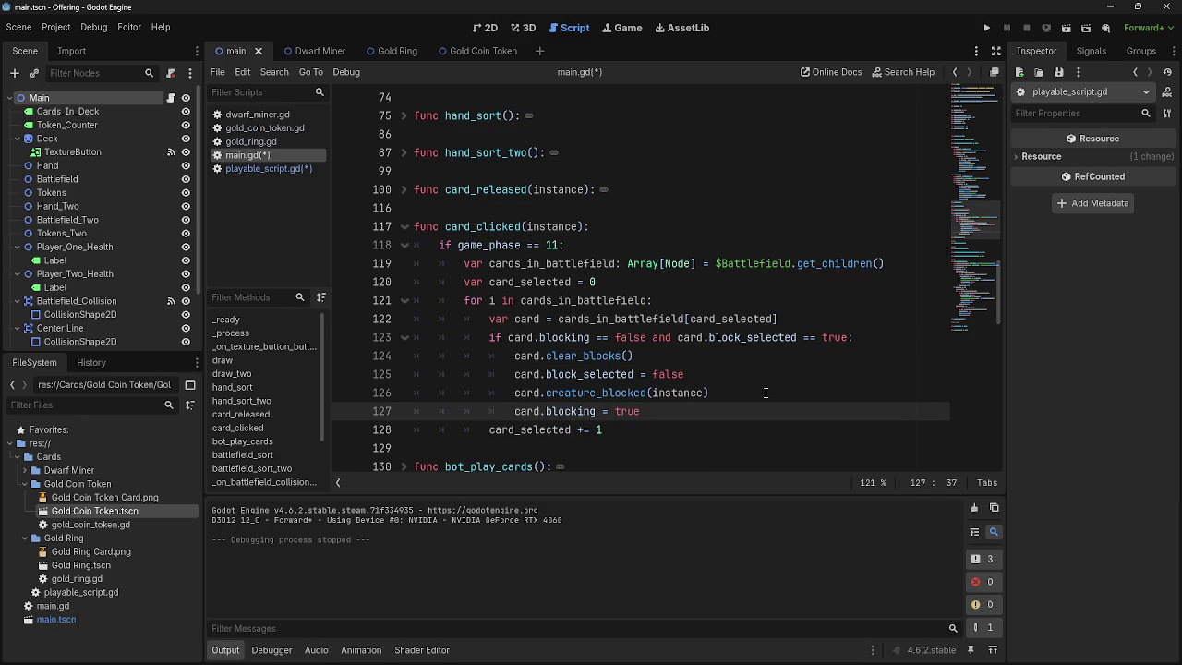
pyautogui.press('Return')
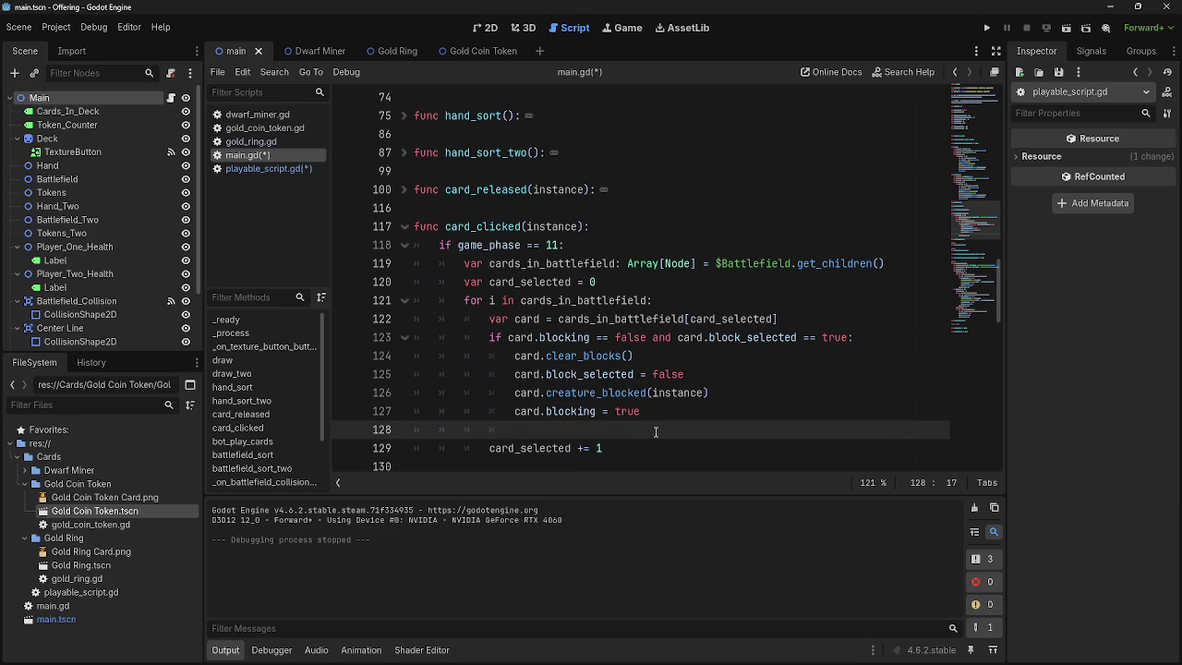
pyautogui.hotkey('alt', 'Up')
pyautogui.write('instance.blocked = true')
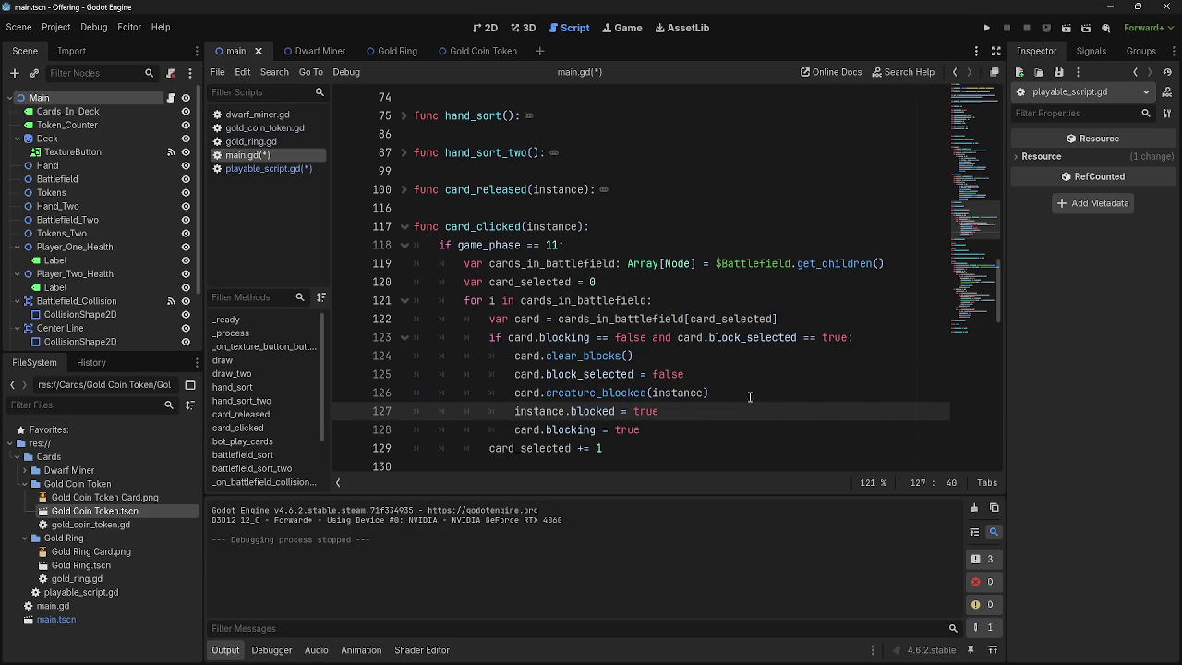
pyautogui.click(705, 442)
pyautogui.click(259, 170)
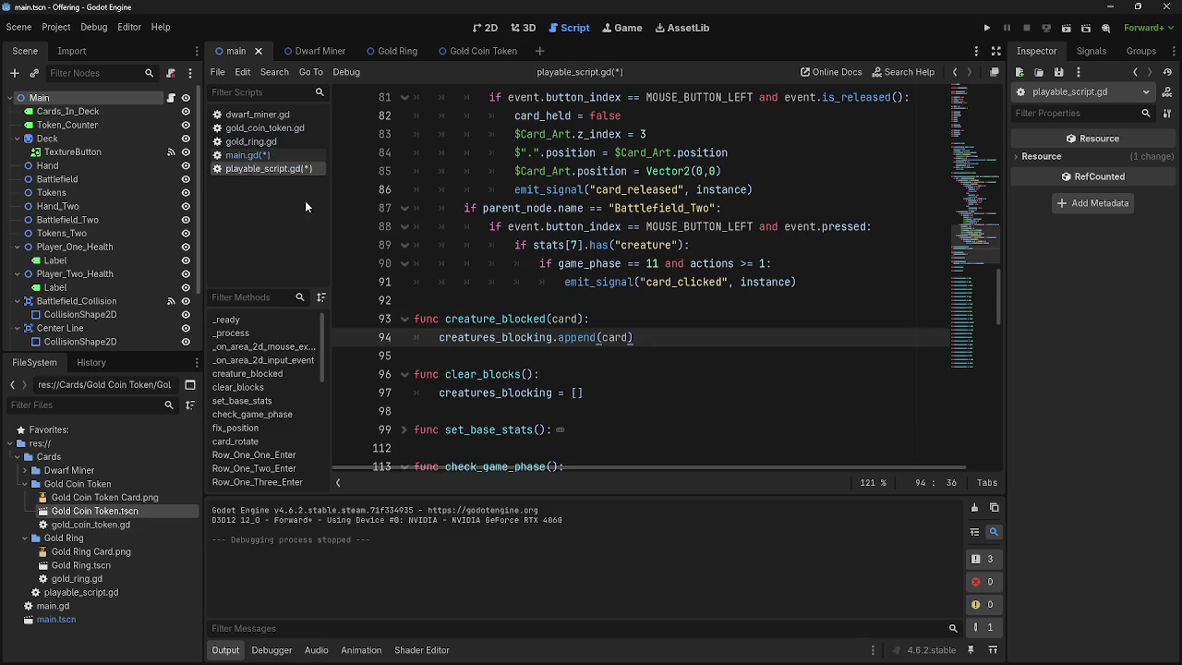
pyautogui.click(246, 155)
pyautogui.click(545, 411)
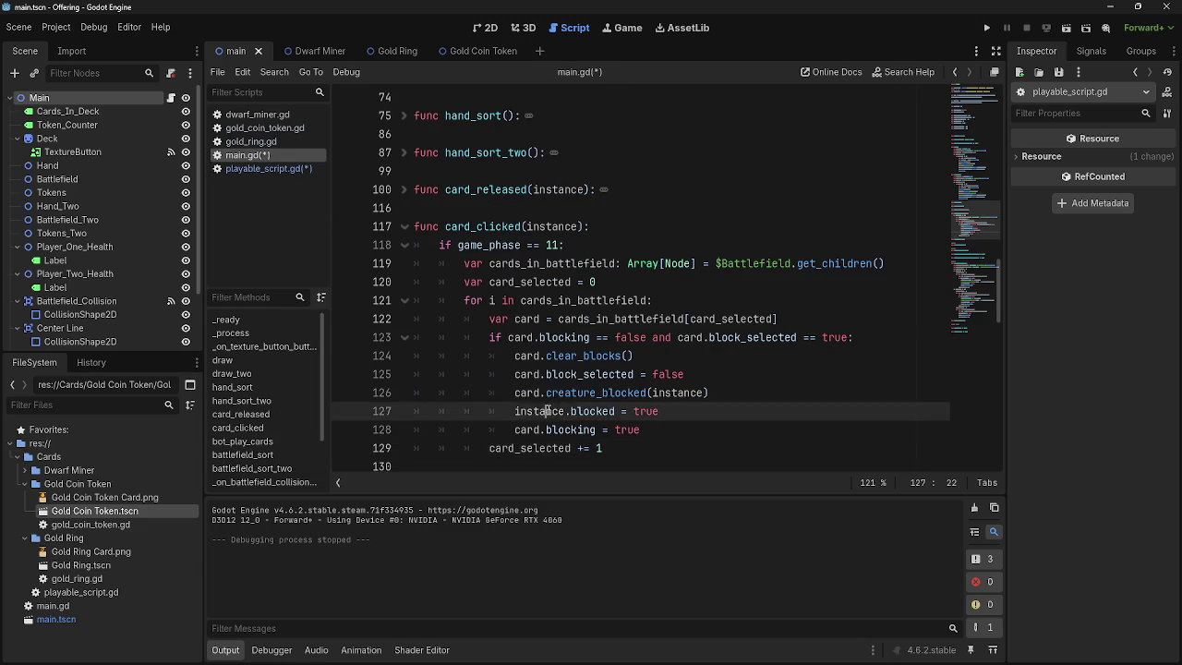
# - Scroll main.gd down to the game_phase == 12 block in deal_combat_damage
pyautogui.doubleClick(545, 411)
pyautogui.scroll(-15, 637, 422)
pyautogui.scroll(-2, 637, 422)
pyautogui.scroll(-1, 637, 422)
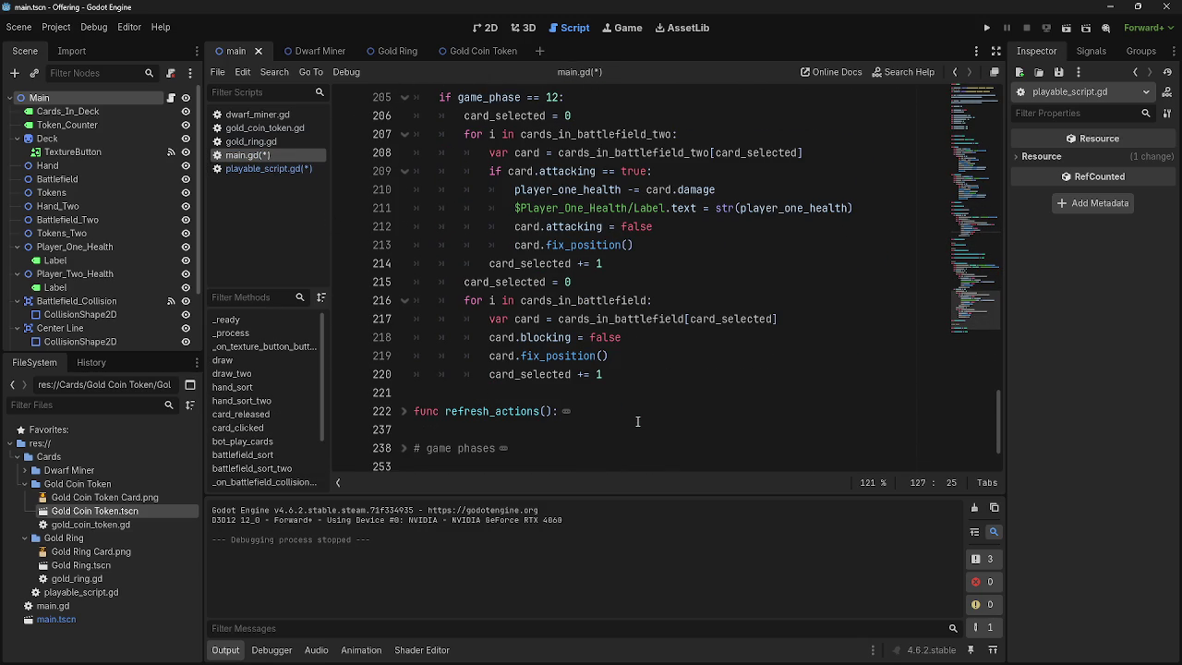
pyautogui.scroll(-1, 637, 422)
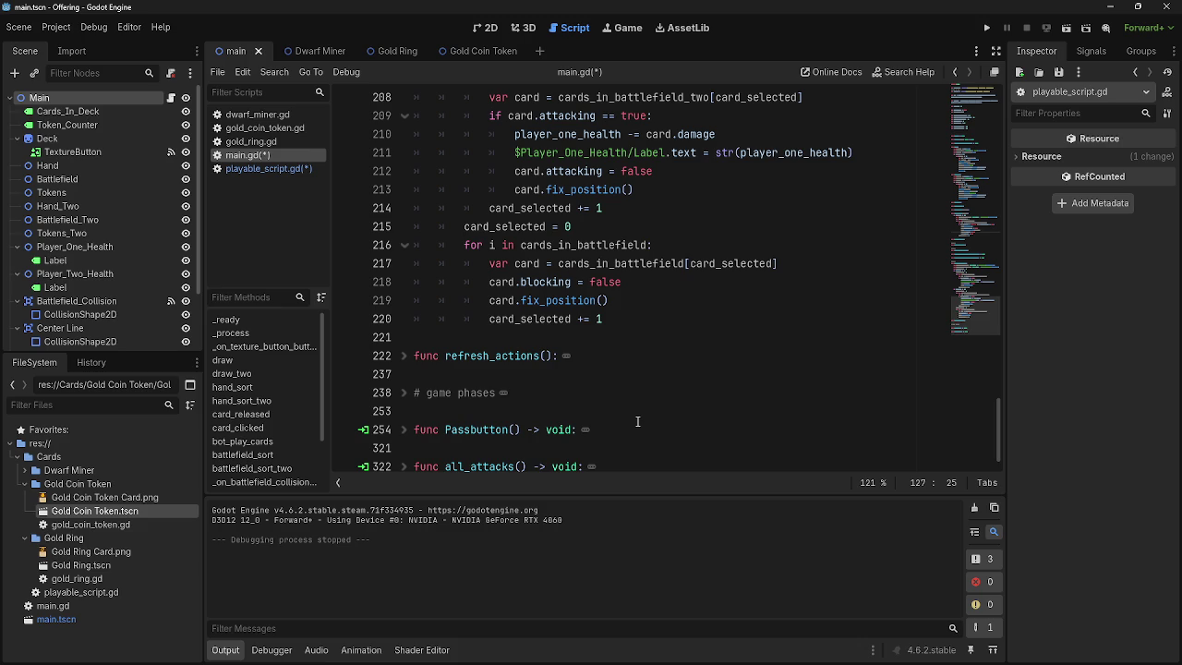
pyautogui.scroll(3, 637, 422)
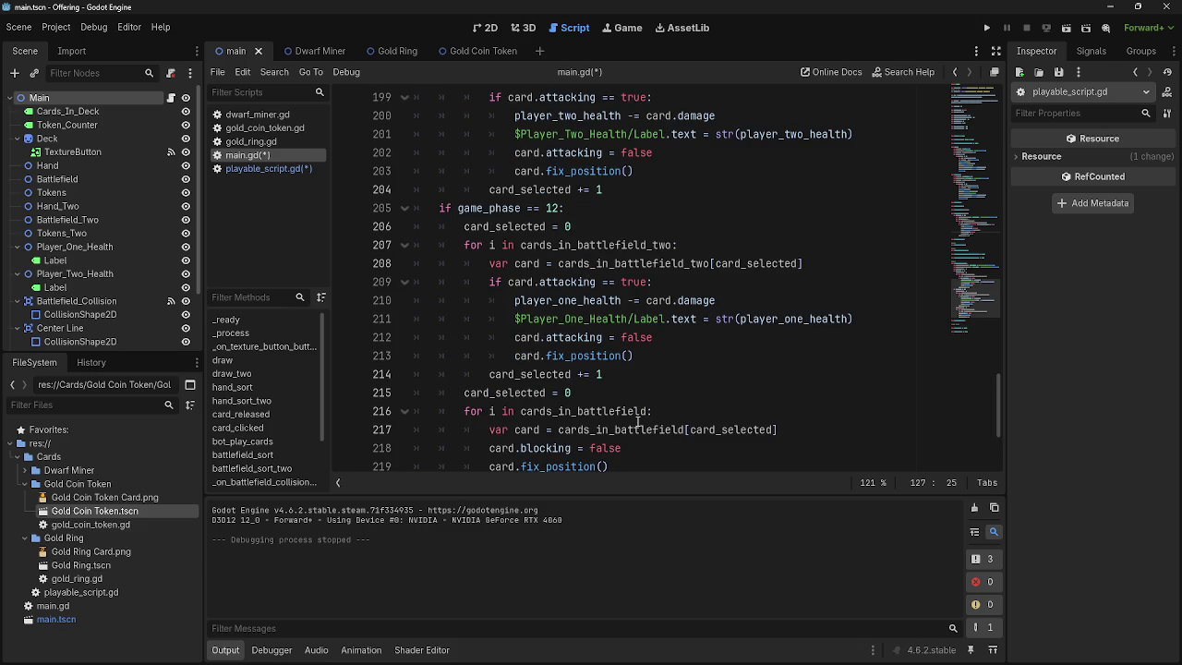
pyautogui.scroll(4, 637, 422)
pyautogui.scroll(-1, 654, 377)
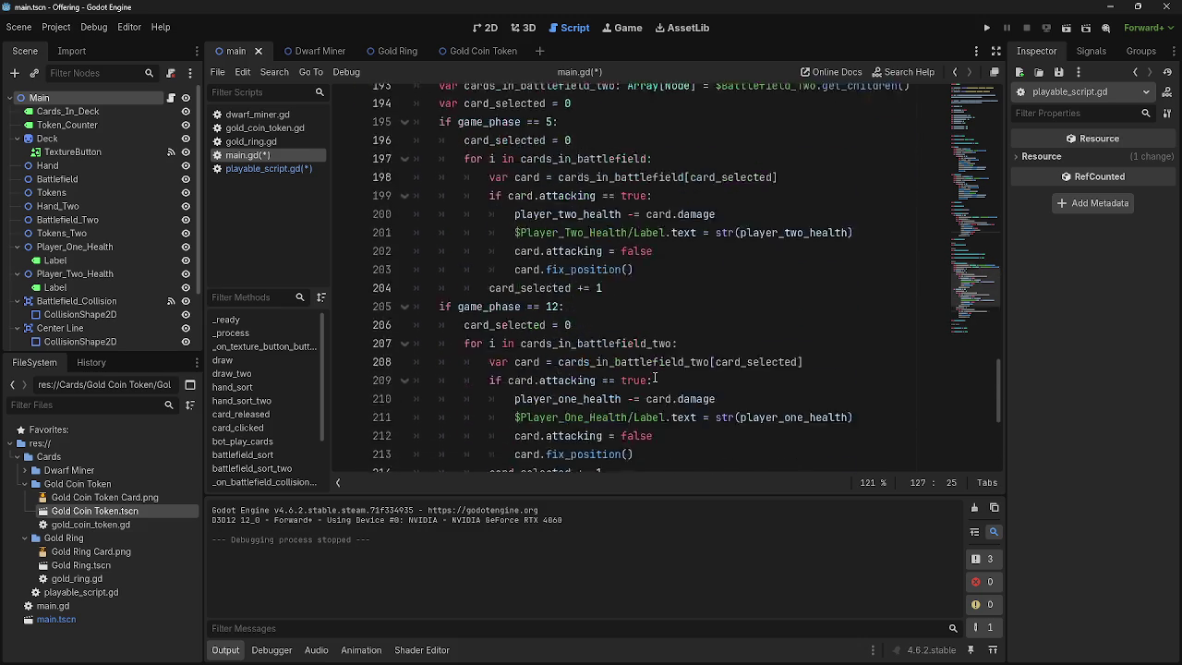
pyautogui.scroll(-3, 655, 377)
pyautogui.scroll(2, 721, 348)
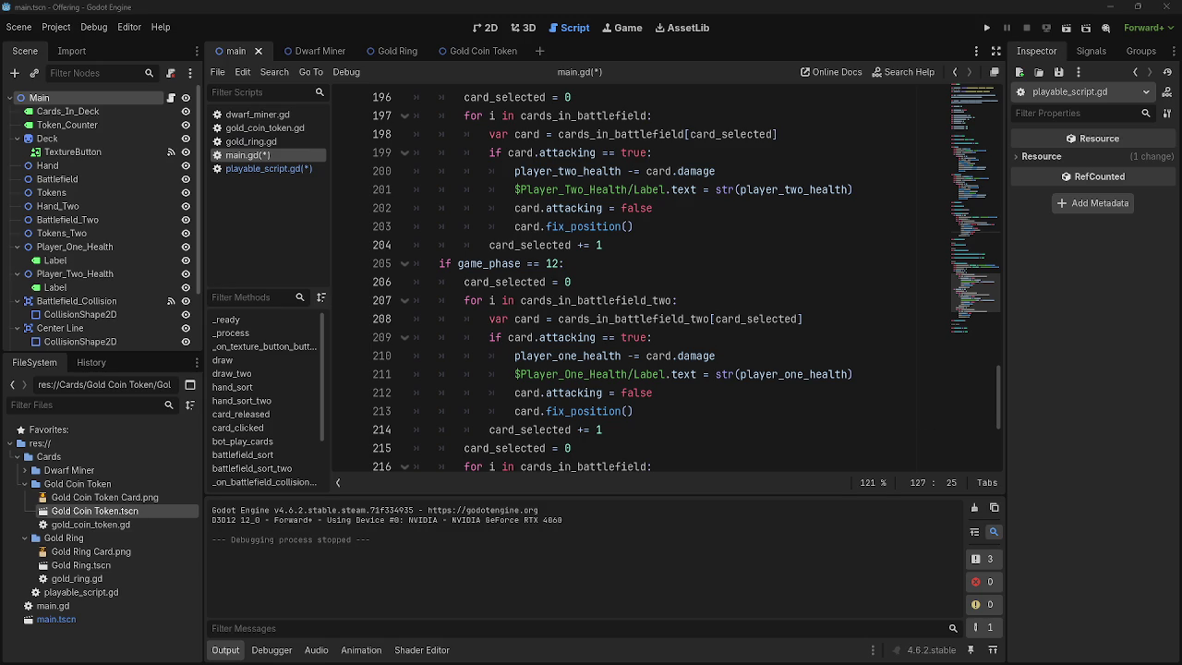
pyautogui.click(745, 412)
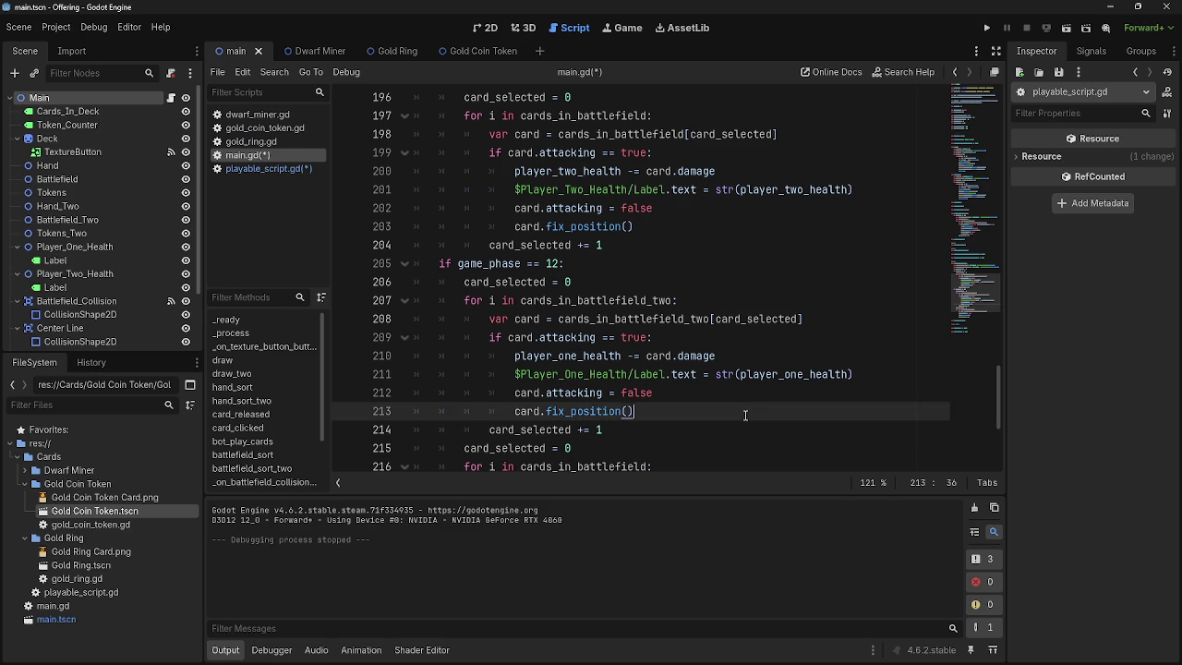
pyautogui.hotkey('alt', 'Tab')
pyautogui.hotkey('alt', 'Tab')
pyautogui.press('Escape')
pyautogui.scroll(-1, 734, 410)
pyautogui.scroll(1, 732, 412)
pyautogui.scroll(-1, 732, 413)
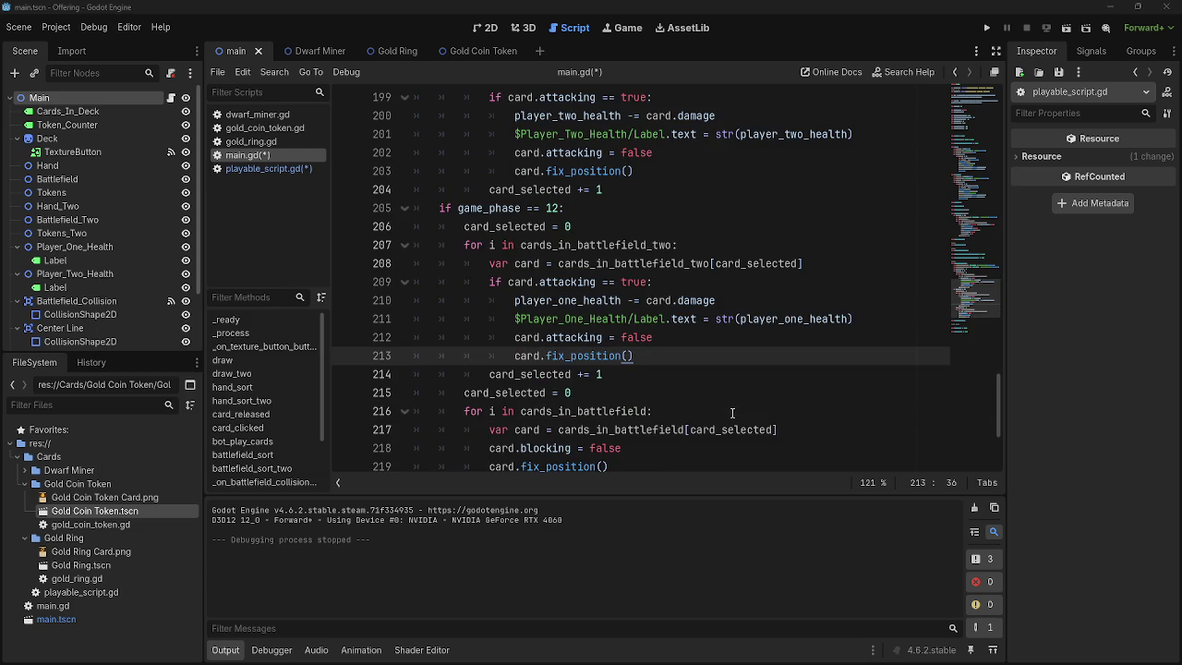
# - Add an empty line under the phase 12 'if card.attacking == true:' check
pyautogui.click(716, 342)
pyautogui.click(703, 352)
pyautogui.click(681, 335)
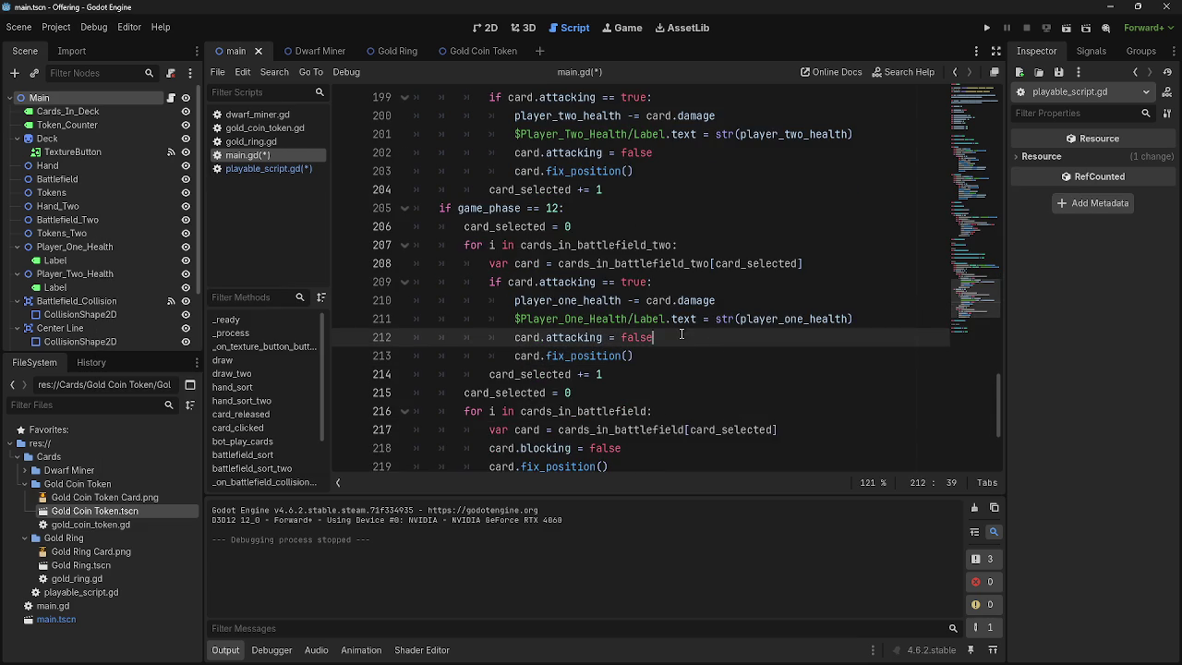
pyautogui.click(706, 282)
pyautogui.press('Return')
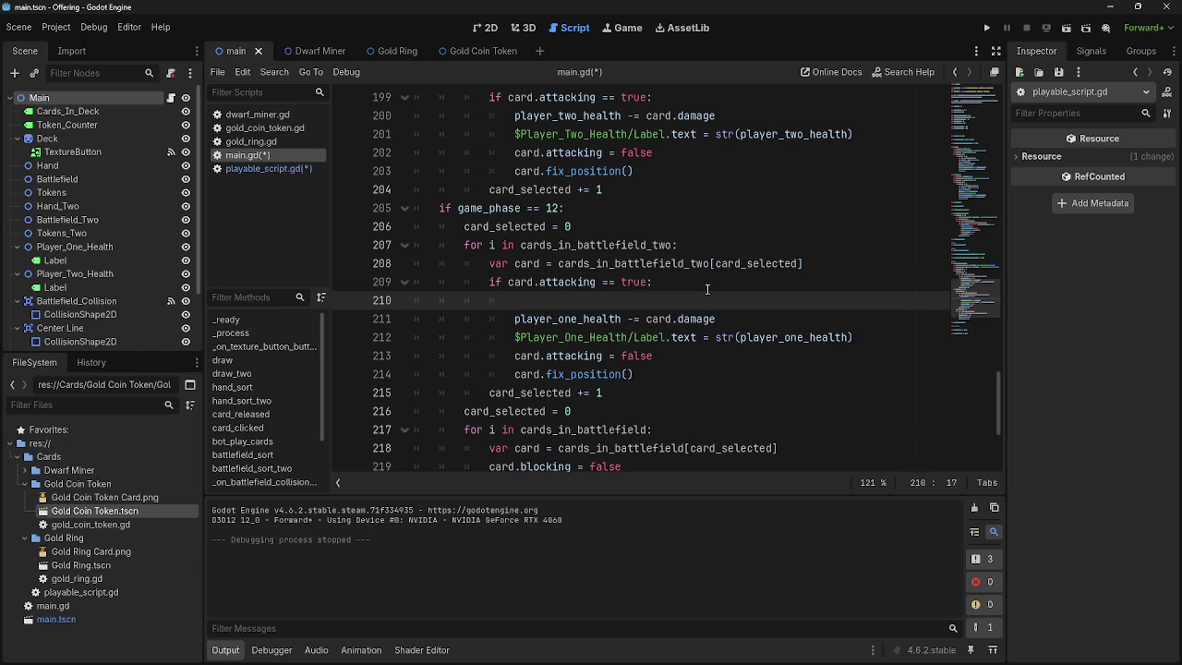
# - Add a for j in cards_in_battlefield_two: loop containing if card.blocked == true: pass
pyautogui.write('for j')
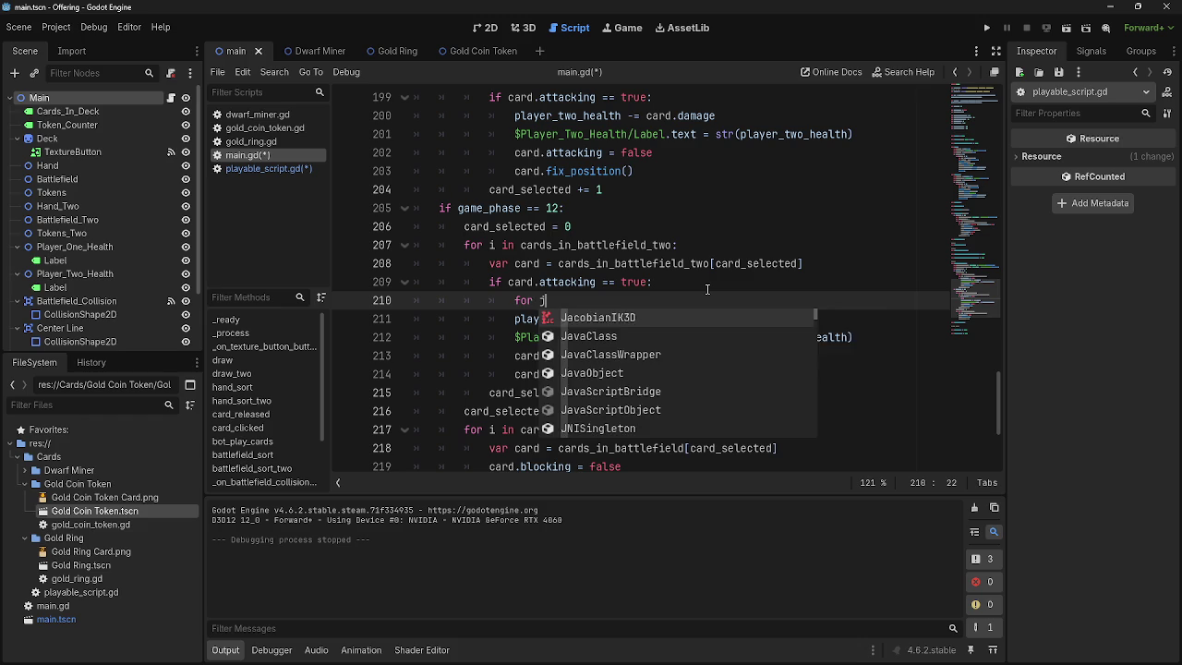
pyautogui.write(' in cards_')
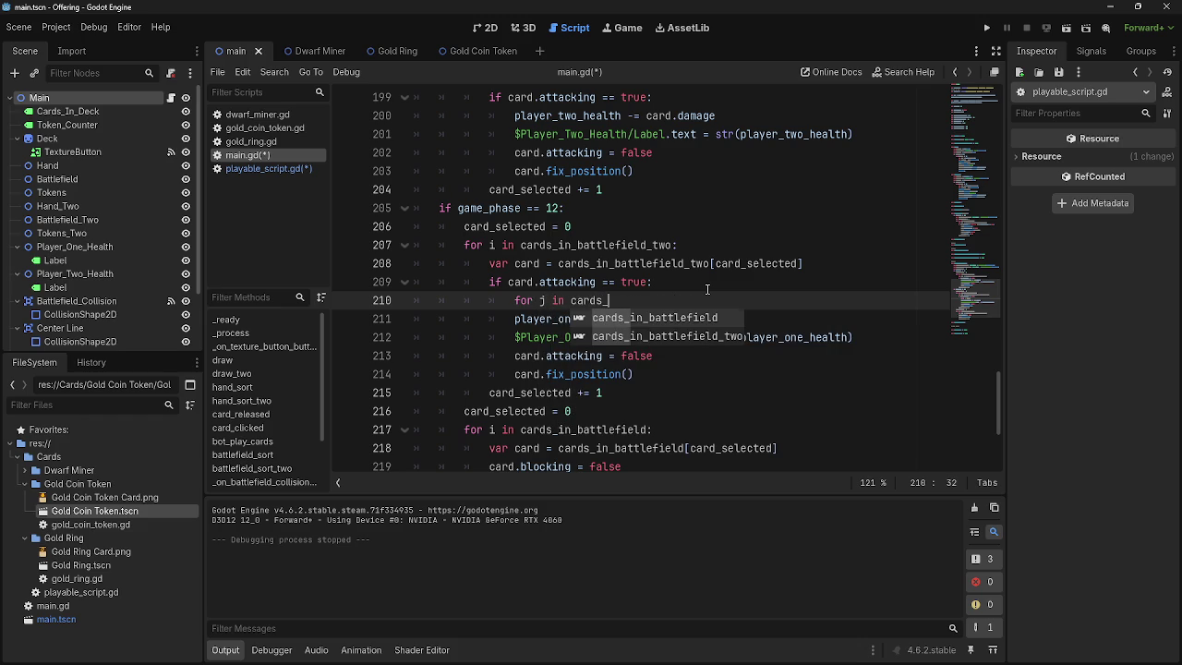
pyautogui.press('Return')
pyautogui.write('_t')
pyautogui.press('Return')
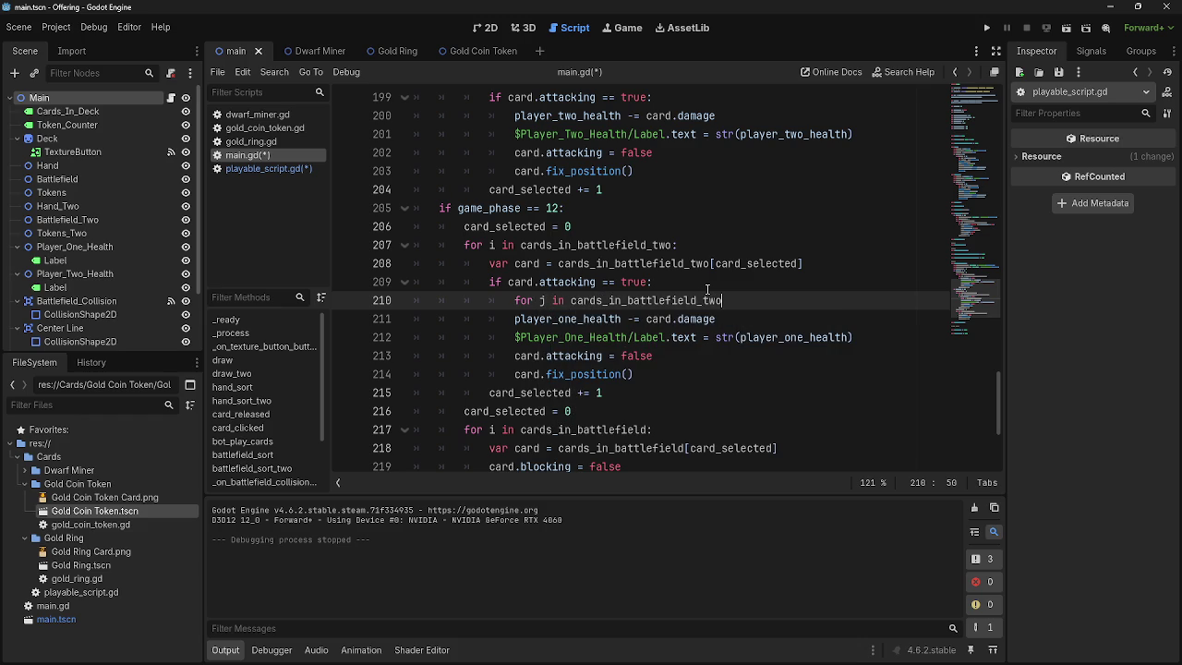
pyautogui.write(':')
pyautogui.press('Return')
pyautogui.write('if card.block')
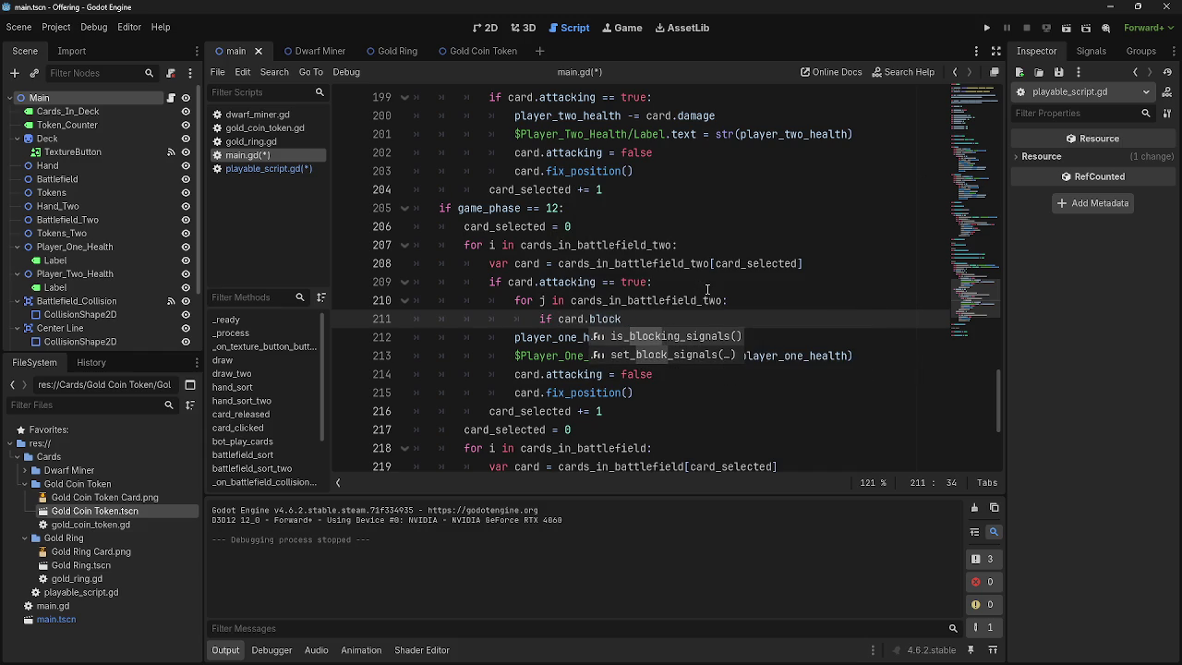
pyautogui.write('ed == ')
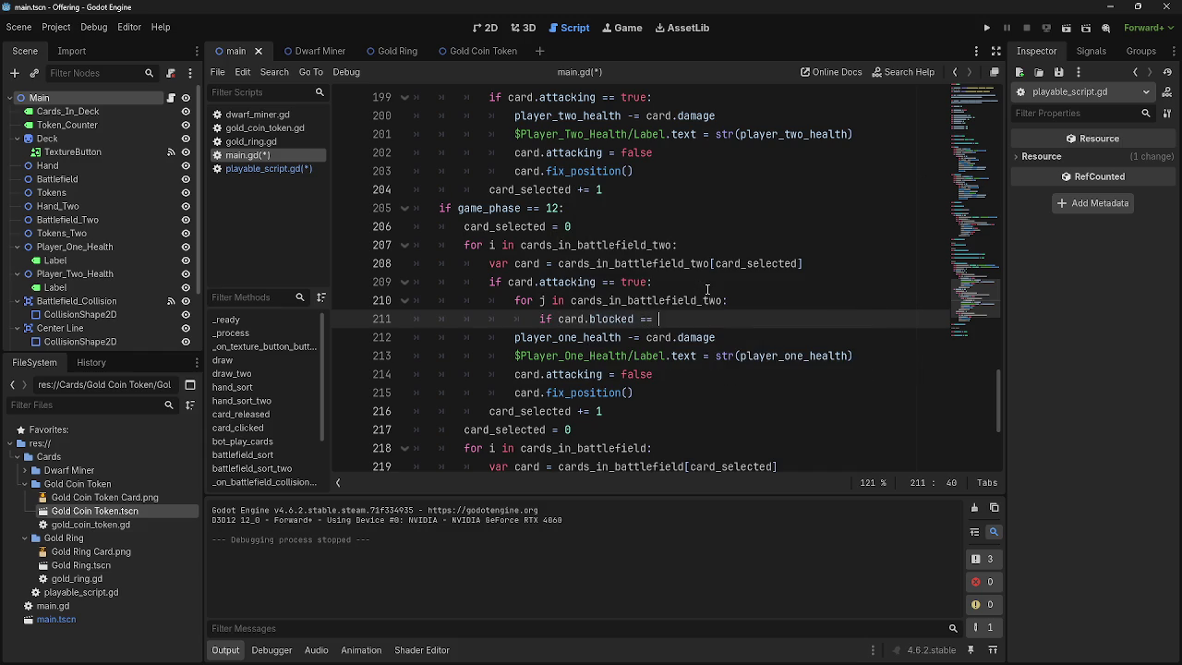
pyautogui.write('true')
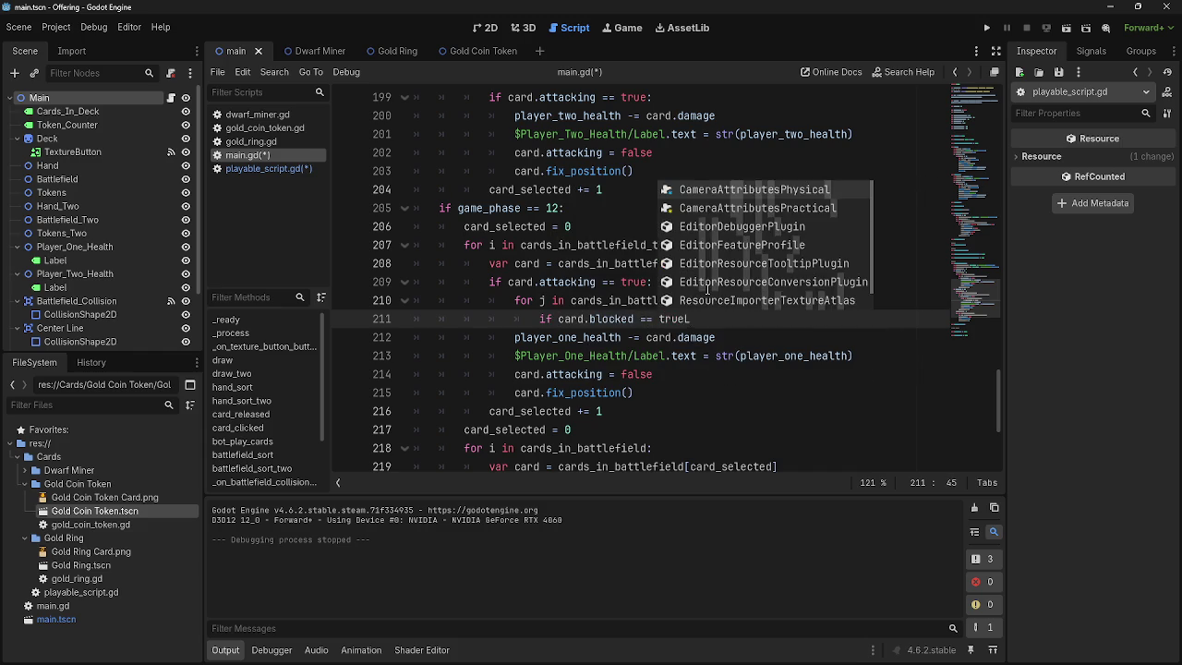
pyautogui.write(':')
pyautogui.press('Return')
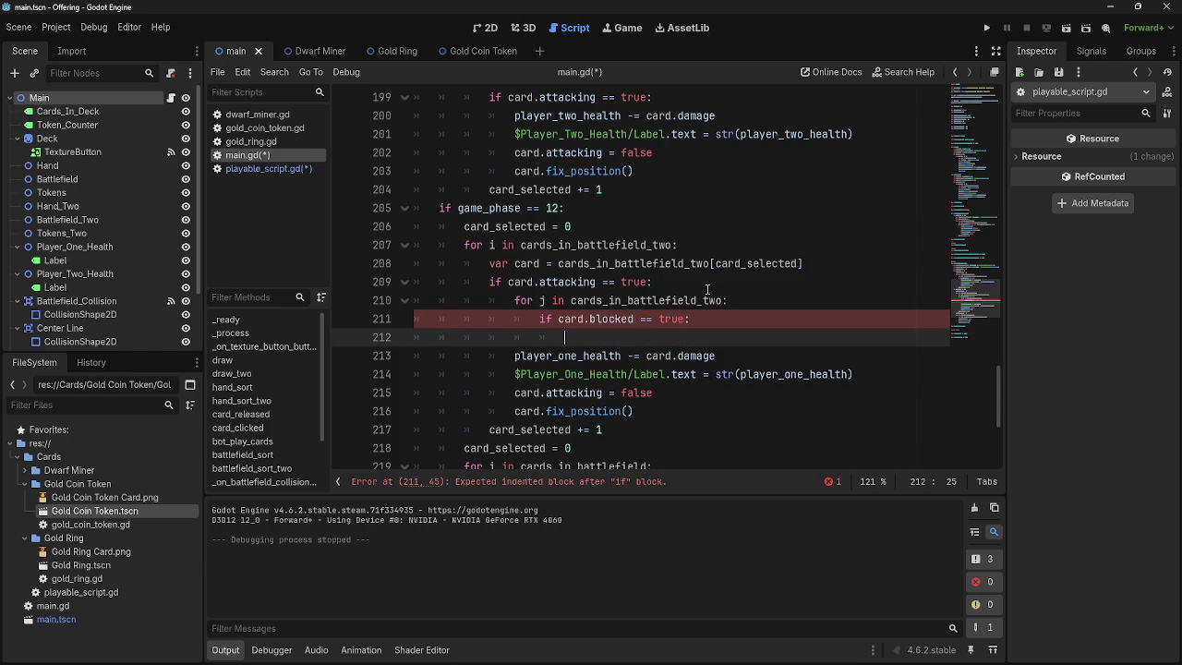
pyautogui.moveTo(598, 332)
pyautogui.mouseDown()
pyautogui.moveTo(416, 338)
pyautogui.moveTo(350, 322)
pyautogui.mouseUp()
pyautogui.click(643, 338)
pyautogui.write('pass')
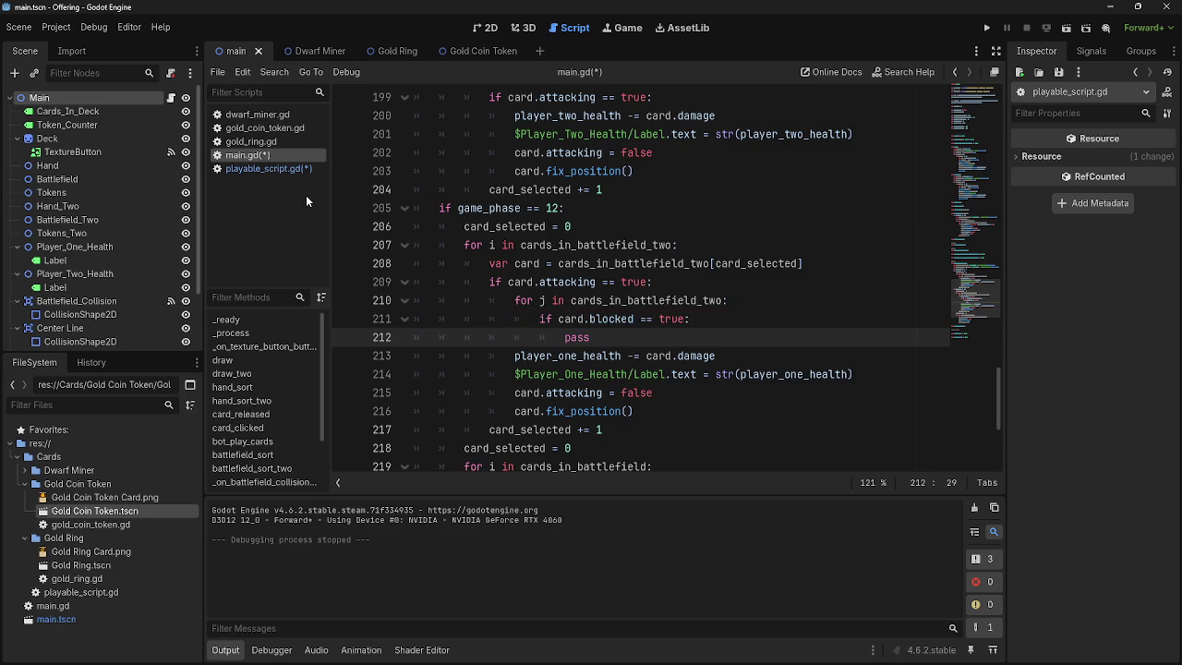
# - Bring up playable_script.gd scrolled to its variable declarations
pyautogui.click(246, 169)
pyautogui.scroll(15, 575, 301)
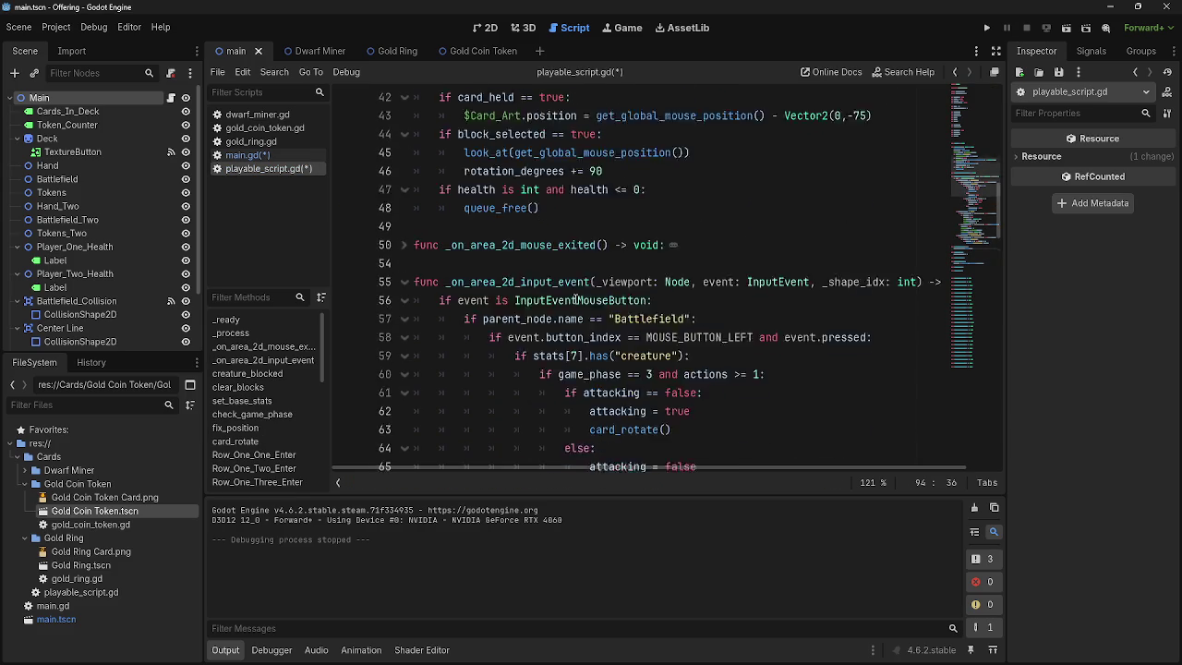
pyautogui.scroll(7, 575, 301)
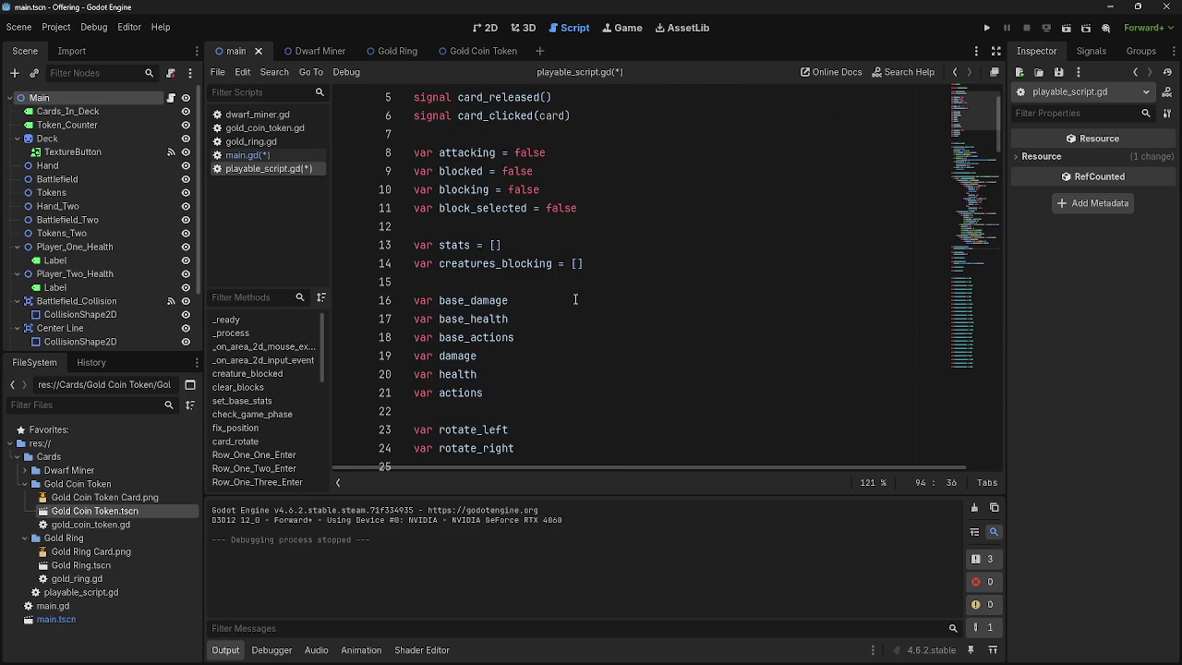
# - Inspect the creatures_blocking variable declared in playable_script.gd
pyautogui.doubleClick(539, 265)
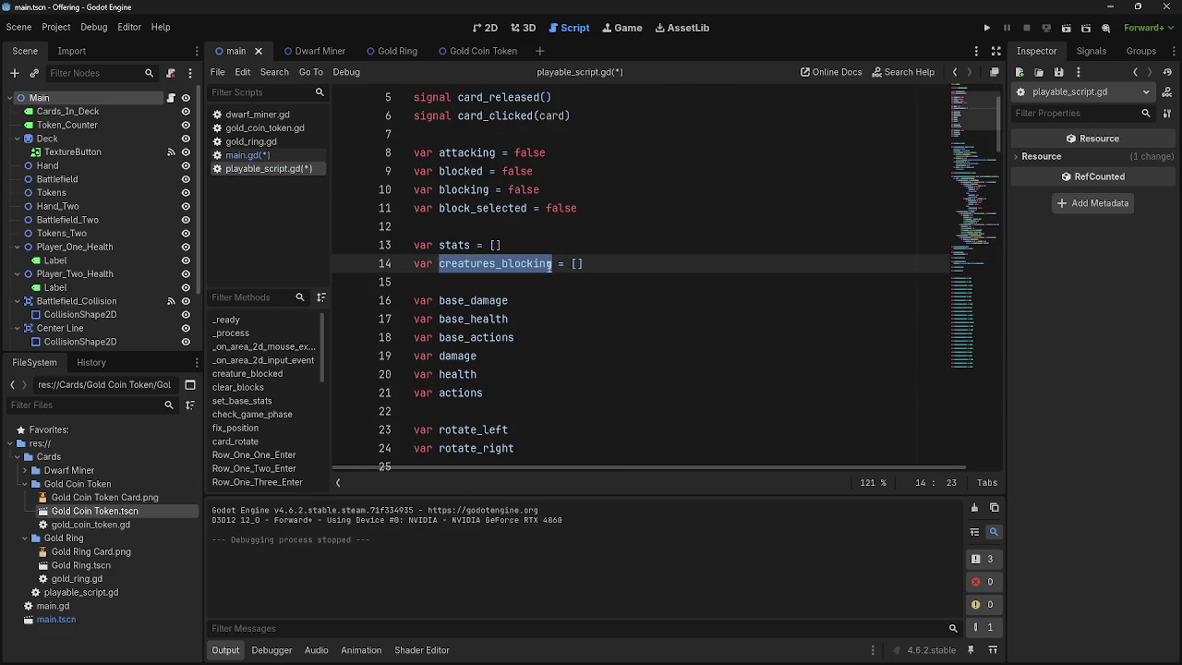
pyautogui.click(634, 268)
pyautogui.click(568, 279)
pyautogui.doubleClick(506, 265)
pyautogui.click(580, 264)
# - Back in main.gd, delete the just-added loop and blocked check
pyautogui.click(263, 155)
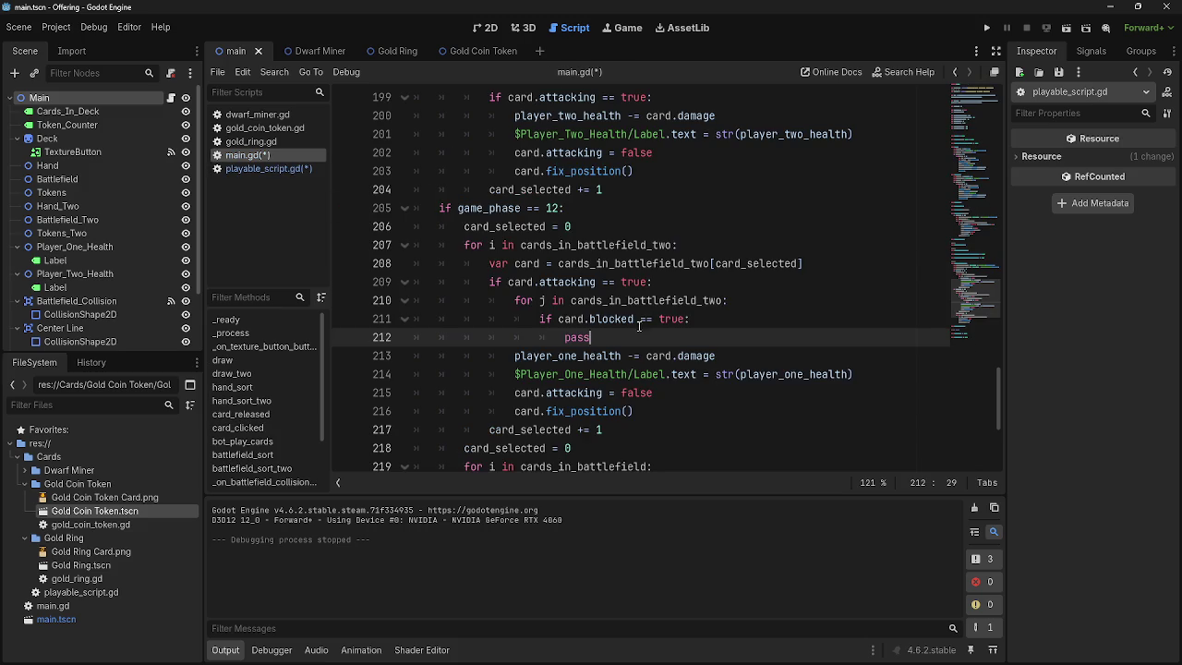
pyautogui.moveTo(695, 318)
pyautogui.mouseDown()
pyautogui.moveTo(539, 319)
pyautogui.moveTo(494, 300)
pyautogui.moveTo(514, 300)
pyautogui.mouseUp()
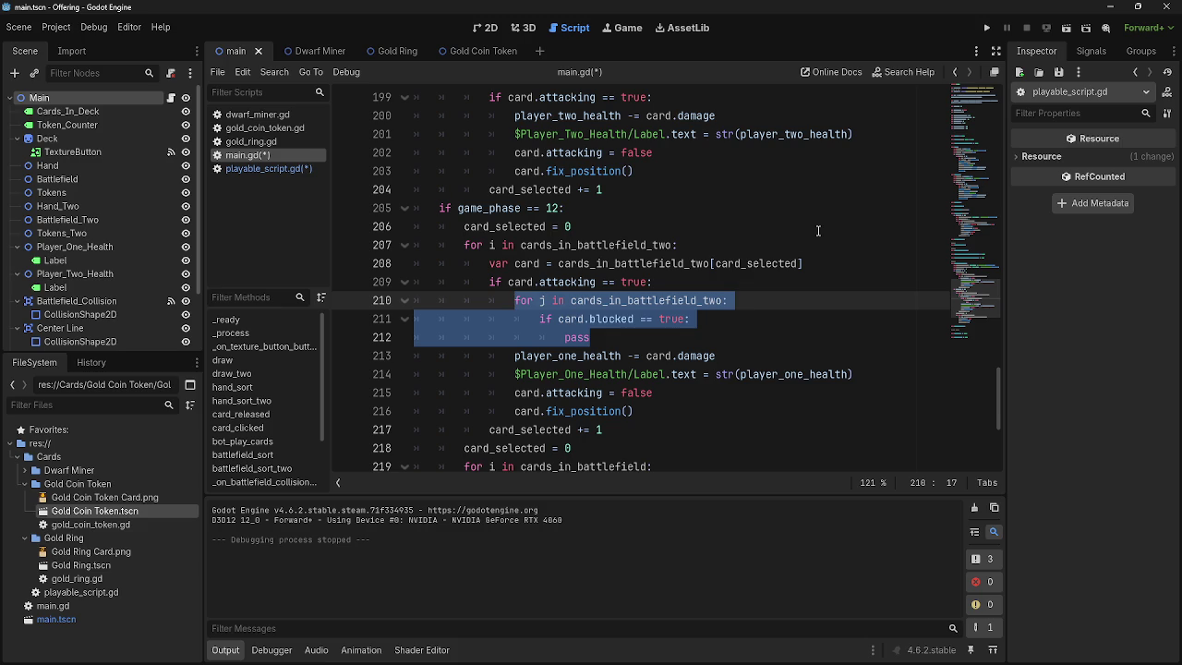
pyautogui.press('Delete')
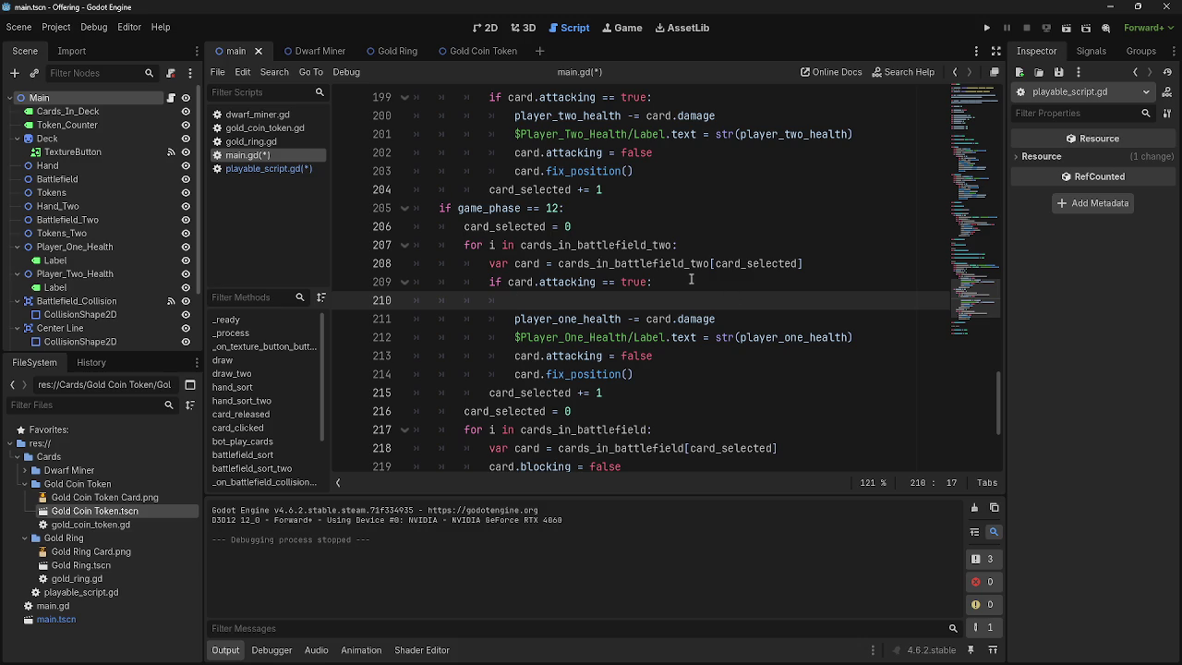
# - Examine the cards_in_battlefield_two name on line 208 of main.gd
pyautogui.click(579, 263)
pyautogui.doubleClick(580, 264)
pyautogui.click(688, 287)
pyautogui.doubleClick(673, 268)
pyautogui.click(683, 287)
pyautogui.doubleClick(672, 269)
pyautogui.click(682, 285)
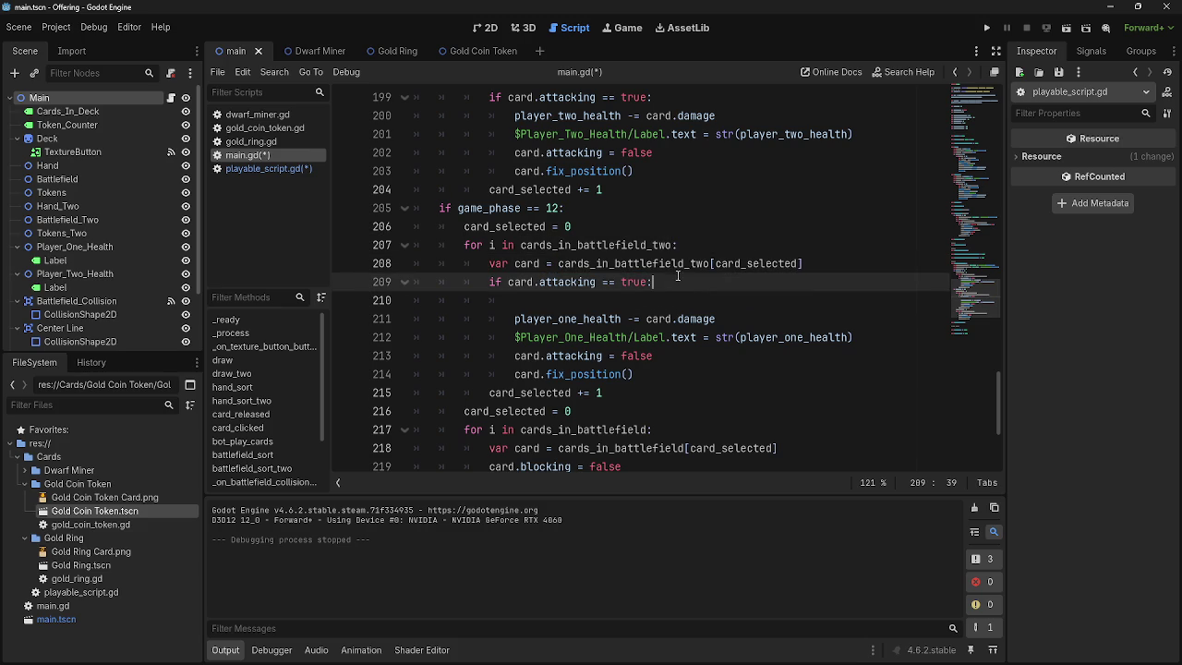
pyautogui.doubleClick(669, 266)
# - Re-examine the creatures_blocking declaration on line 14 of playable_script.gd
pyautogui.click(268, 168)
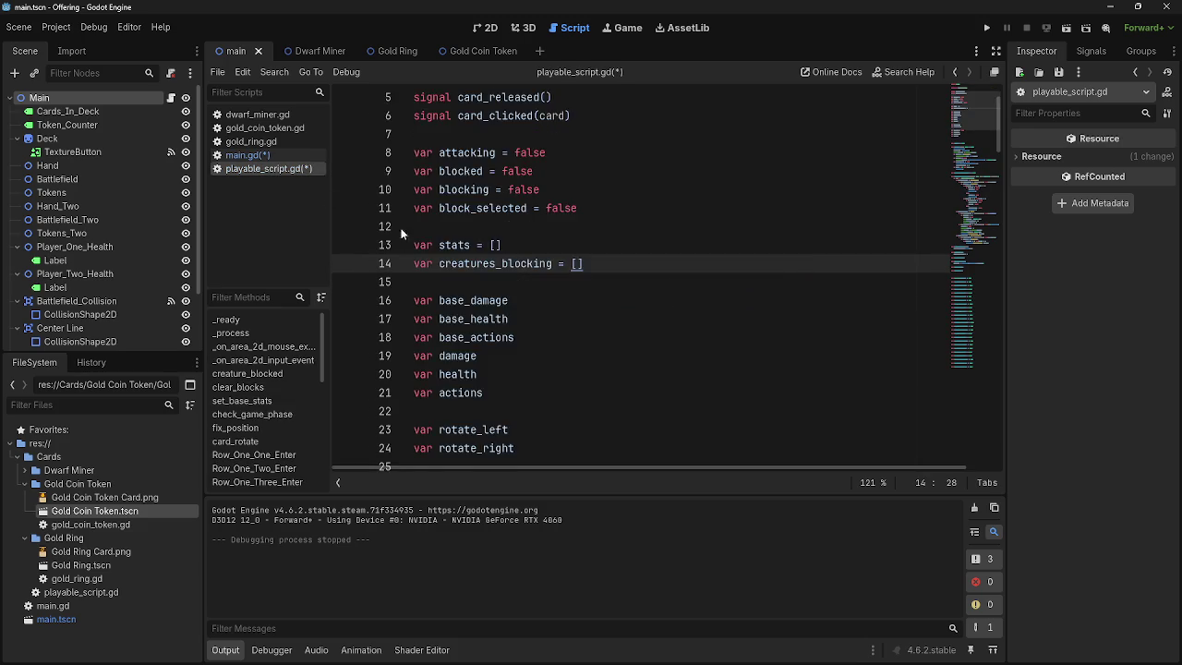
pyautogui.scroll(2, 506, 347)
pyautogui.doubleClick(506, 342)
pyautogui.click(625, 343)
pyautogui.doubleClick(499, 340)
pyautogui.click(605, 339)
pyautogui.doubleClick(480, 337)
pyautogui.click(473, 337)
pyautogui.hotkey('ctrl', 'shift', 'Left')
pyautogui.tripleClick(473, 337)
pyautogui.click(474, 337)
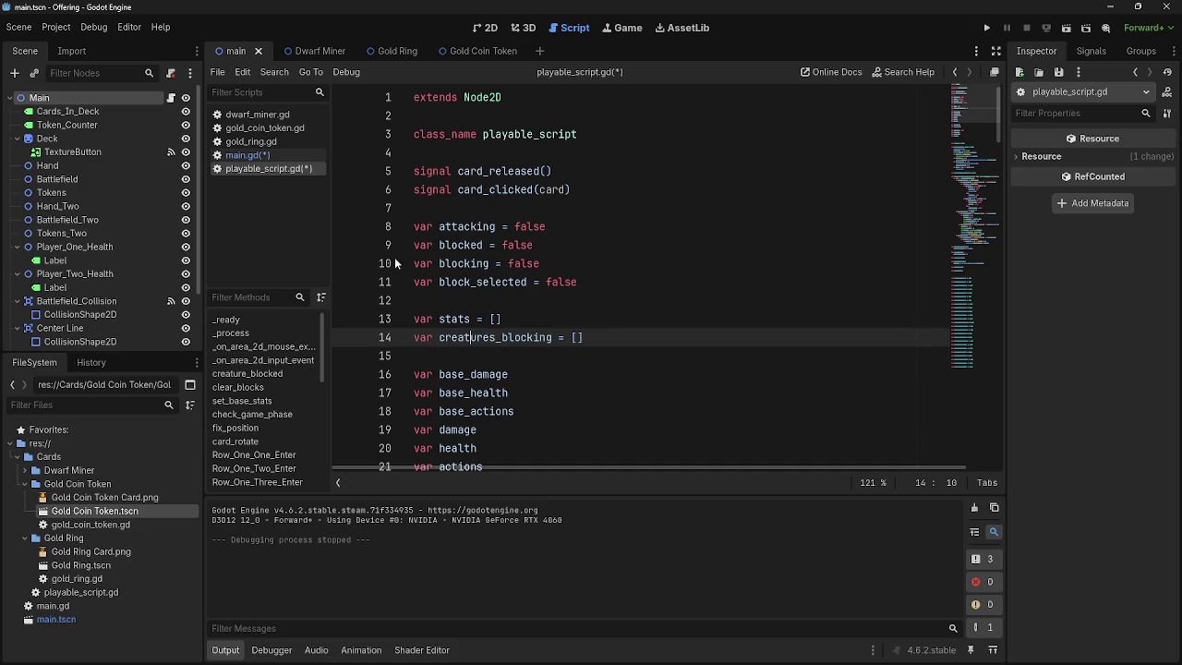
# - In main.gd, type if blocked == true: on blank line 210
pyautogui.click(254, 155)
pyautogui.click(612, 301)
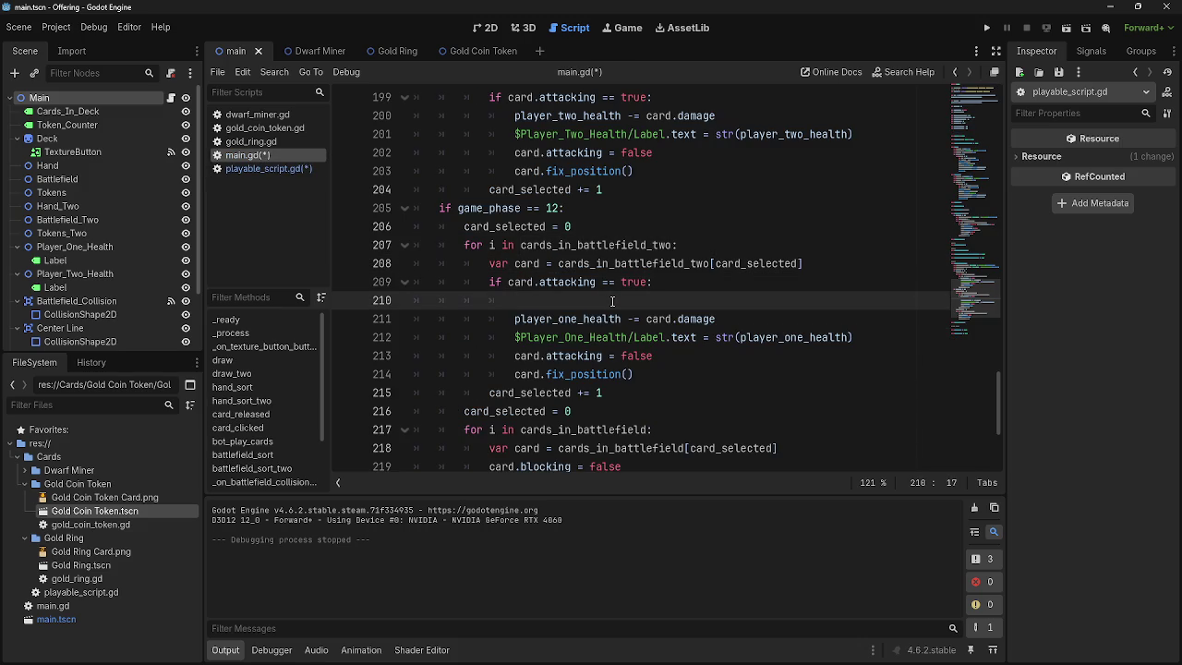
pyautogui.write('if blocked')
pyautogui.write(' == true')
pyautogui.write(':')
# - Change the line 210 check to if blocked != true:
pyautogui.press('Return')
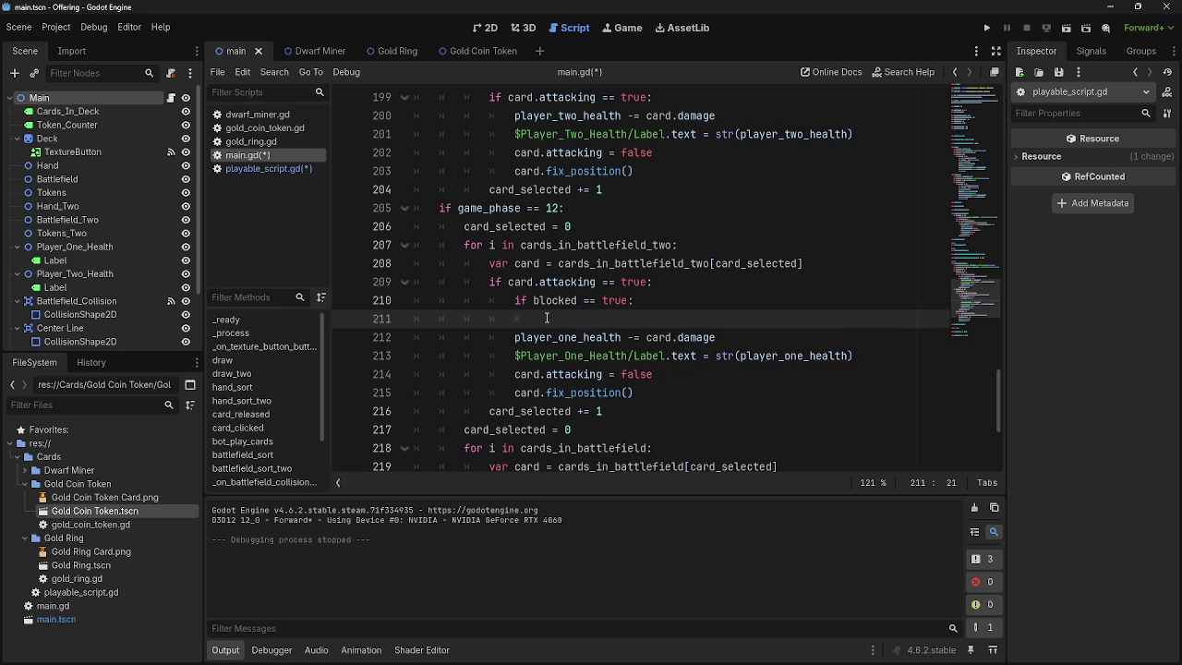
pyautogui.moveTo(543, 318); pyautogui.dragTo(351, 311)
pyautogui.click(601, 318)
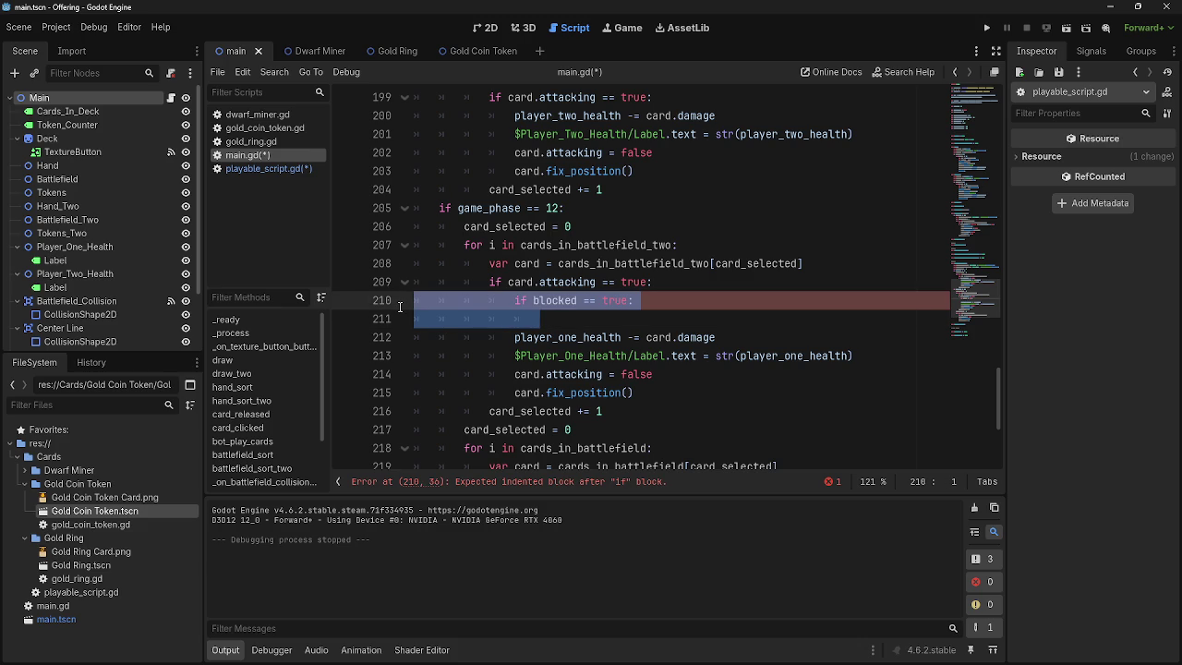
pyautogui.click(626, 318)
pyautogui.click(583, 301)
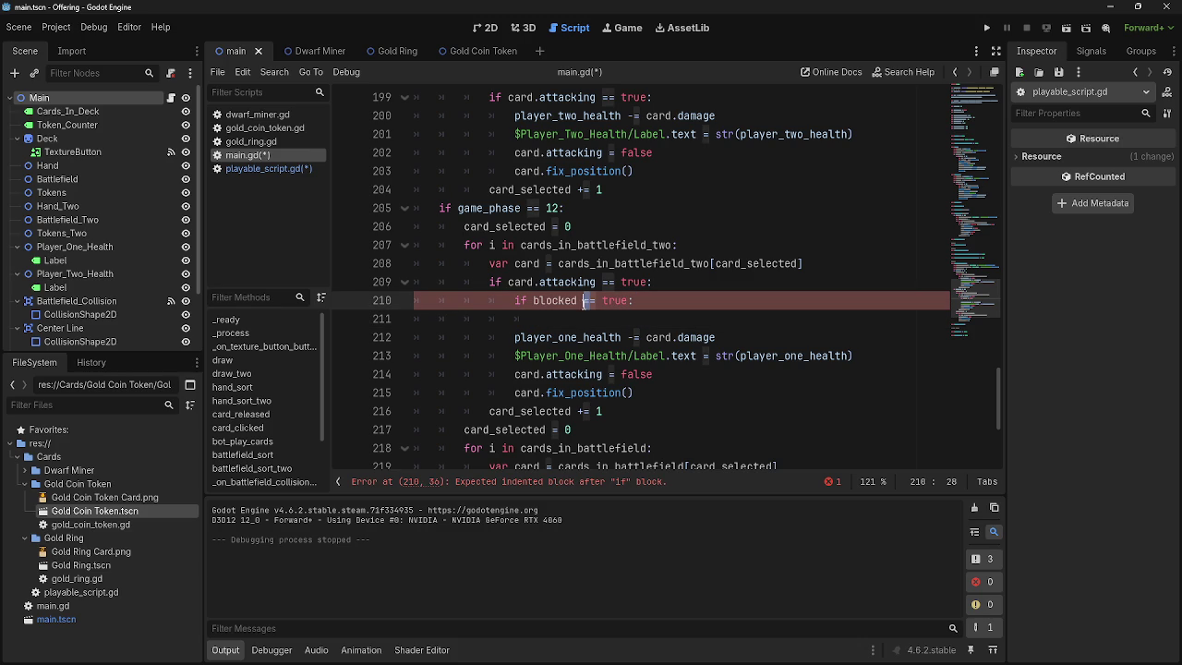
pyautogui.press('Delete')
pyautogui.write('!')
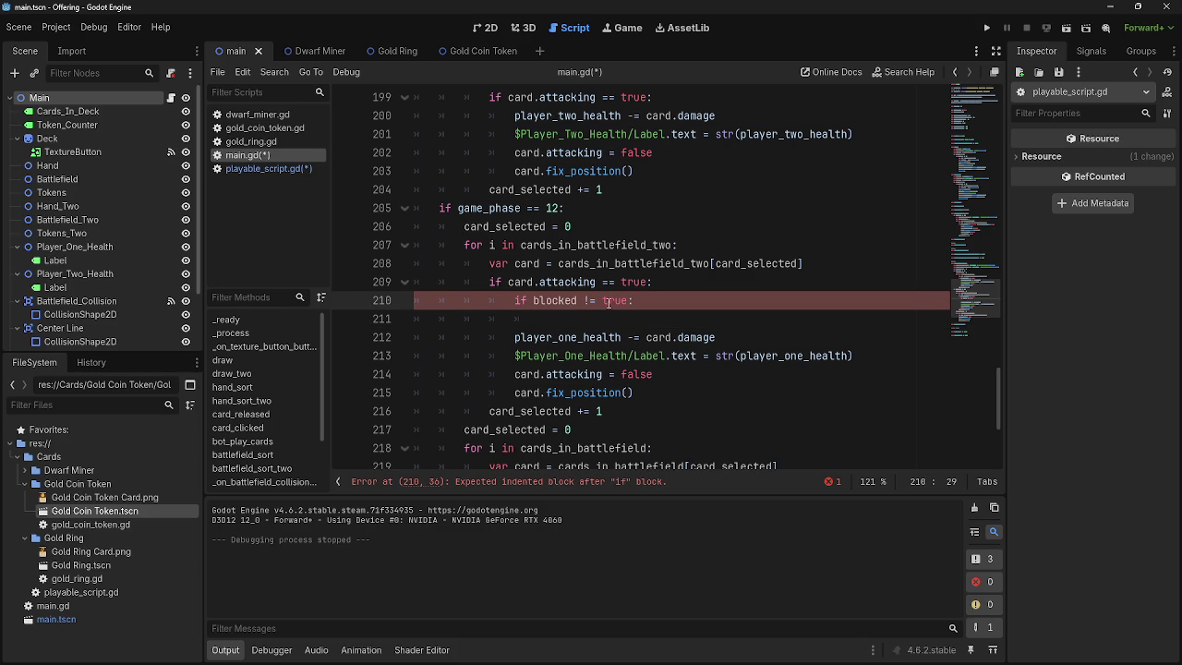
# - Indent the two player one damage lines under the check and remove the empty line
pyautogui.click(510, 337)
pyautogui.press('Tab')
pyautogui.click(513, 356)
pyautogui.press('Tab')
pyautogui.moveTo(545, 319); pyautogui.dragTo(370, 323)
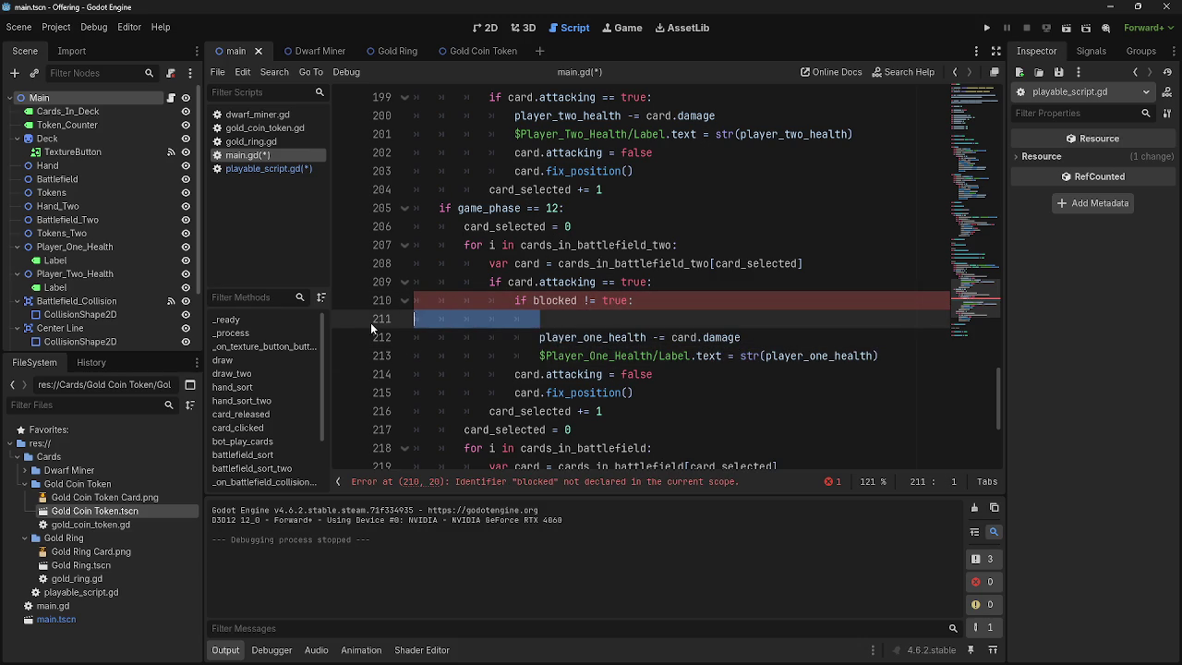
pyautogui.press('BackSpace')
pyautogui.press('BackSpace')
pyautogui.click(827, 323)
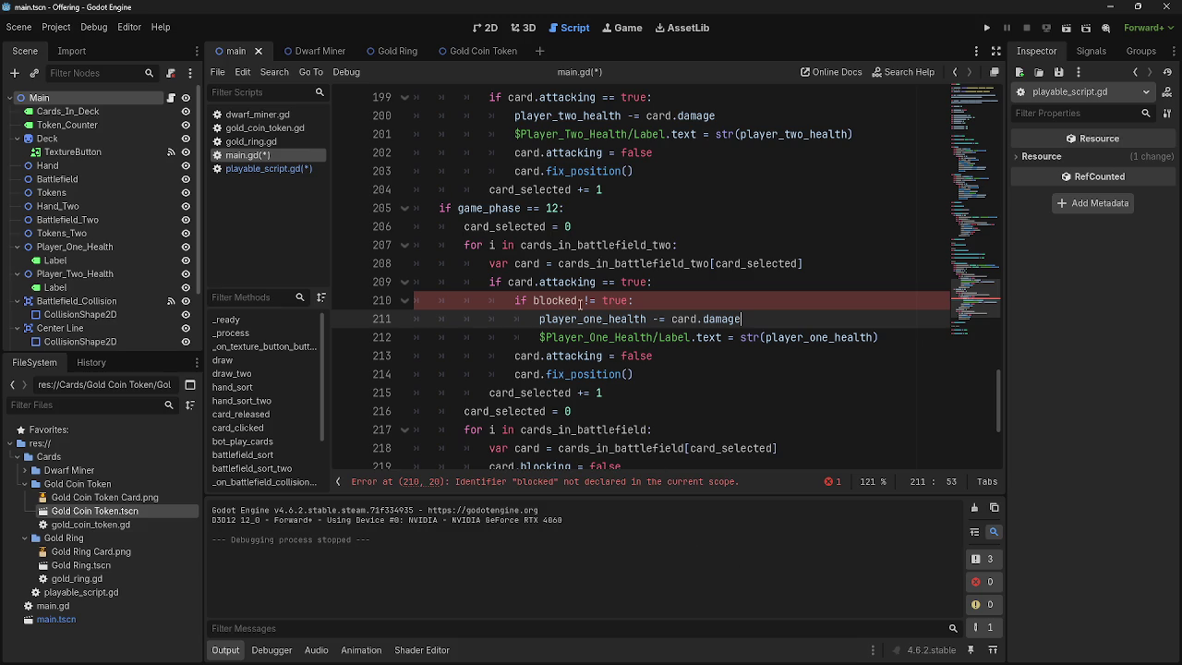
# - Prefix the condition with card. so it reads if card.blocked != true:
pyautogui.click(532, 300)
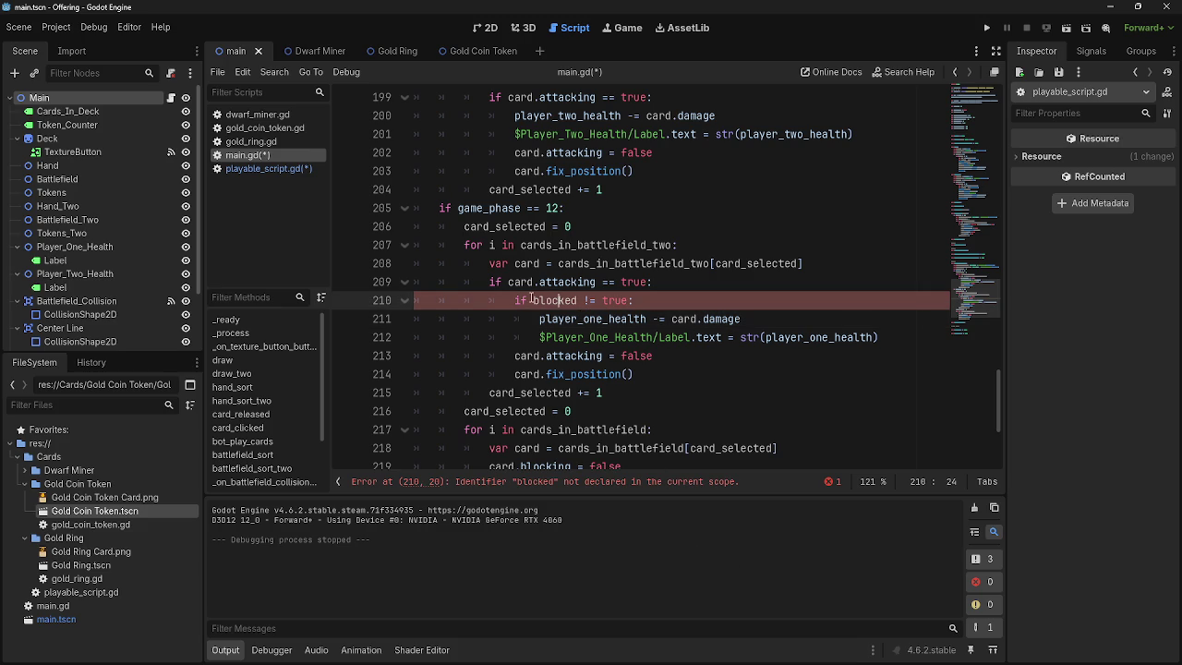
pyautogui.write('card.')
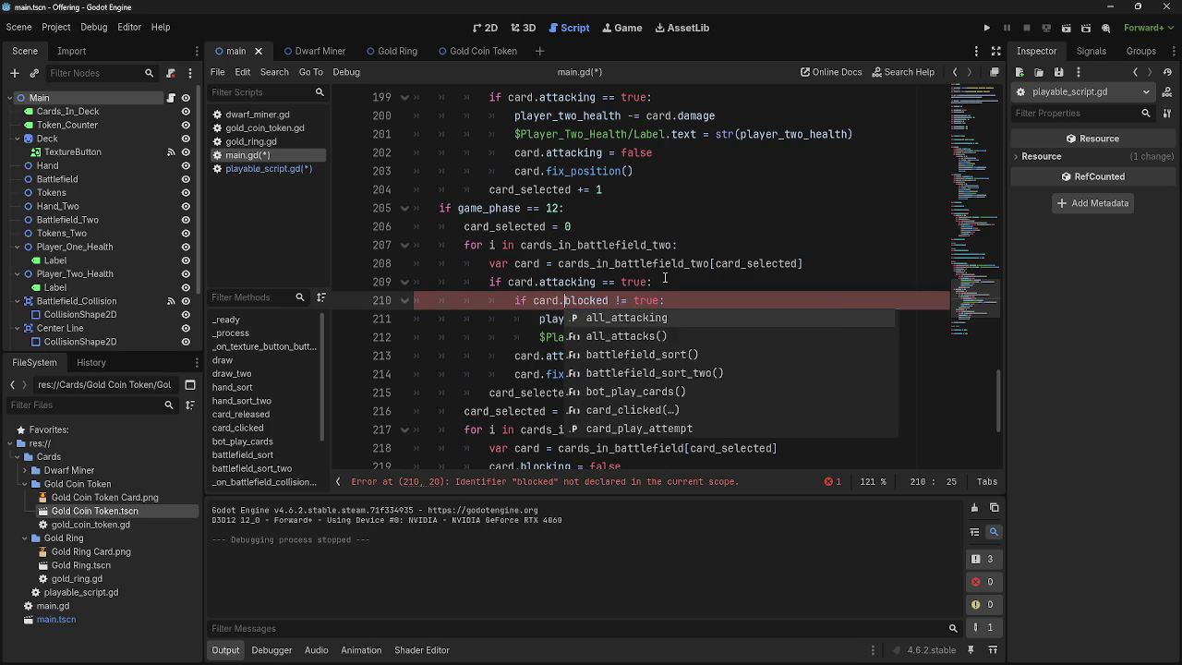
pyautogui.click(700, 302)
pyautogui.click(875, 332)
pyautogui.click(842, 321)
pyautogui.click(882, 337)
pyautogui.click(571, 355)
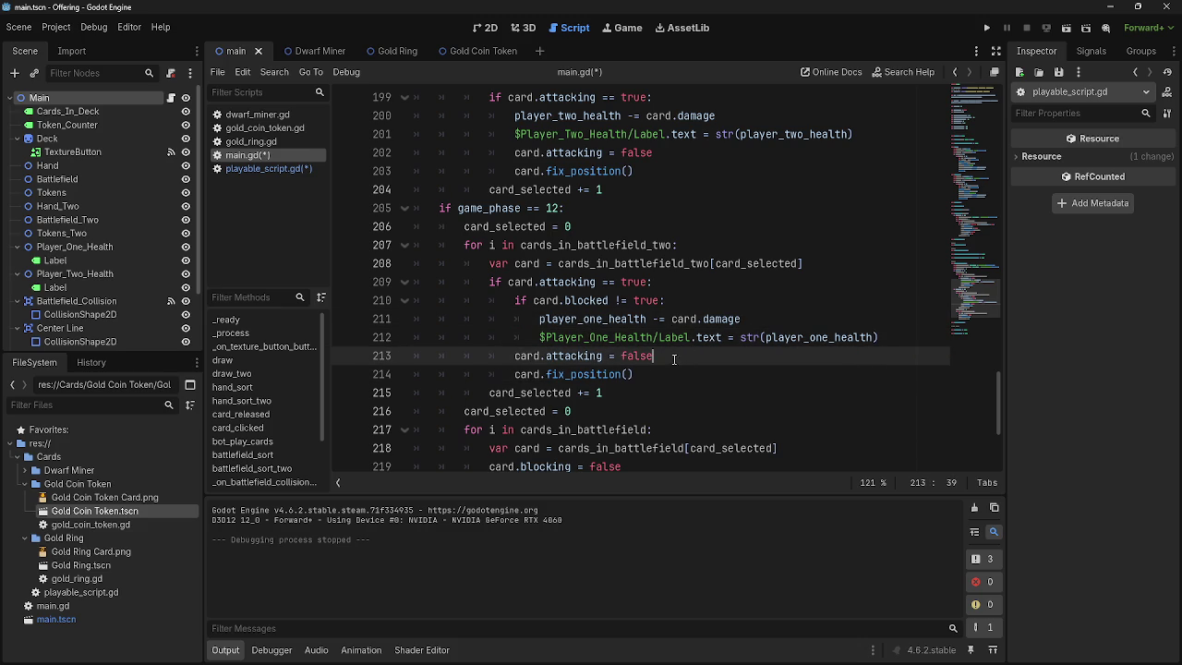
pyautogui.doubleClick(570, 355)
pyautogui.click(573, 360)
pyautogui.doubleClick(574, 371)
pyautogui.doubleClick(586, 359)
pyautogui.doubleClick(586, 369)
pyautogui.doubleClick(585, 358)
pyautogui.doubleClick(585, 369)
pyautogui.doubleClick(586, 356)
pyautogui.doubleClick(585, 369)
pyautogui.click(643, 356)
pyautogui.doubleClick(643, 355)
pyautogui.scroll(-3, 665, 360)
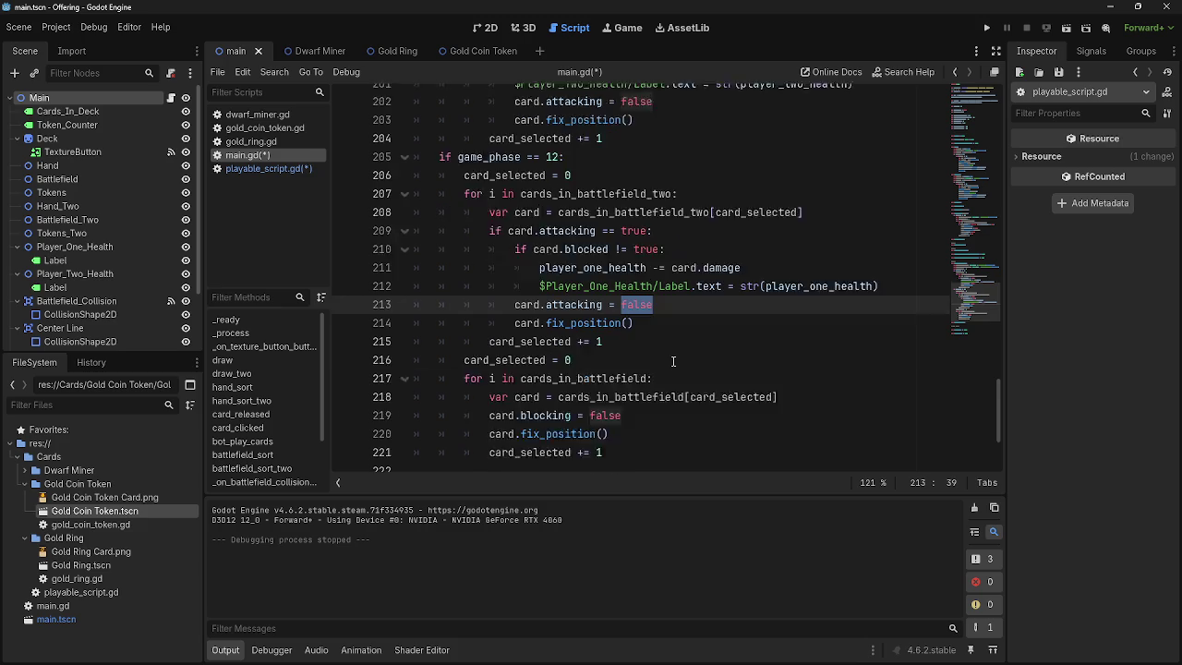
pyautogui.click(663, 323)
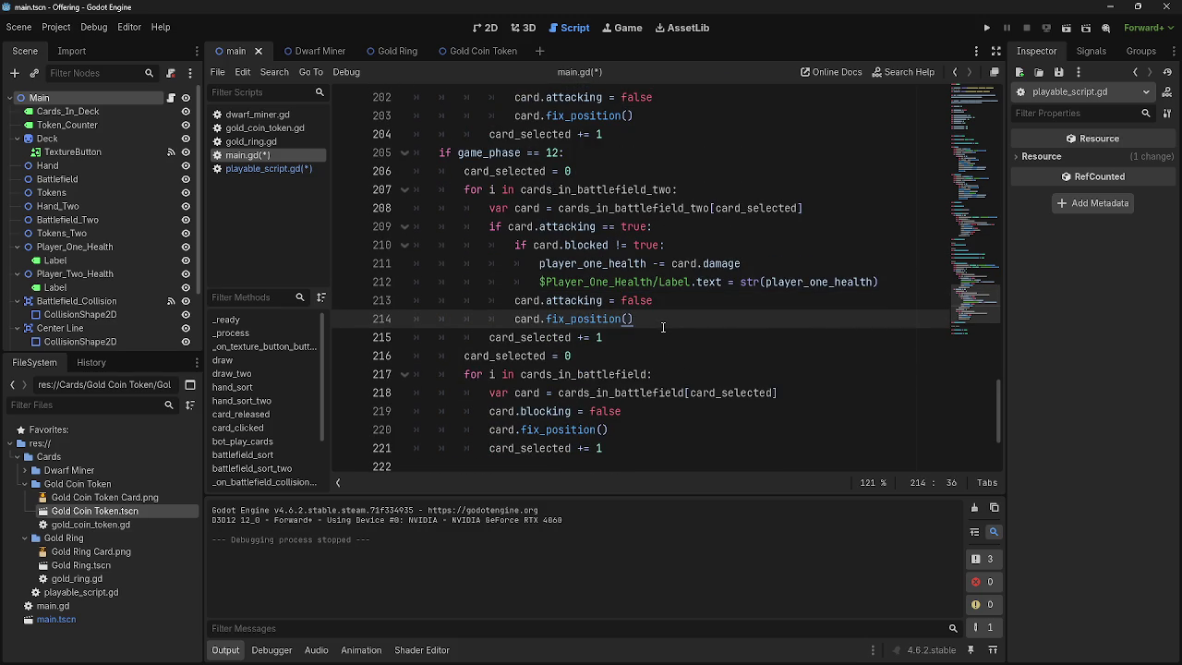
pyautogui.doubleClick(622, 374)
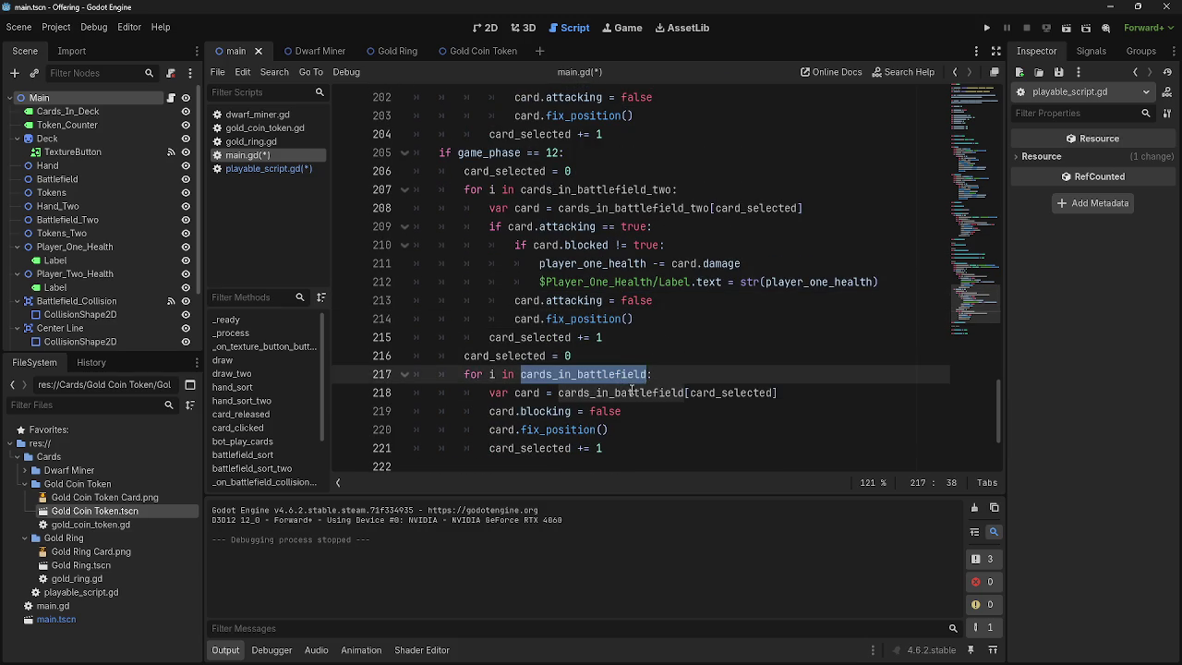
pyautogui.click(655, 371)
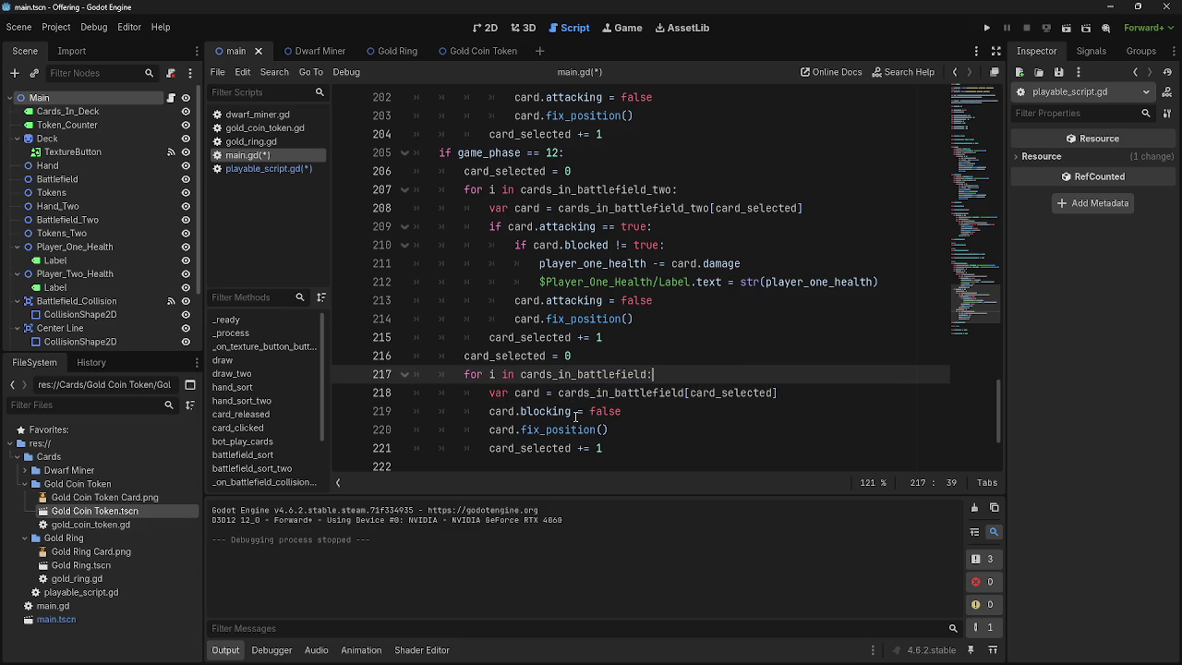
pyautogui.scroll(2, 575, 416)
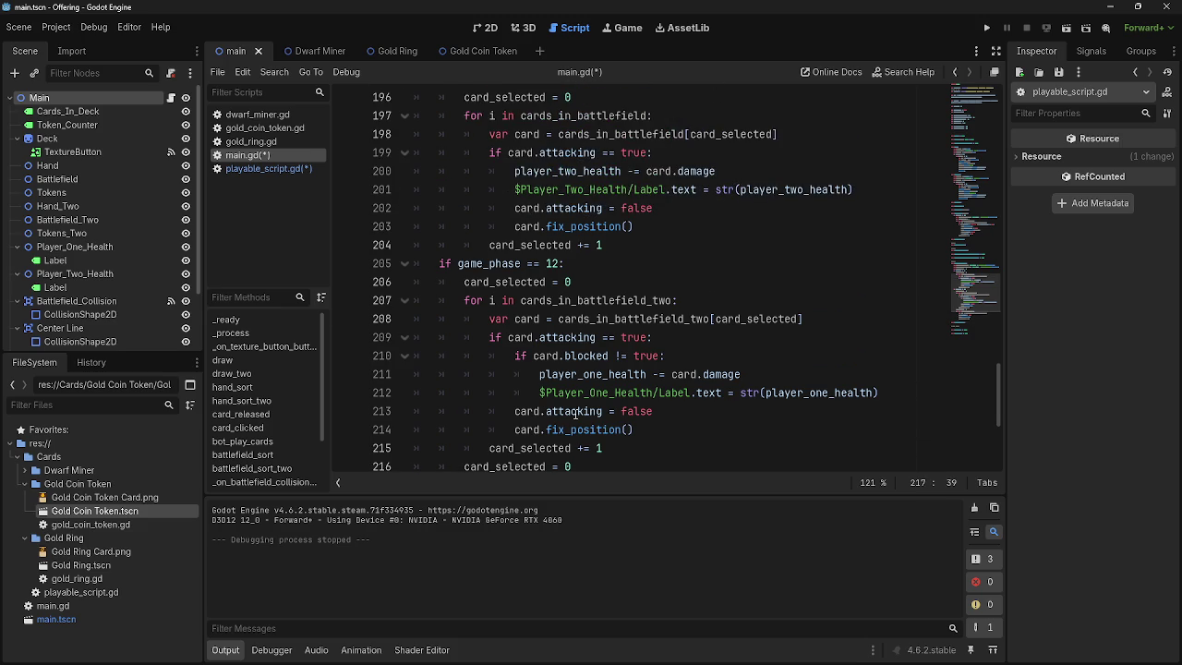
pyautogui.scroll(-2, 575, 413)
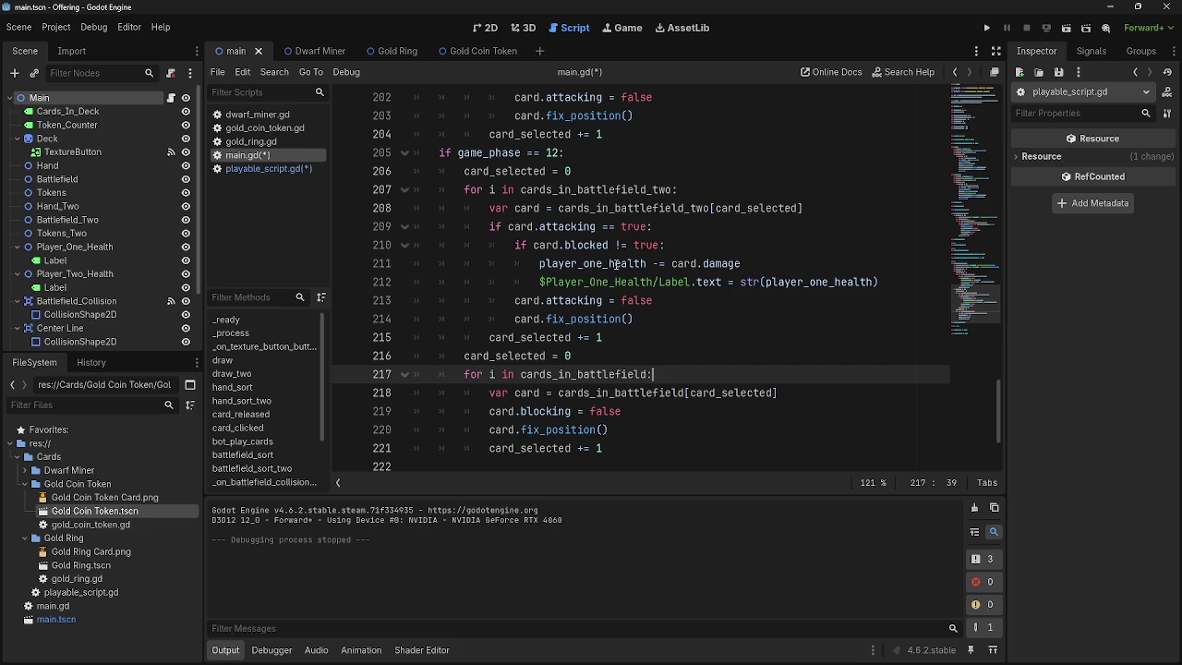
pyautogui.doubleClick(621, 188)
pyautogui.click(579, 301)
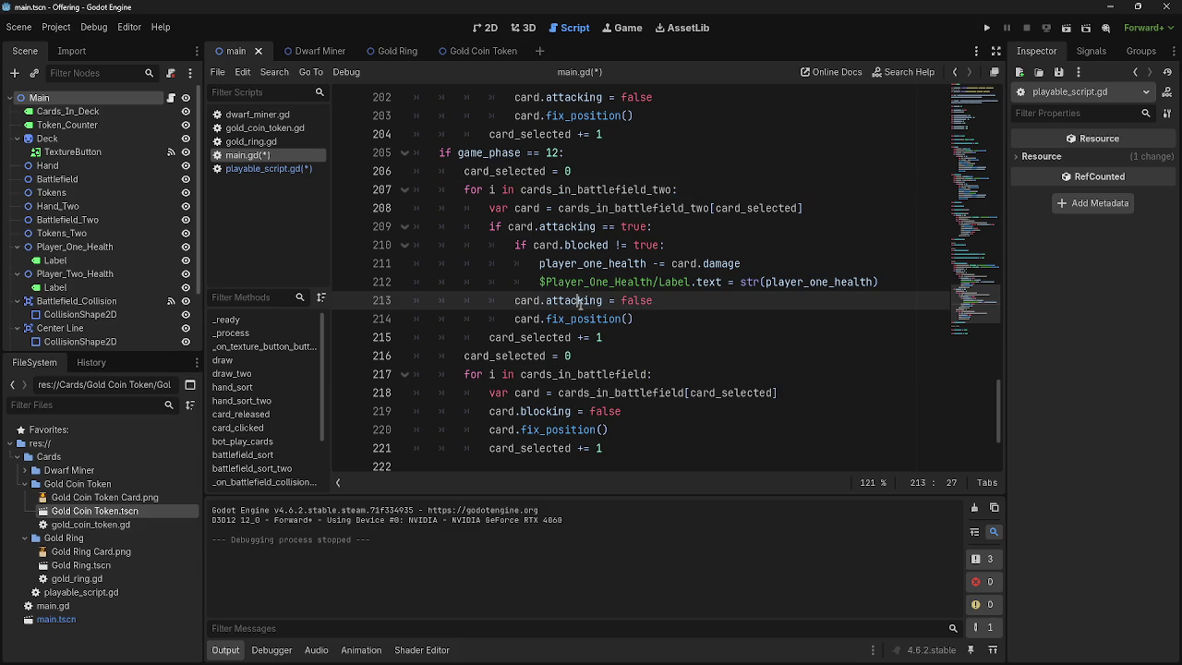
pyautogui.click(661, 302)
pyautogui.press('Return')
pyautogui.write('card.')
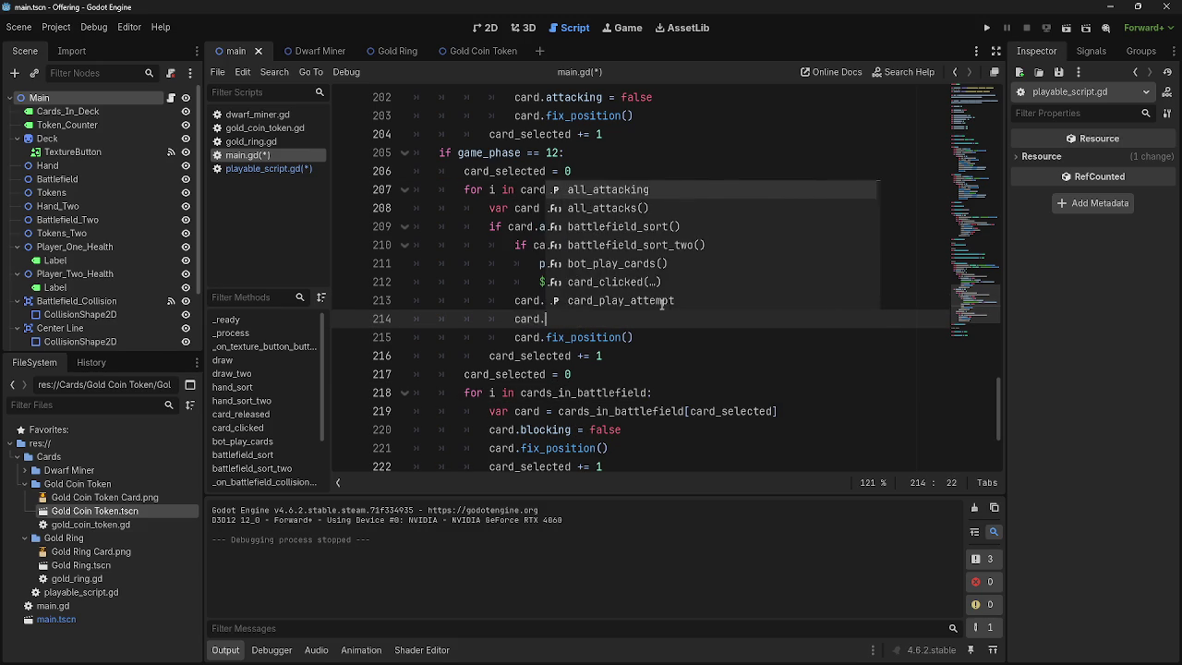
pyautogui.write('blocked = f')
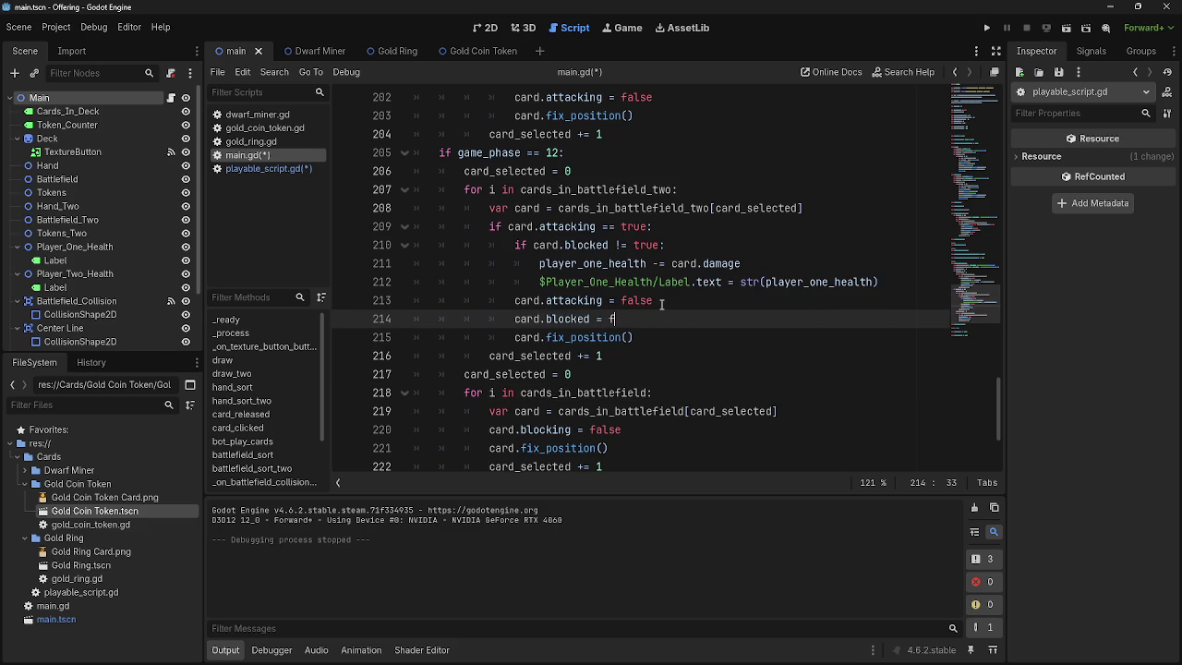
pyautogui.write('alse')
# - Review the card.blocked = false reset placed before card.fix_position() in the phase 12 loop
pyautogui.click(695, 300)
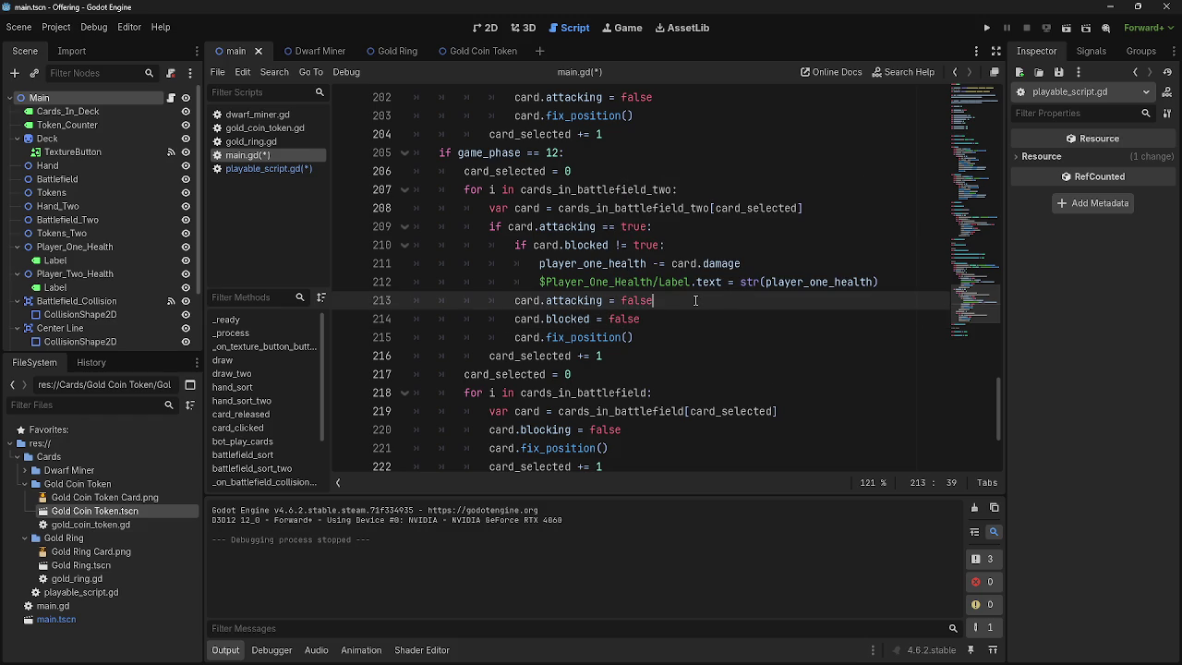
pyautogui.moveTo(522, 340); pyautogui.dragTo(690, 341)
pyautogui.press('End')
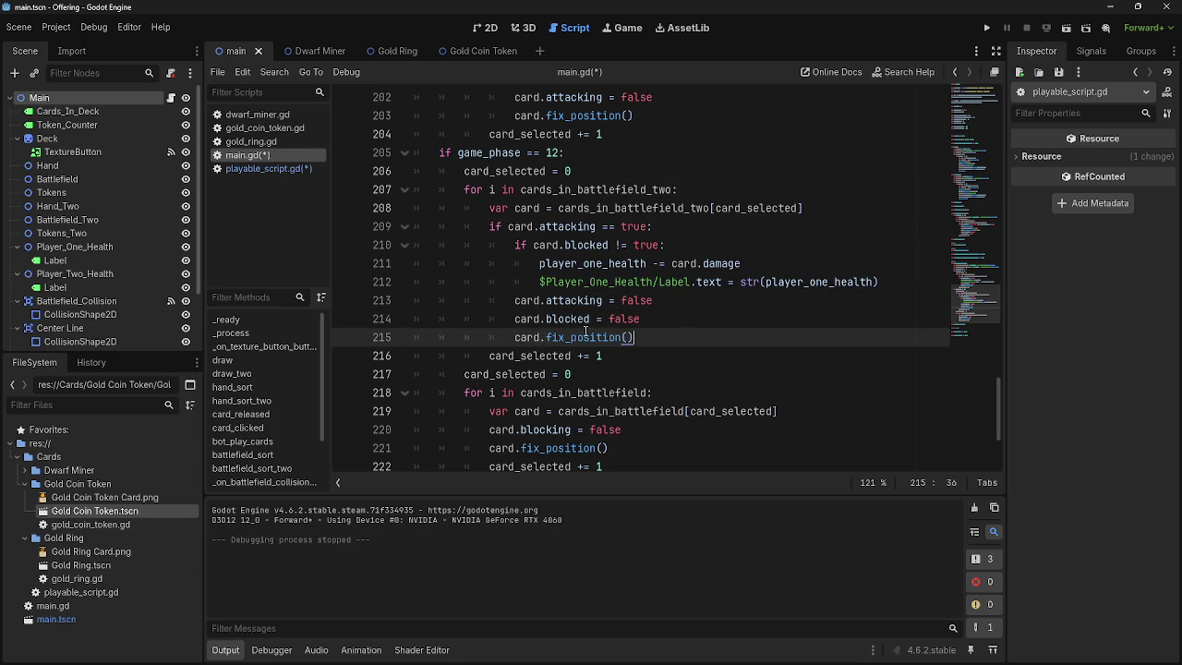
pyautogui.moveTo(517, 339); pyautogui.dragTo(671, 340)
pyautogui.click(680, 340)
pyautogui.hotkey('alt', 'Tab')
pyautogui.hotkey('alt', 'Tab')
pyautogui.hotkey('alt', 'Tab')
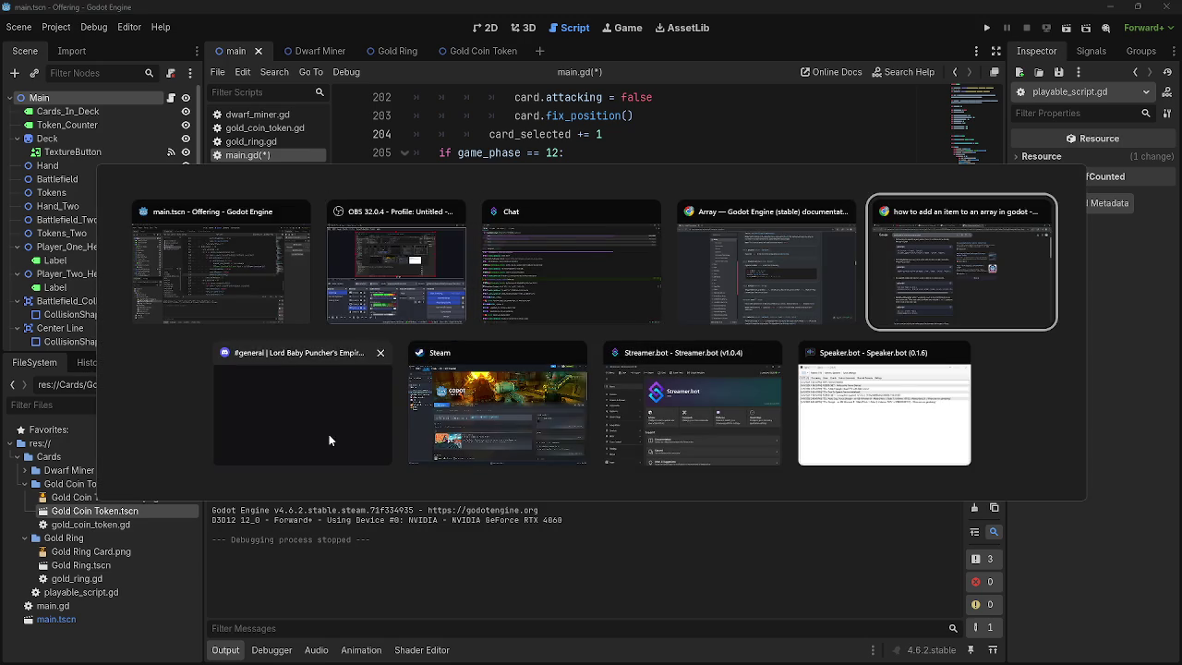
pyautogui.press('Escape')
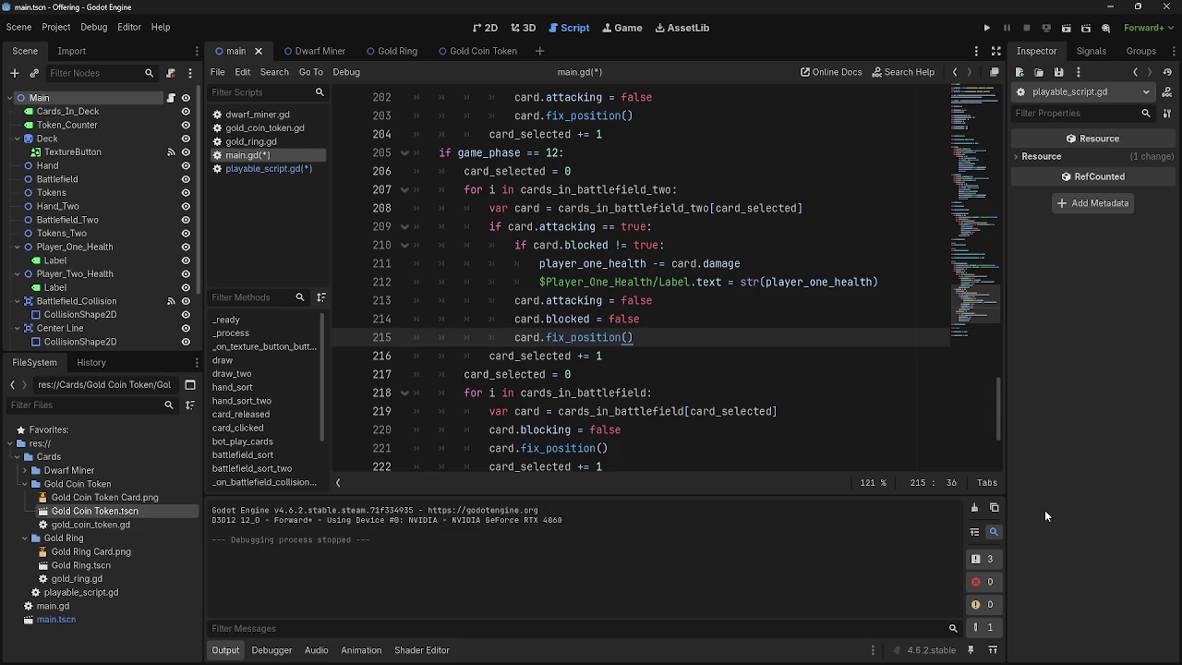
pyautogui.click(677, 355)
pyautogui.click(652, 342)
pyautogui.tripleClick(588, 337)
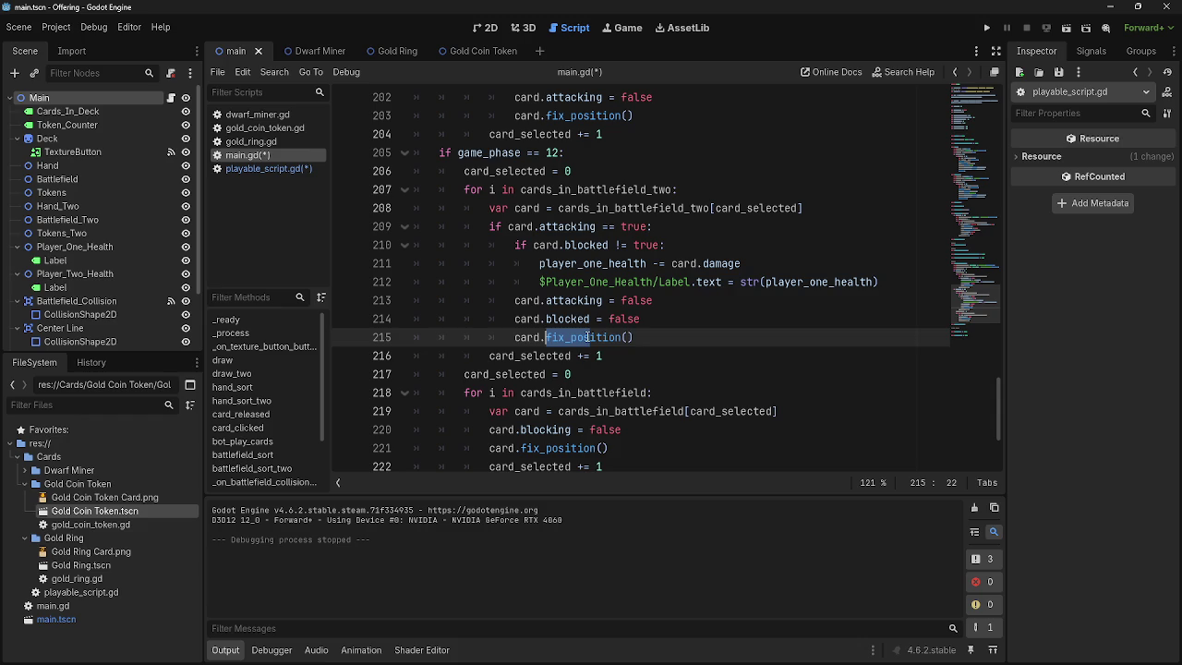
pyautogui.doubleClick(598, 337)
pyautogui.click(671, 337)
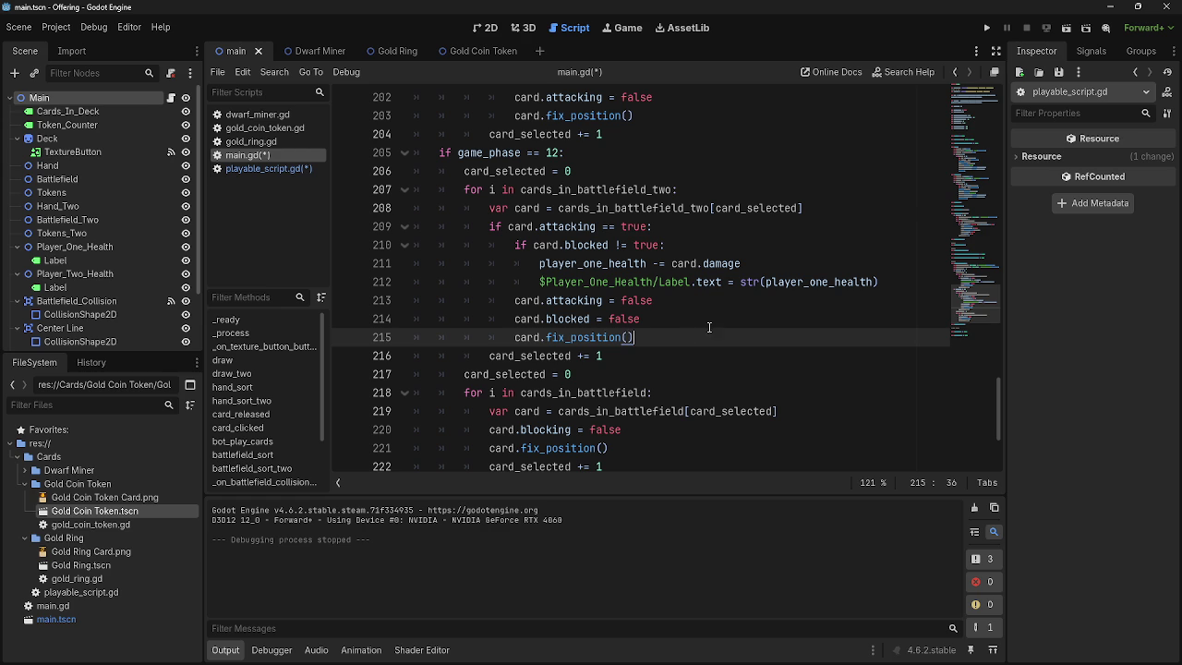
pyautogui.click(637, 300)
pyautogui.click(608, 300)
pyautogui.doubleClick(591, 300)
pyautogui.doubleClick(637, 300)
pyautogui.doubleClick(590, 301)
pyautogui.doubleClick(635, 300)
pyautogui.doubleClick(582, 300)
pyautogui.doubleClick(636, 300)
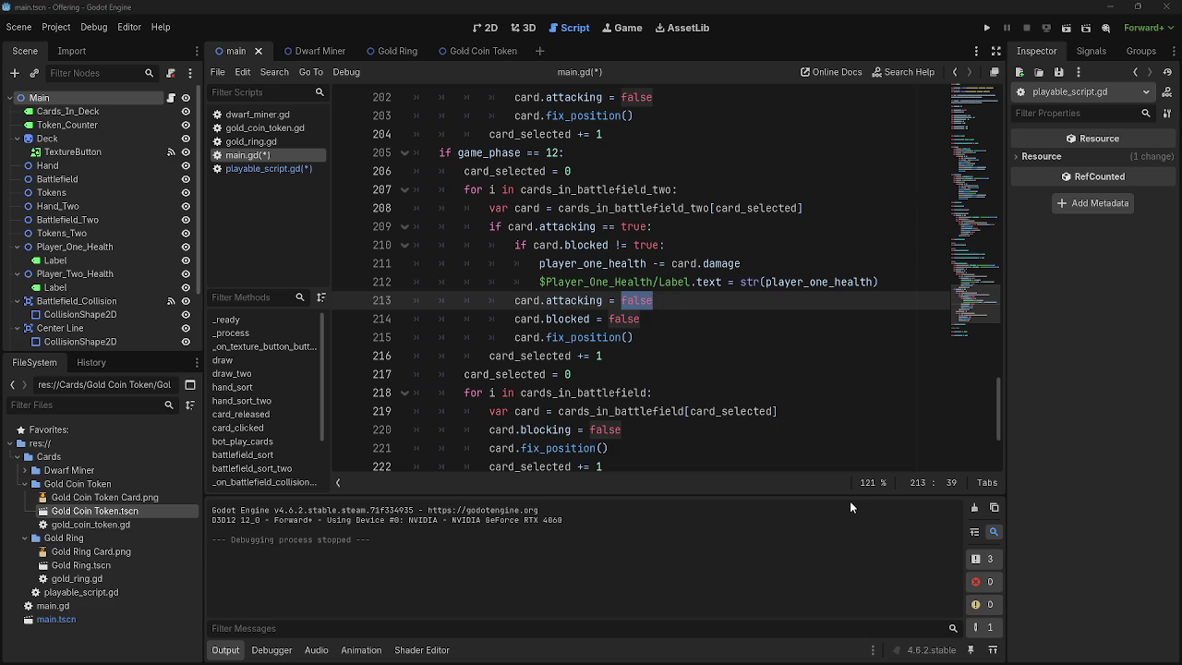
pyautogui.hotkey('alt', 'Tab')
pyautogui.hotkey('alt', 'Tab')
pyautogui.hotkey('alt', 'Tab')
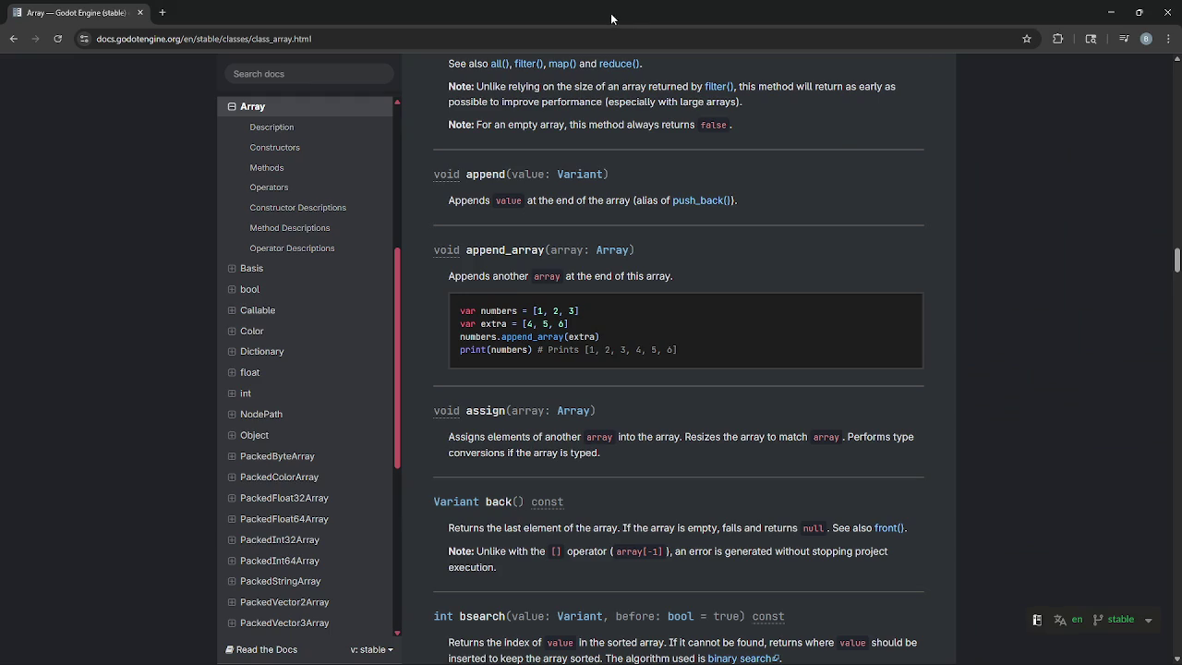
pyautogui.moveTo(1118, 20)
pyautogui.mouseDown()
pyautogui.moveTo(667, 156)
pyautogui.moveTo(710, 202)
pyautogui.mouseUp()
pyautogui.hotkey('alt', 'Tab')
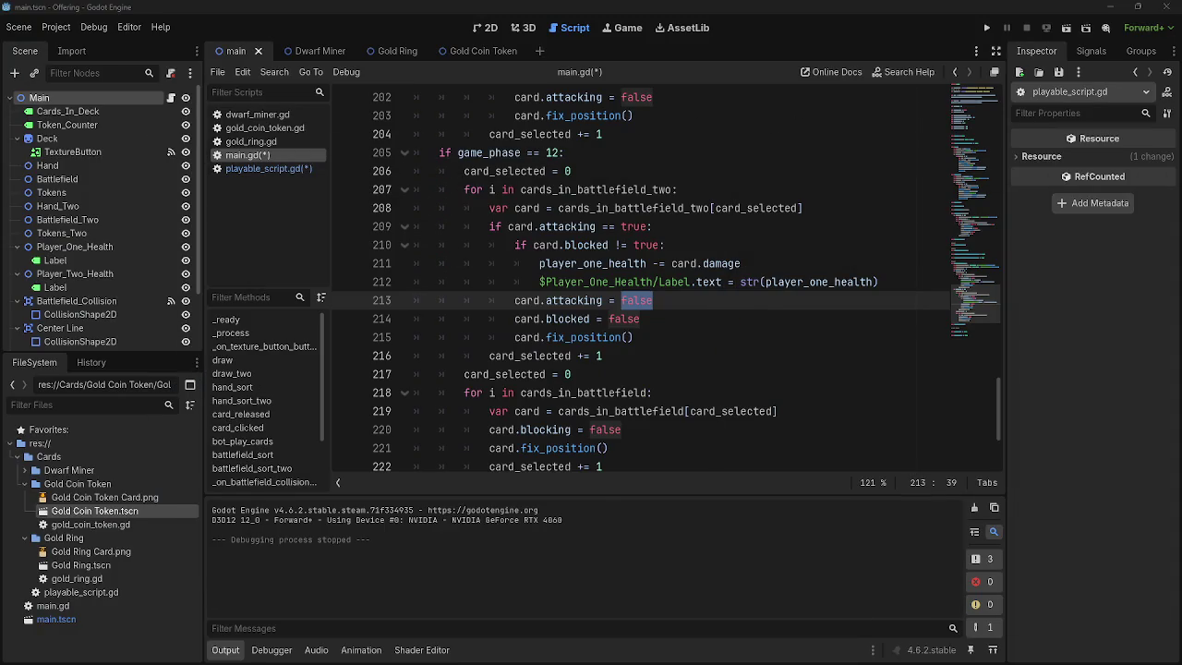
pyautogui.hotkey('alt', 'Tab')
pyautogui.hotkey('alt', 'Tab')
pyautogui.hotkey('alt', 'Tab')
pyautogui.press('Escape')
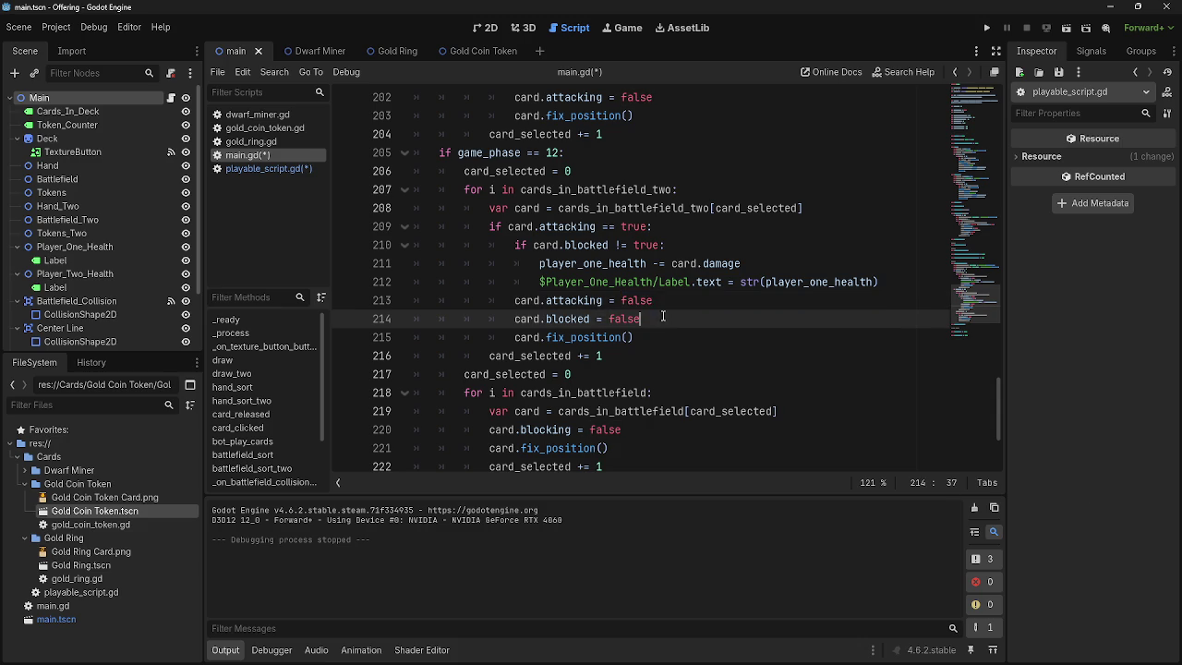
pyautogui.doubleClick(614, 320)
pyautogui.click(665, 320)
pyautogui.scroll(2, 763, 440)
pyautogui.scroll(-5, 763, 441)
pyautogui.scroll(3, 762, 440)
pyautogui.doubleClick(615, 307)
pyautogui.click(621, 319)
pyautogui.press('Up')
pyautogui.press('Down')
pyautogui.press('Up')
pyautogui.press('Down')
pyautogui.press('Up')
pyautogui.press('Down')
pyautogui.press('Up')
pyautogui.press('Down')
pyautogui.doubleClick(624, 319)
pyautogui.click(685, 358)
pyautogui.press('Up')
pyautogui.press('Up')
pyautogui.press('End')
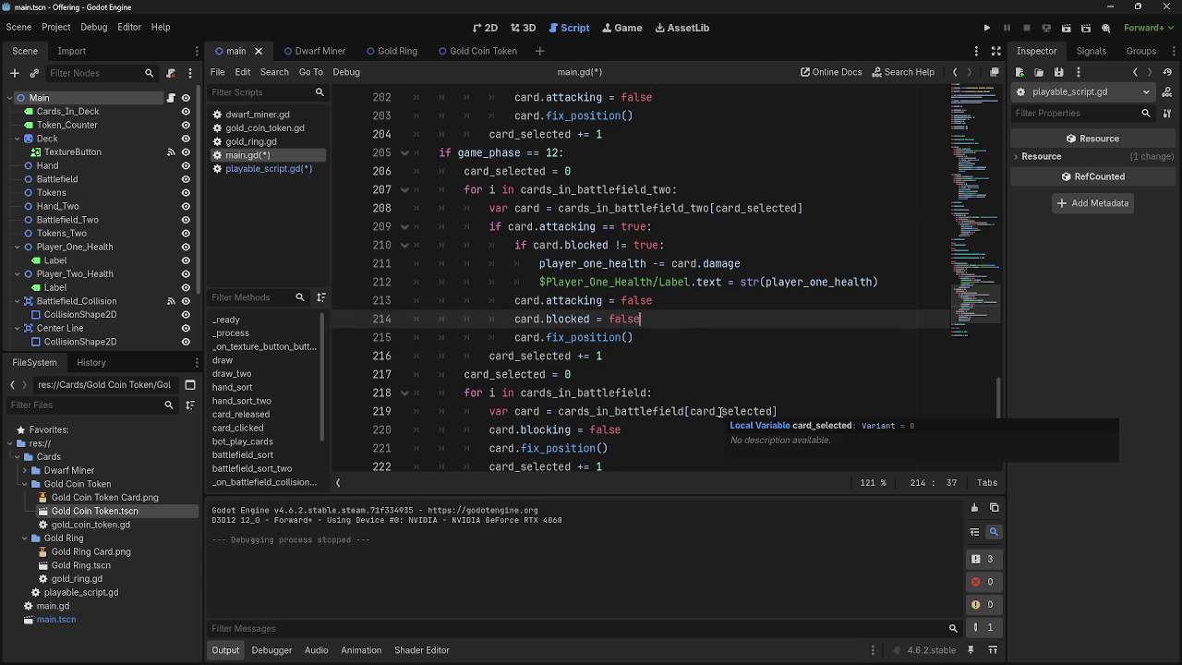
pyautogui.scroll(3, 721, 411)
pyautogui.scroll(-3, 720, 411)
pyautogui.scroll(1, 720, 411)
pyautogui.scroll(-2, 720, 411)
pyautogui.scroll(6, 721, 412)
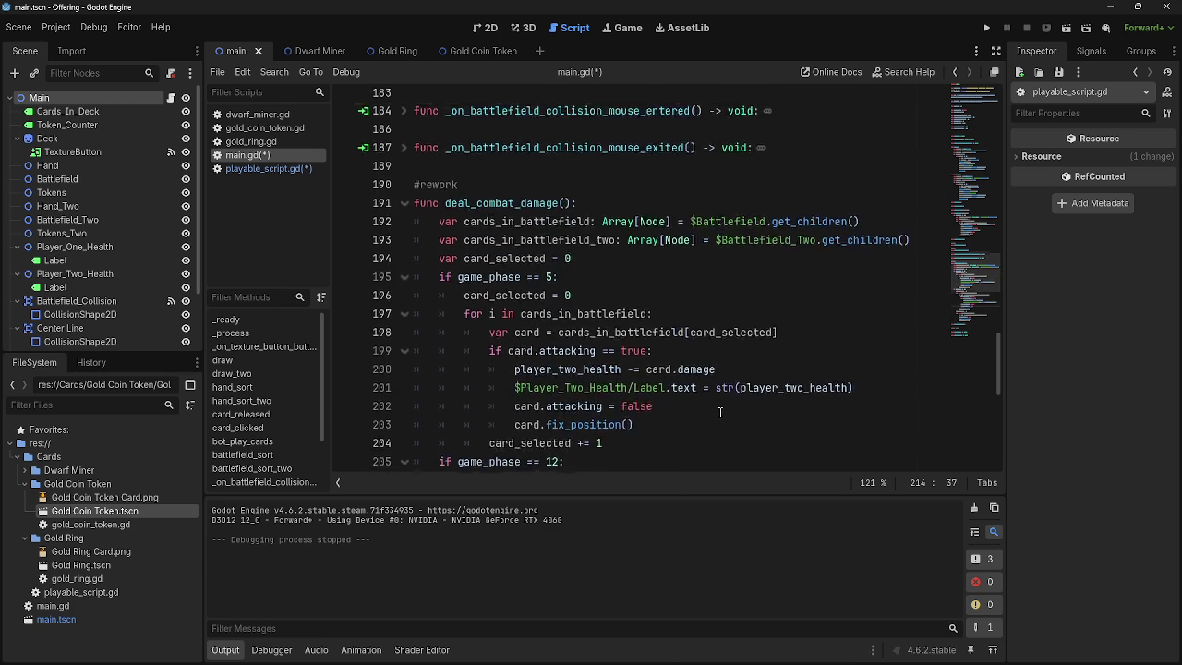
pyautogui.click(580, 275)
pyautogui.moveTo(580, 275); pyautogui.dragTo(426, 249)
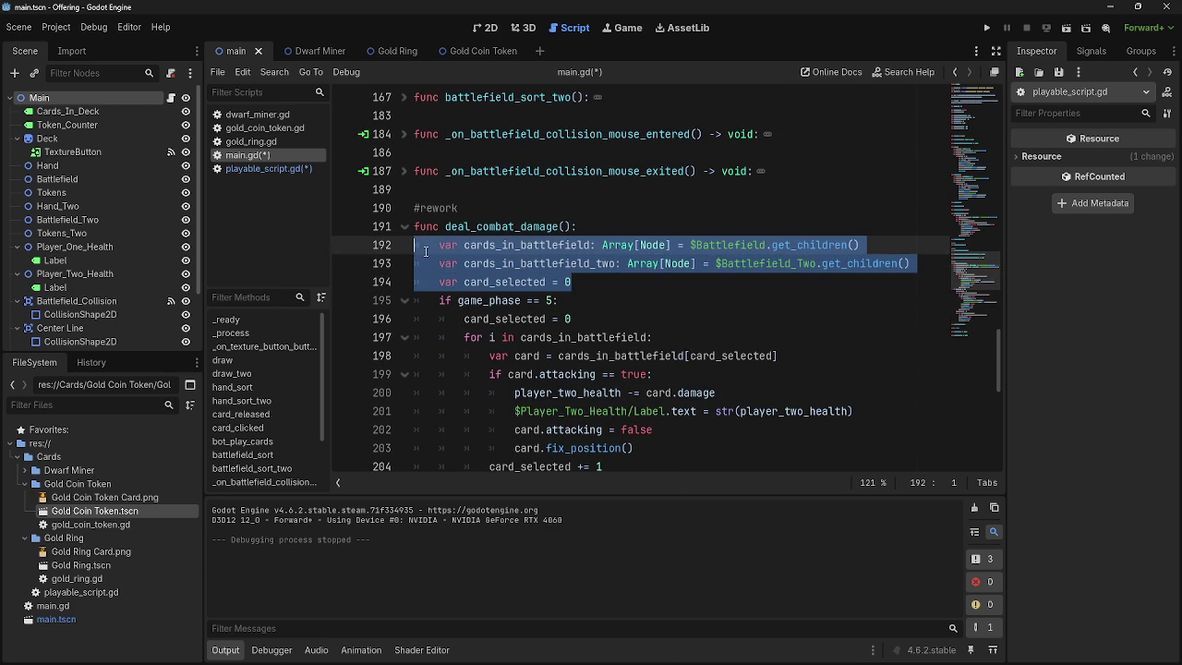
pyautogui.click(627, 282)
pyautogui.scroll(-2, 609, 335)
pyautogui.scroll(-6, 610, 336)
pyautogui.scroll(2, 609, 336)
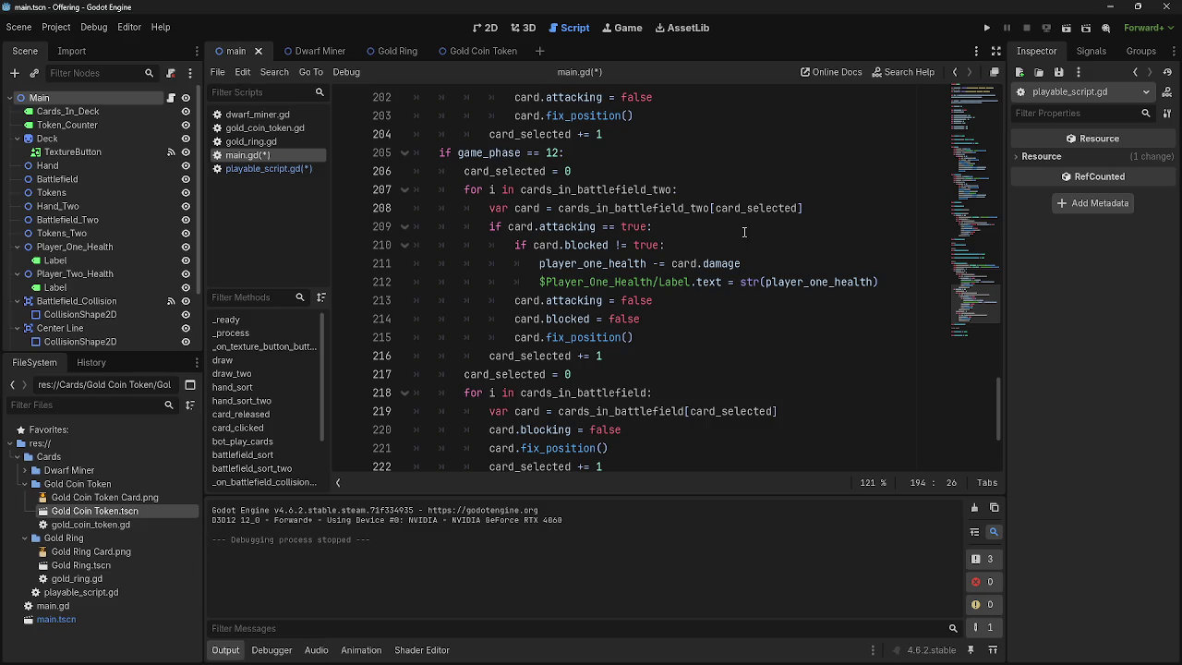
# - Change the line 210 condition to if card.blocked == false:
pyautogui.click(743, 244)
pyautogui.moveTo(496, 242); pyautogui.dragTo(665, 244)
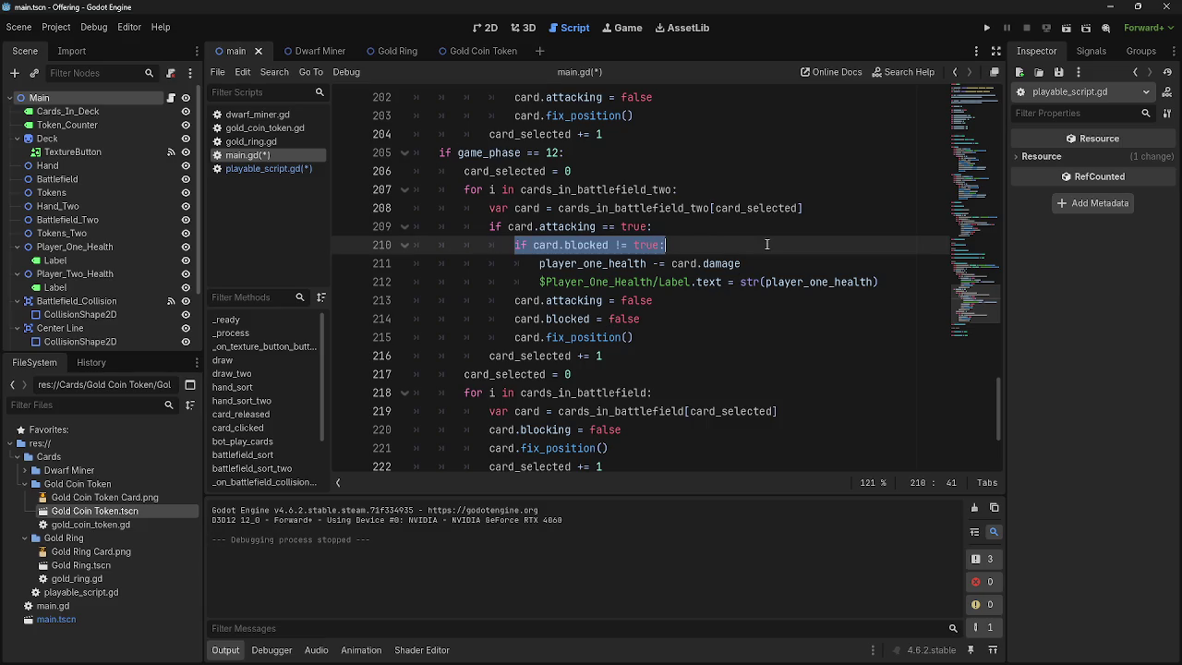
pyautogui.click(622, 245)
pyautogui.hotkey('shift', 'Left')
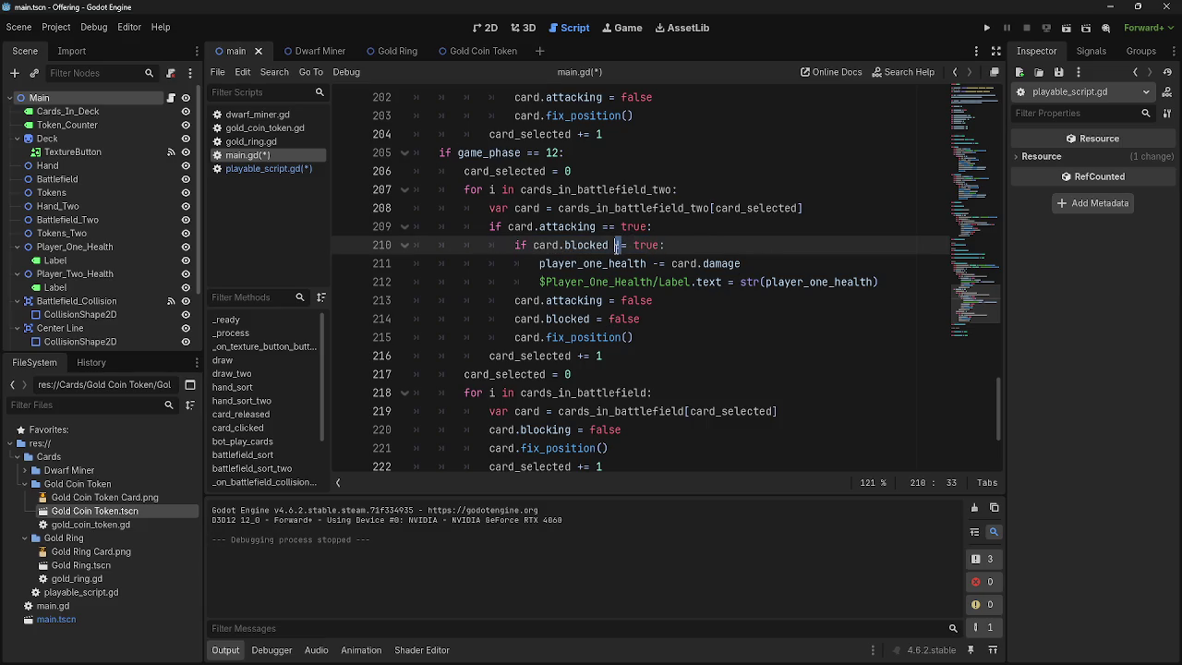
pyautogui.write('=')
pyautogui.press('Escape')
pyautogui.doubleClick(637, 245)
pyautogui.write('f')
pyautogui.press('Return')
# - Add an empty indented line after the player one health label update
pyautogui.click(911, 284)
pyautogui.press('Return')
pyautogui.press('BackSpace')
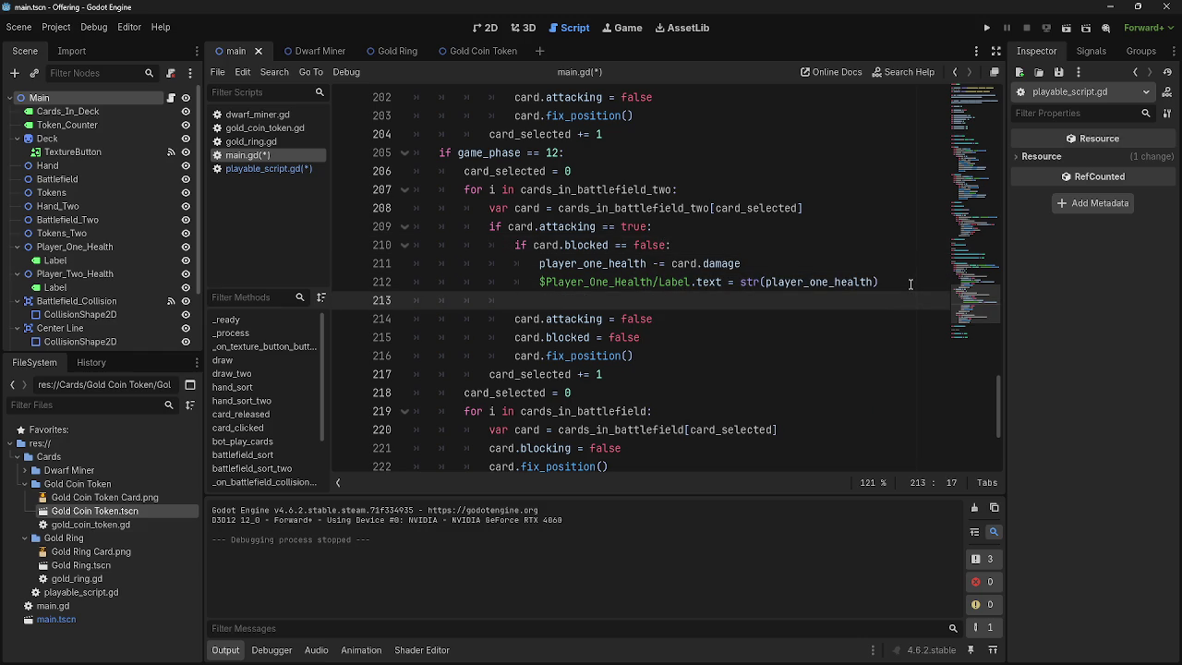
pyautogui.press('BackSpace')
pyautogui.press('BackSpace')
pyautogui.press('BackSpace')
pyautogui.click(752, 227)
pyautogui.press('Return')
pyautogui.press('Return')
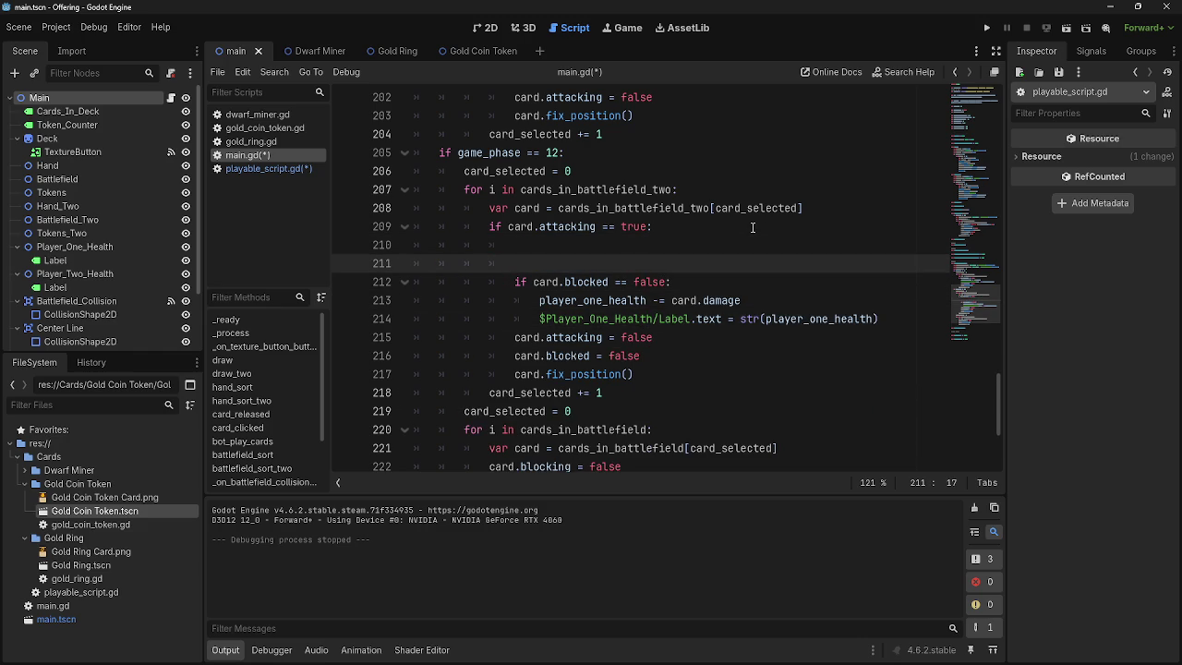
pyautogui.press('BackSpace')
pyautogui.press('BackSpace')
pyautogui.press('BackSpace')
pyautogui.press('BackSpace')
pyautogui.press('BackSpace')
pyautogui.press('BackSpace')
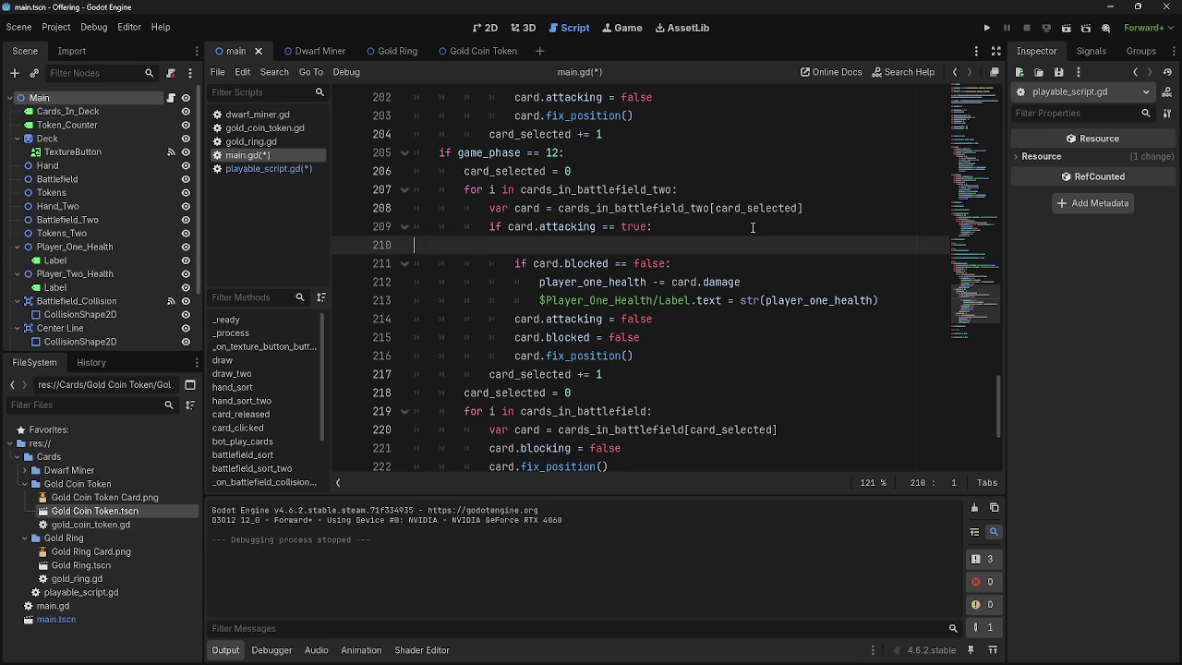
pyautogui.click(910, 283)
pyautogui.press('Return')
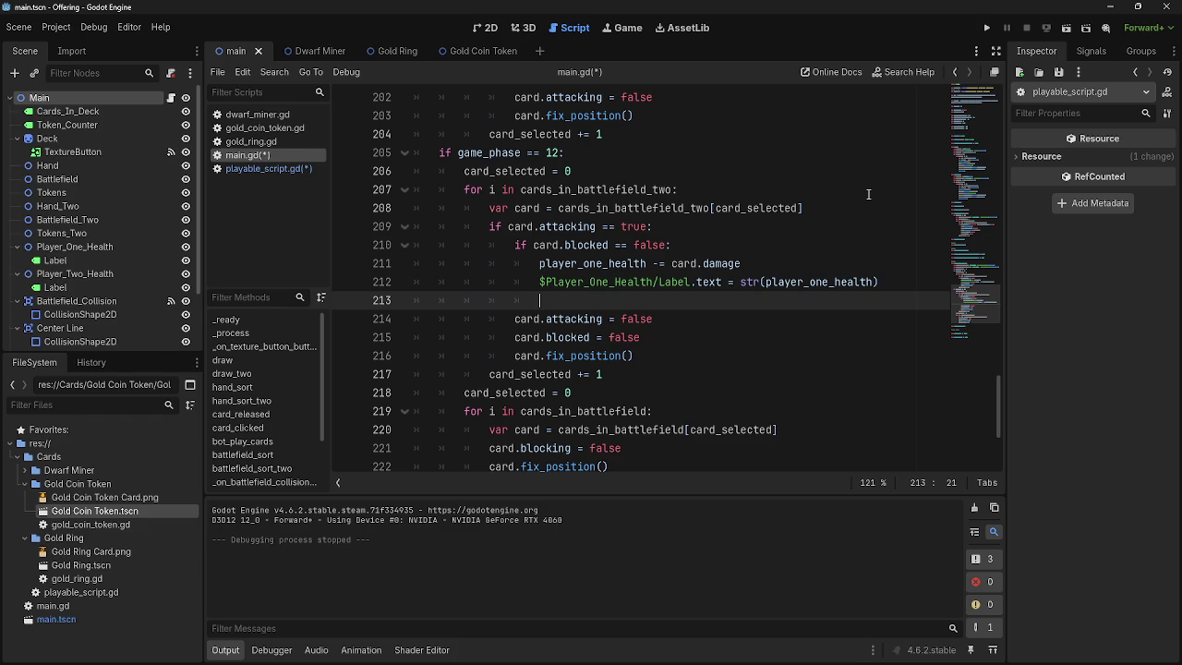
# - Write var blockers = cards_in_battlefield[card_selected] on line 213 and dedent it one level
pyautogui.write('vard')
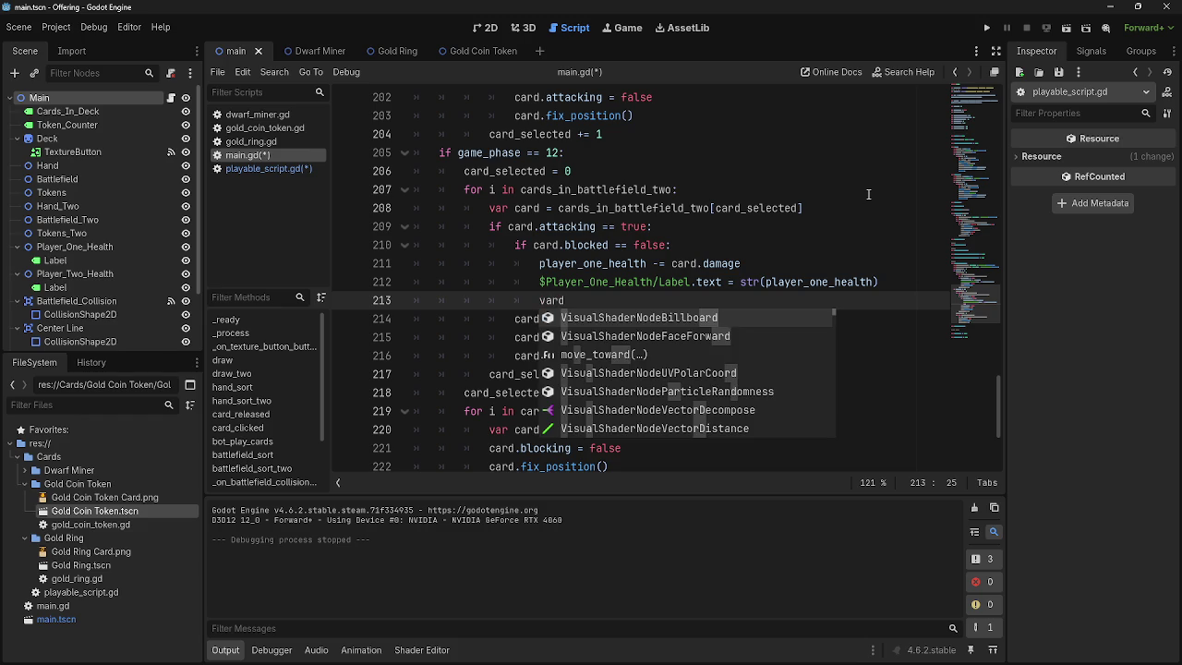
pyautogui.press('BackSpace')
pyautogui.press('BackSpace')
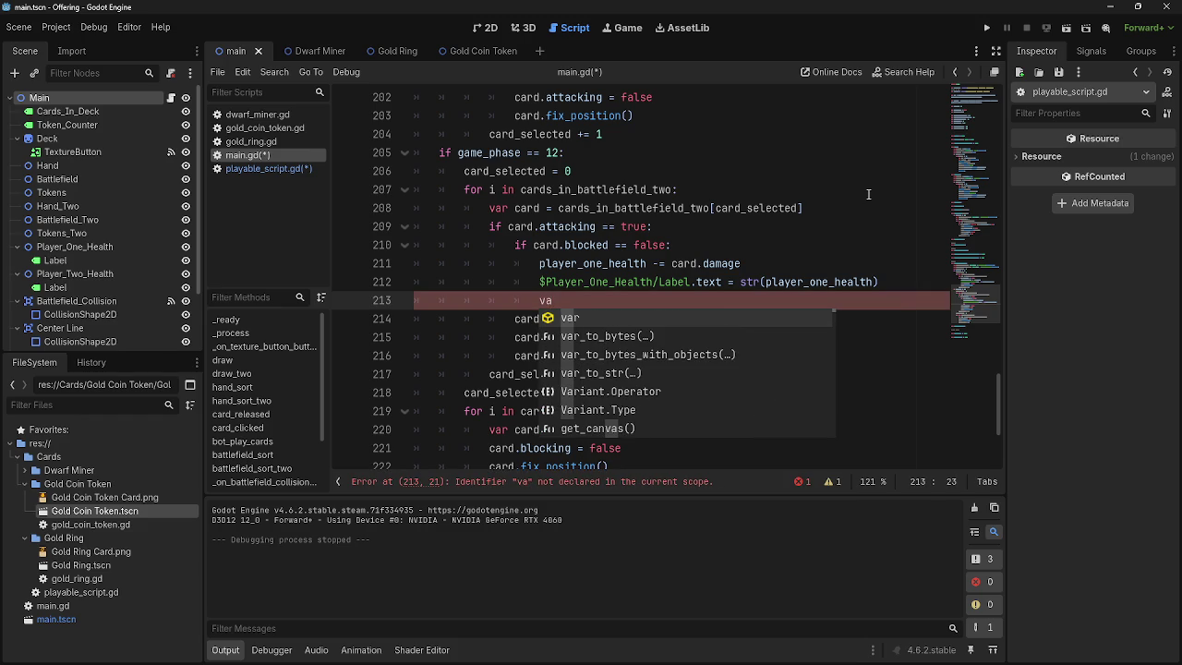
pyautogui.write('r card_')
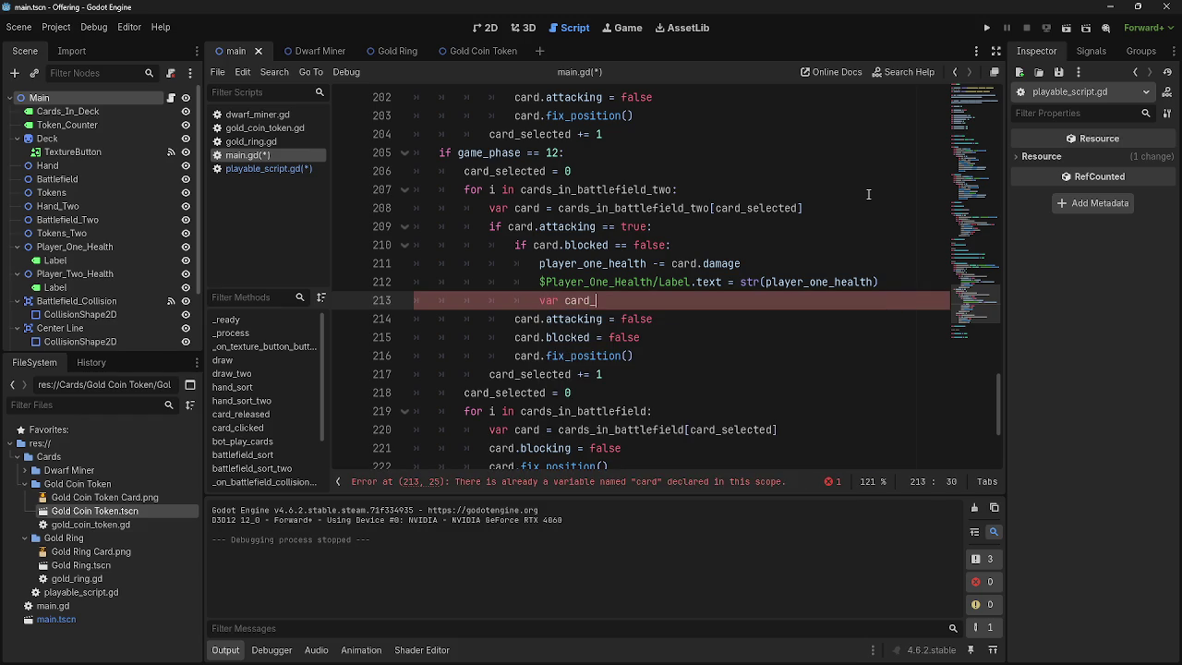
pyautogui.press('BackSpace')
pyautogui.press('BackSpace')
pyautogui.press('BackSpace')
pyautogui.press('BackSpace')
pyautogui.press('BackSpace')
pyautogui.write('b')
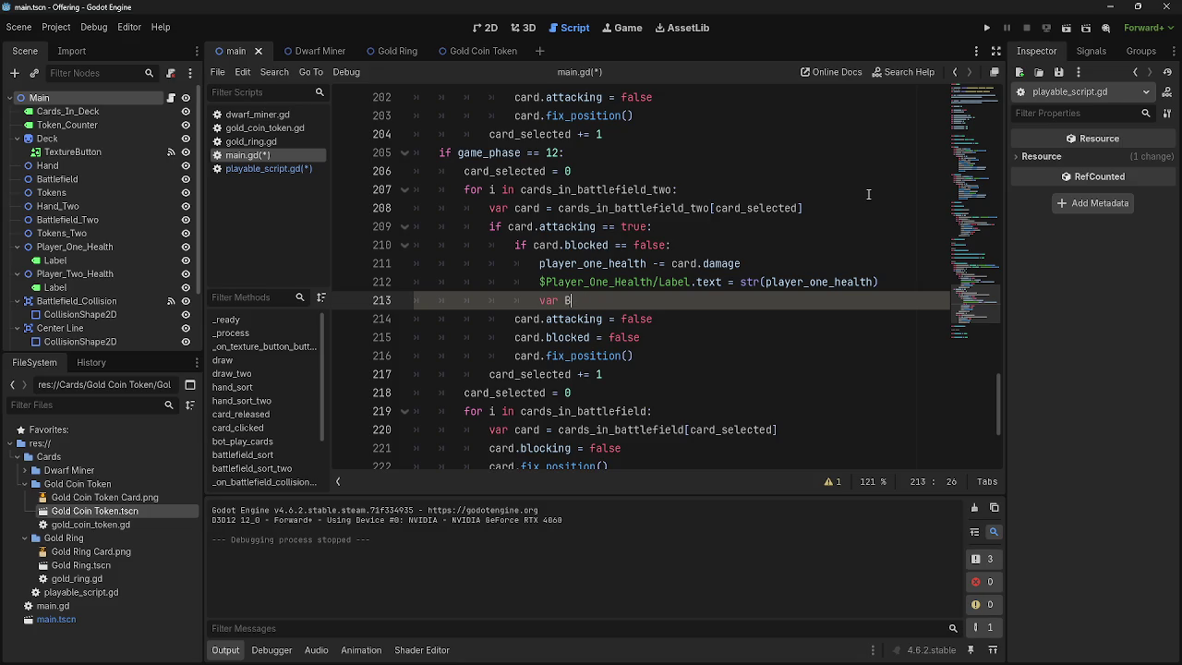
pyautogui.write('lockers')
pyautogui.write(' = cards')
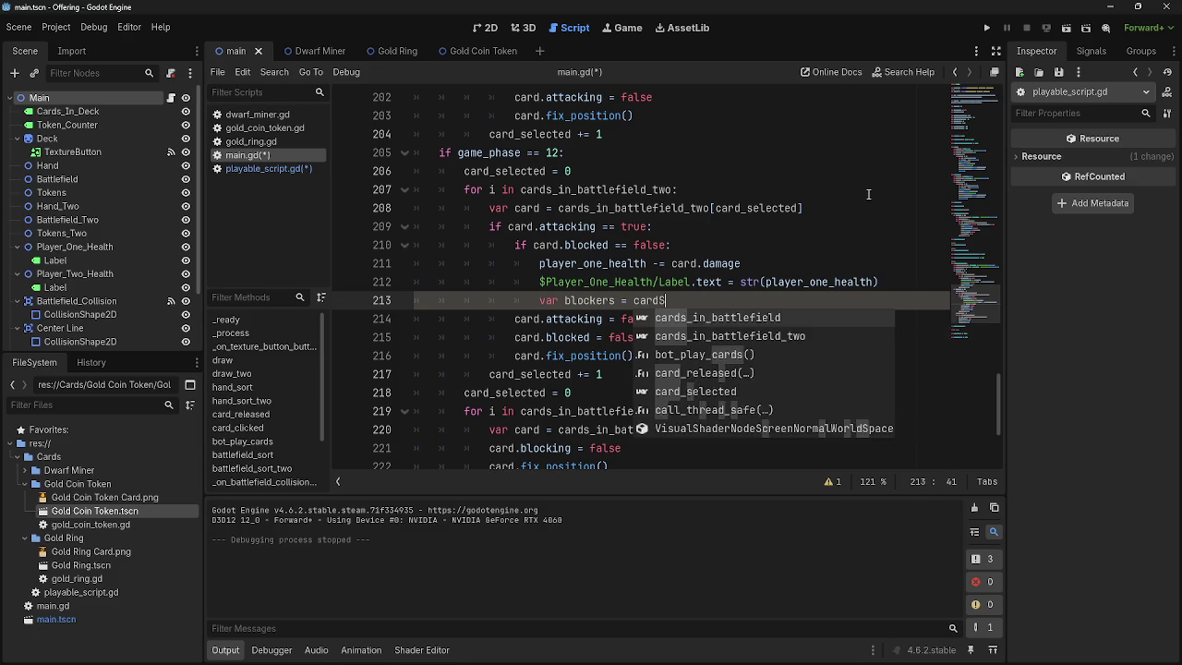
pyautogui.press('Return')
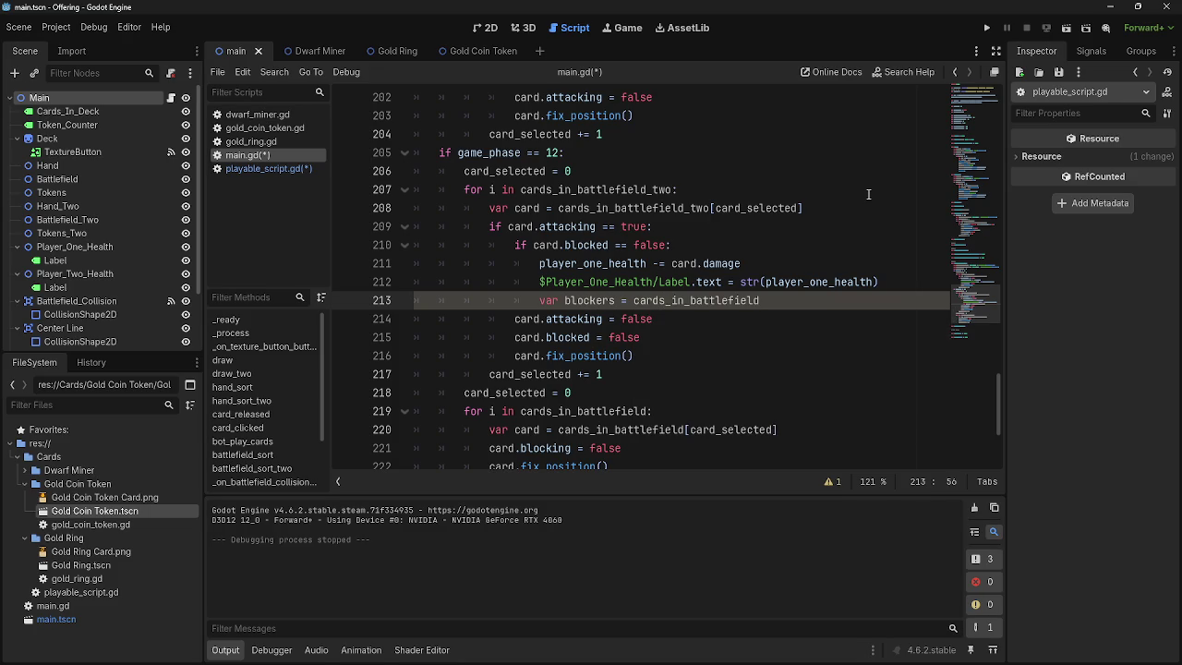
pyautogui.write('[card-')
pyautogui.press('BackSpace')
pyautogui.write('_s')
pyautogui.press('Return')
pyautogui.press('End')
pyautogui.press('Return')
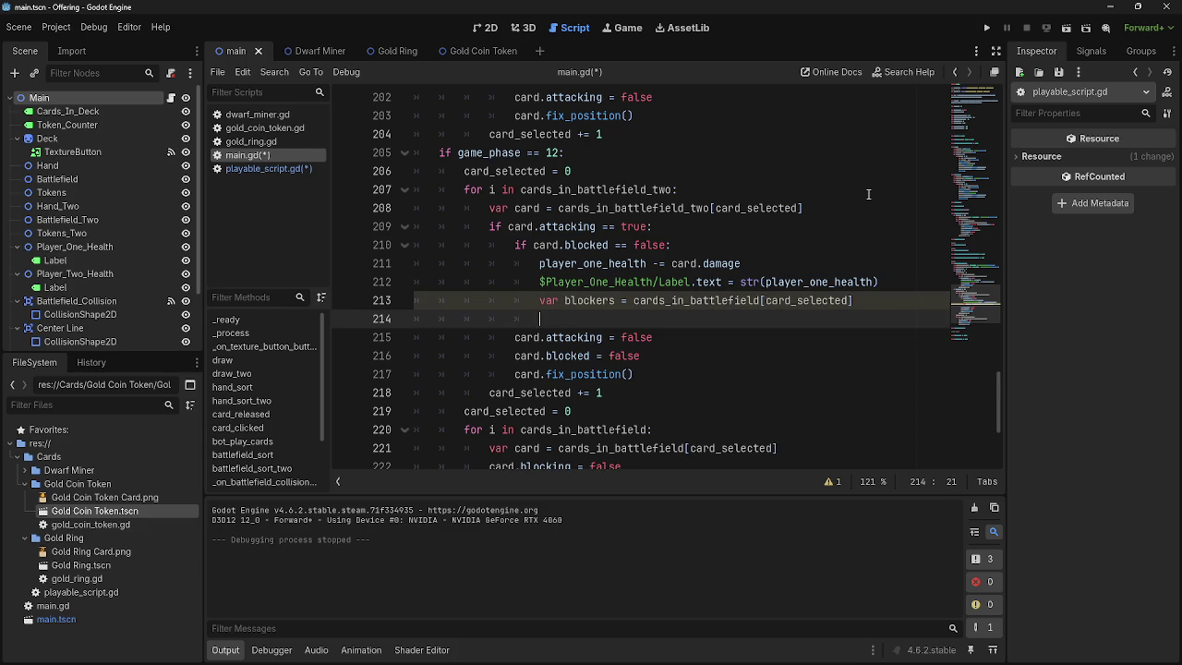
pyautogui.press('Up')
pyautogui.hotkey('shift', 'Tab')
pyautogui.press('Down')
pyautogui.press('BackSpace')
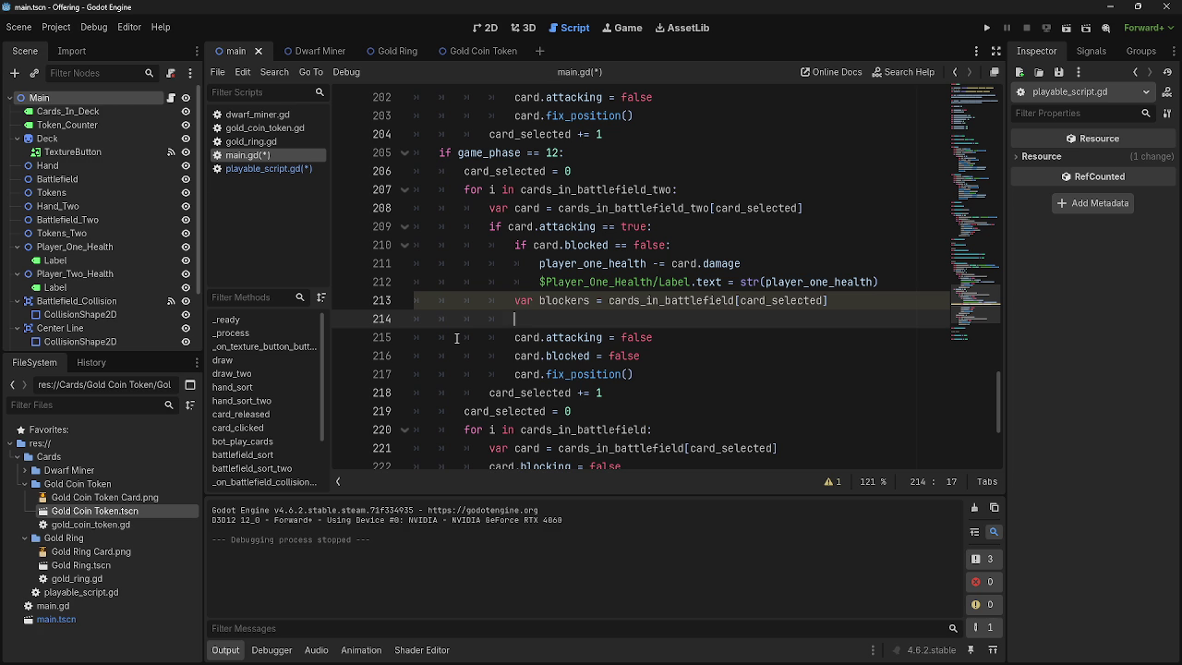
# - Try an else above the blockers line, then delete the blockers line and blank line
pyautogui.click(893, 282)
pyautogui.press('Return')
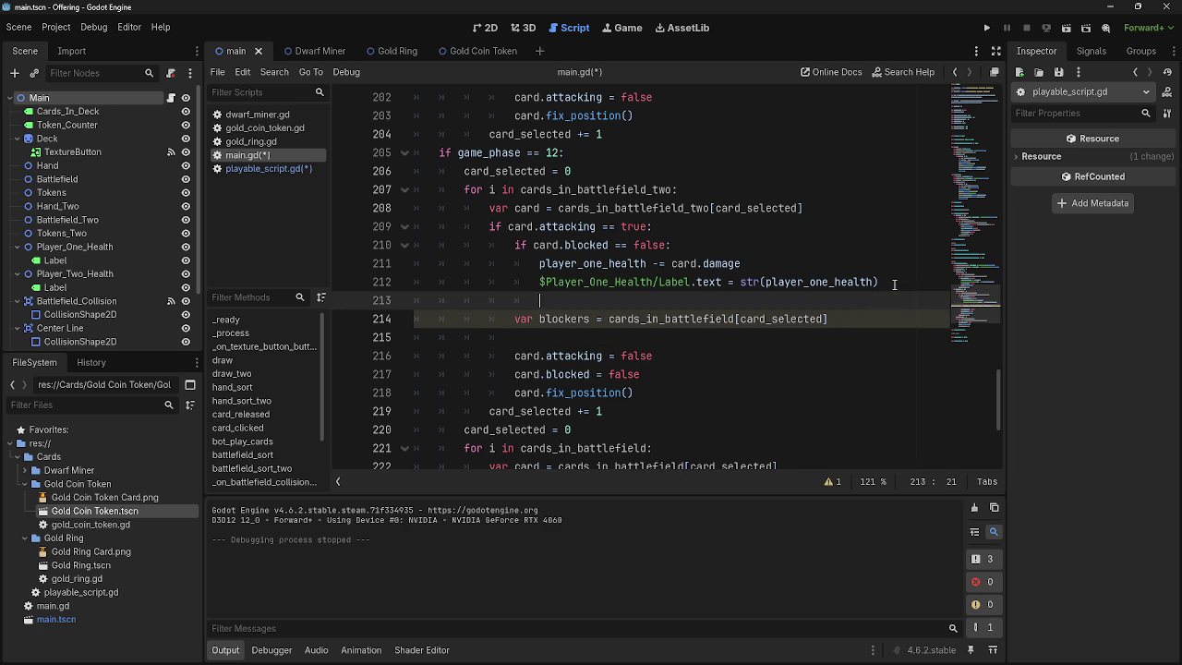
pyautogui.write('else')
pyautogui.click(515, 319)
pyautogui.press('Tab')
pyautogui.press('BackSpace')
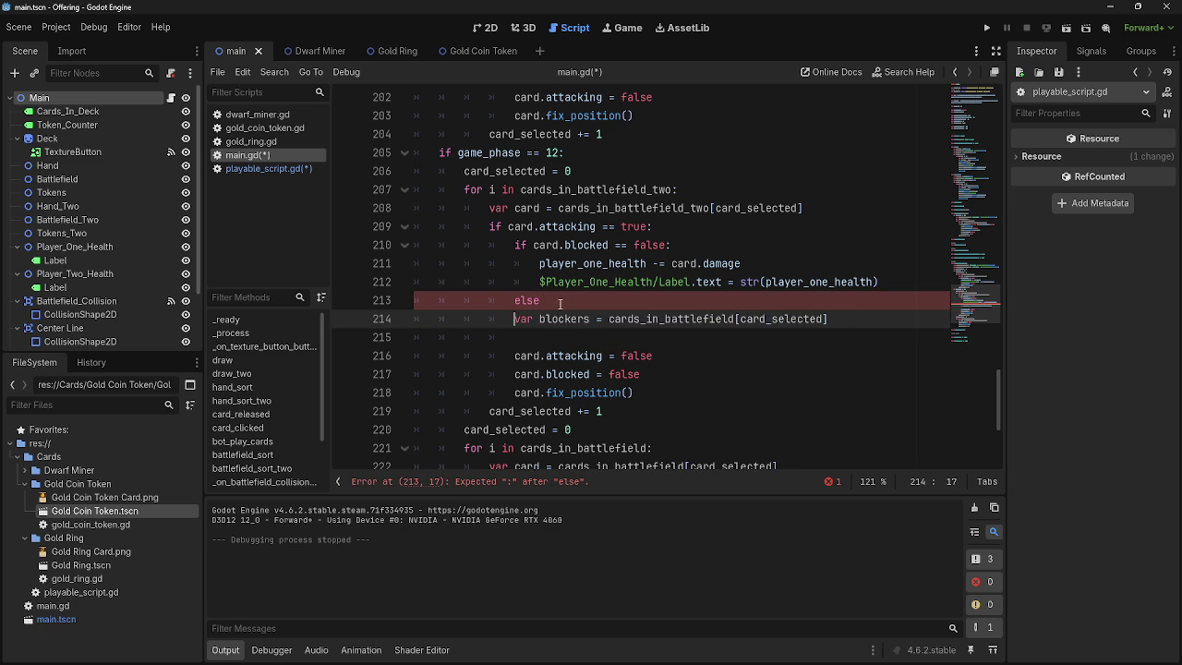
pyautogui.click(561, 303)
pyautogui.press('BackSpace')
pyautogui.press('BackSpace')
pyautogui.press('BackSpace')
pyautogui.press('BackSpace')
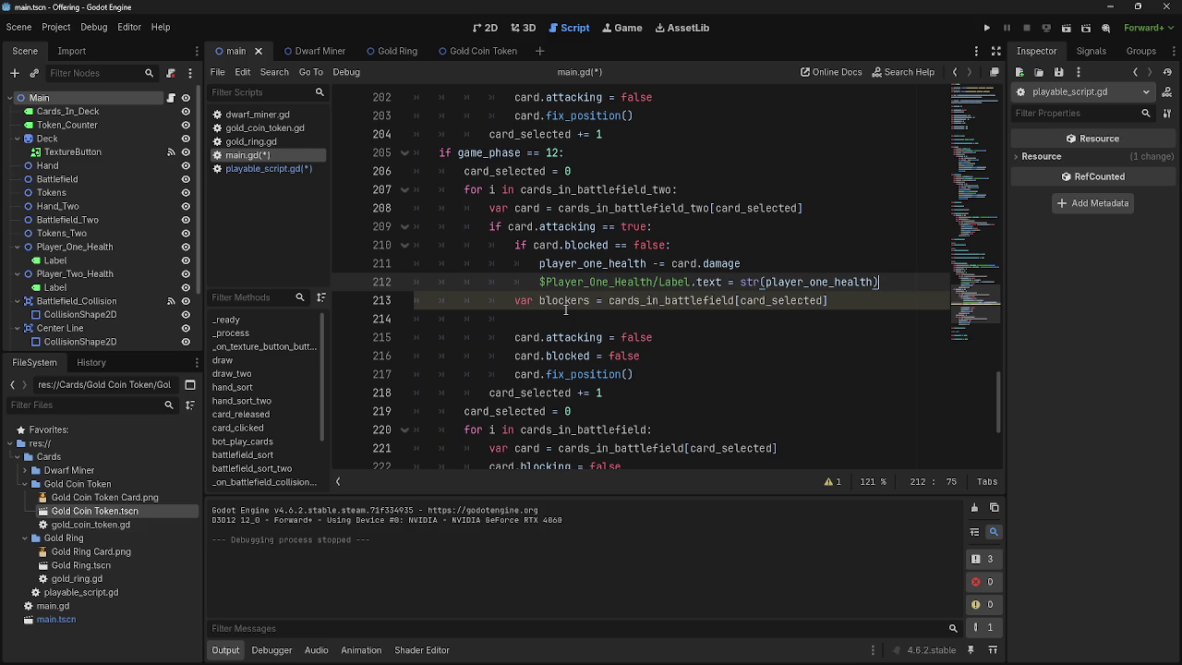
pyautogui.moveTo(565, 314)
pyautogui.mouseDown()
pyautogui.moveTo(416, 320)
pyautogui.moveTo(325, 300)
pyautogui.mouseUp()
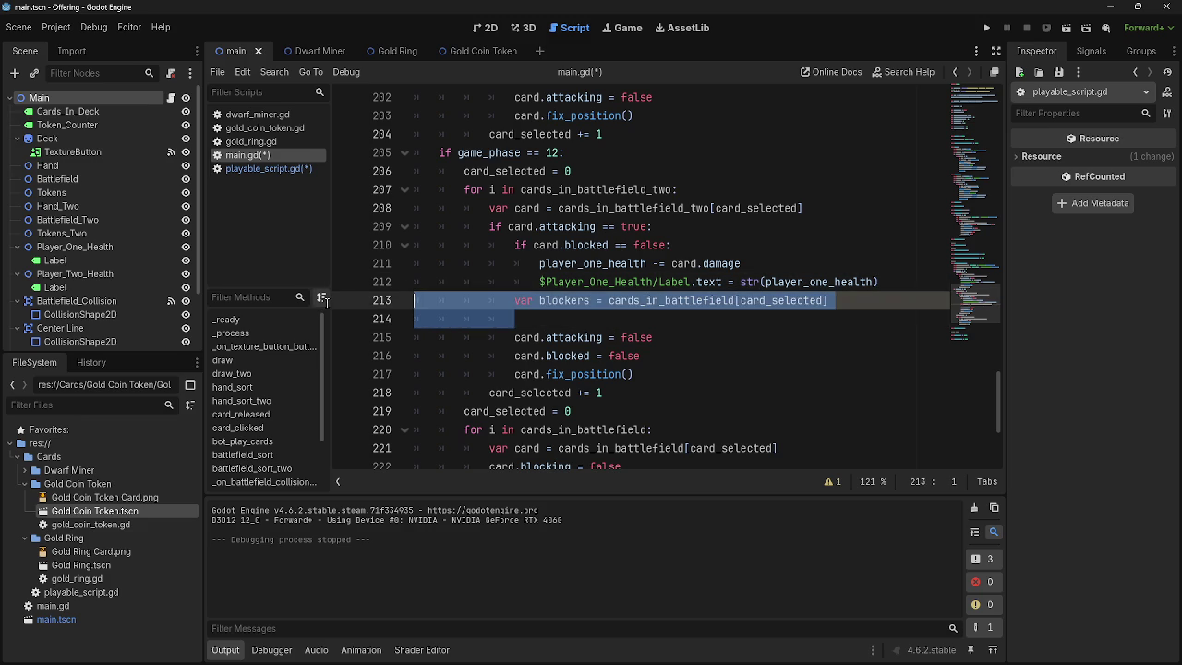
pyautogui.press('BackSpace')
pyautogui.press('BackSpace')
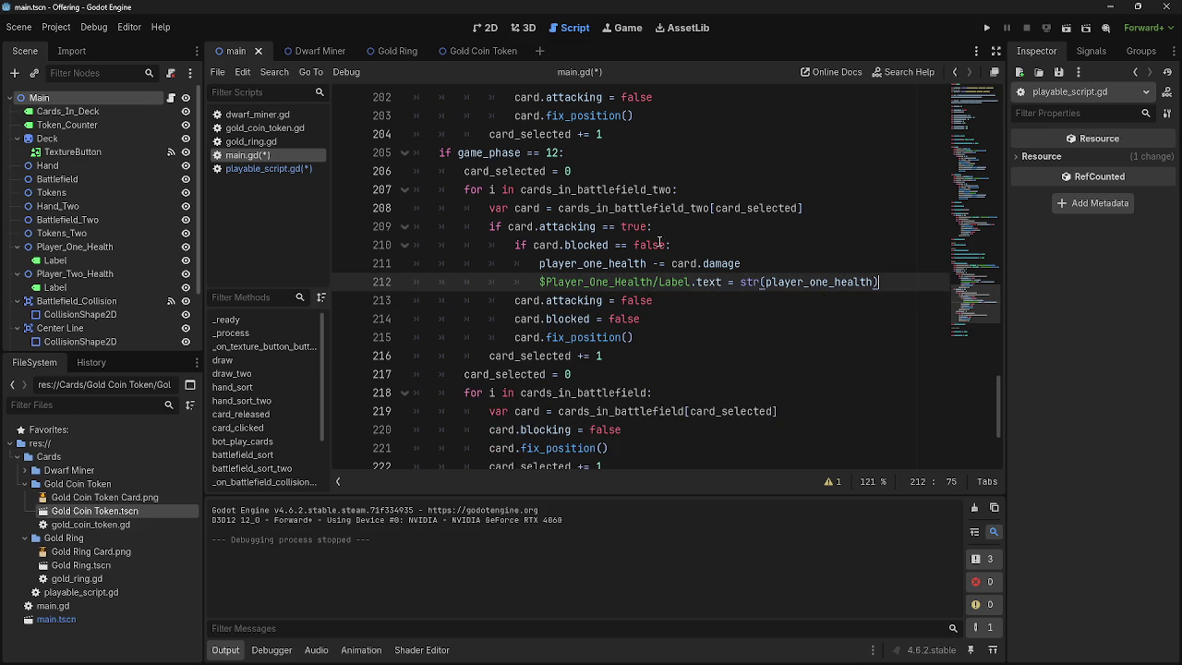
# - Insert an empty line directly under if game_phase == 12:, above card_selected = 0
pyautogui.scroll(1, 626, 187)
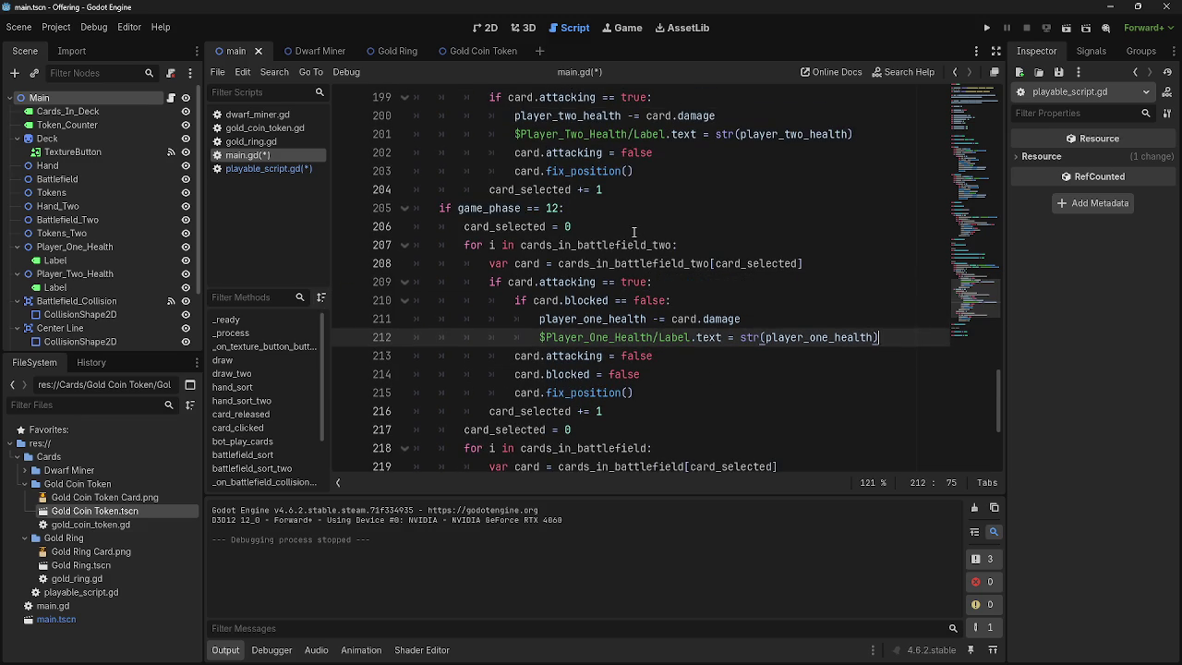
pyautogui.click(633, 230)
pyautogui.press('Return')
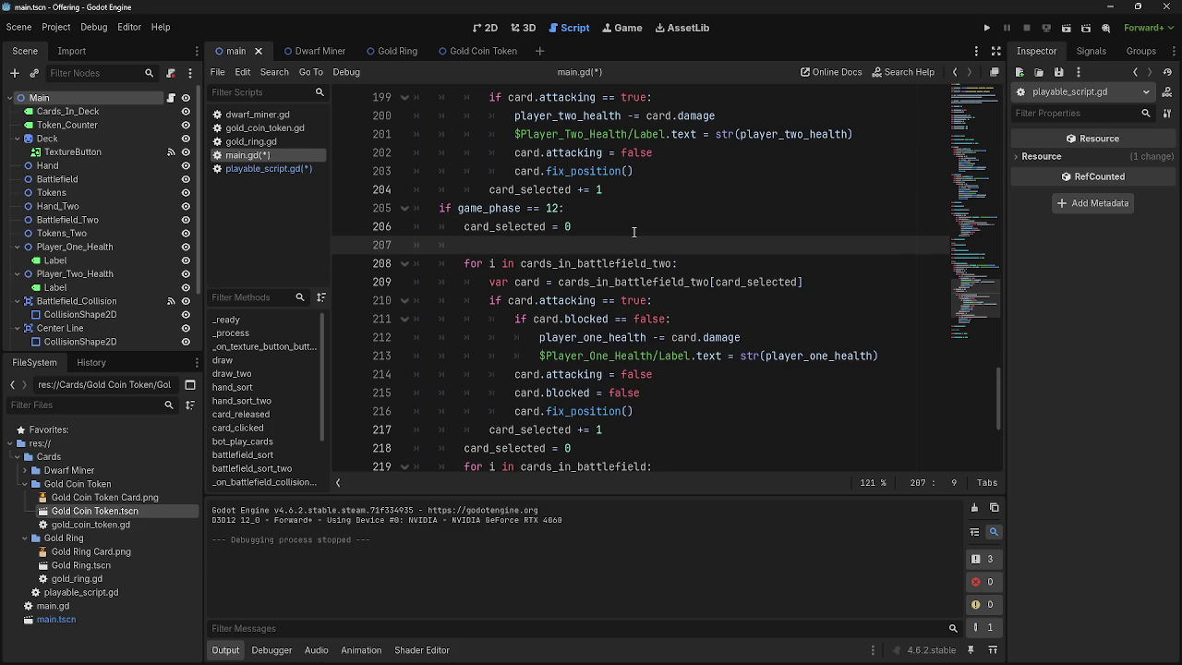
pyautogui.scroll(-3, 636, 312)
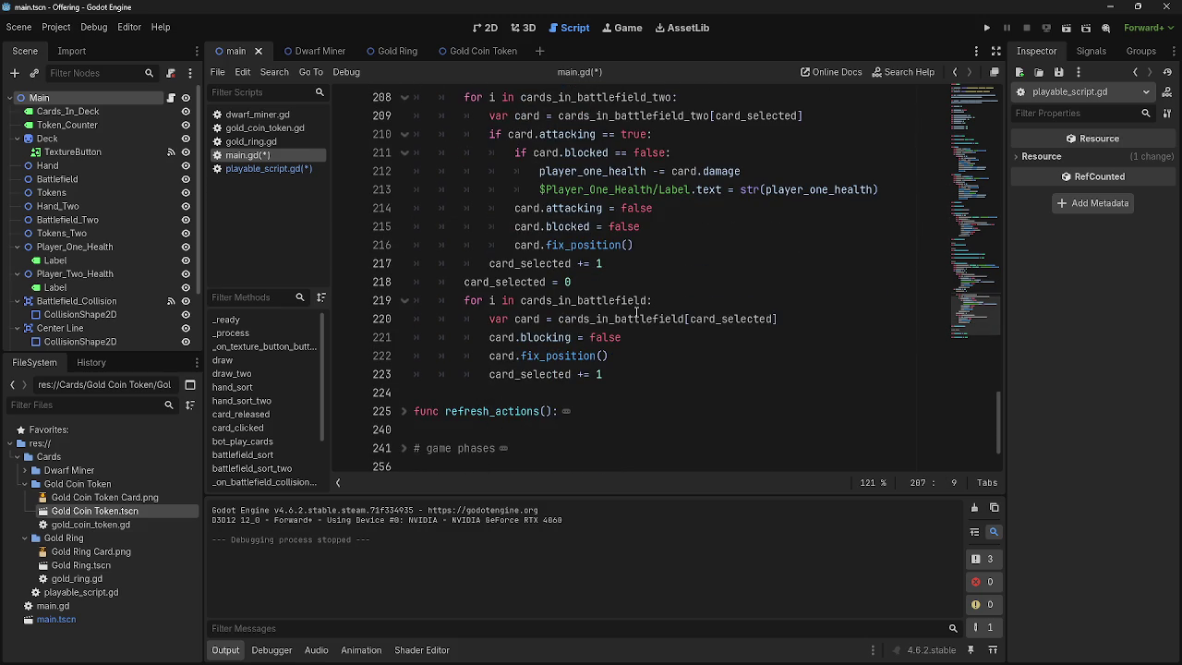
pyautogui.scroll(2, 636, 312)
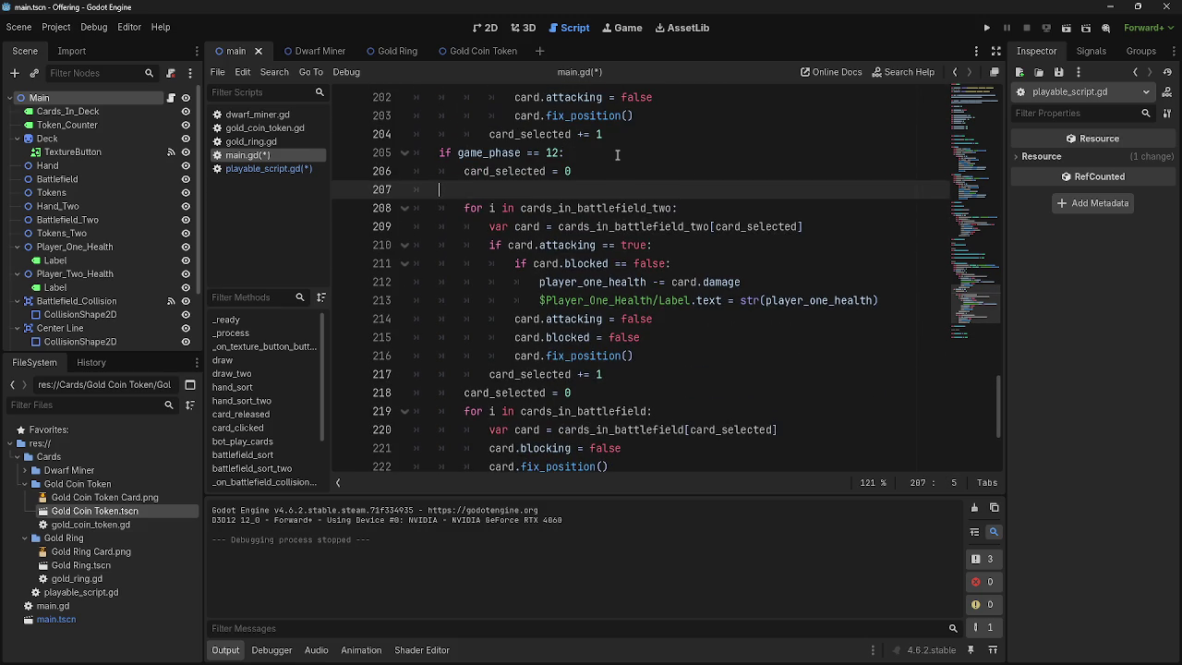
pyautogui.hotkey('alt', 'Up')
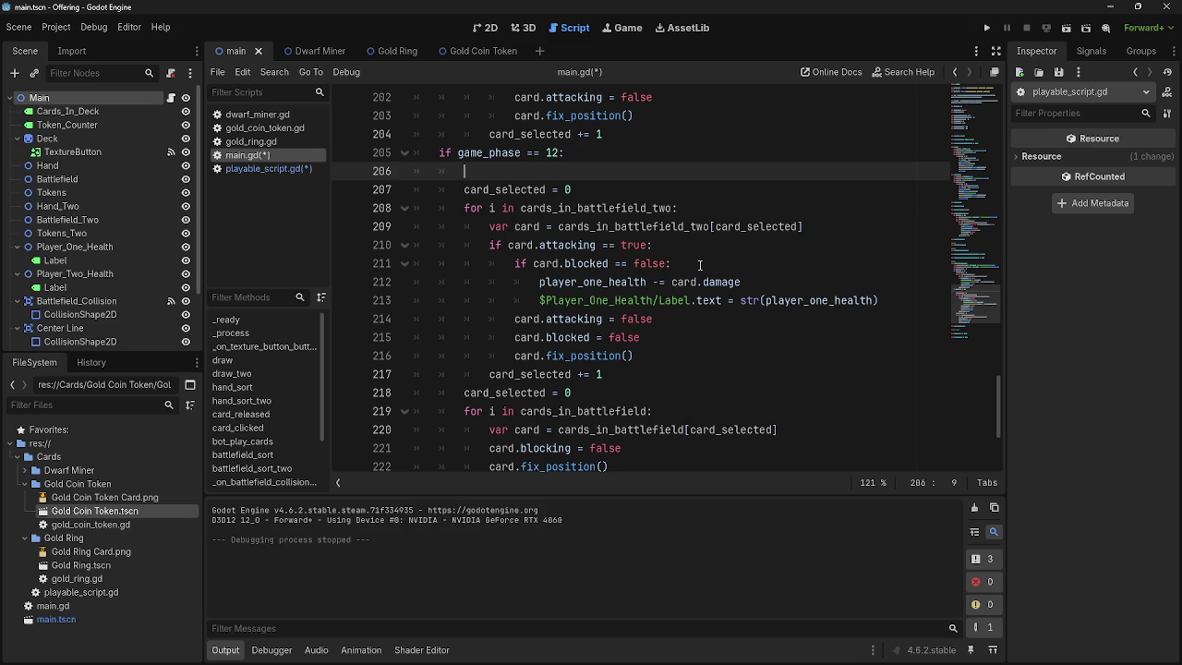
pyautogui.moveTo(459, 191)
pyautogui.mouseDown()
pyautogui.moveTo(554, 319)
pyautogui.moveTo(643, 380)
pyautogui.mouseUp()
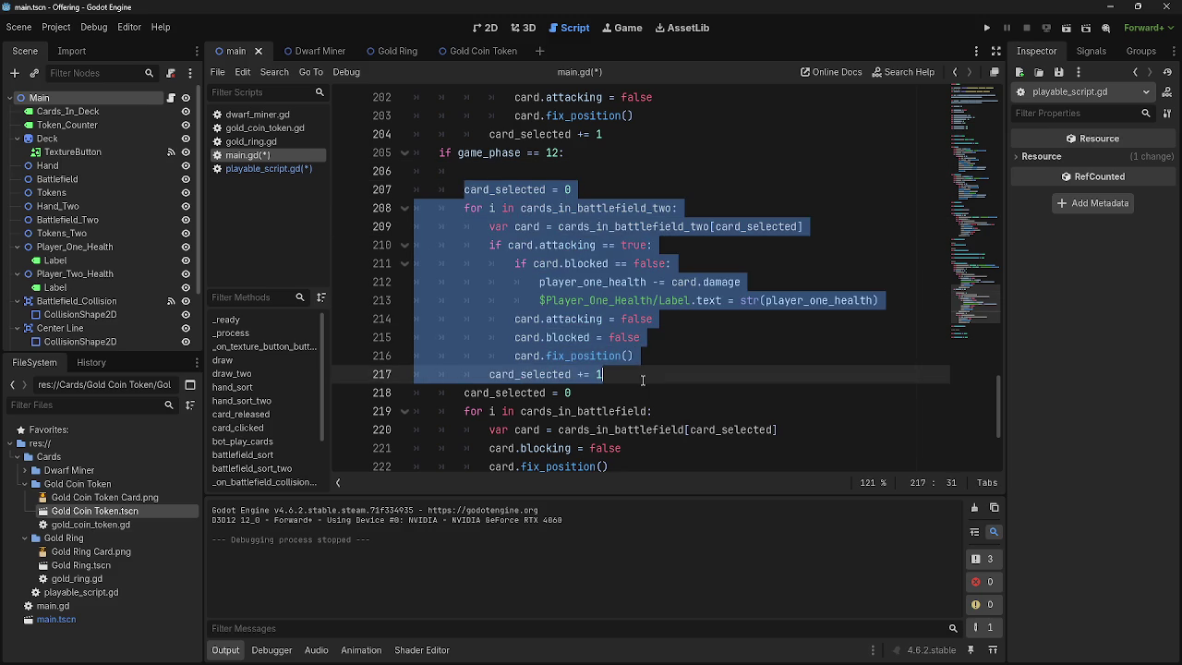
pyautogui.click(643, 380)
# - Write the loop 'for i in cards_in_battlefield' with 'var card = cards_in_battlefield[card_selected]' beneath it
pyautogui.click(646, 170)
pyautogui.write('for i in card')
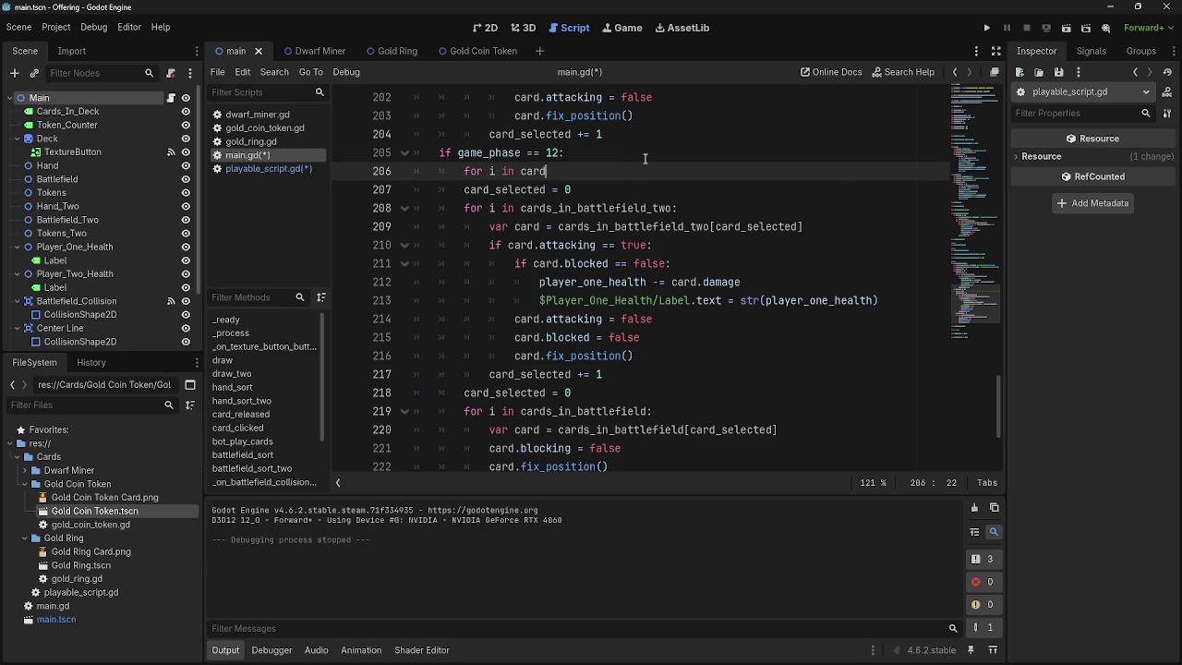
pyautogui.write('s_')
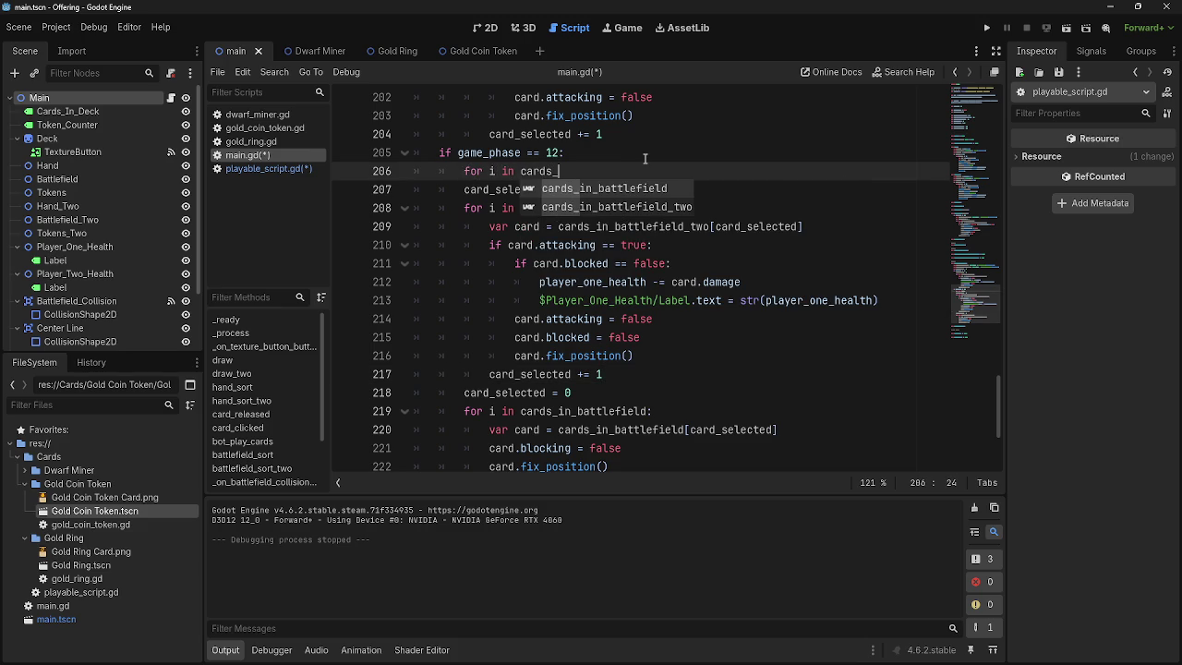
pyautogui.press('Return')
pyautogui.press('Return')
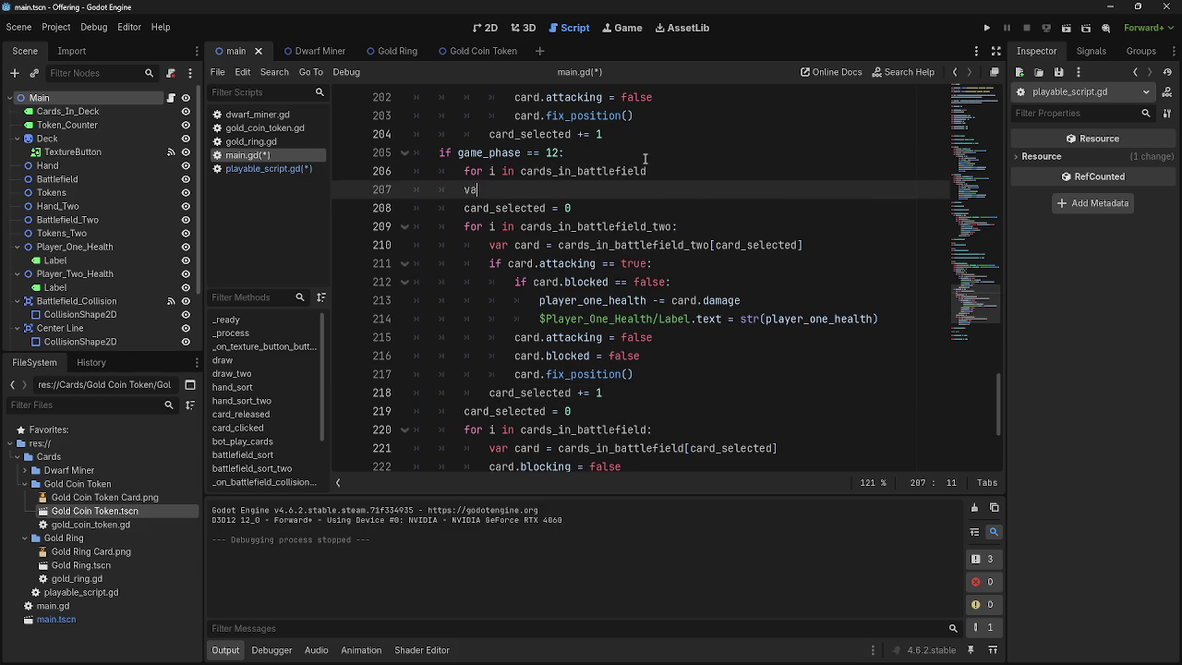
pyautogui.write('var')
pyautogui.click(664, 171)
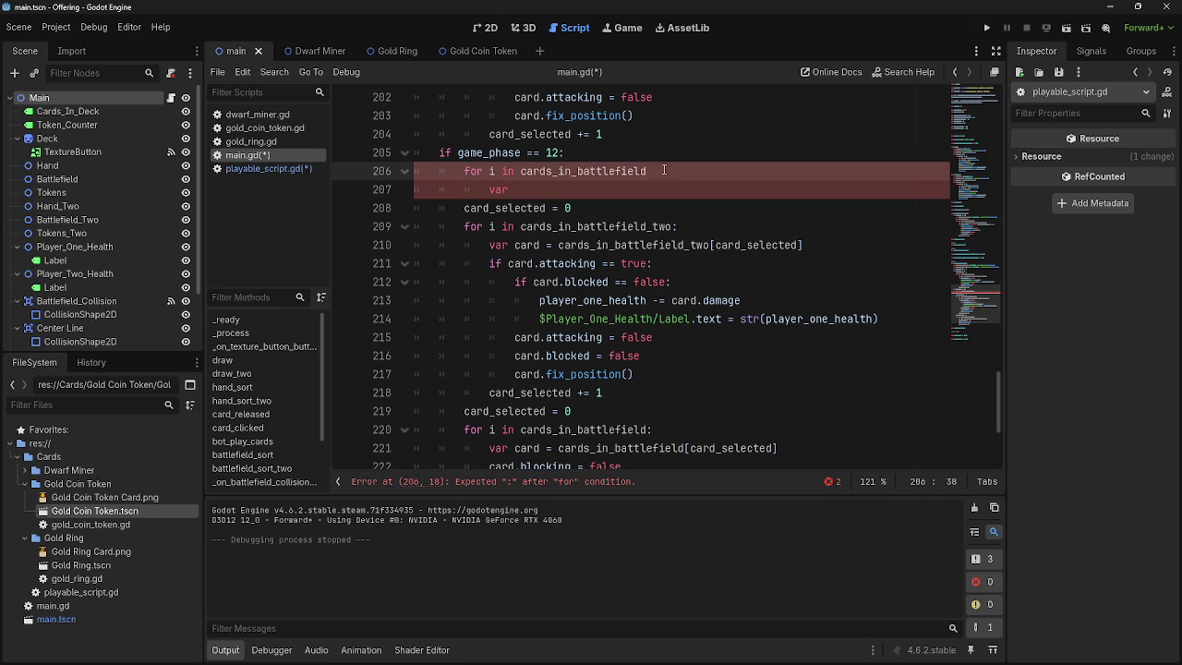
pyautogui.write(':')
pyautogui.click(653, 188)
pyautogui.write('c')
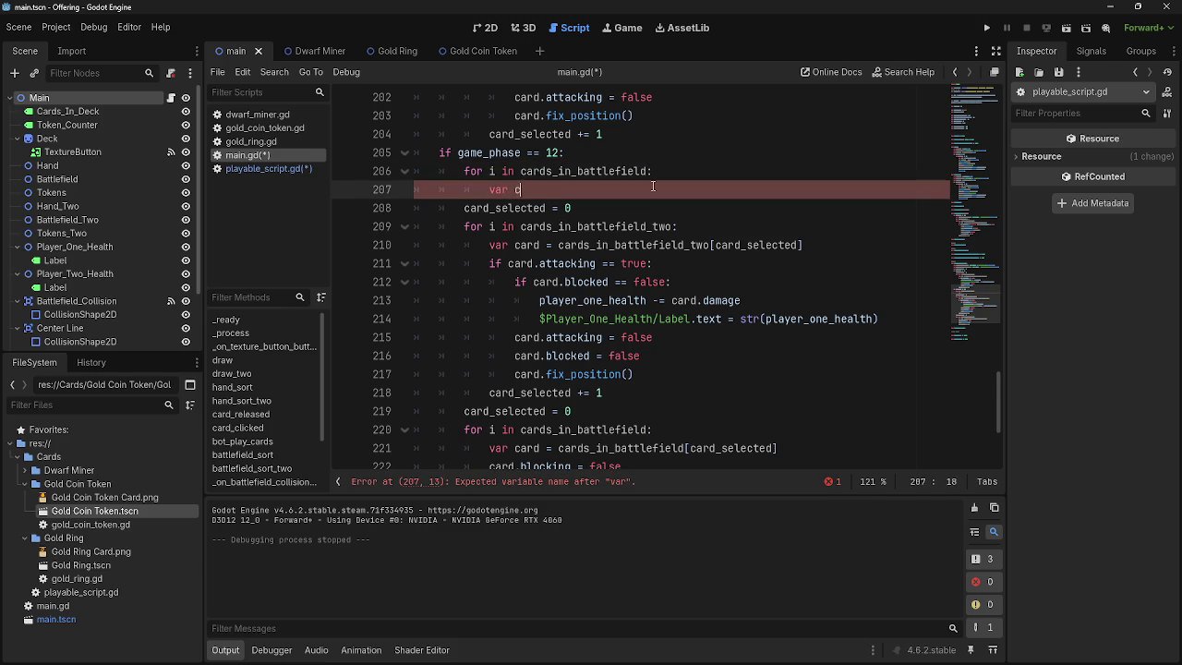
pyautogui.write('ard = c')
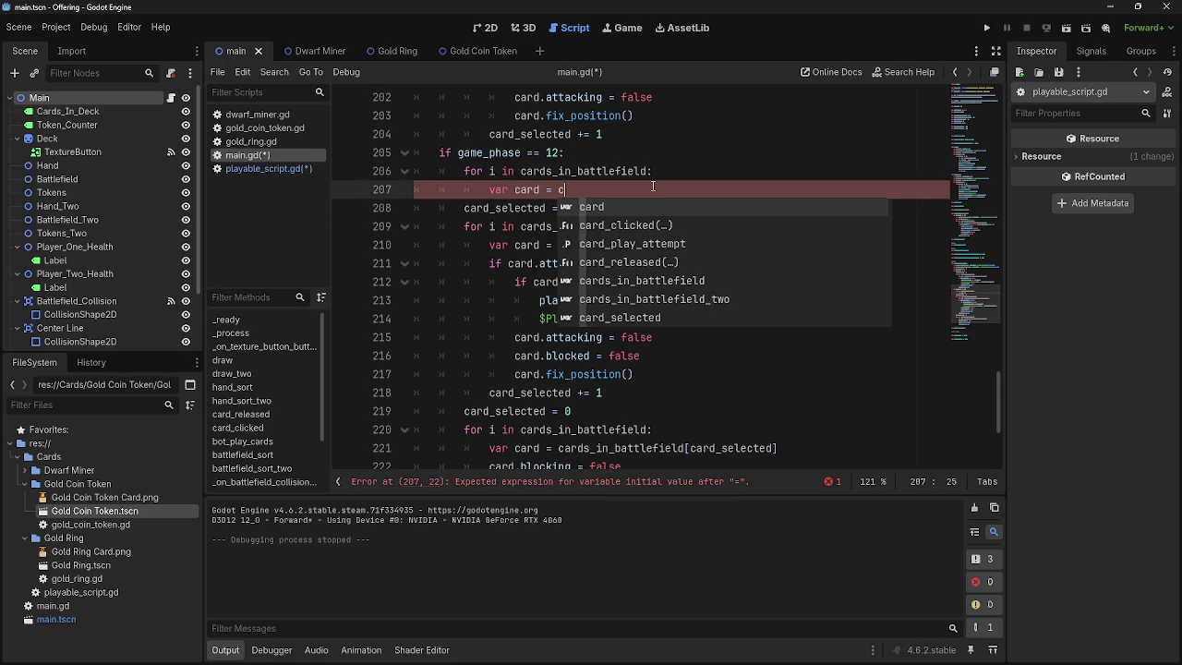
pyautogui.write('ards_in_battlefield')
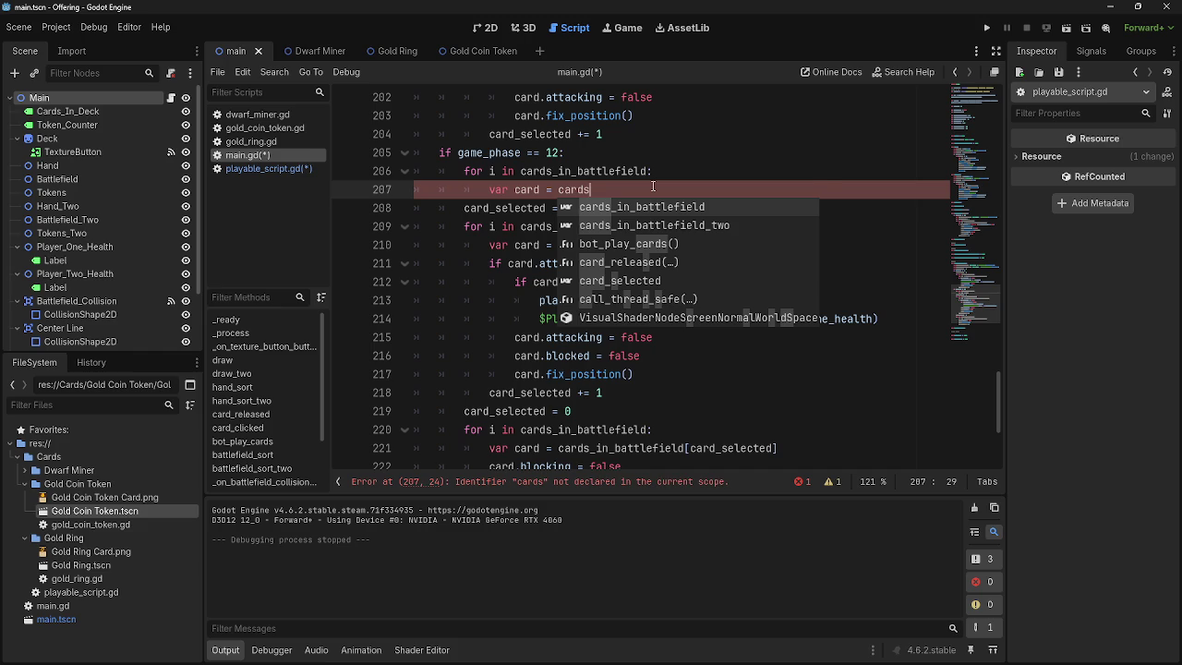
pyautogui.press('Return')
pyautogui.write('[card_se')
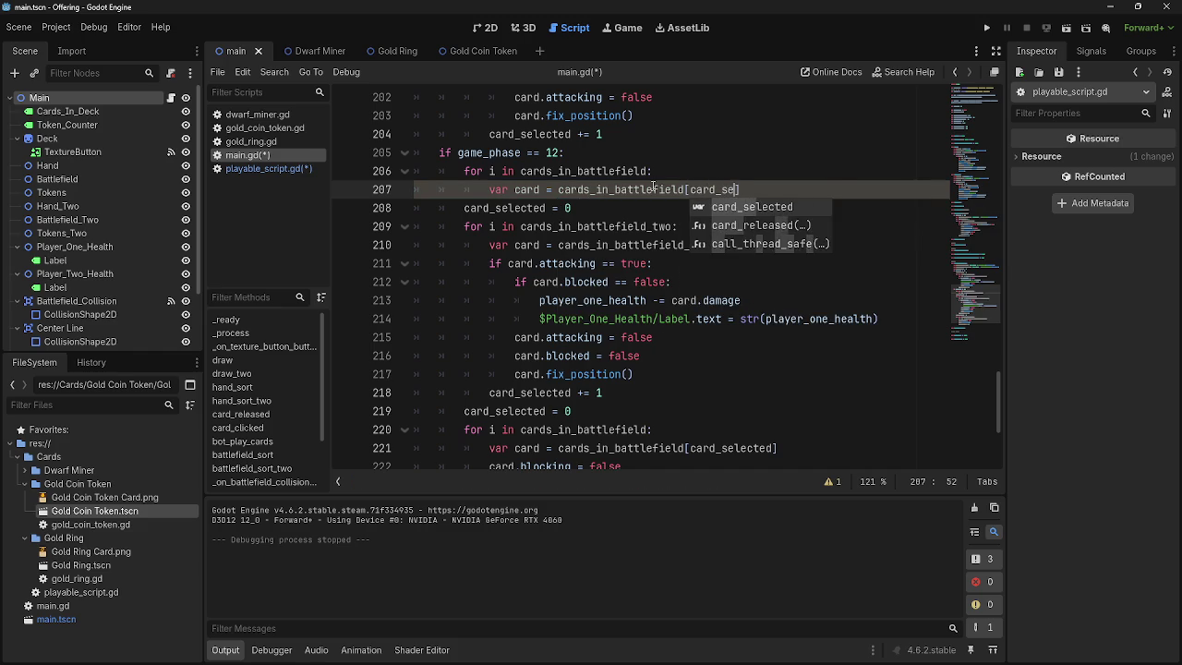
pyautogui.press('Return')
# - Copy 'card_selected = 0' to the top of the phase 12 block and add a line below the card lookup
pyautogui.click(699, 159)
pyautogui.press('Return')
pyautogui.click(564, 227)
pyautogui.moveTo(571, 226); pyautogui.dragTo(464, 227)
pyautogui.hotkey('ctrl', 'c')
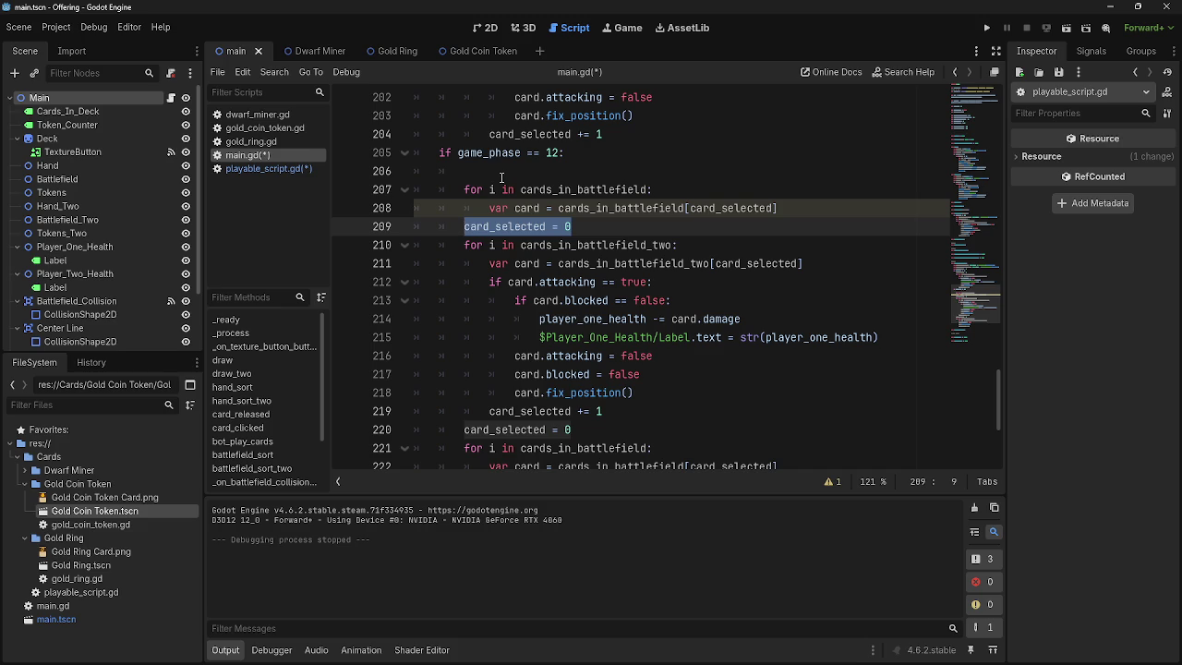
pyautogui.click(501, 173)
pyautogui.hotkey('ctrl', 'v')
pyautogui.click(849, 208)
pyautogui.press('Return')
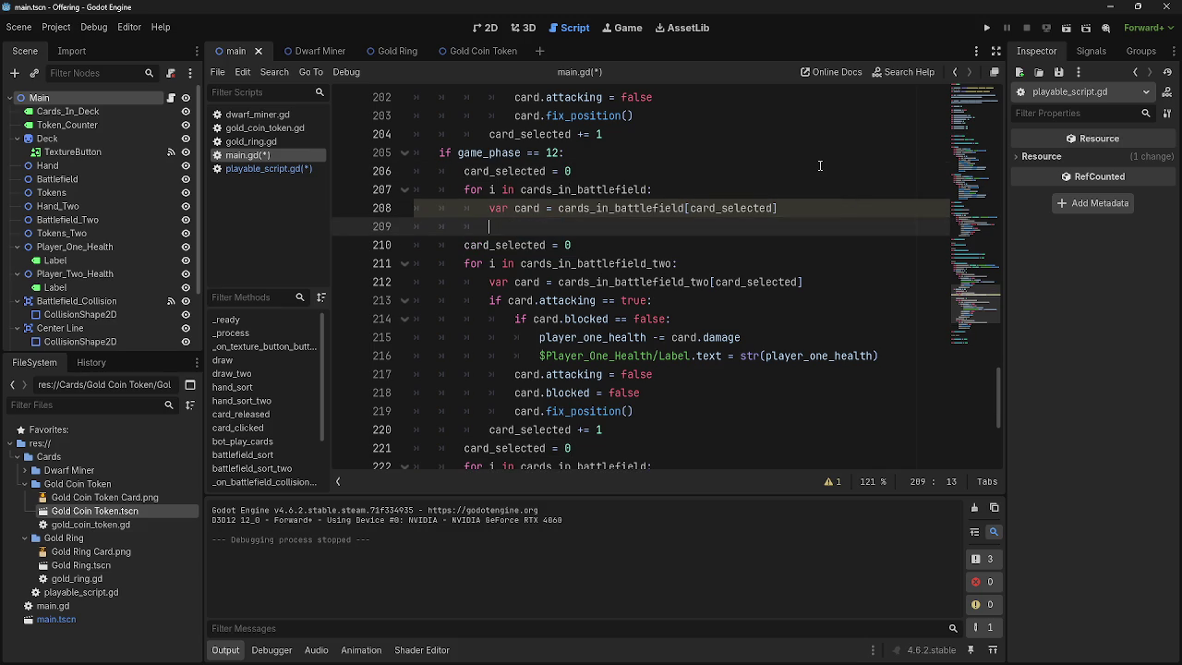
pyautogui.write('card')
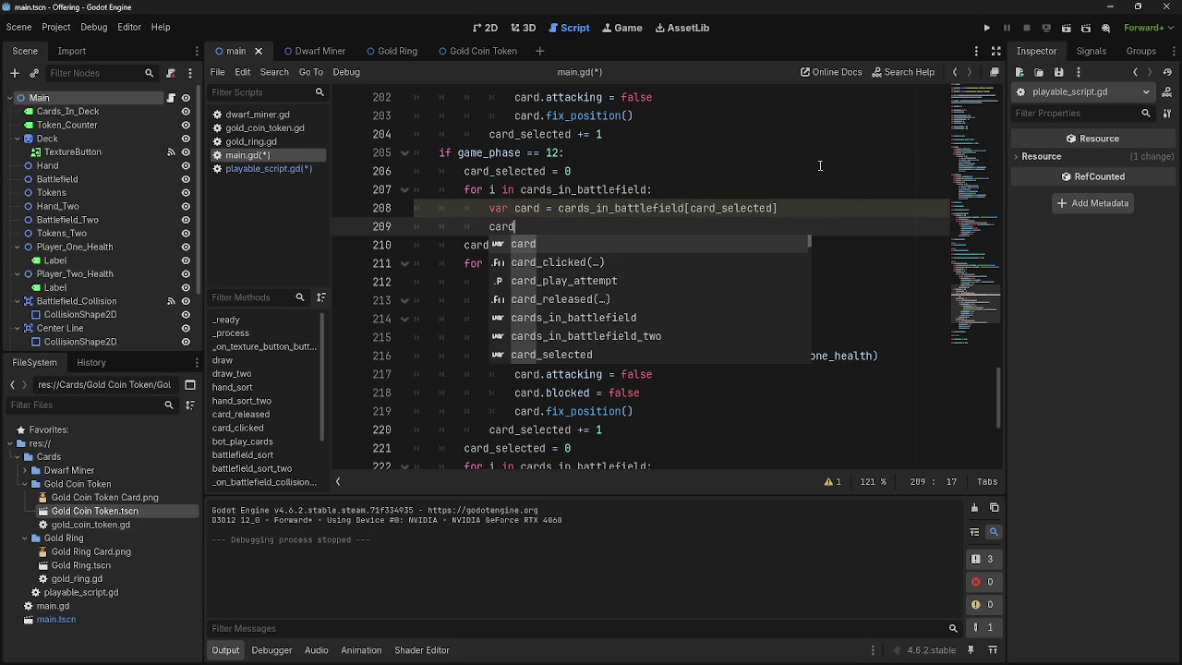
pyautogui.press('BackSpace')
pyautogui.press('BackSpace')
pyautogui.press('BackSpace')
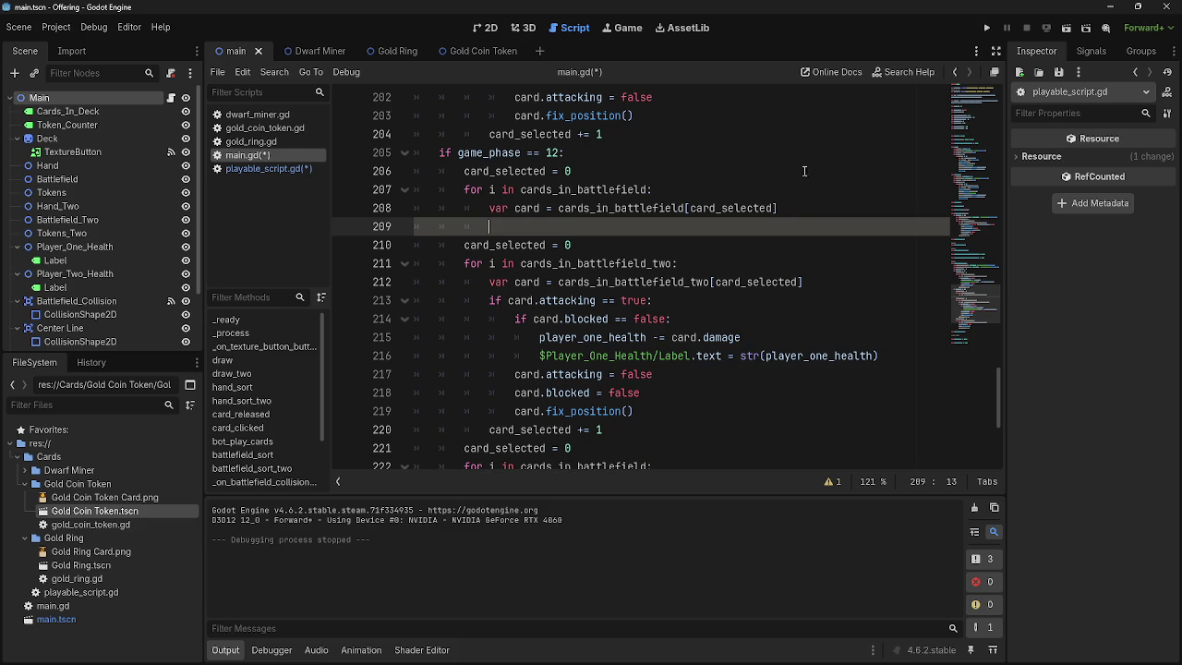
pyautogui.click(268, 168)
# - Declare 'var creature_blocked = card.creatures_blocking' on line 209 of main.gd
pyautogui.scroll(-6, 635, 327)
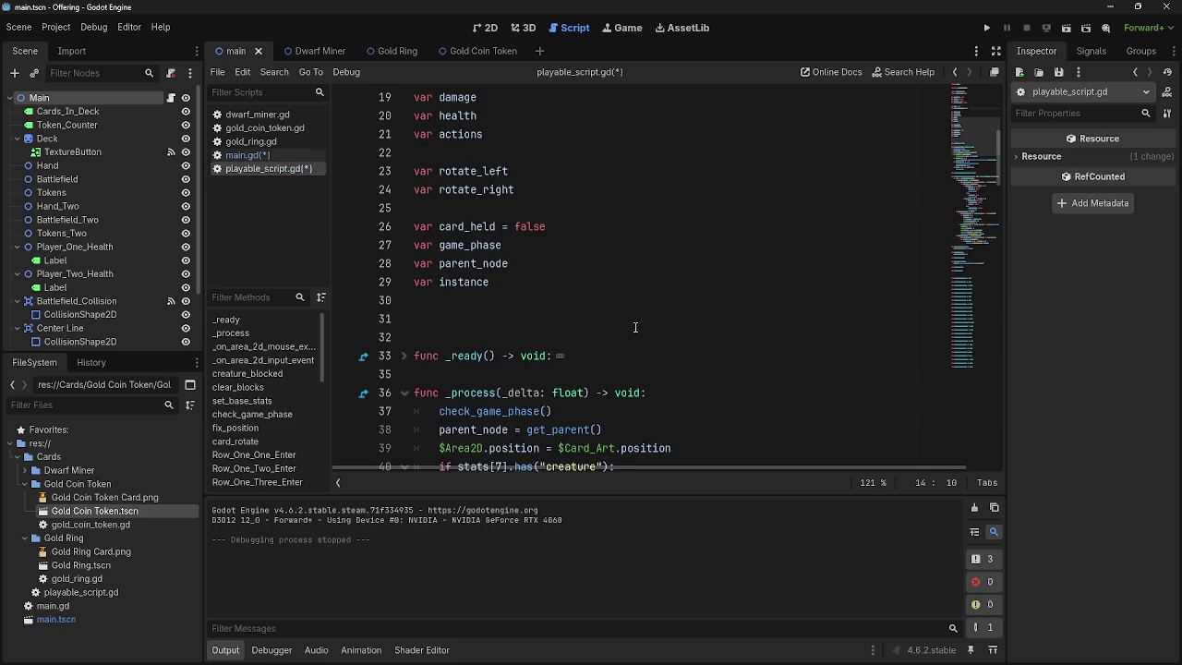
pyautogui.click(255, 155)
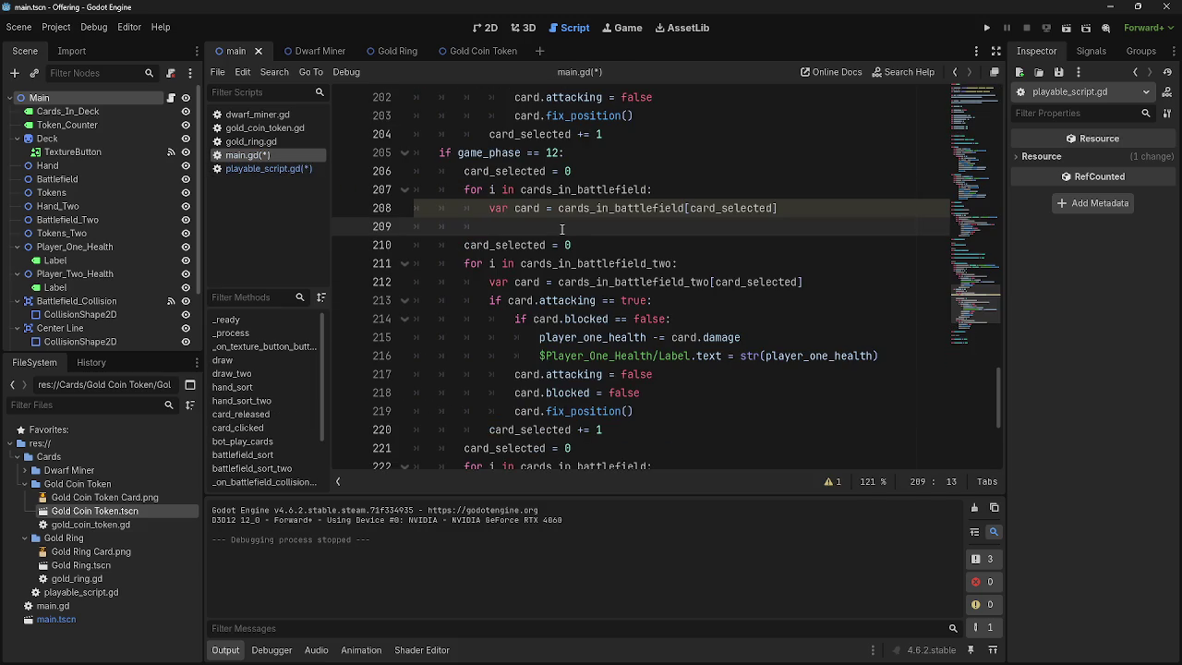
pyautogui.write('card')
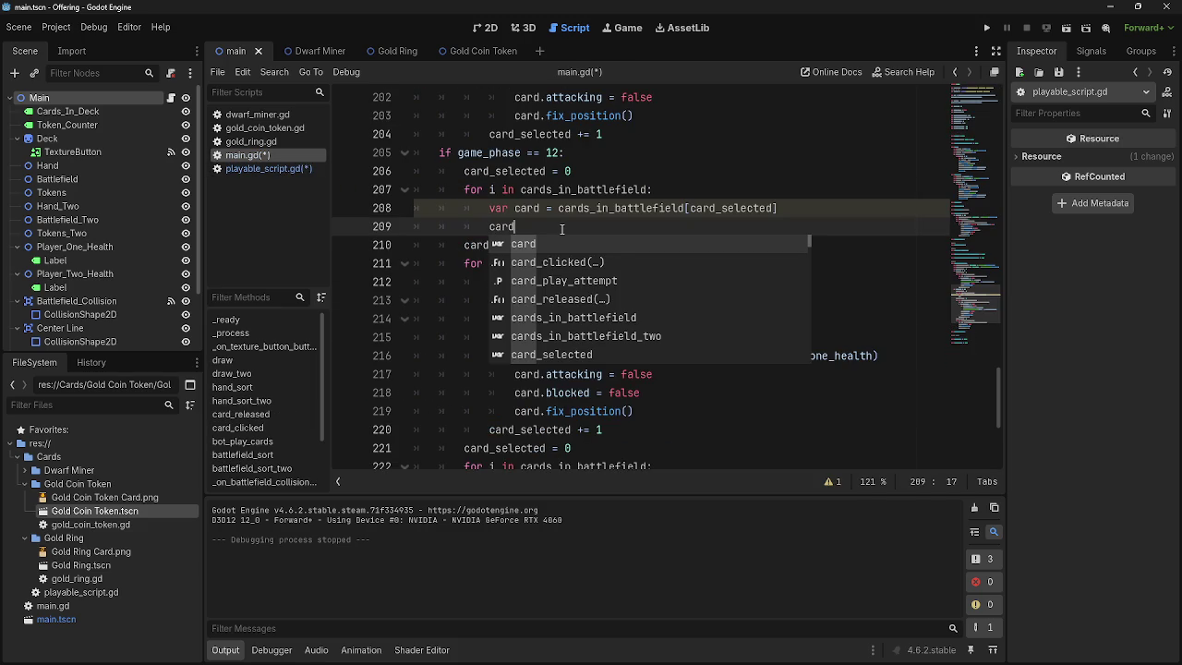
pyautogui.write('.')
pyautogui.write('ca')
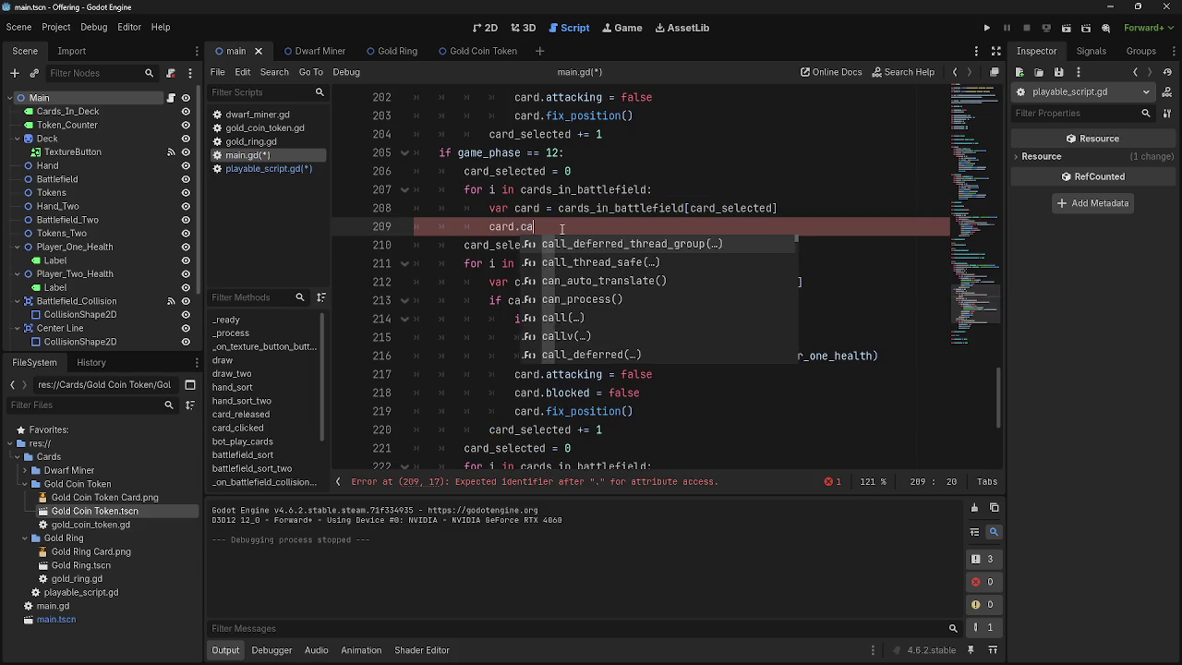
pyautogui.press('BackSpace')
pyautogui.write('reatures')
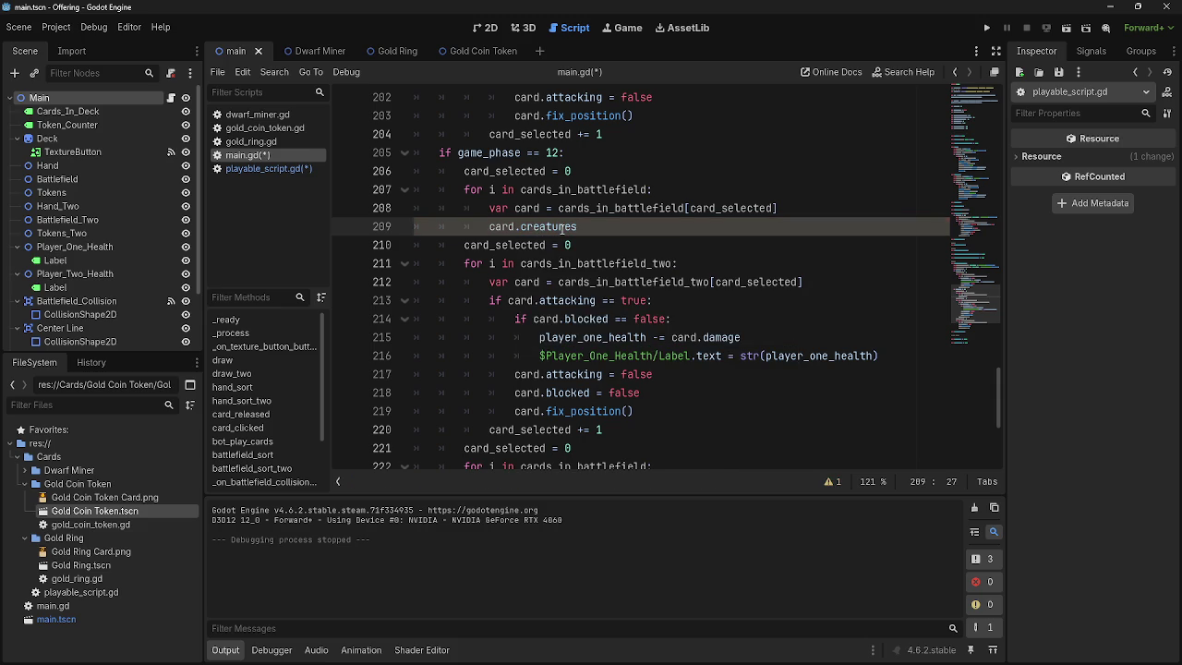
pyautogui.write('_blocking')
pyautogui.press('Home')
pyautogui.write('creatures')
pyautogui.press('BackSpace')
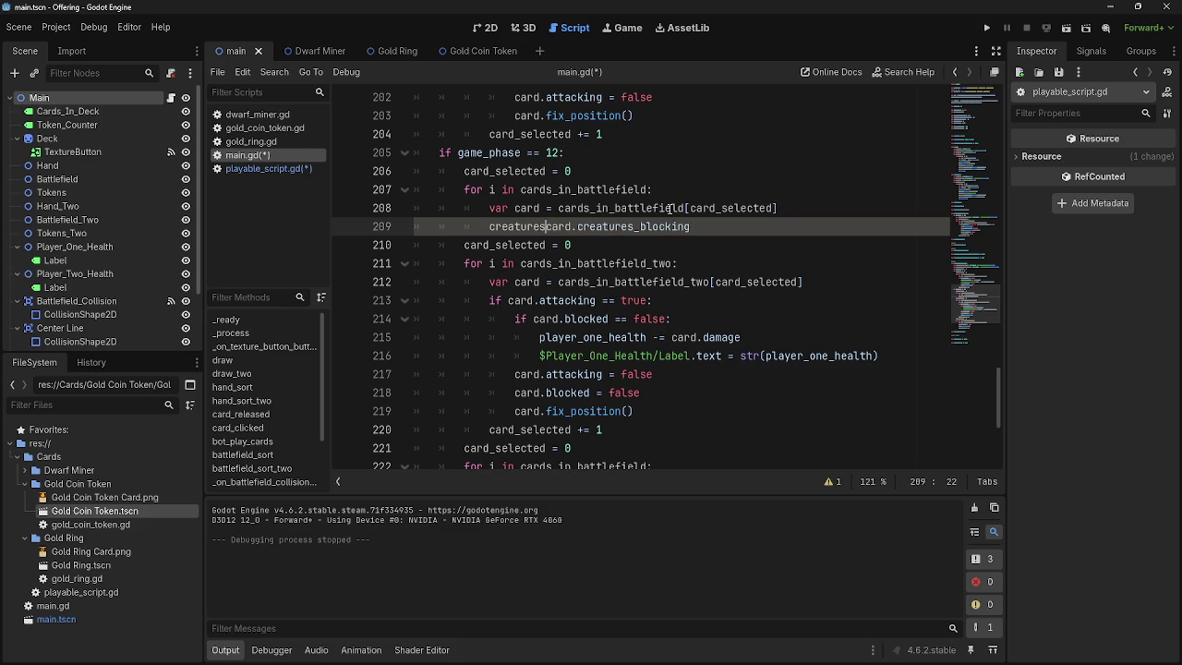
pyautogui.press('BackSpace')
pyautogui.press('BackSpace')
pyautogui.press('BackSpace')
pyautogui.write('var')
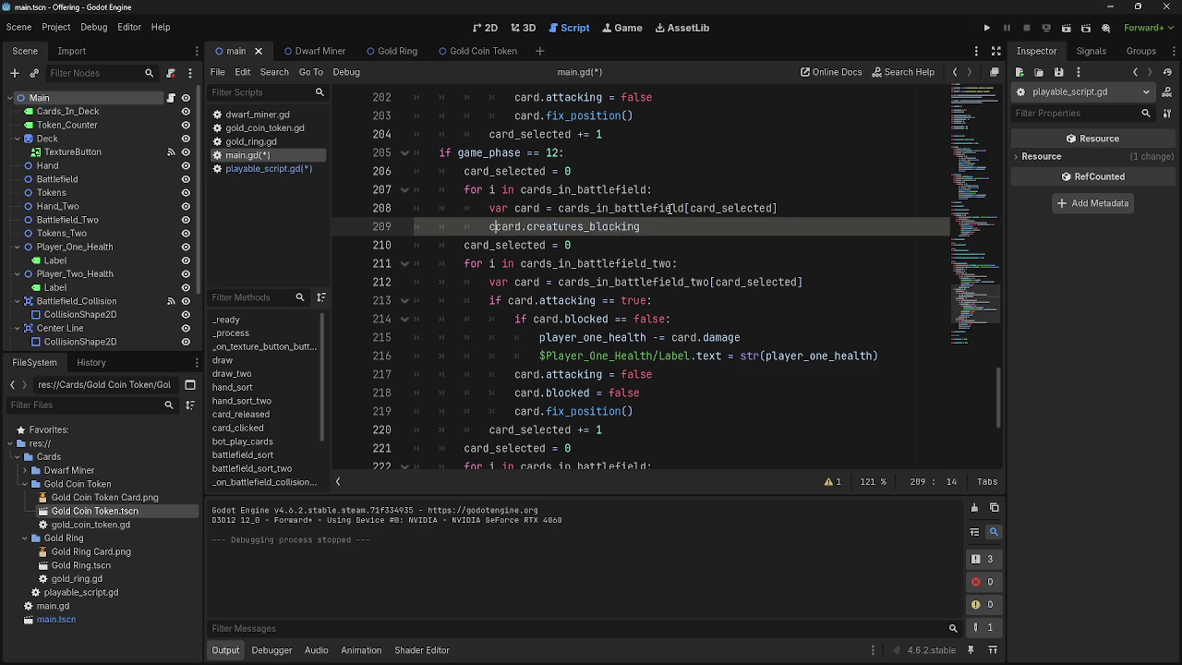
pyautogui.write(' creature')
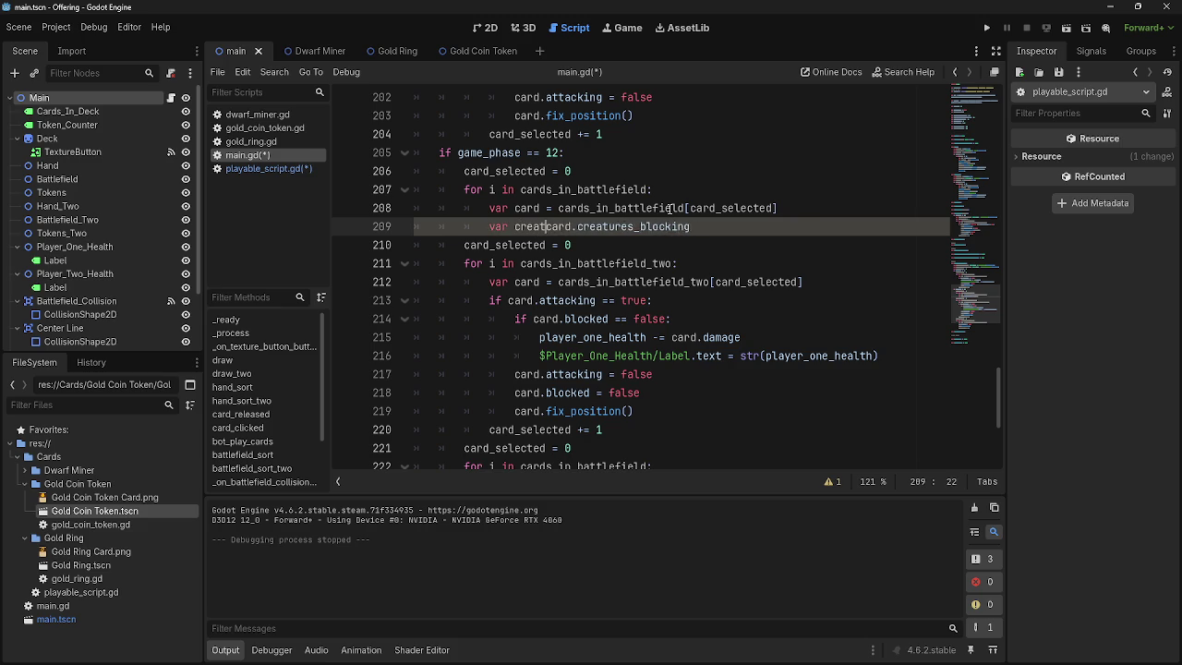
pyautogui.press('BackSpace')
pyautogui.write('_bloc')
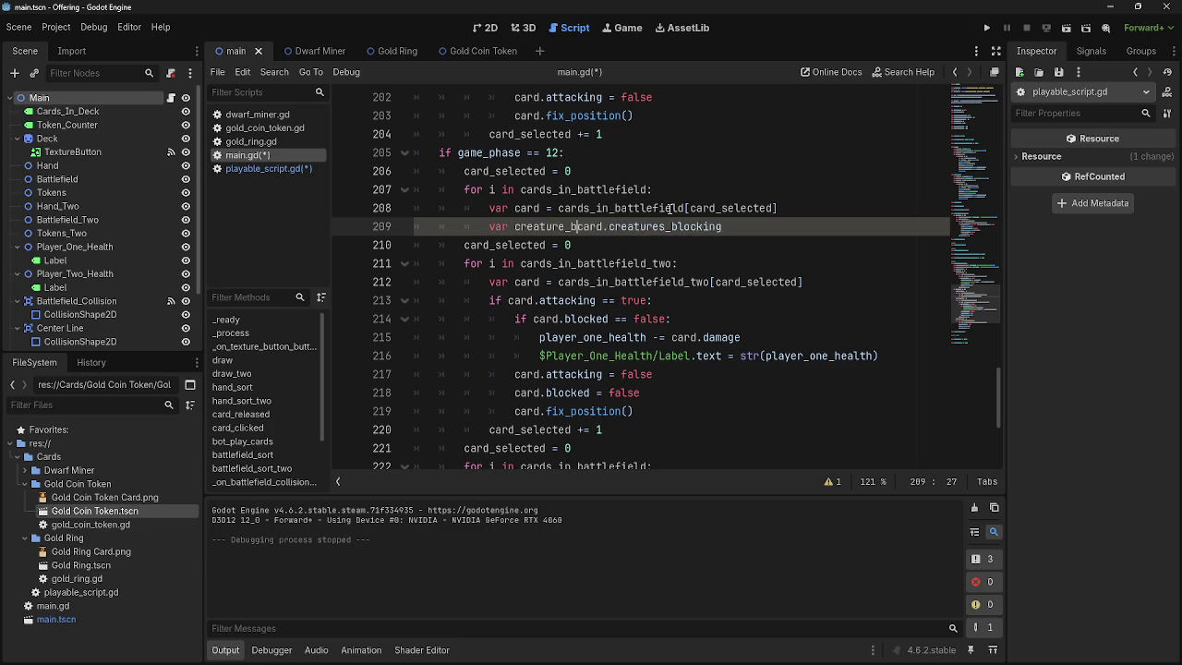
pyautogui.write('ked =')
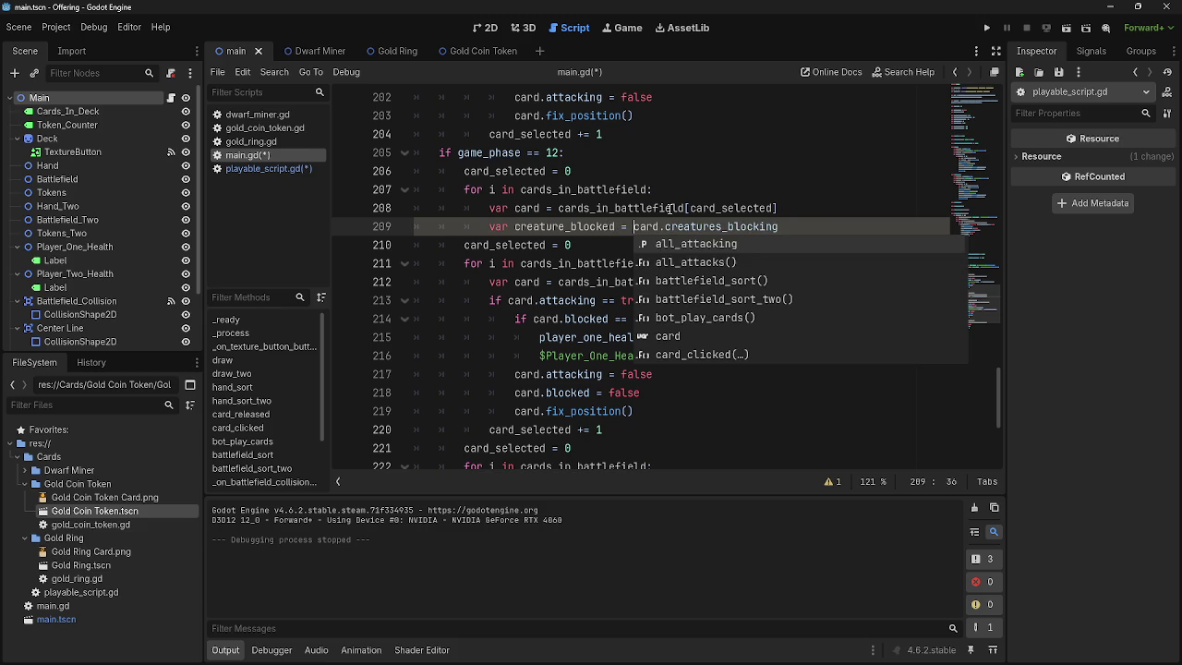
pyautogui.click(807, 226)
# - Add line 210 'creature_blocked.health = card' and launch the game
pyautogui.press('Return')
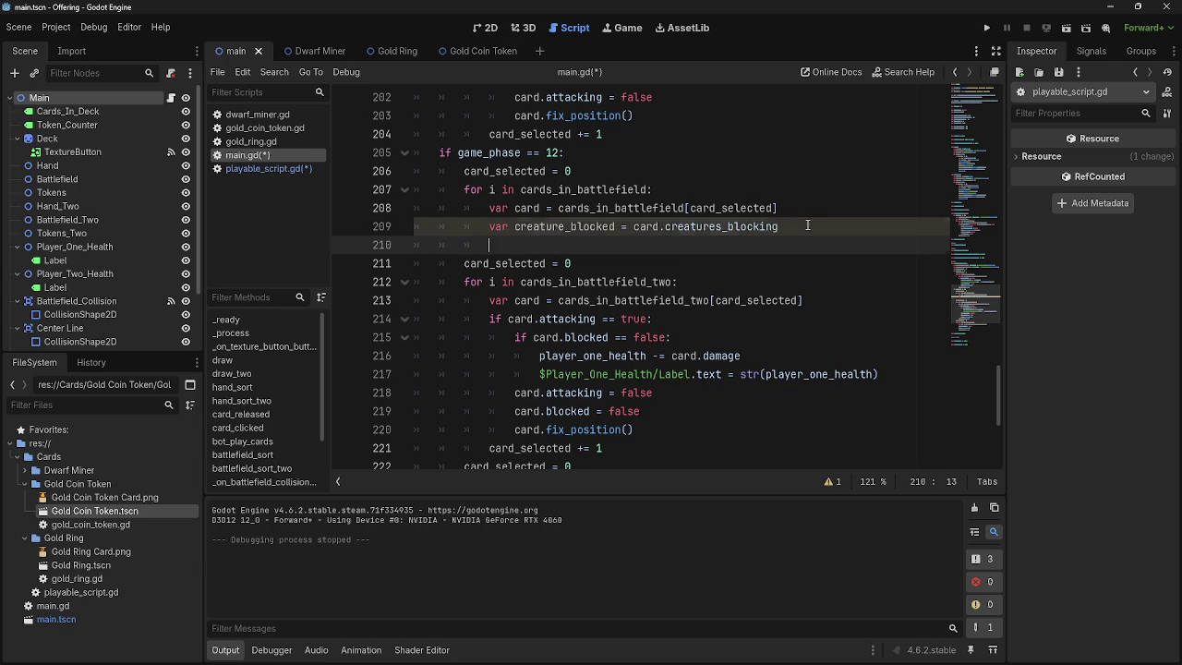
pyautogui.click(654, 226)
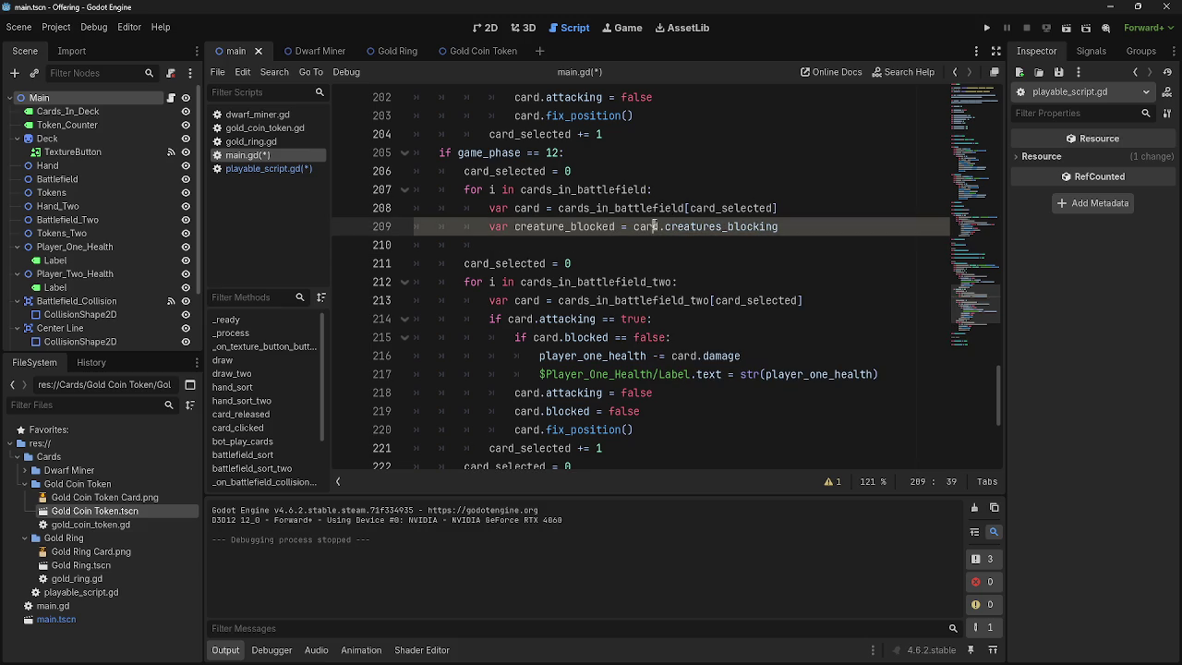
pyautogui.click(628, 240)
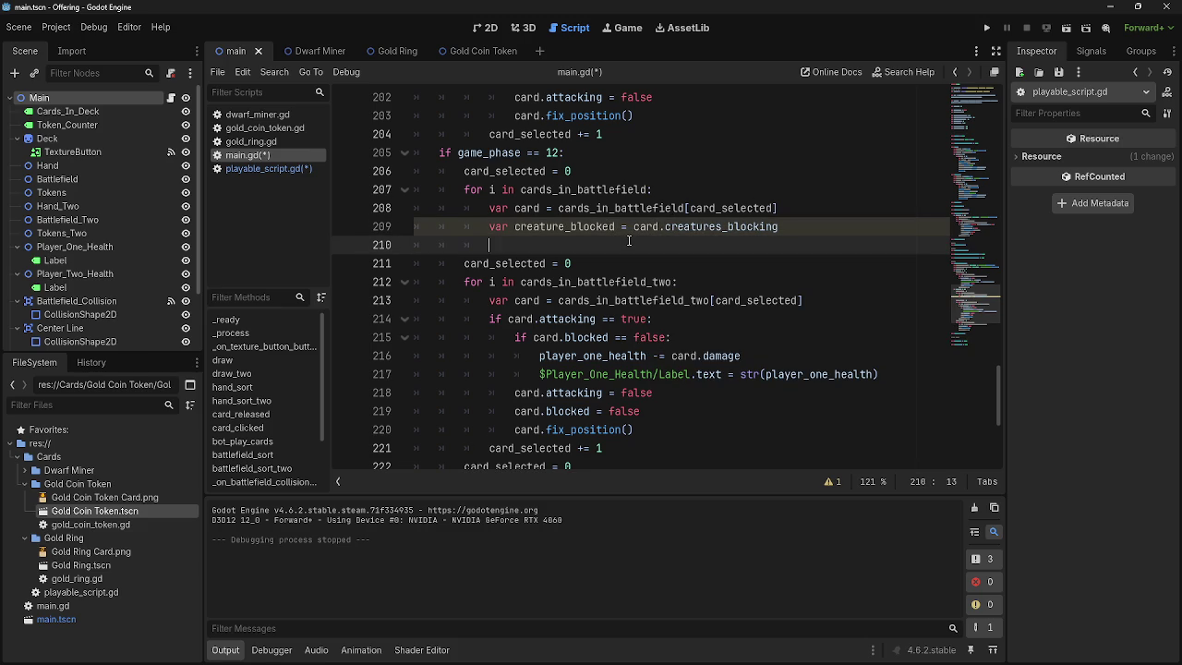
pyautogui.write('creature')
pyautogui.press('BackSpace')
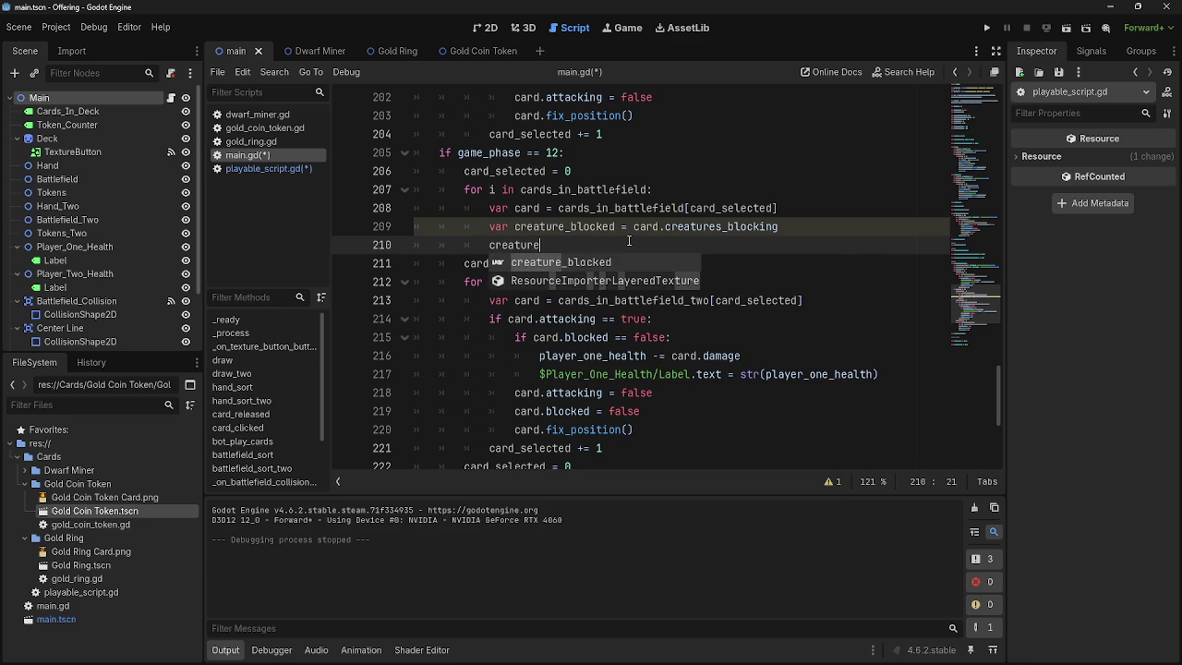
pyautogui.press('Return')
pyautogui.write('.')
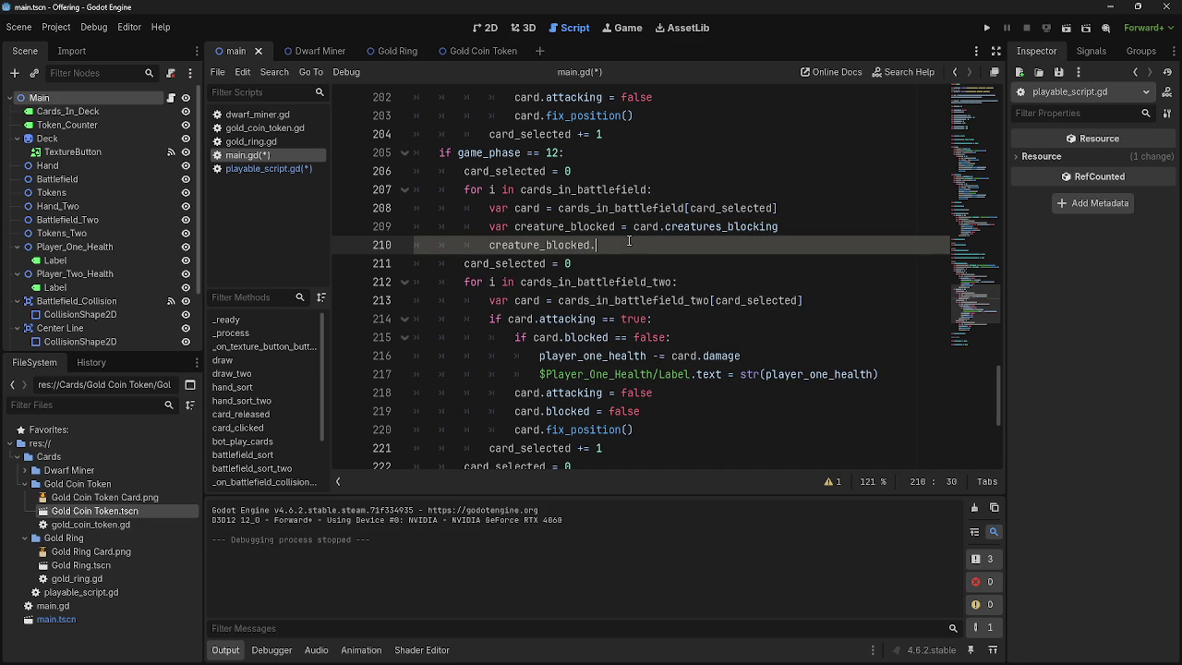
pyautogui.write('healt')
pyautogui.press('BackSpace')
pyautogui.press('BackSpace')
pyautogui.write('lth = ')
pyautogui.write('card')
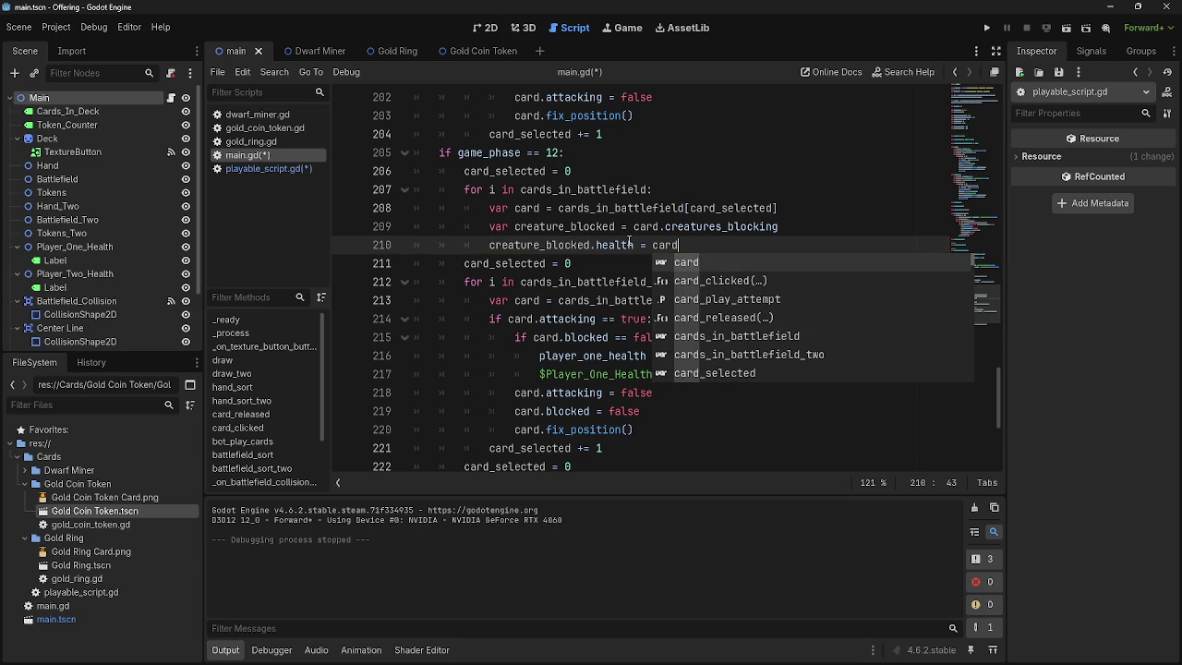
pyautogui.click(986, 28)
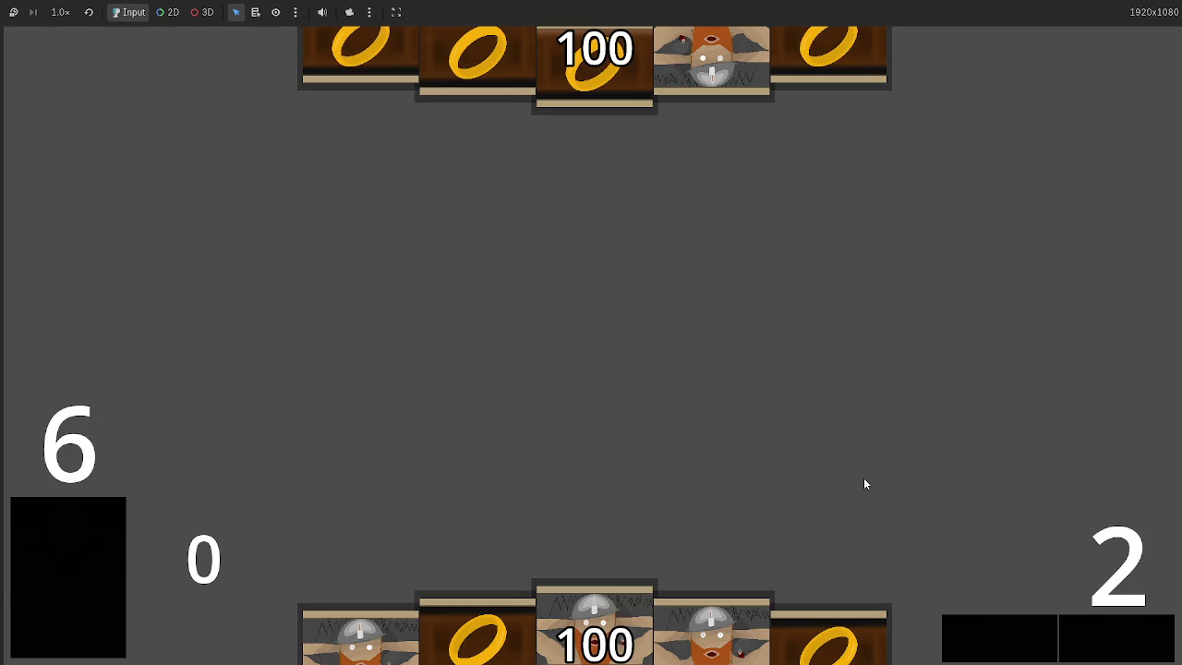
# - Play three dwarf cards onto the battlefield and pass, triggering the health error at line 210
pyautogui.moveTo(711, 628); pyautogui.dragTo(686, 286)
pyautogui.moveTo(594, 618)
pyautogui.mouseDown()
pyautogui.moveTo(649, 400)
pyautogui.moveTo(683, 415)
pyautogui.mouseUp()
pyautogui.moveTo(475, 628); pyautogui.dragTo(668, 283)
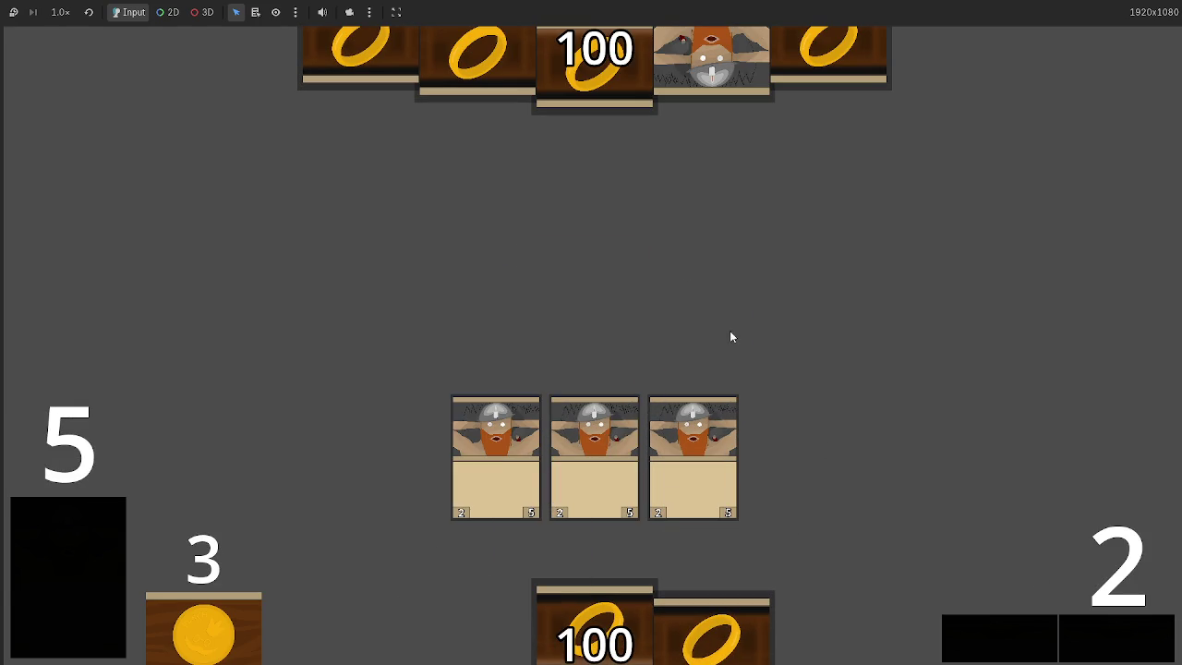
pyautogui.click(1118, 638)
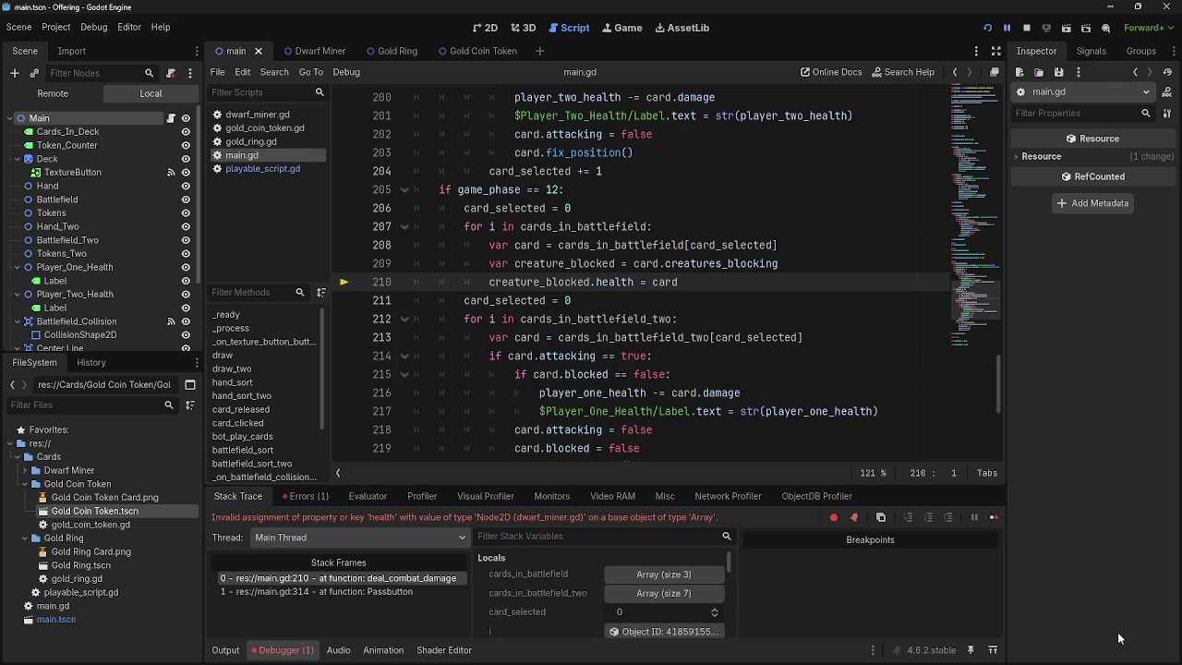
# - Change line 210 to 'creature_blocked.health -= card.damage' and add an empty line below it
pyautogui.click(528, 282)
pyautogui.doubleClick(528, 281)
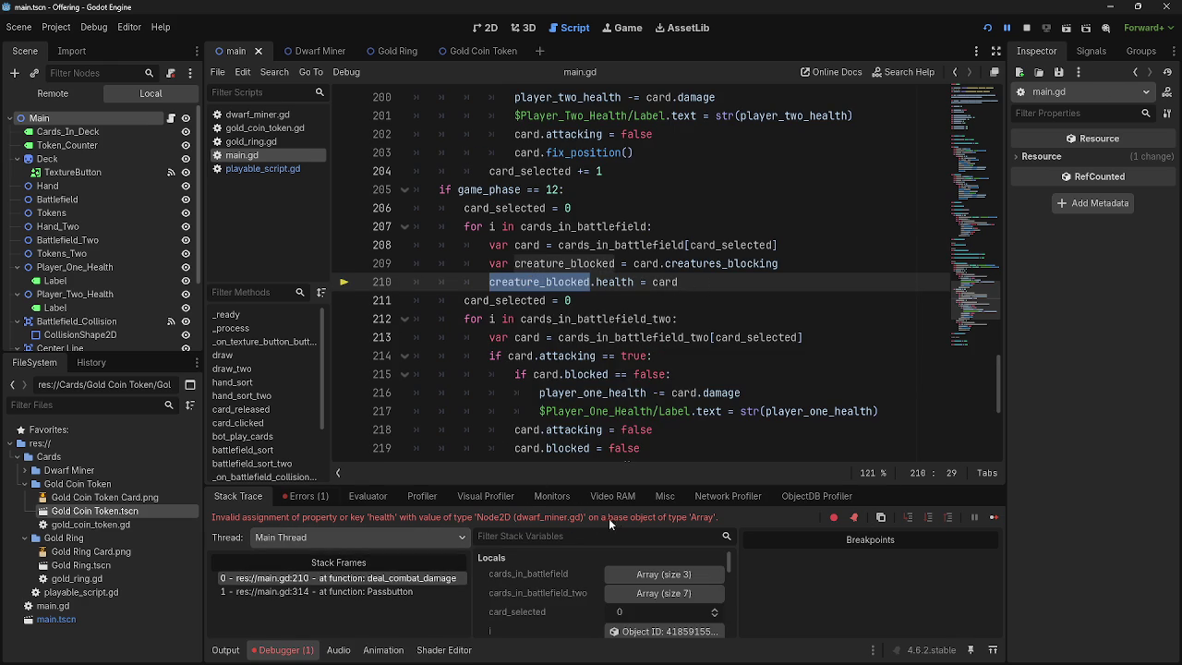
pyautogui.click(690, 285)
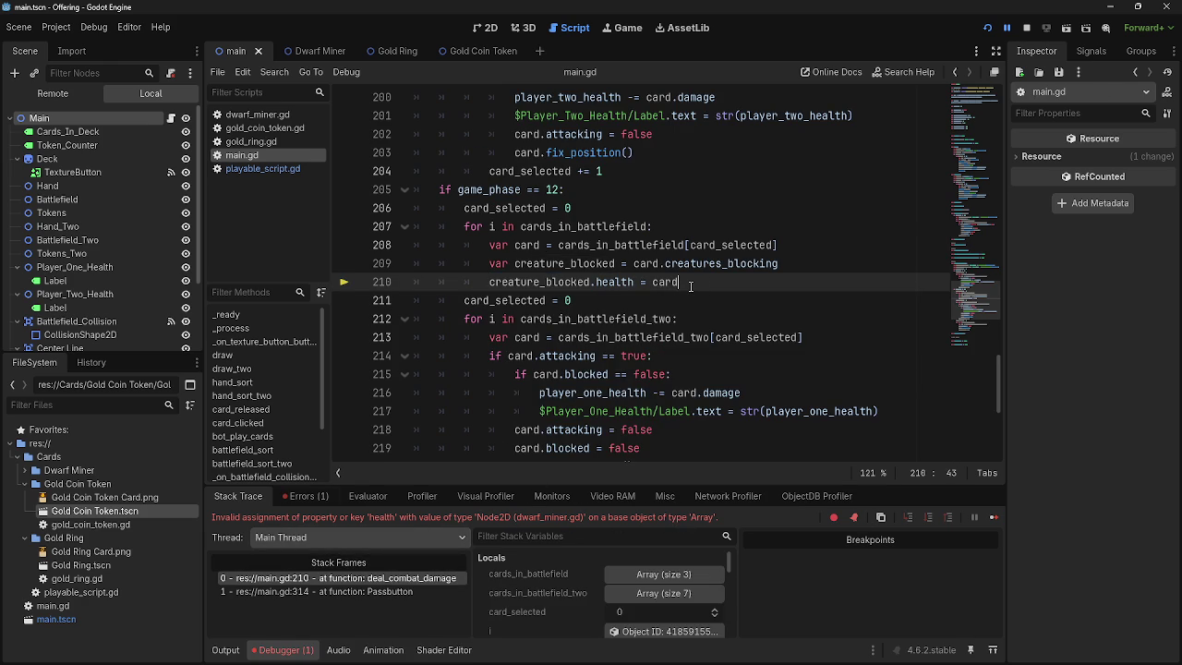
pyautogui.doubleClick(664, 282)
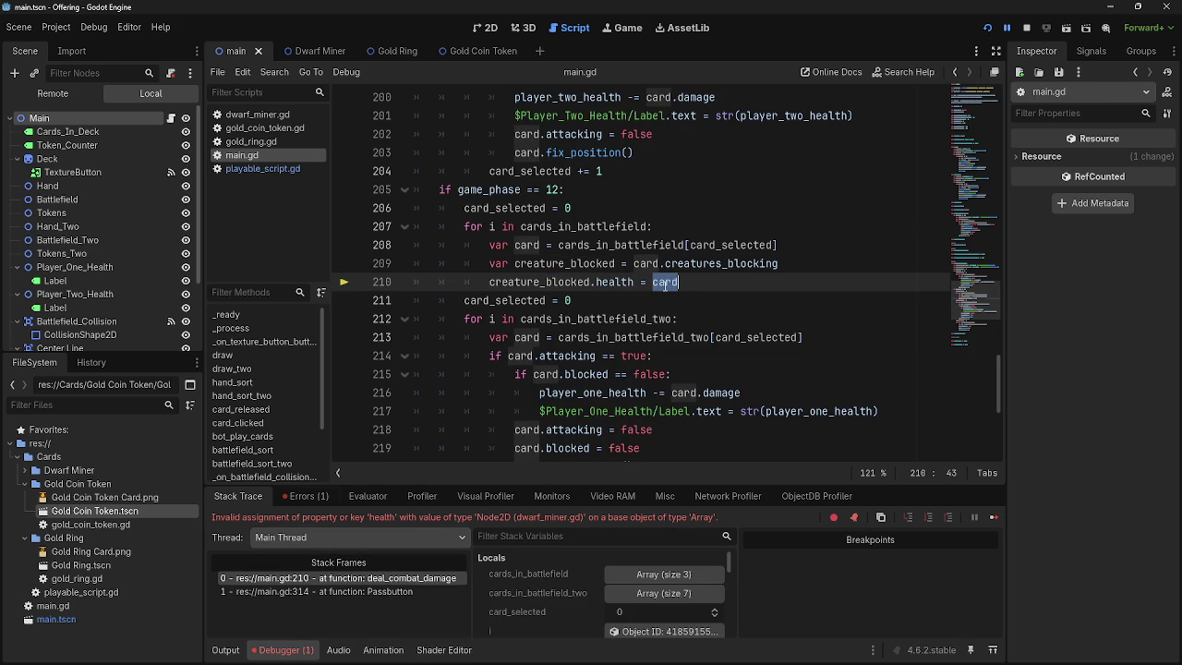
pyautogui.click(701, 286)
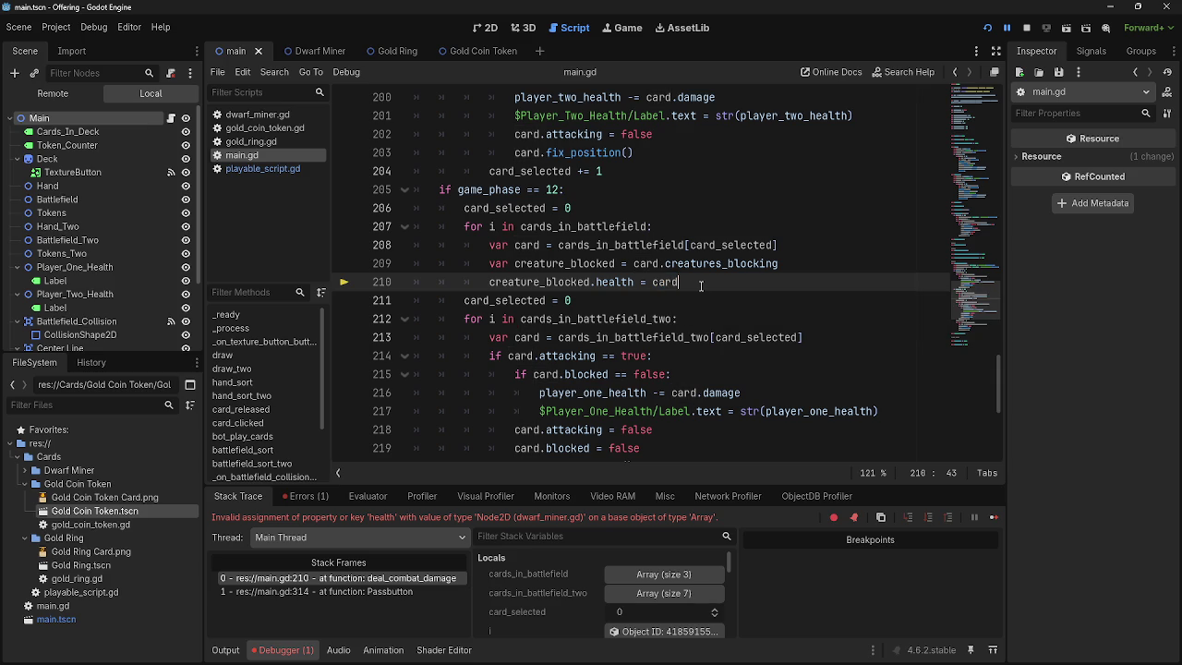
pyautogui.doubleClick(599, 284)
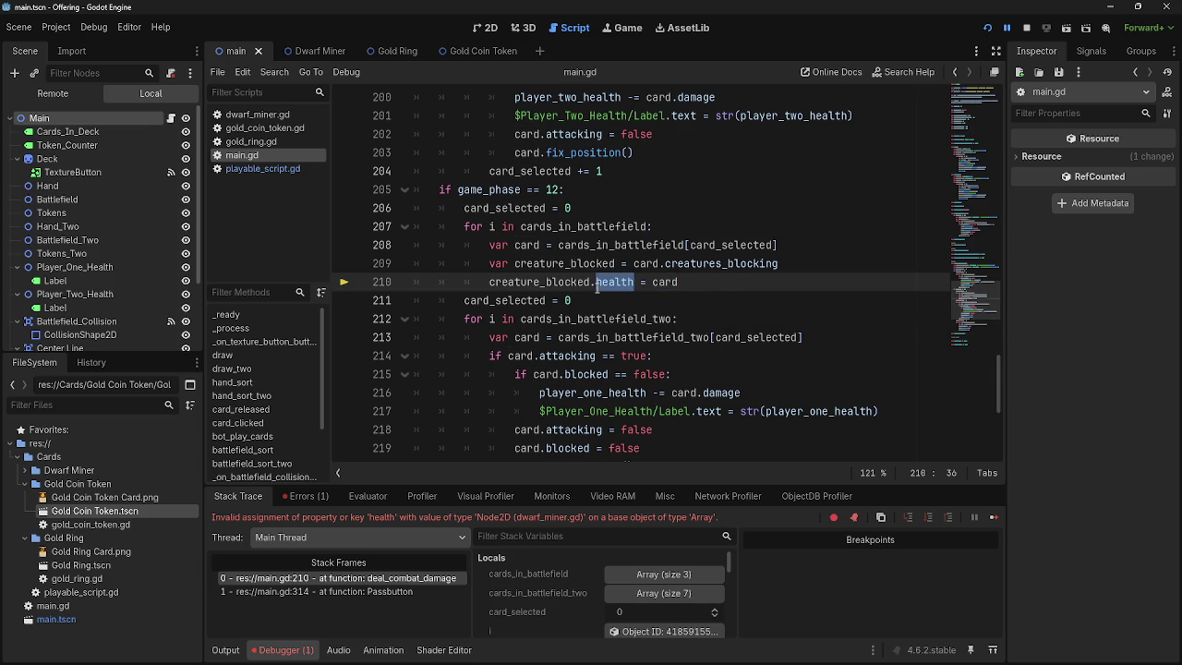
pyautogui.click(721, 293)
pyautogui.click(640, 283)
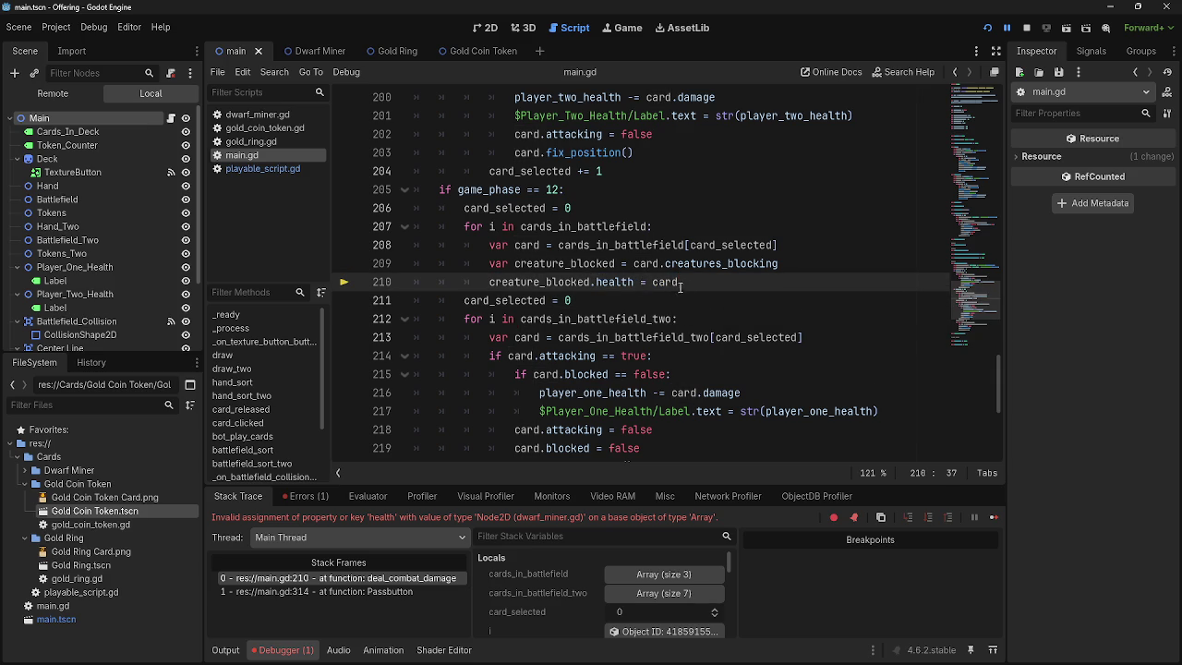
pyautogui.write('-')
pyautogui.click(748, 284)
pyautogui.write('.damage')
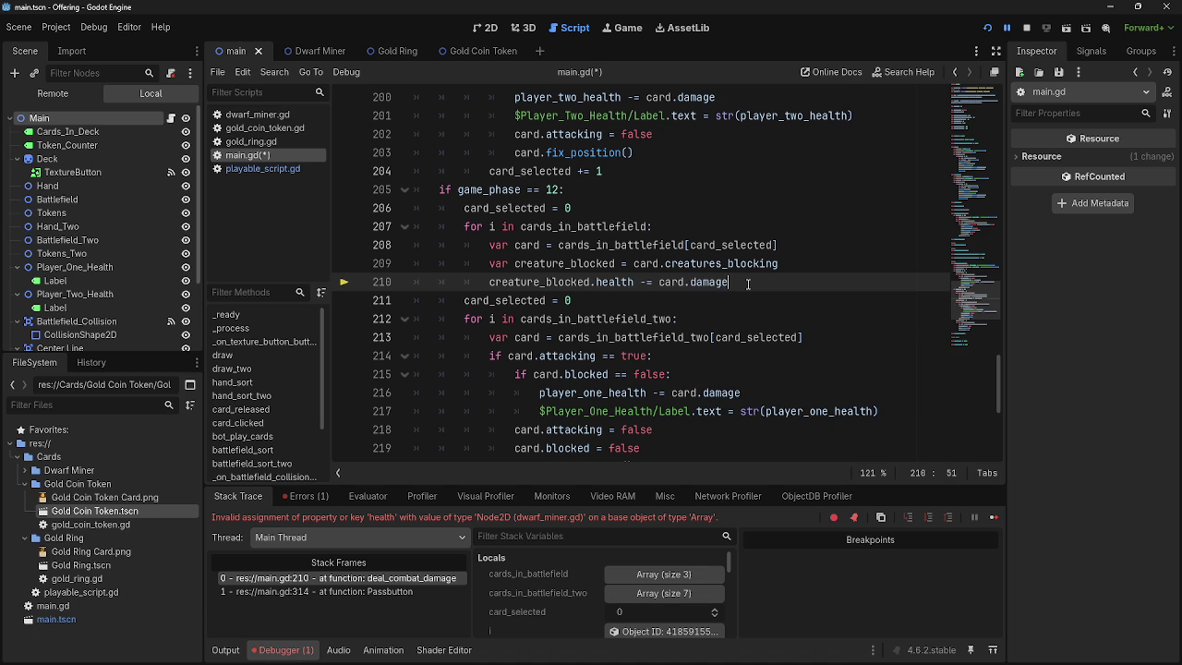
pyautogui.press('Return')
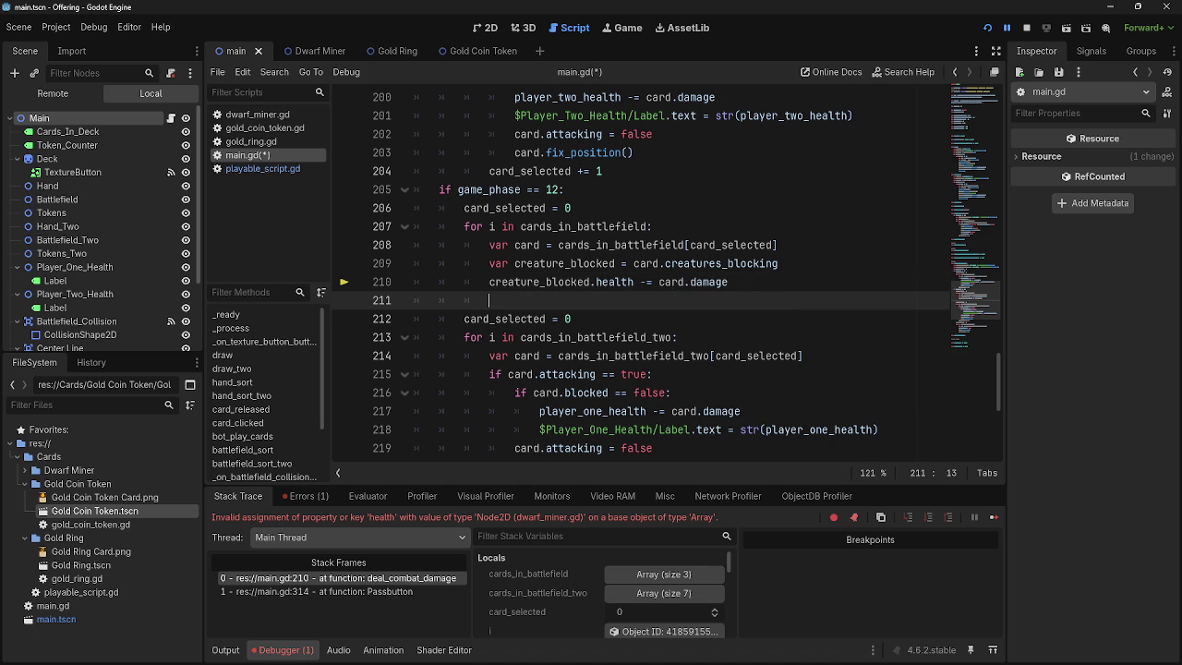
pyautogui.hotkey('alt', 'Tab')
pyautogui.hotkey('alt', 'Tab')
pyautogui.hotkey('alt', 'Tab')
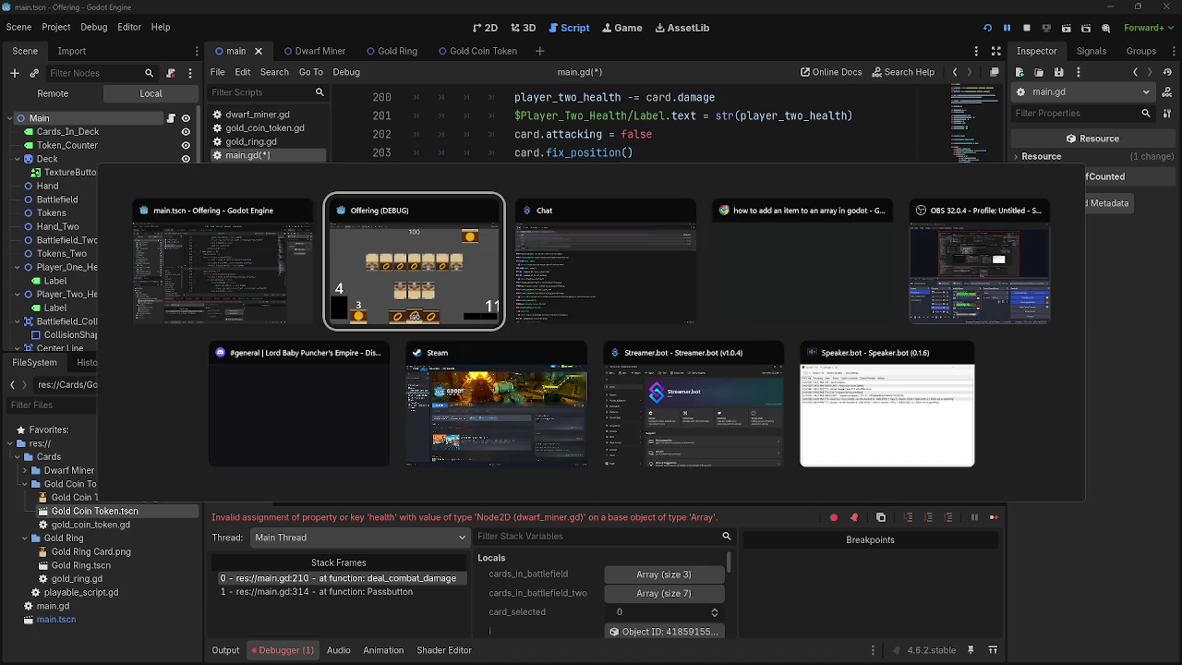
pyautogui.press('Escape')
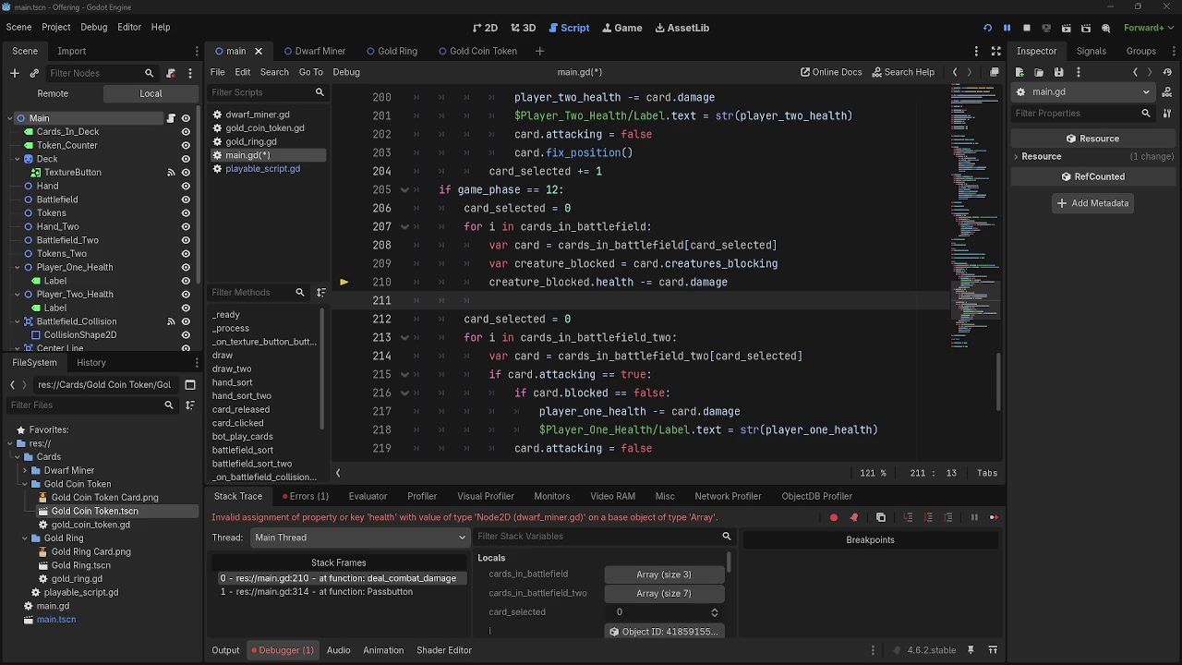
# - Write line 211 as 'card.health -= creature_blocked.damage', correcting the misspelled health
pyautogui.click(545, 285)
pyautogui.click(544, 300)
pyautogui.write('creature')
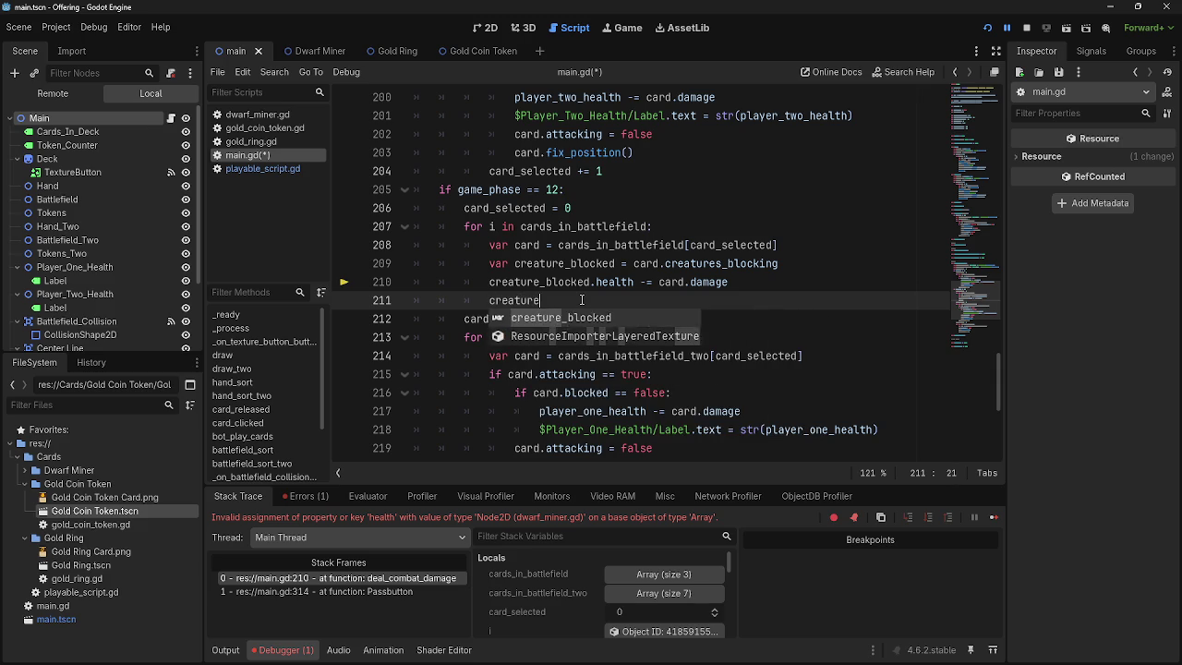
pyautogui.write('_blocked.damage')
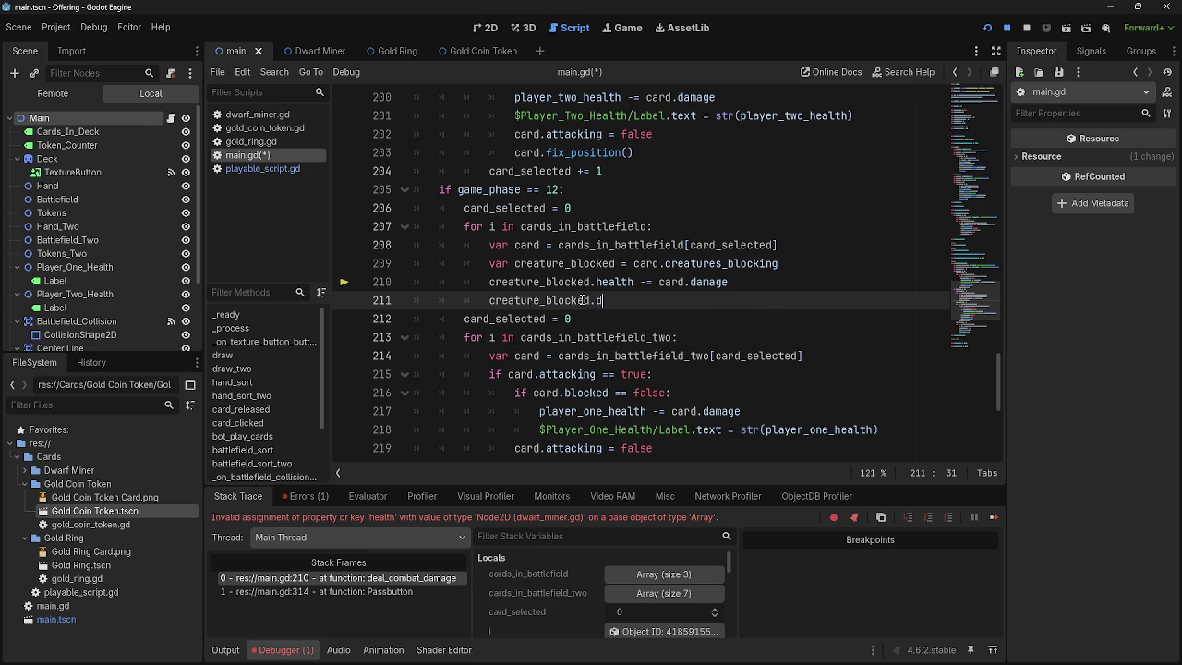
pyautogui.press('Home')
pyautogui.write('card')
pyautogui.write('.helat')
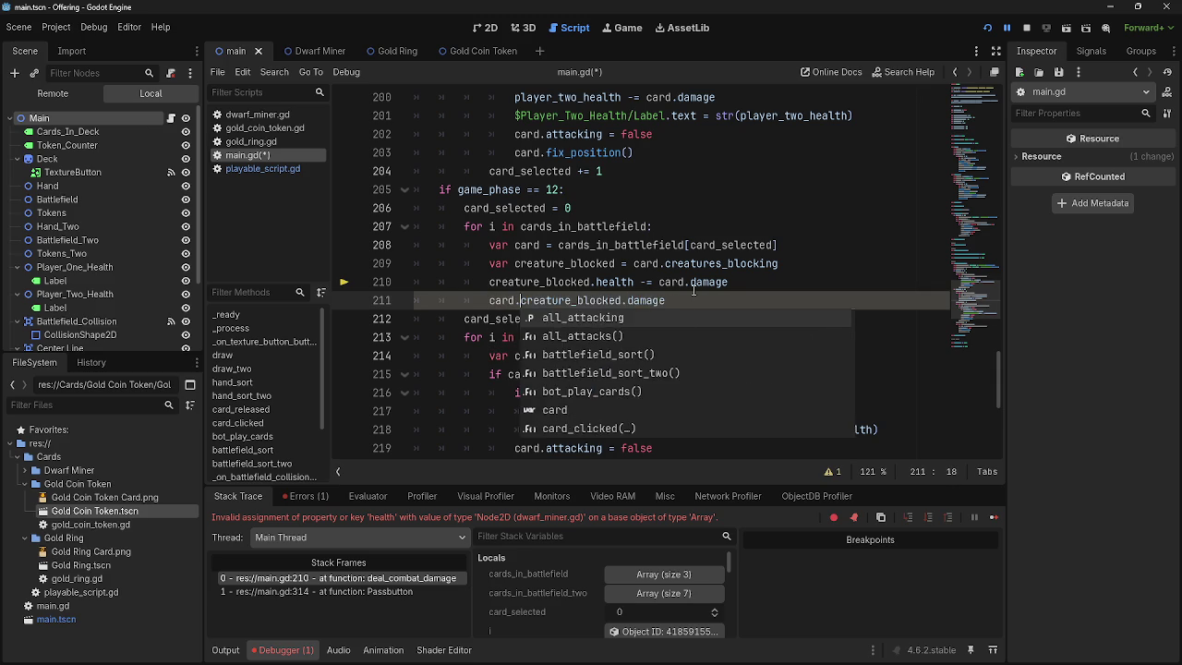
pyautogui.press('BackSpace')
pyautogui.press('BackSpace')
pyautogui.press('BackSpace')
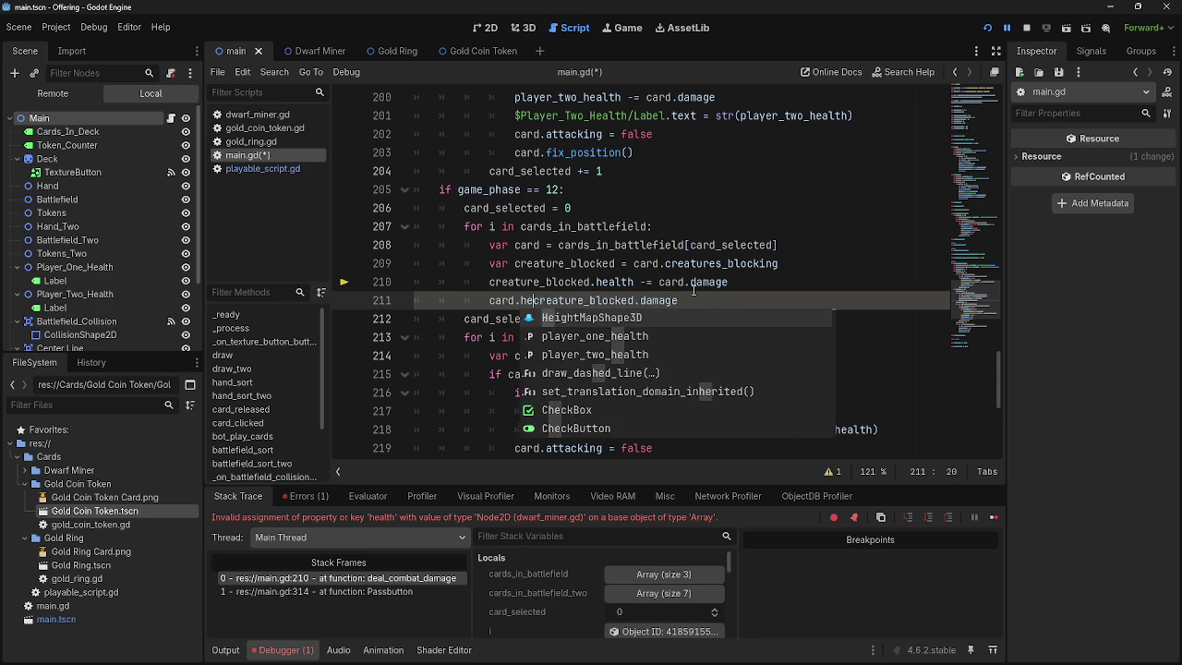
pyautogui.write('ealth ')
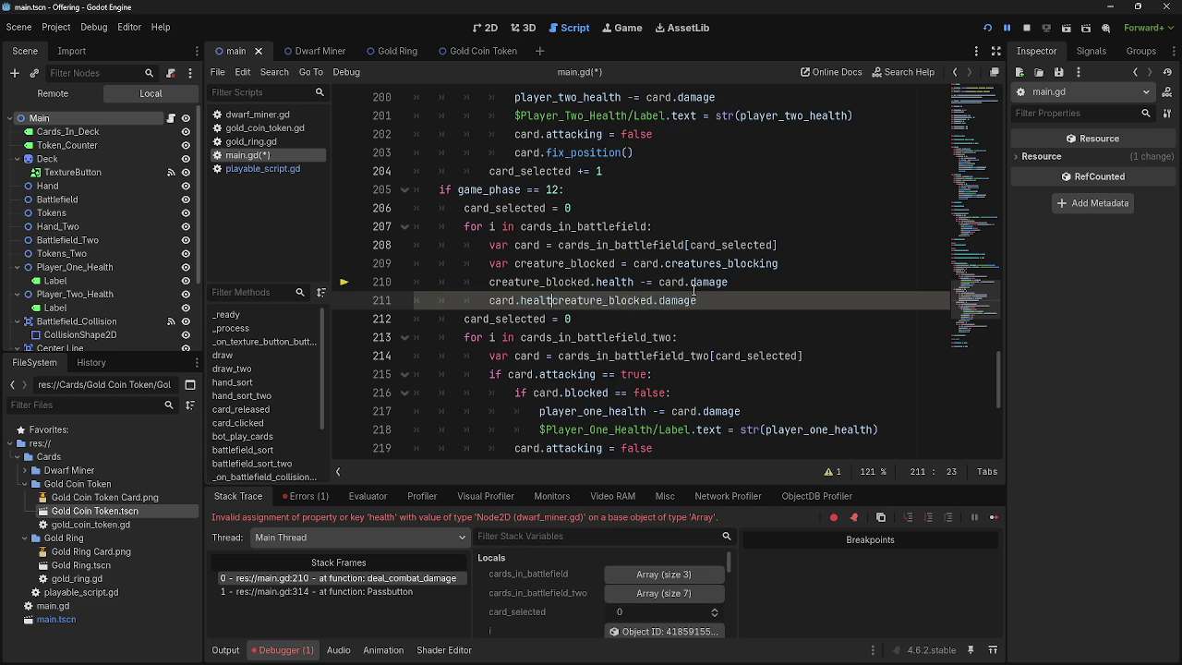
pyautogui.write('-=')
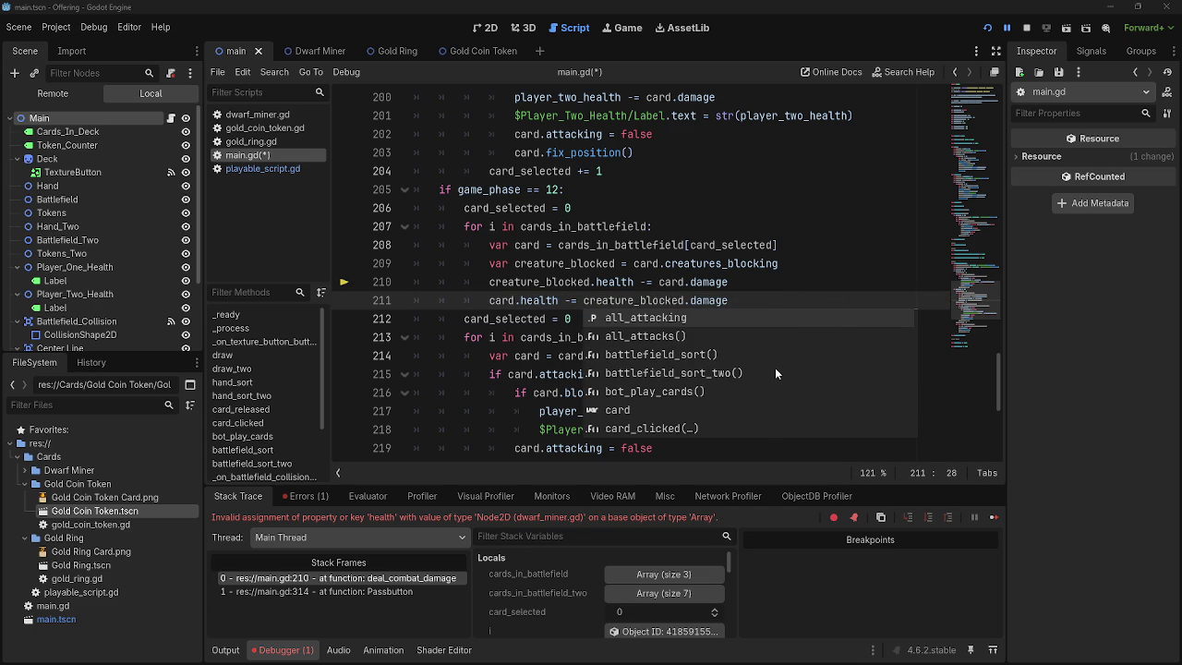
pyautogui.click(753, 303)
# - Stop the running game and relaunch the project with F5
pyautogui.click(1026, 28)
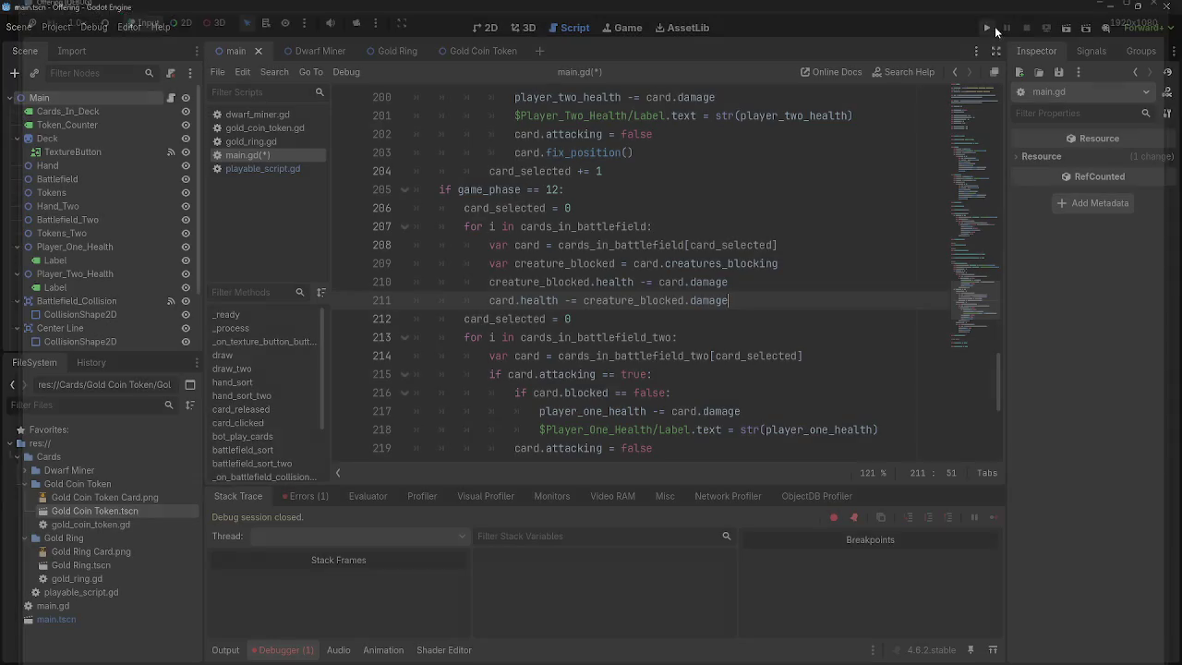
pyautogui.press('F5')
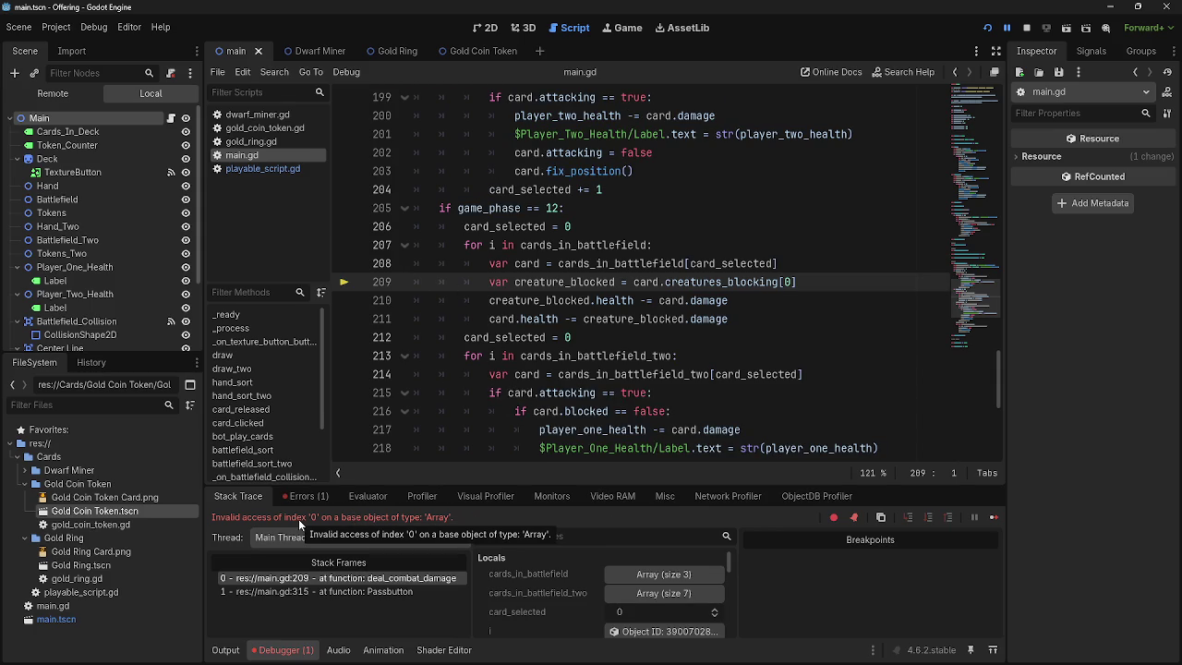
# - Wrap the indented damage lines in the condition 'if card.blocking == true:'
pyautogui.click(788, 281)
pyautogui.click(789, 273)
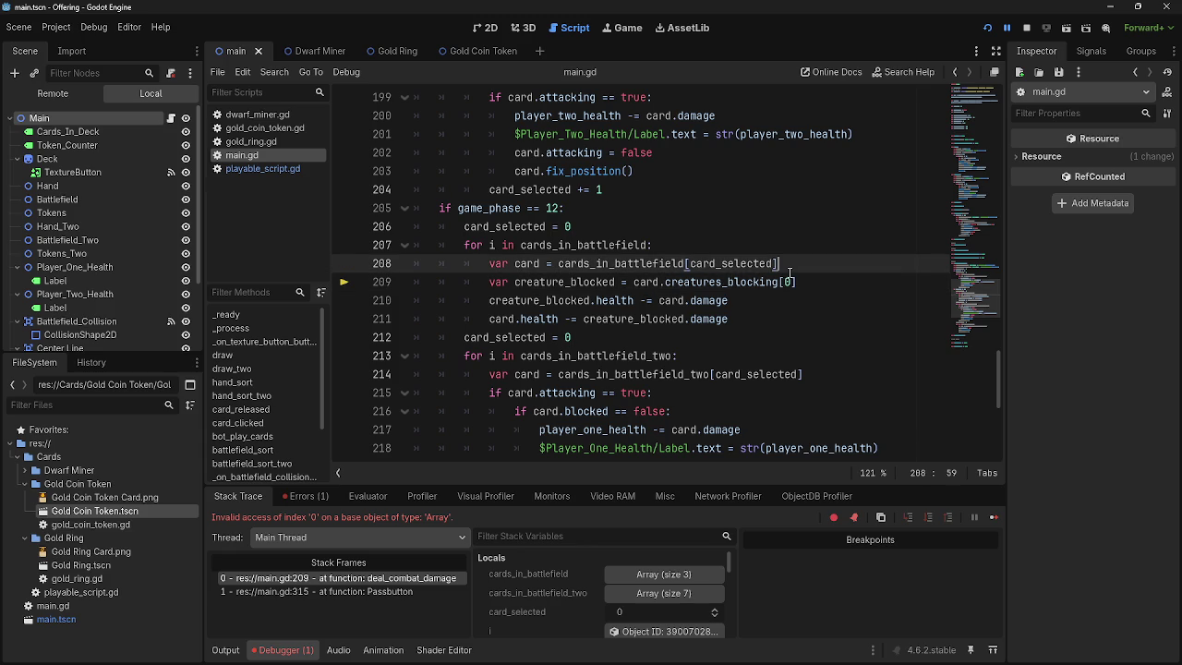
pyautogui.press('Return')
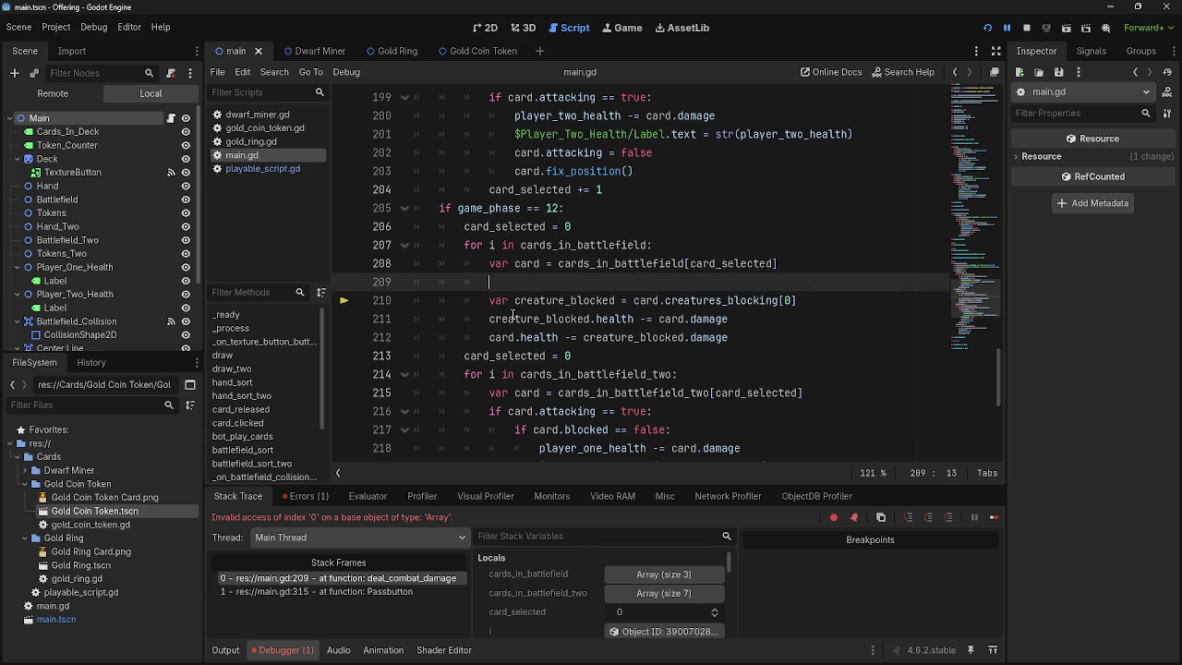
pyautogui.moveTo(489, 300)
pyautogui.mouseDown()
pyautogui.moveTo(802, 348)
pyautogui.moveTo(799, 339)
pyautogui.mouseUp()
pyautogui.press('Tab')
pyautogui.click(574, 282)
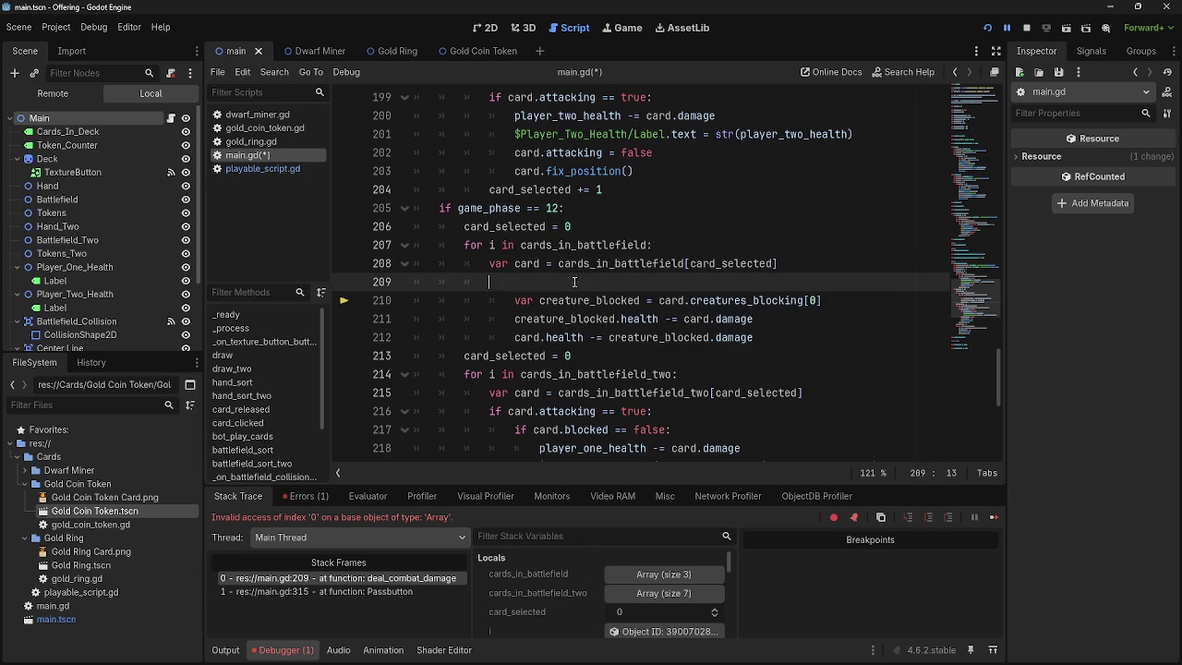
pyautogui.write('if card.blco')
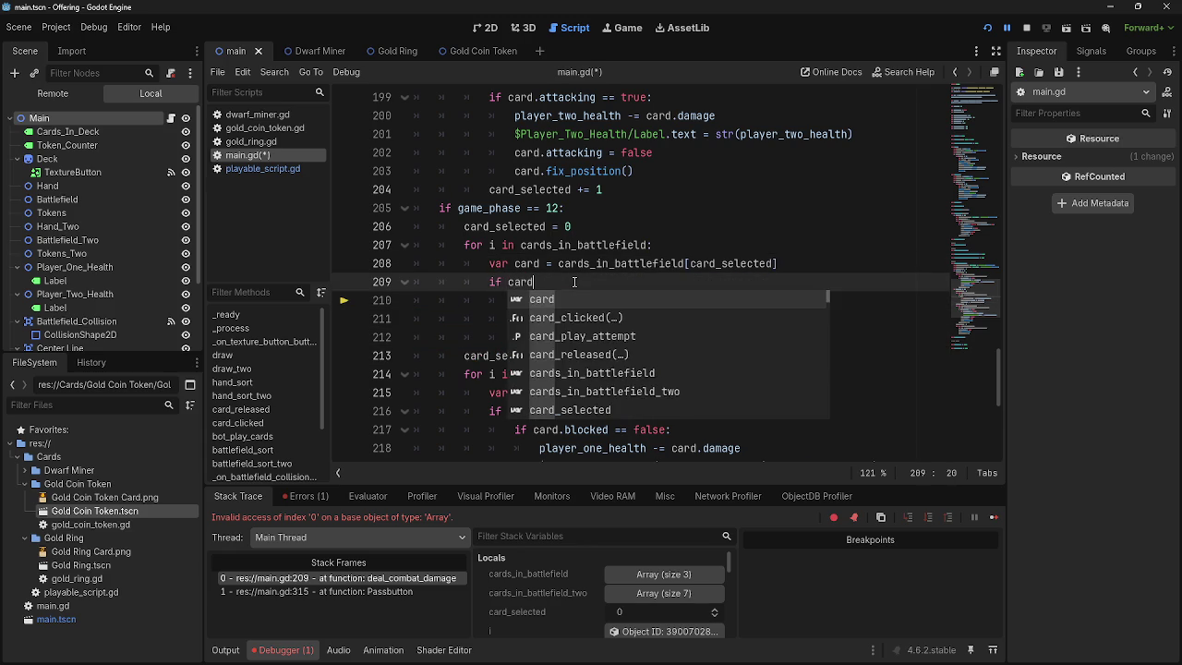
pyautogui.press('BackSpace')
pyautogui.press('BackSpace')
pyautogui.write('oc')
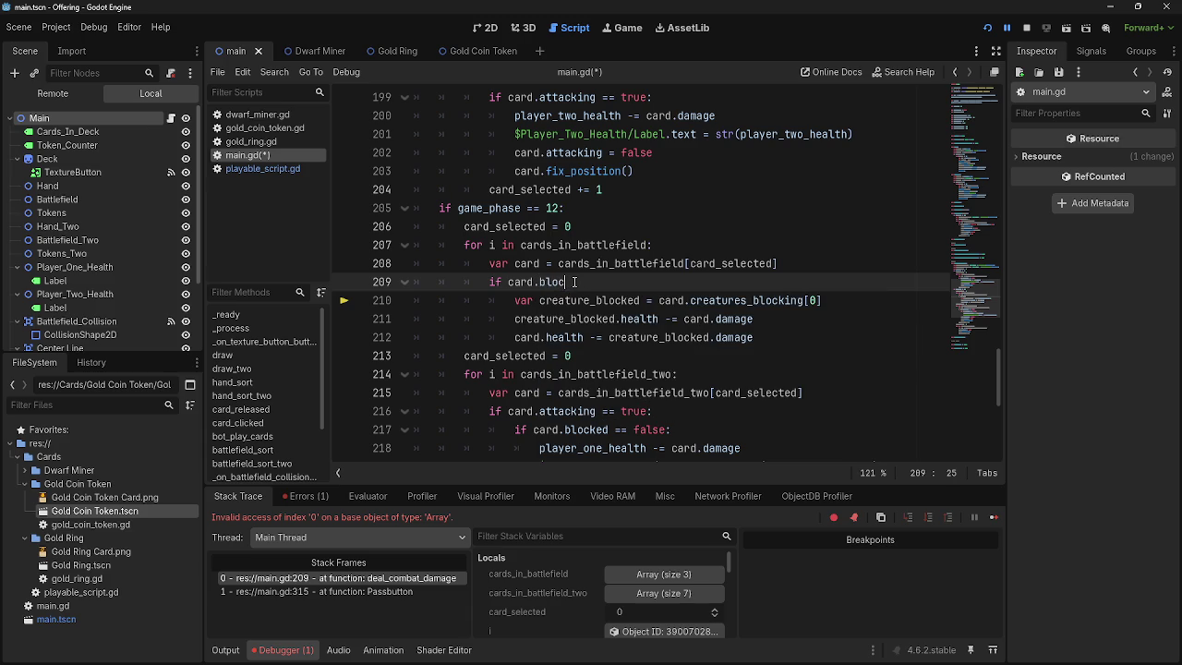
pyautogui.write('king == ')
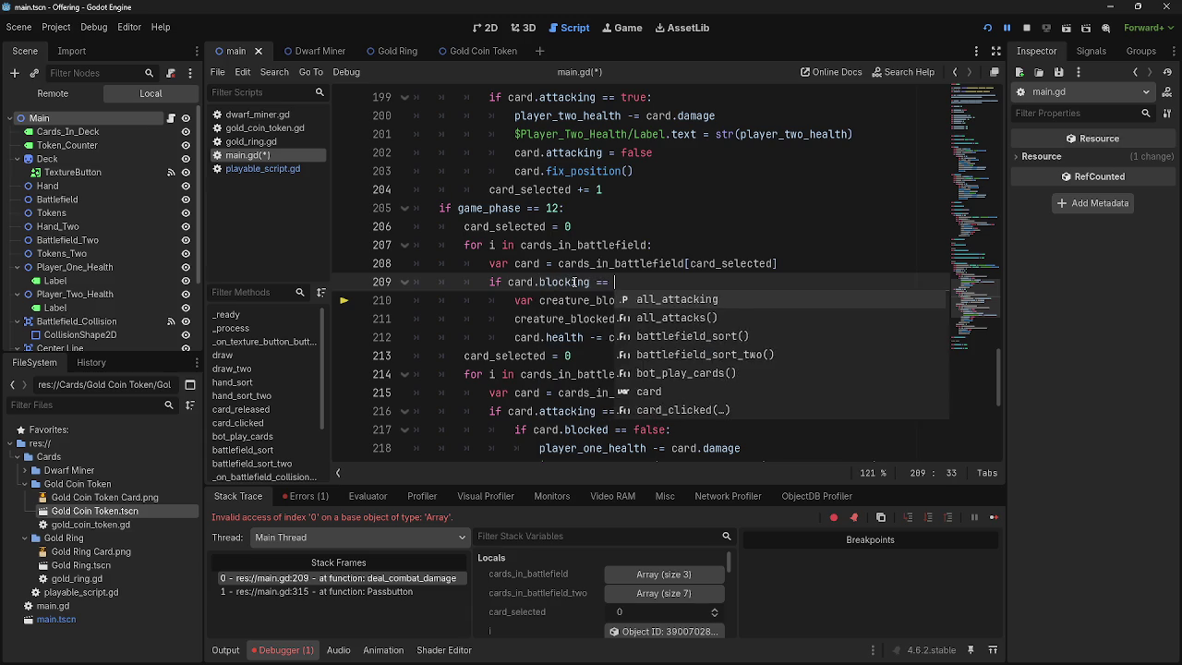
pyautogui.write('true:')
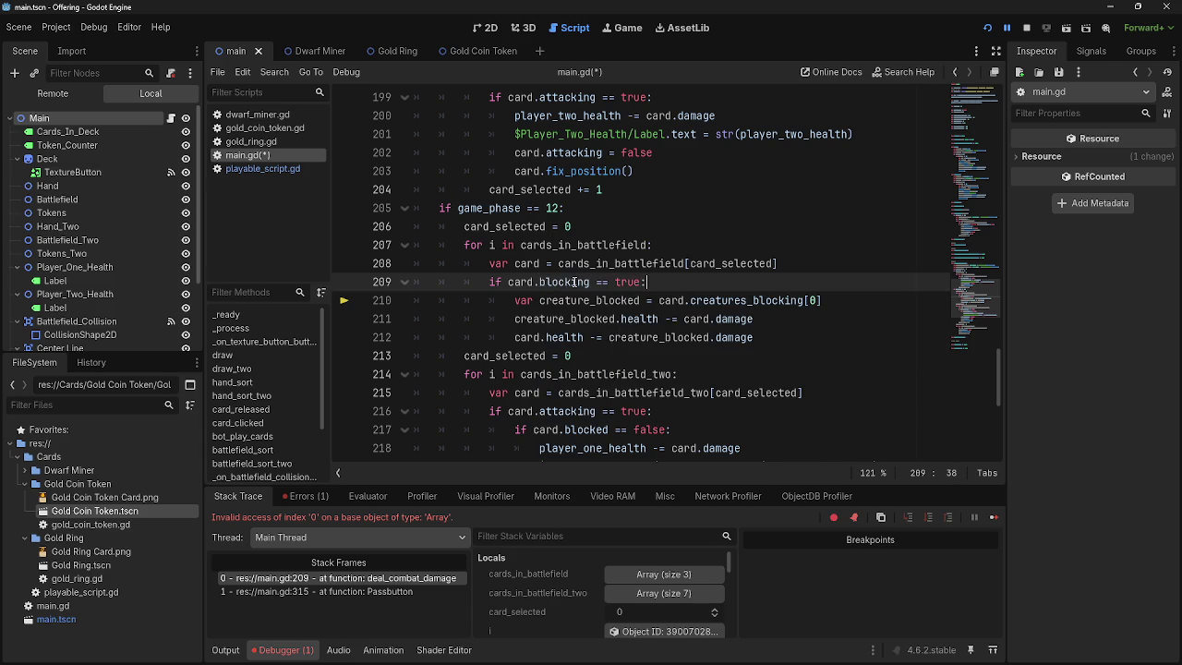
pyautogui.click(798, 263)
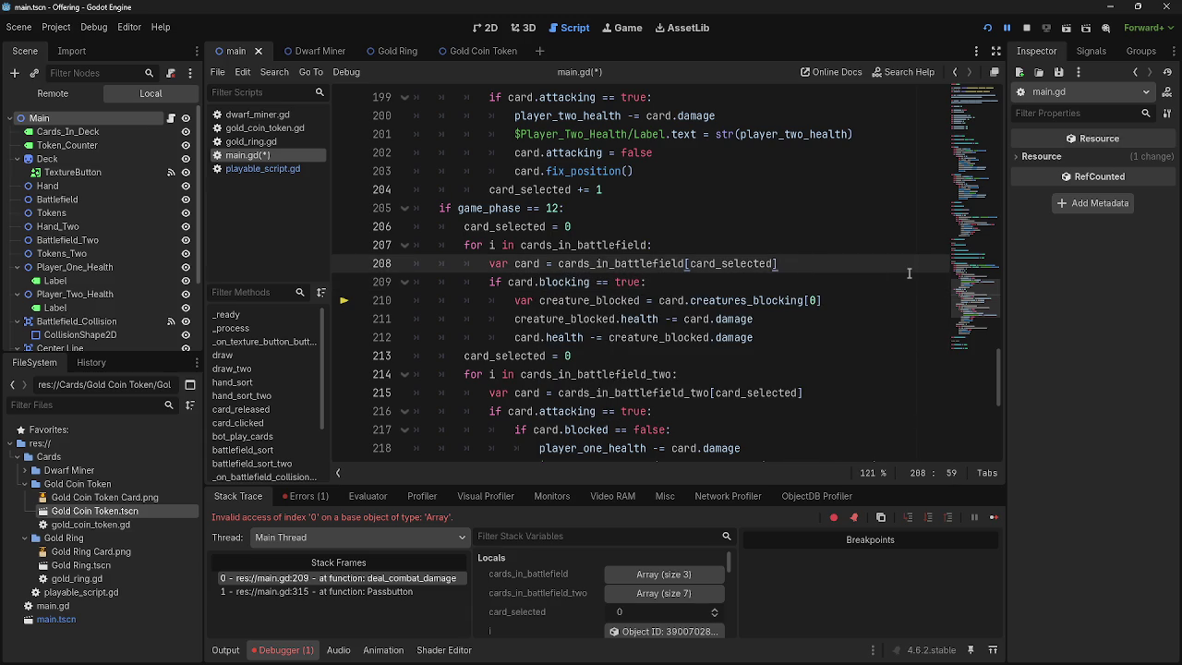
# - Add 'card_selected += 1' after the damage lines and rerun the project
pyautogui.click(805, 338)
pyautogui.press('Return')
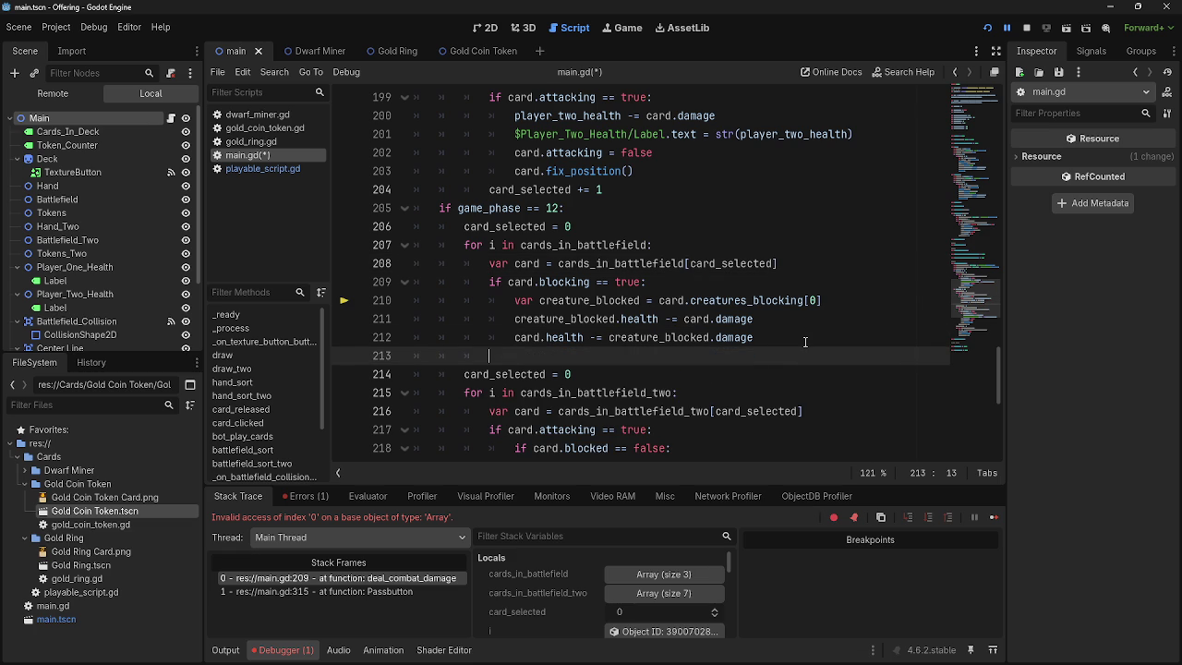
pyautogui.write('card_')
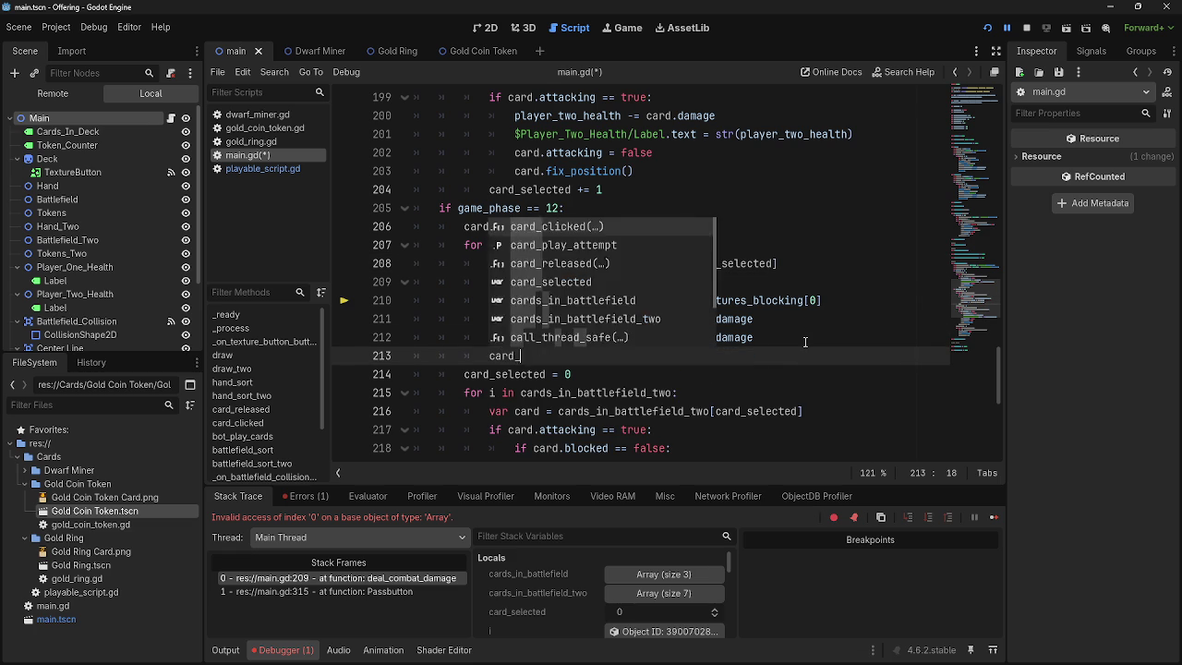
pyautogui.write('selected += 1')
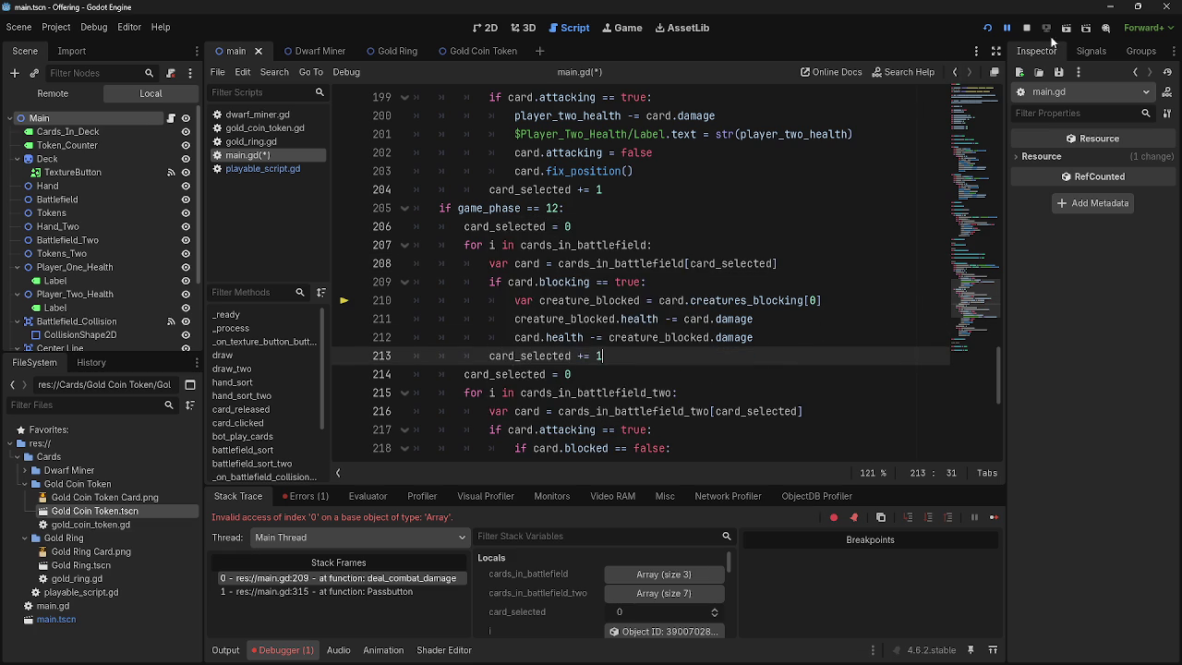
pyautogui.click(1026, 27)
pyautogui.click(987, 27)
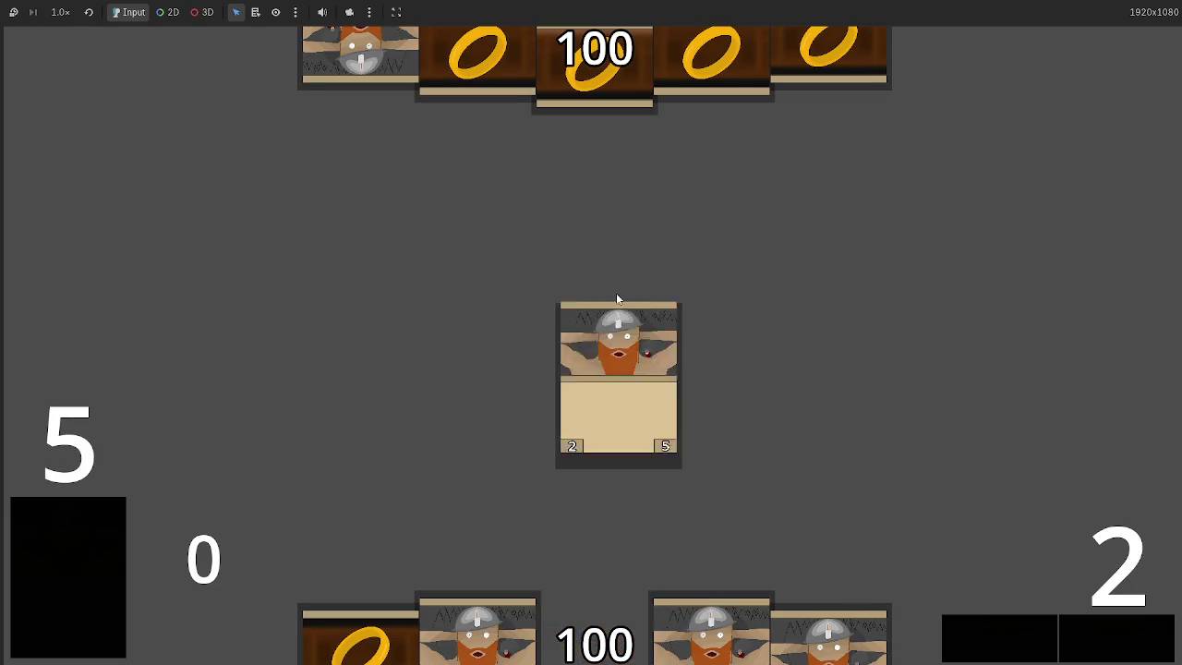
# - Pass through the turn phases into combat, leaving the four dwarves at 3 health and a player at 96
pyautogui.click(1110, 642)
pyautogui.click(1110, 641)
pyautogui.click(1110, 642)
pyautogui.click(1111, 641)
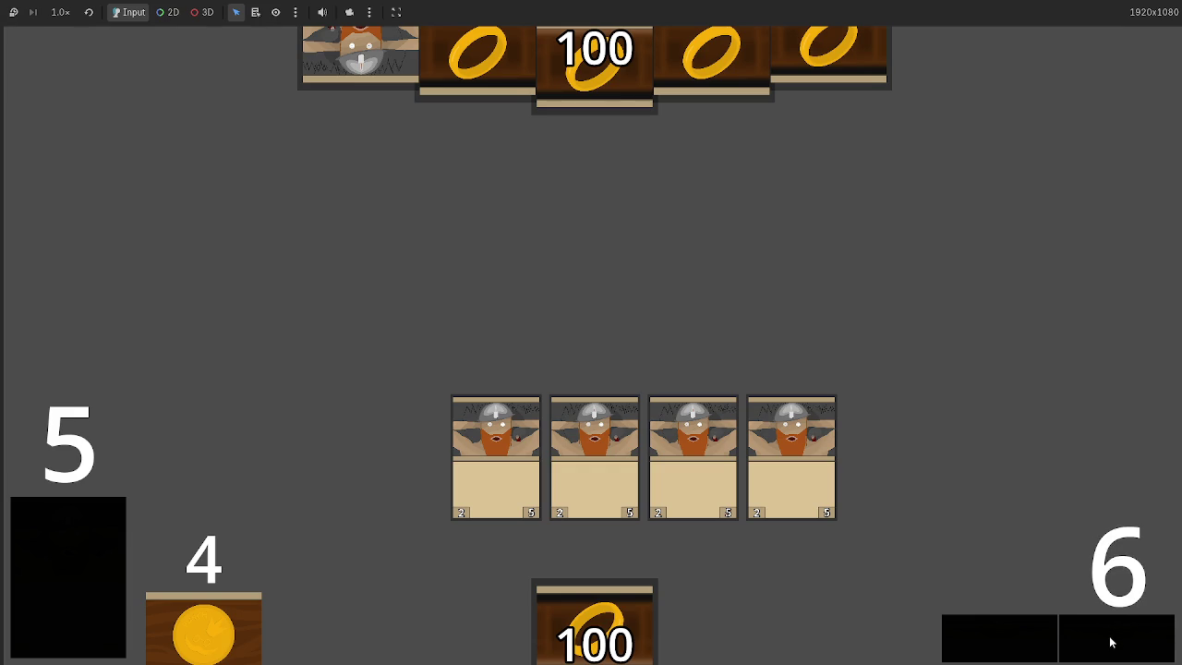
pyautogui.click(1111, 641)
pyautogui.click(1111, 641)
pyautogui.click(1111, 641)
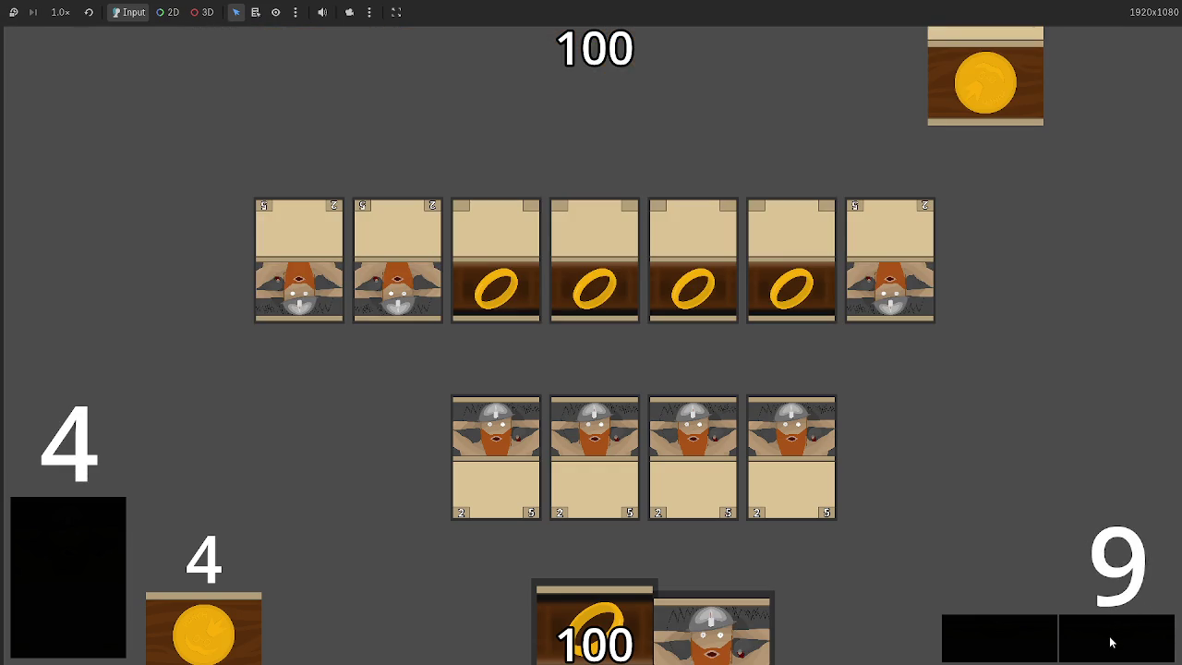
pyautogui.click(1111, 641)
pyautogui.click(1110, 641)
pyautogui.click(1110, 641)
pyautogui.click(1110, 642)
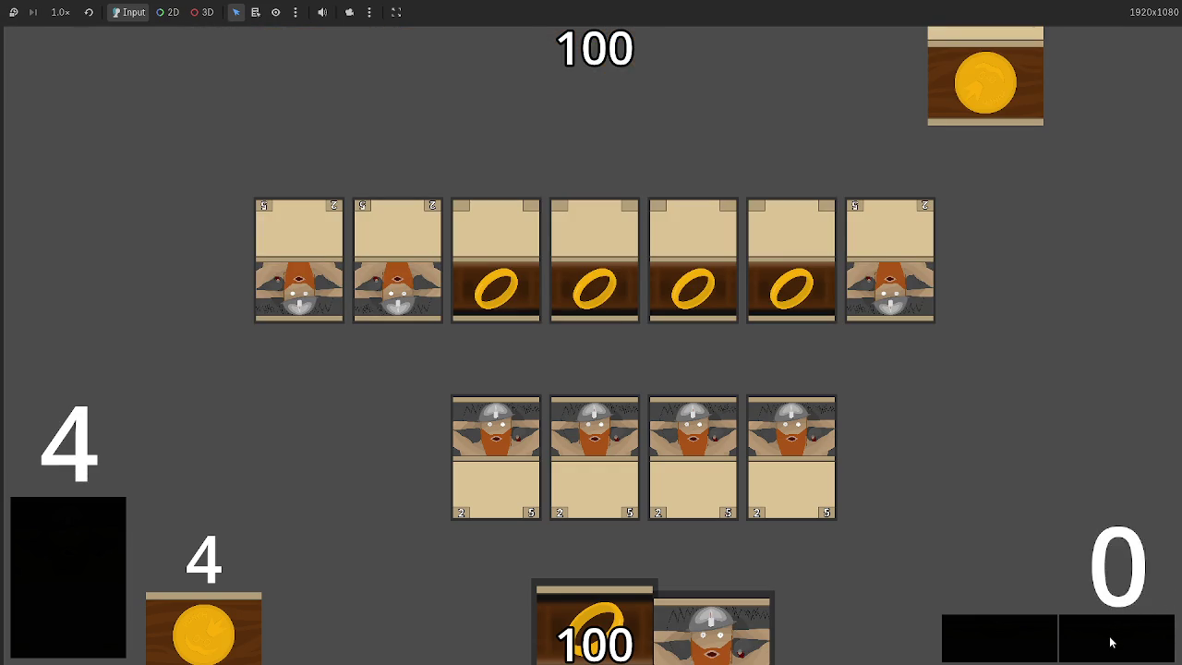
pyautogui.click(1111, 642)
pyautogui.click(1111, 642)
pyautogui.click(1110, 642)
pyautogui.click(1110, 641)
pyautogui.click(1111, 642)
pyautogui.click(1110, 642)
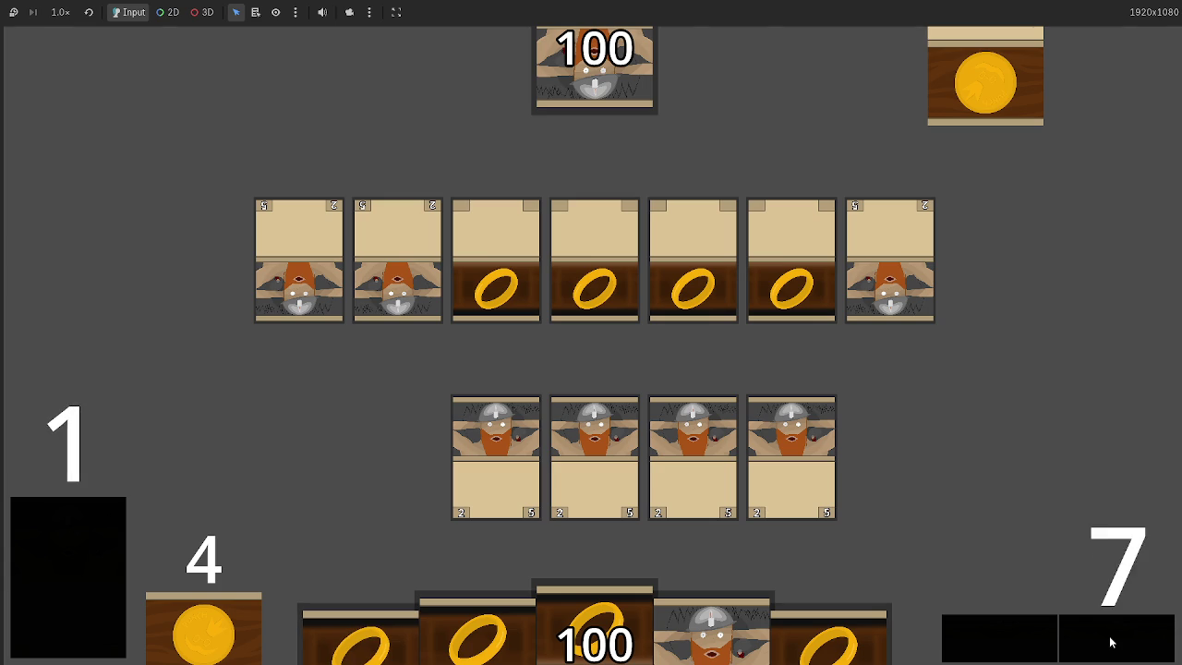
pyautogui.click(1111, 642)
pyautogui.click(1110, 642)
pyautogui.click(1111, 641)
pyautogui.click(1111, 641)
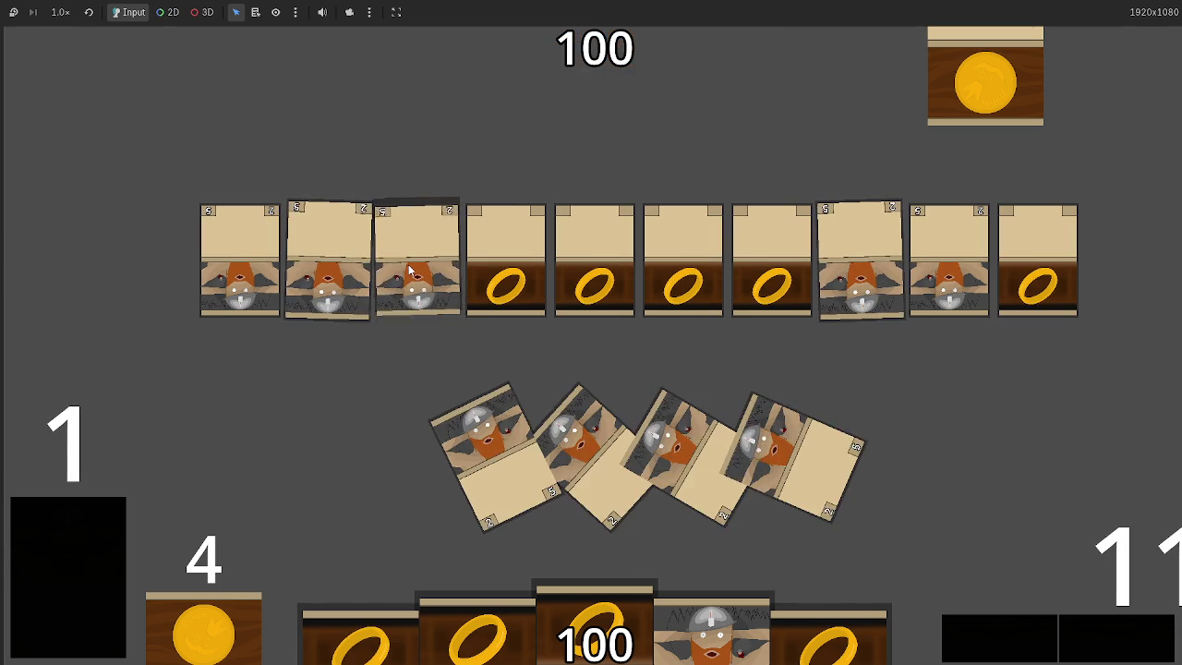
pyautogui.click(1121, 652)
pyautogui.click(1121, 654)
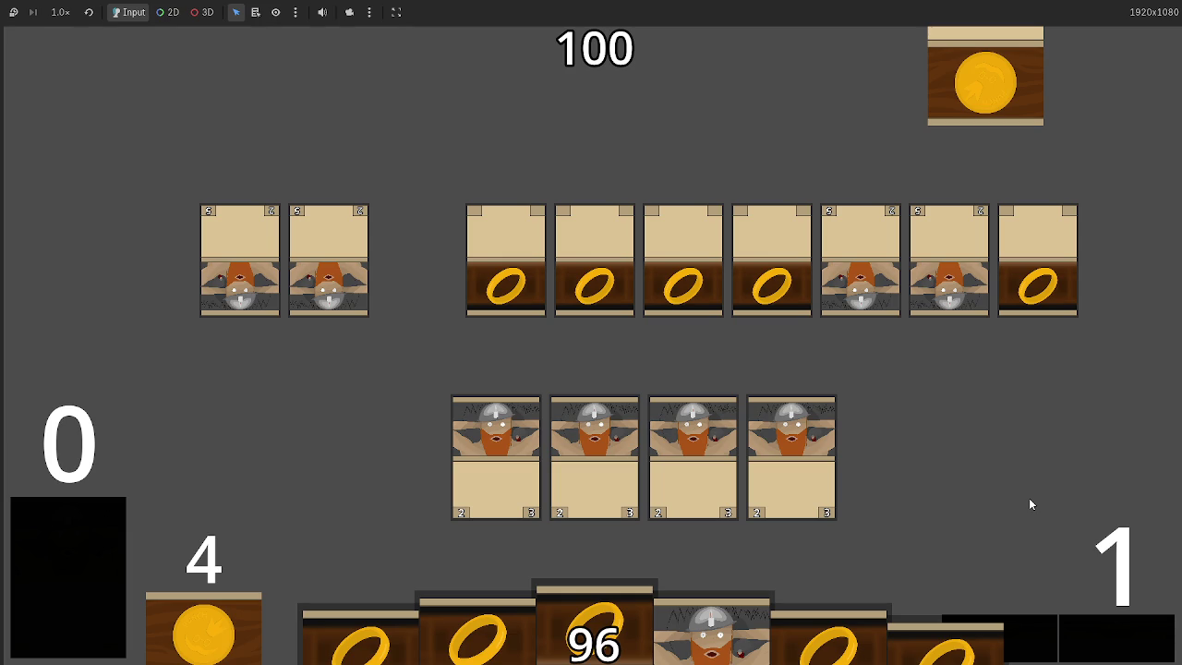
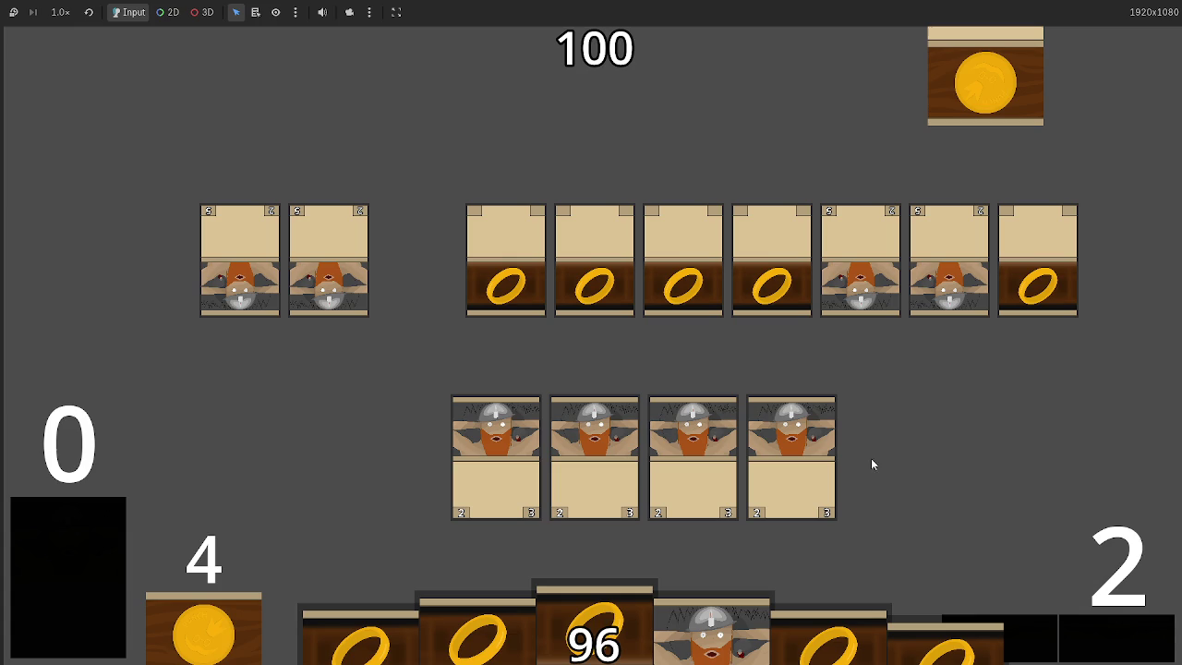
# - Bring the Chrome Wheel of Names Roulette window in front of the running card game
pyautogui.hotkey('alt', 'Tab')
pyautogui.hotkey('alt', 'Tab')
pyautogui.hotkey('alt', 'Tab')
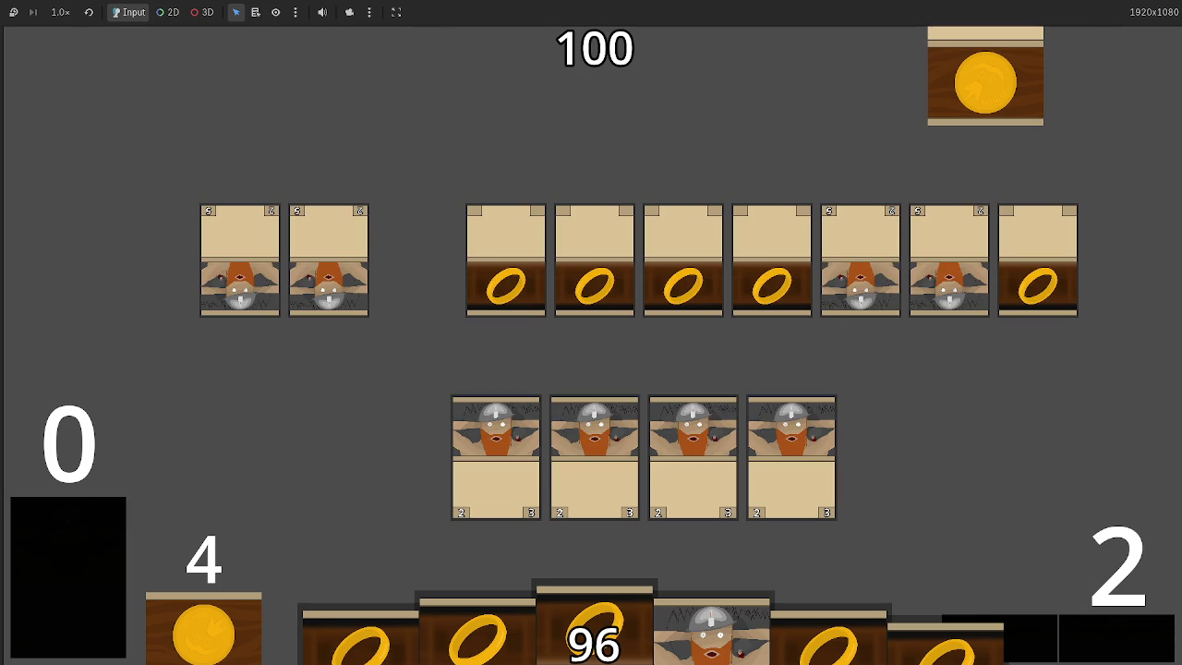
pyautogui.hotkey('alt', 'Tab')
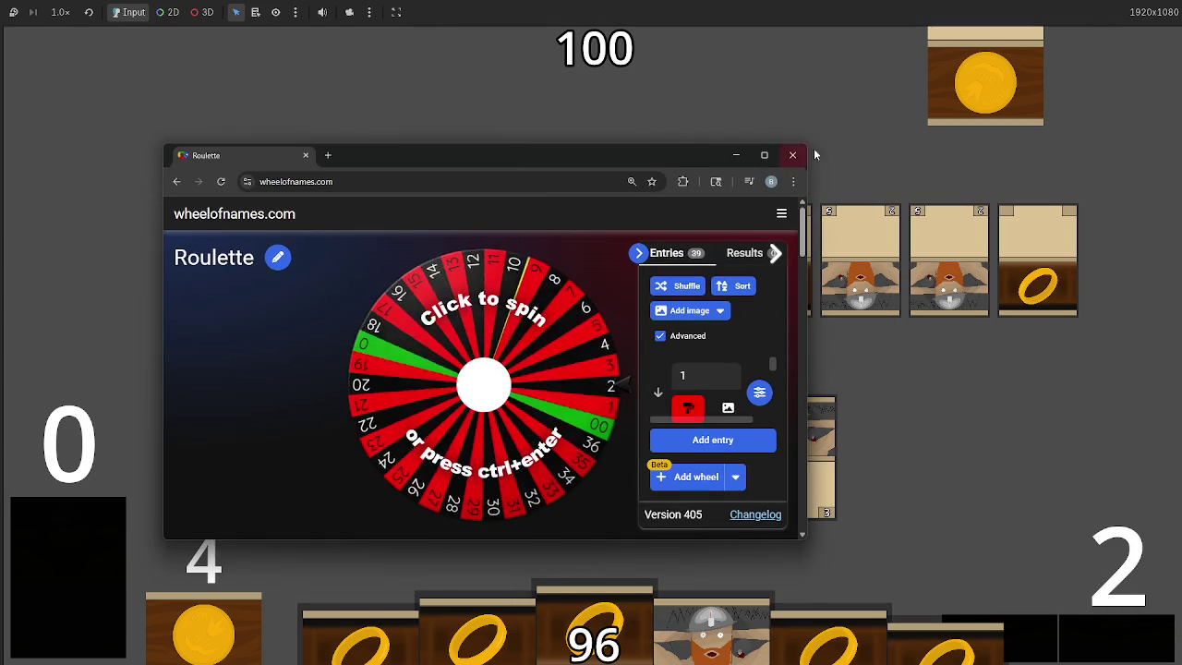
# - Spin the Wheel of Names roulette until it lands on 12, then return to the Twitch prediction page
pyautogui.click(776, 153)
pyautogui.hotkey('alt', 'Tab')
pyautogui.hotkey('alt', 'Tab')
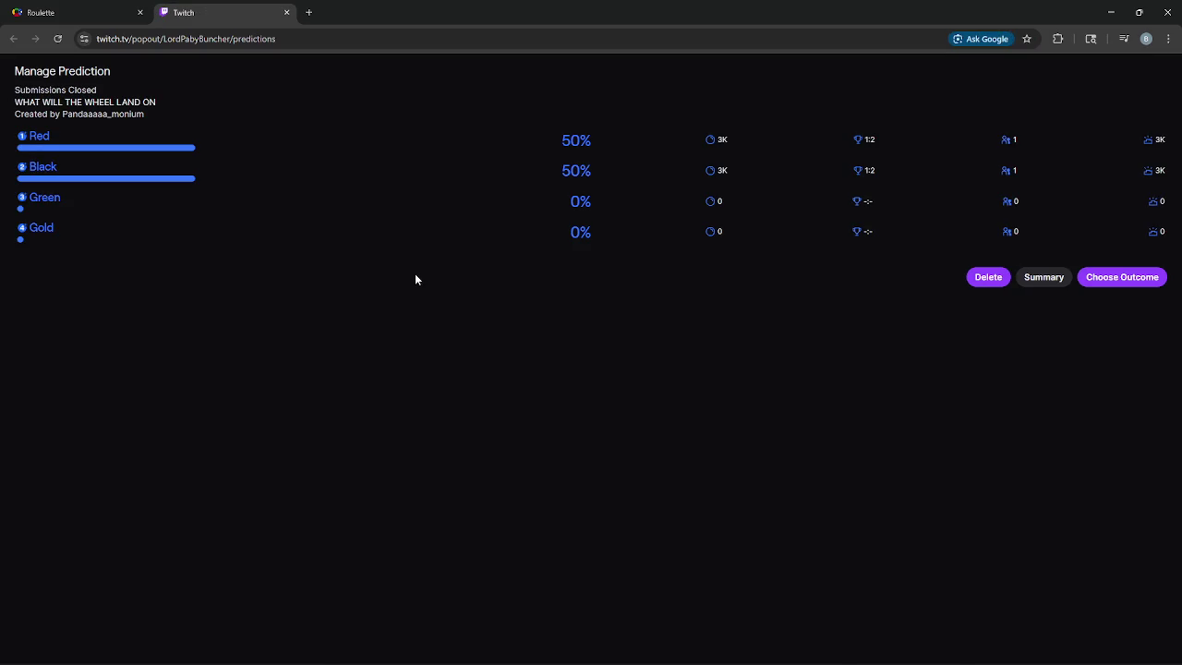
pyautogui.click(758, 182)
pyautogui.click(26, 7)
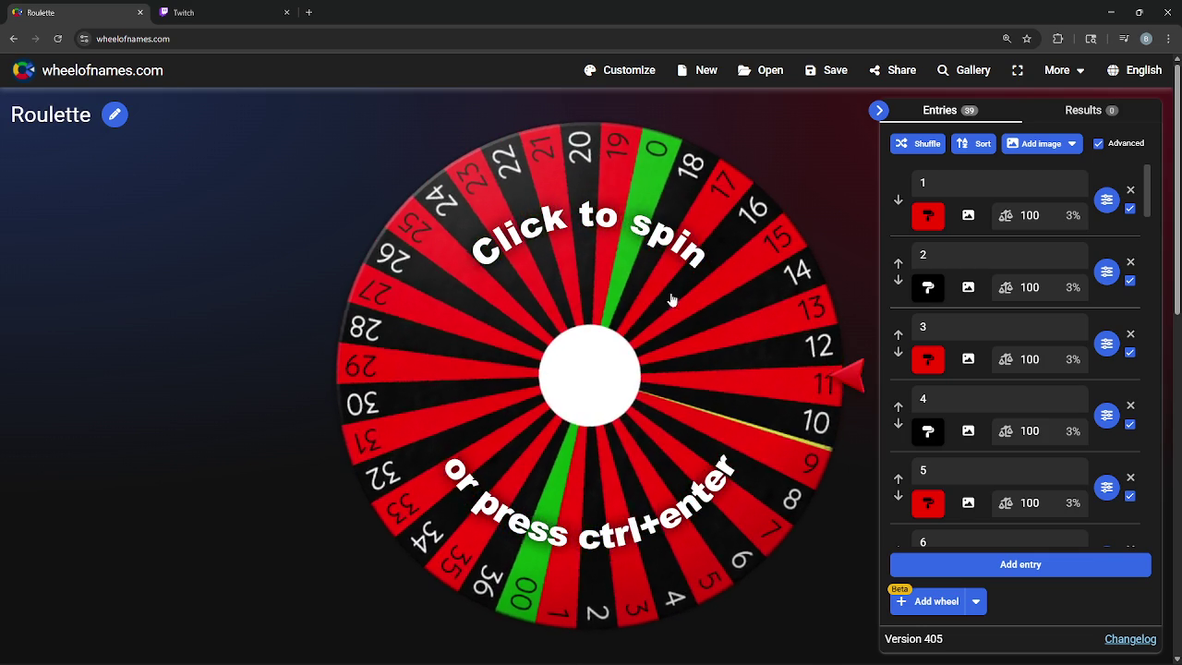
pyautogui.click(600, 356)
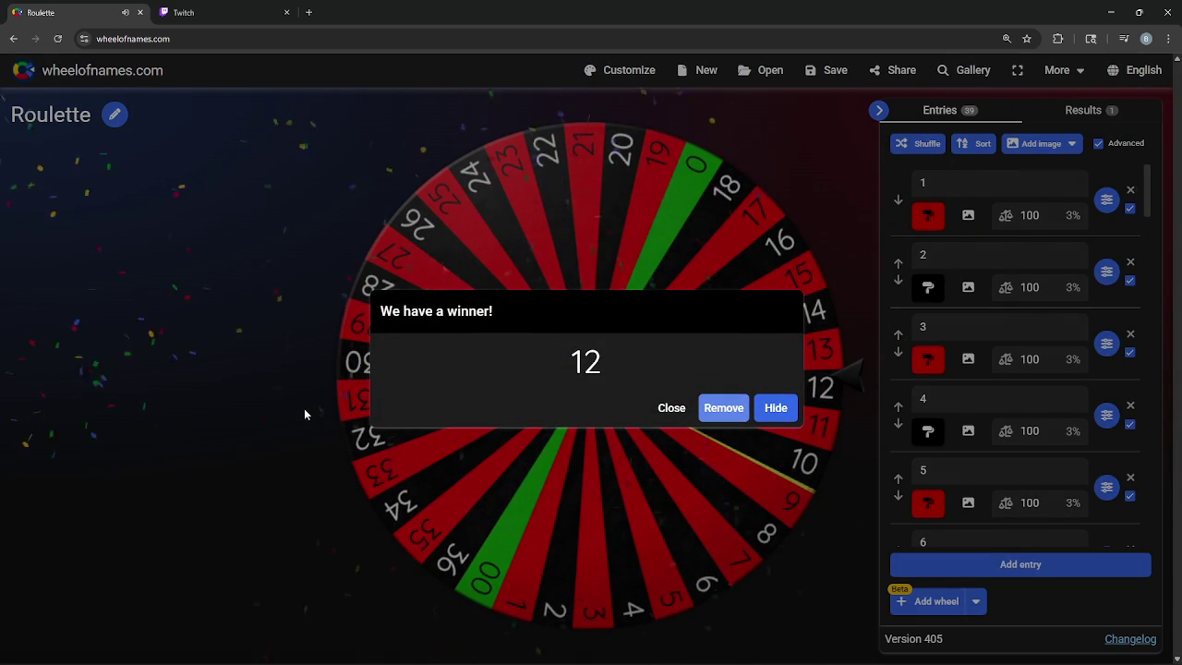
pyautogui.click(185, 12)
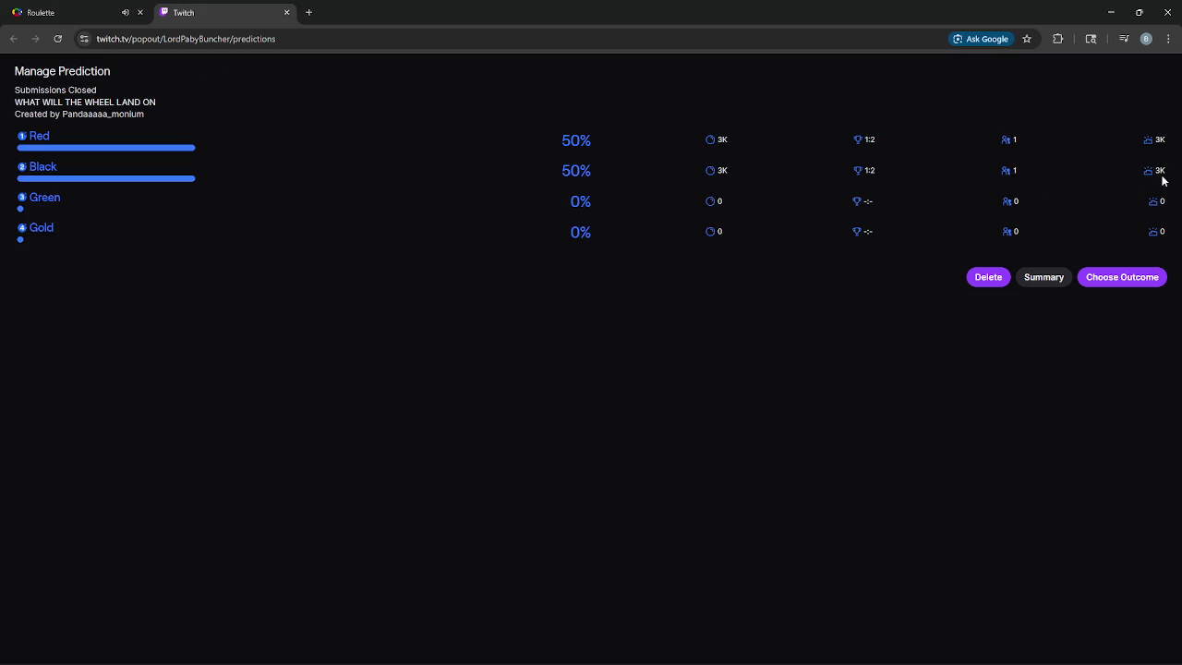
# - Complete the Twitch prediction with Black as the winner, then close the tab and shrink the browser
pyautogui.click(1137, 289)
pyautogui.click(48, 9)
pyautogui.click(265, 21)
pyautogui.click(289, 170)
pyautogui.click(23, 7)
pyautogui.click(255, 5)
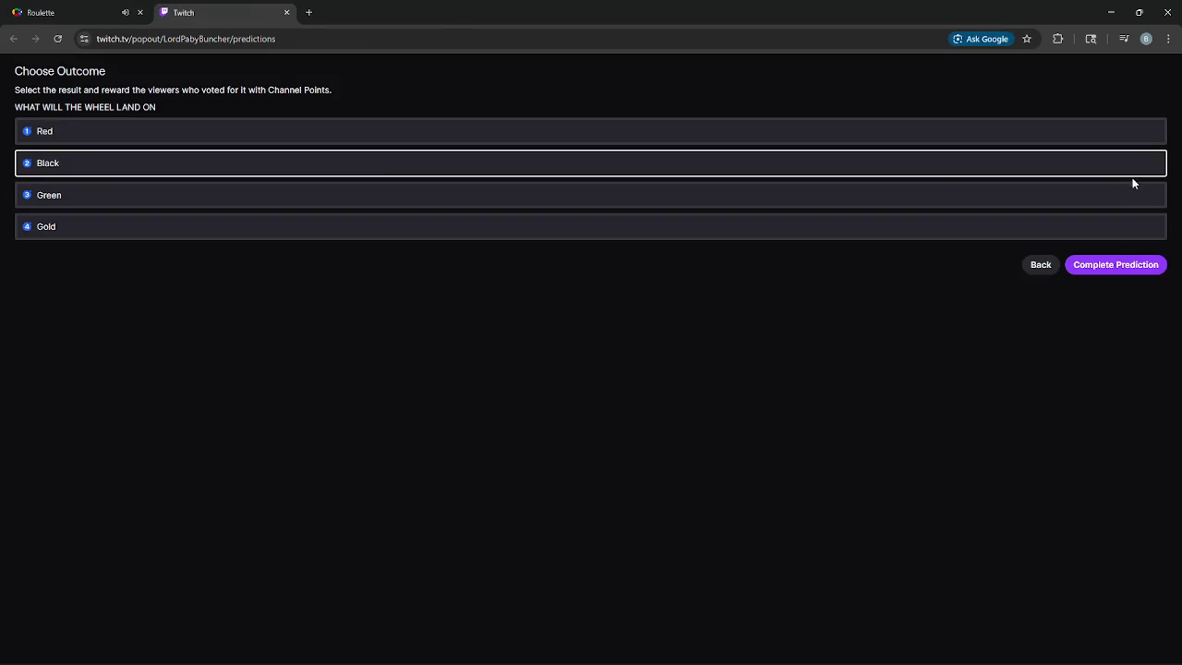
pyautogui.click(1127, 271)
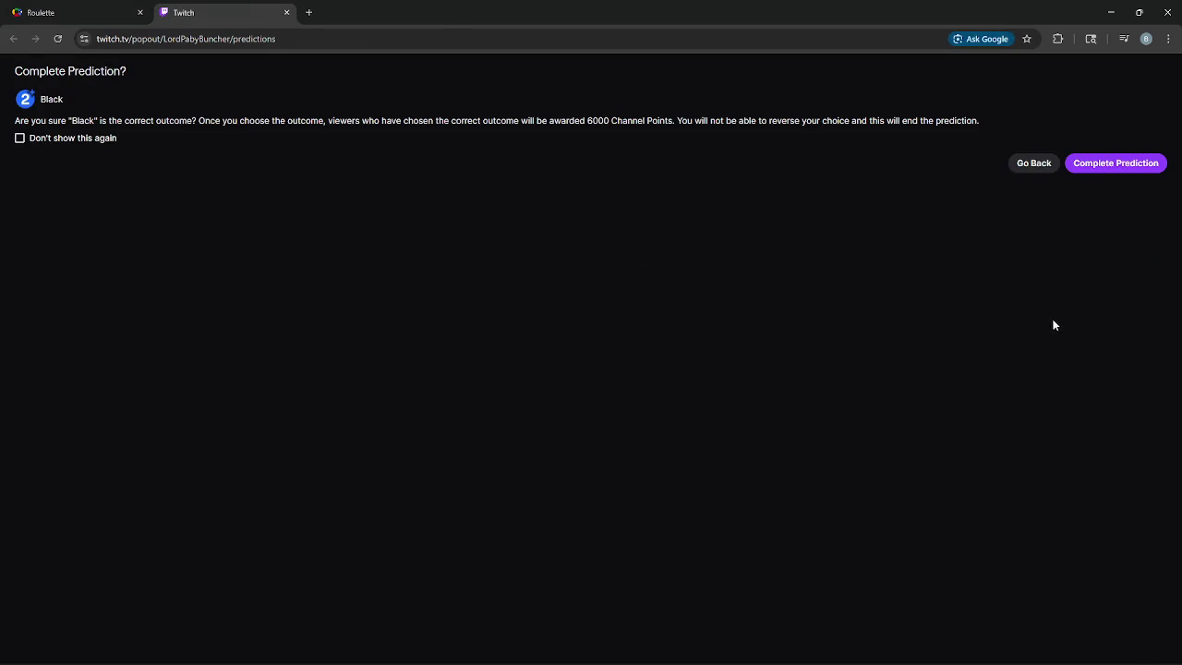
pyautogui.click(1115, 163)
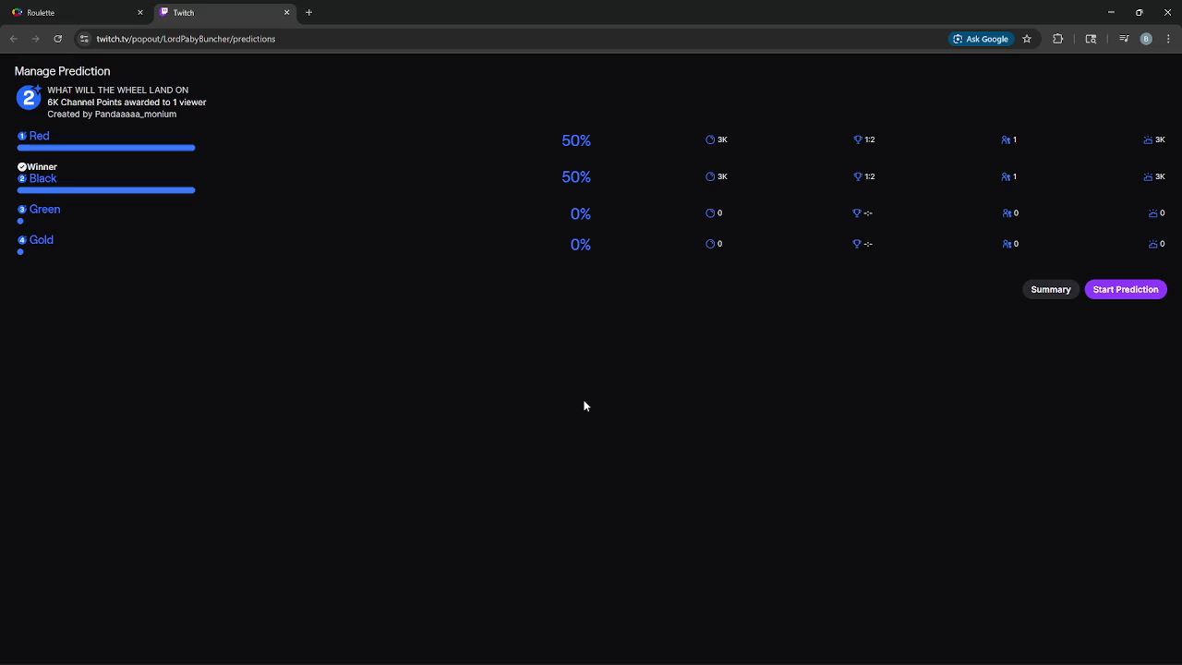
pyautogui.click(287, 12)
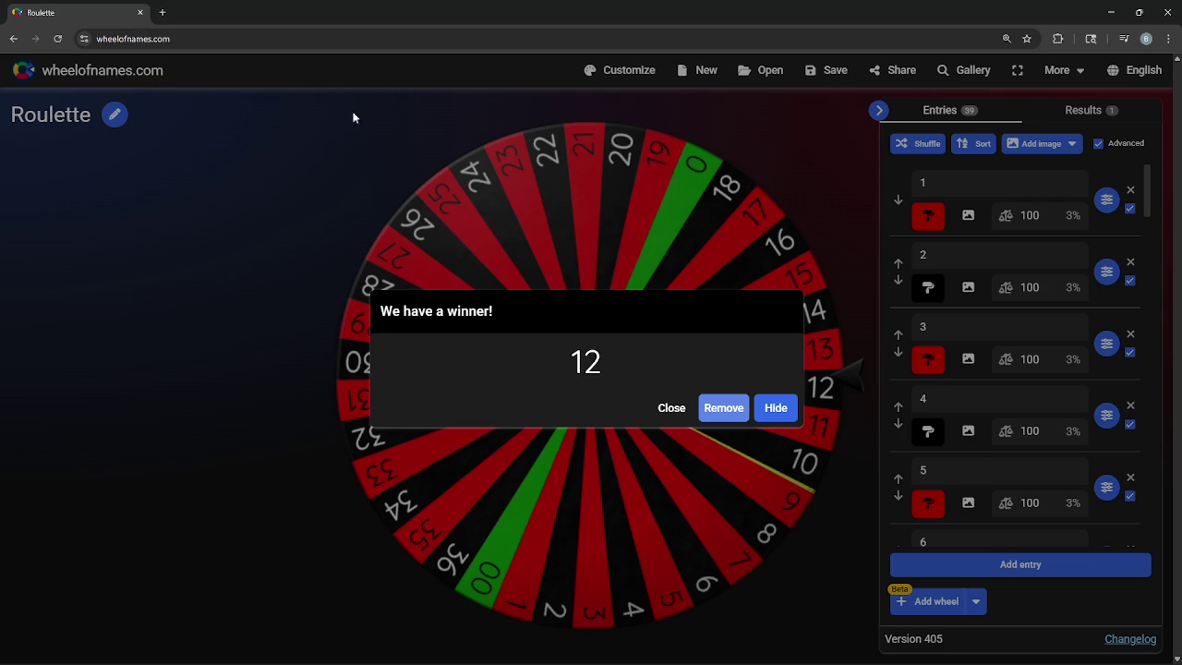
pyautogui.click(1139, 12)
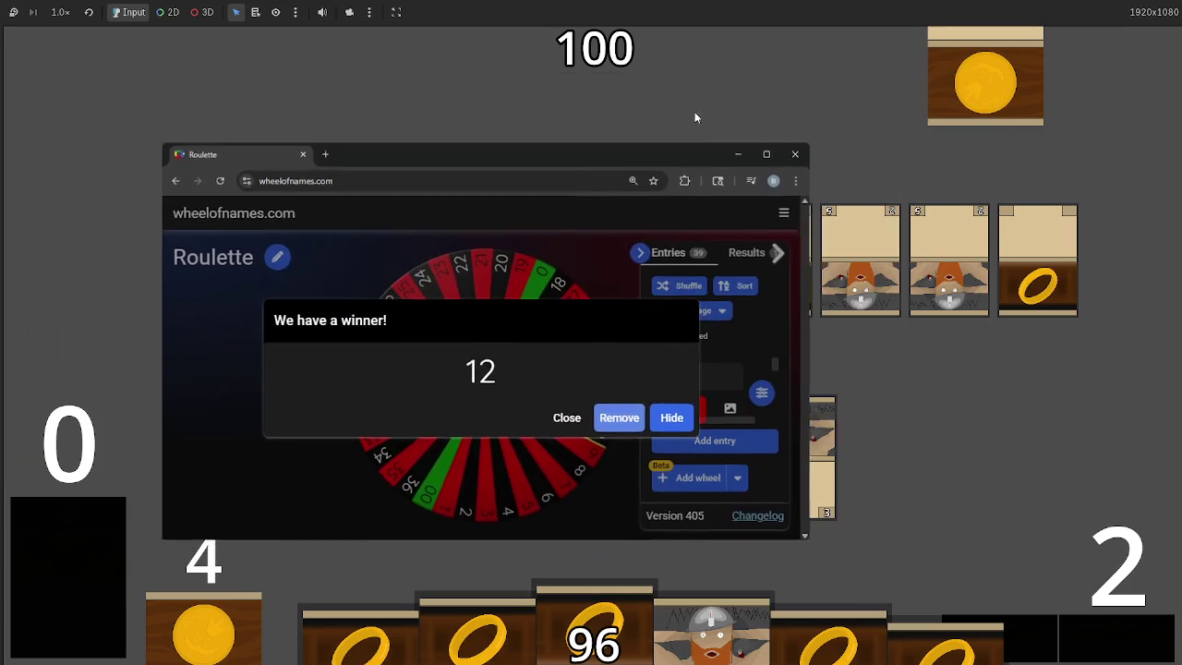
# - Hide the browser, advance the card game through combat, then stop the run with F8
pyautogui.click(748, 161)
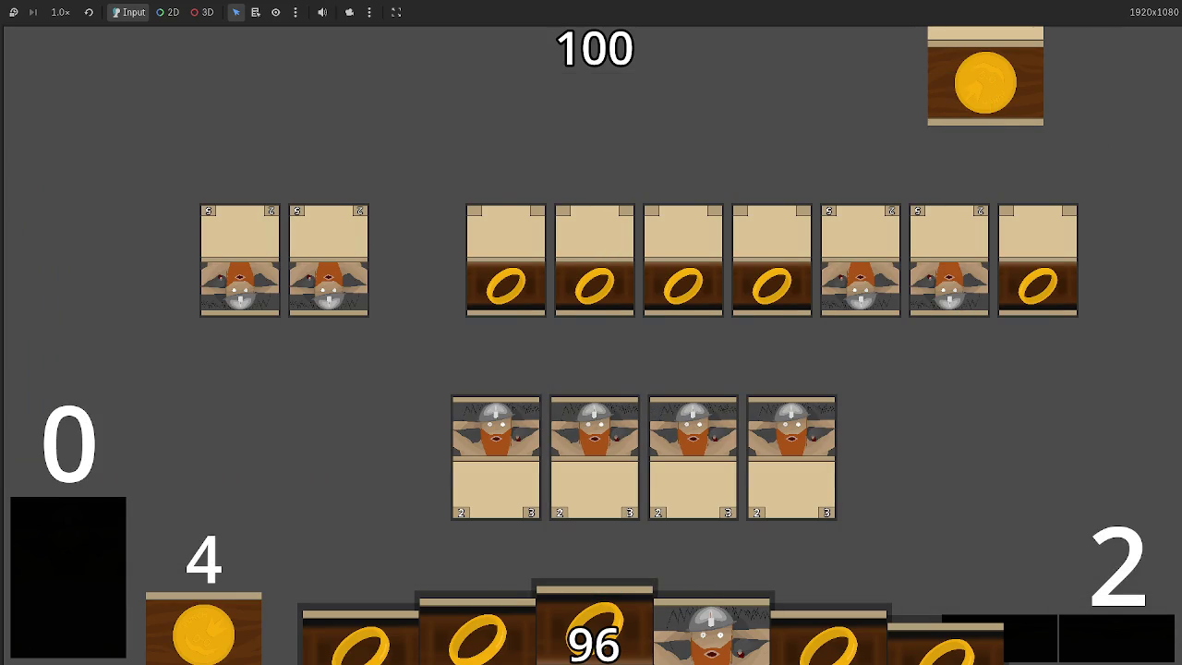
pyautogui.hotkey('alt', 'Tab')
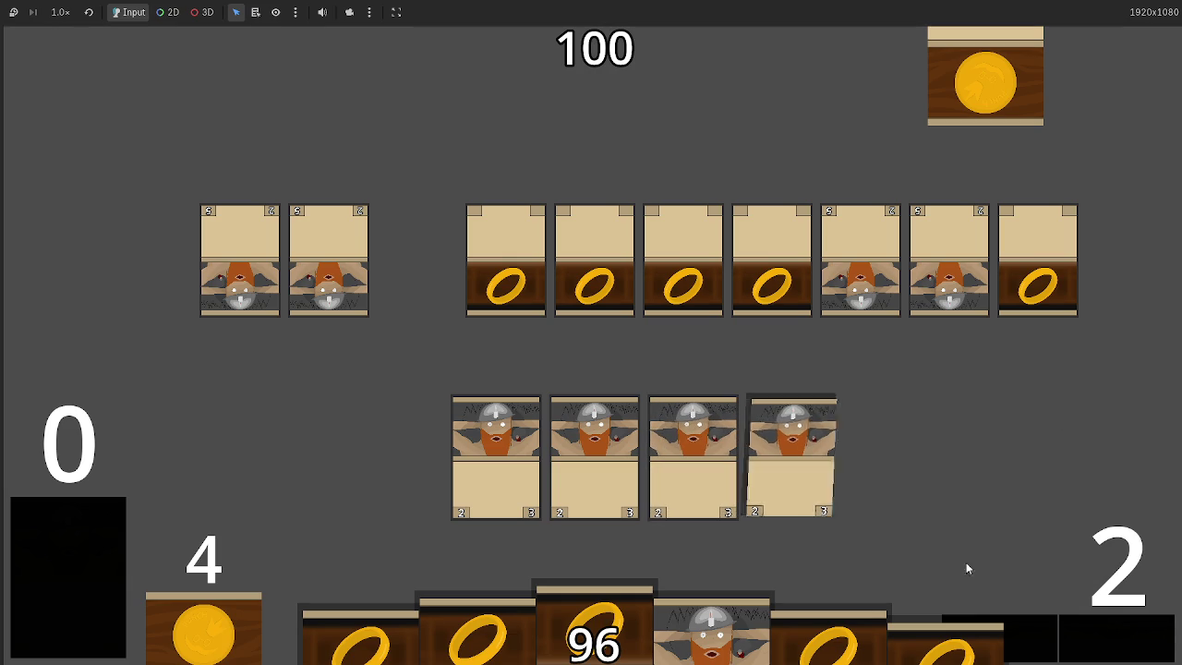
pyautogui.click(1129, 645)
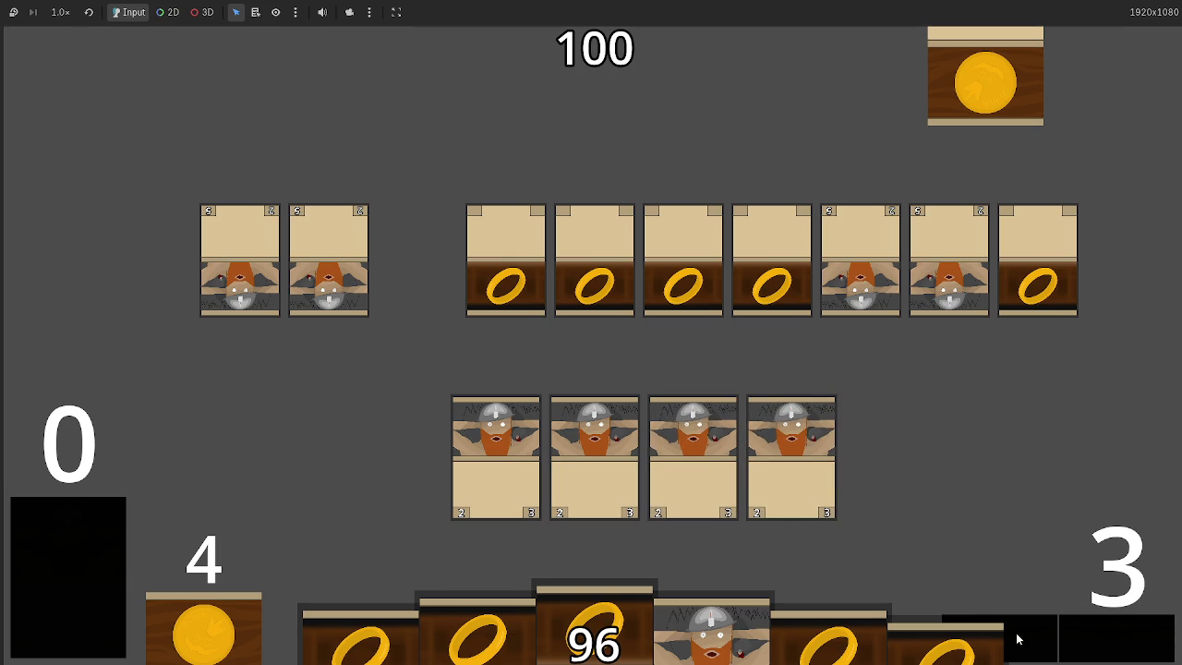
pyautogui.click(1124, 645)
pyautogui.click(1124, 645)
pyautogui.click(1123, 645)
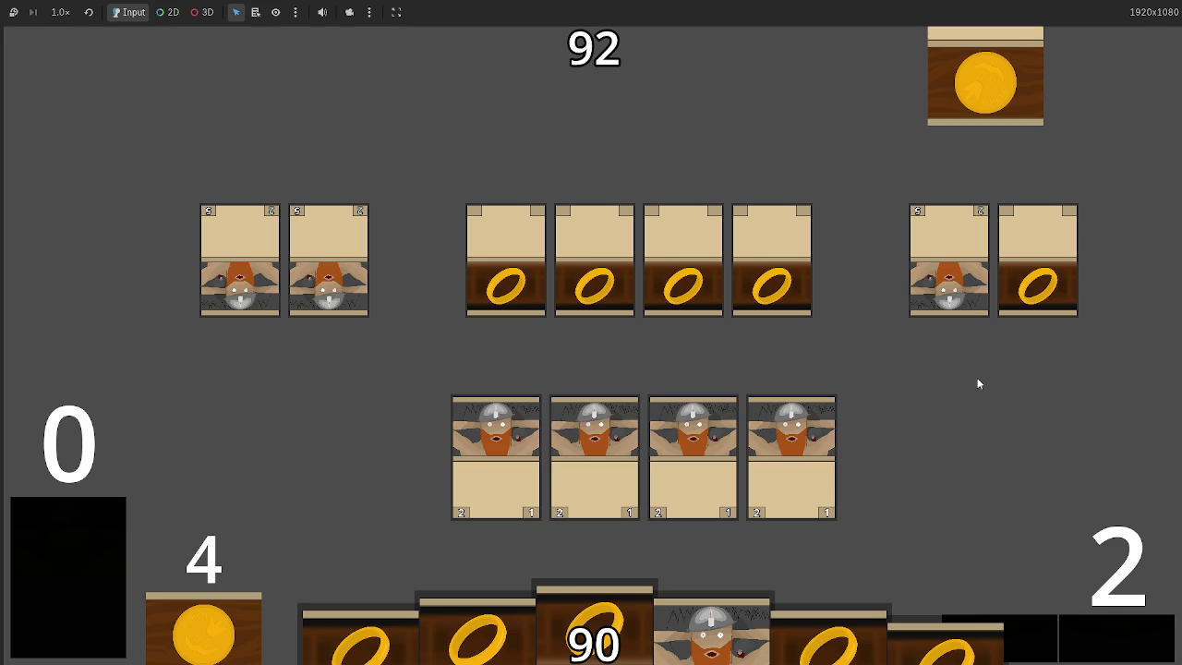
pyautogui.press('F8')
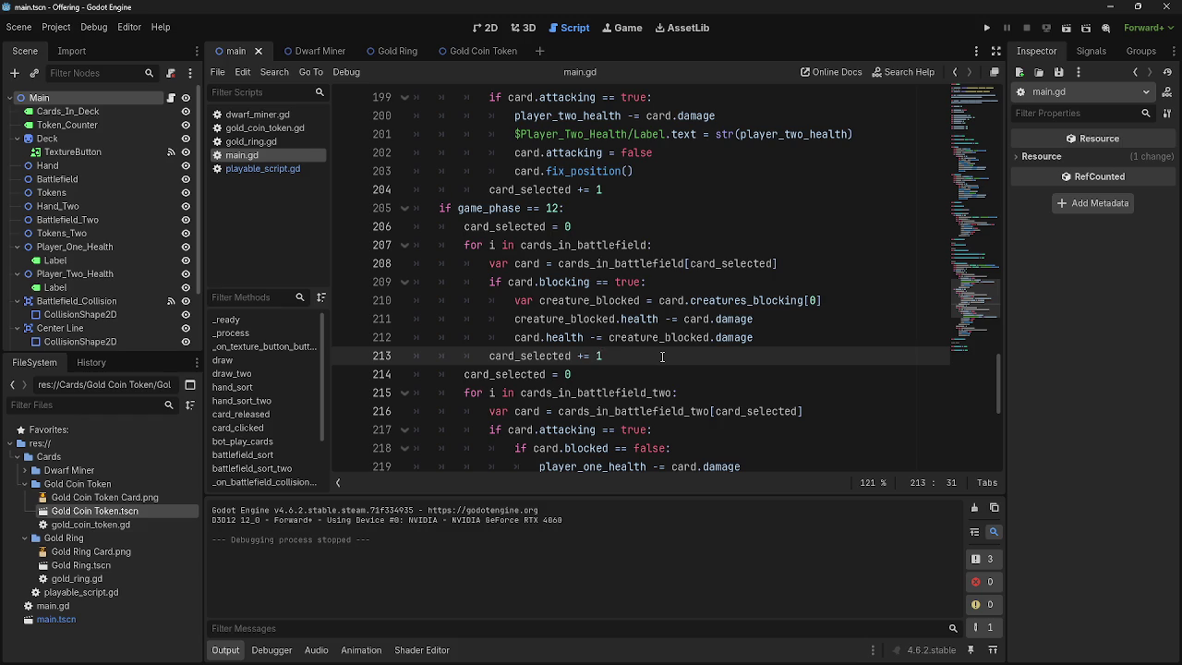
pyautogui.doubleClick(559, 356)
pyautogui.hotkey('shift', 'Home')
pyautogui.click(662, 357)
pyautogui.doubleClick(552, 356)
pyautogui.click(548, 355)
pyautogui.doubleClick(541, 355)
pyautogui.click(535, 356)
pyautogui.doubleClick(535, 355)
pyautogui.click(649, 357)
pyautogui.click(521, 357)
pyautogui.doubleClick(530, 357)
pyautogui.click(610, 360)
pyautogui.scroll(-5, 701, 402)
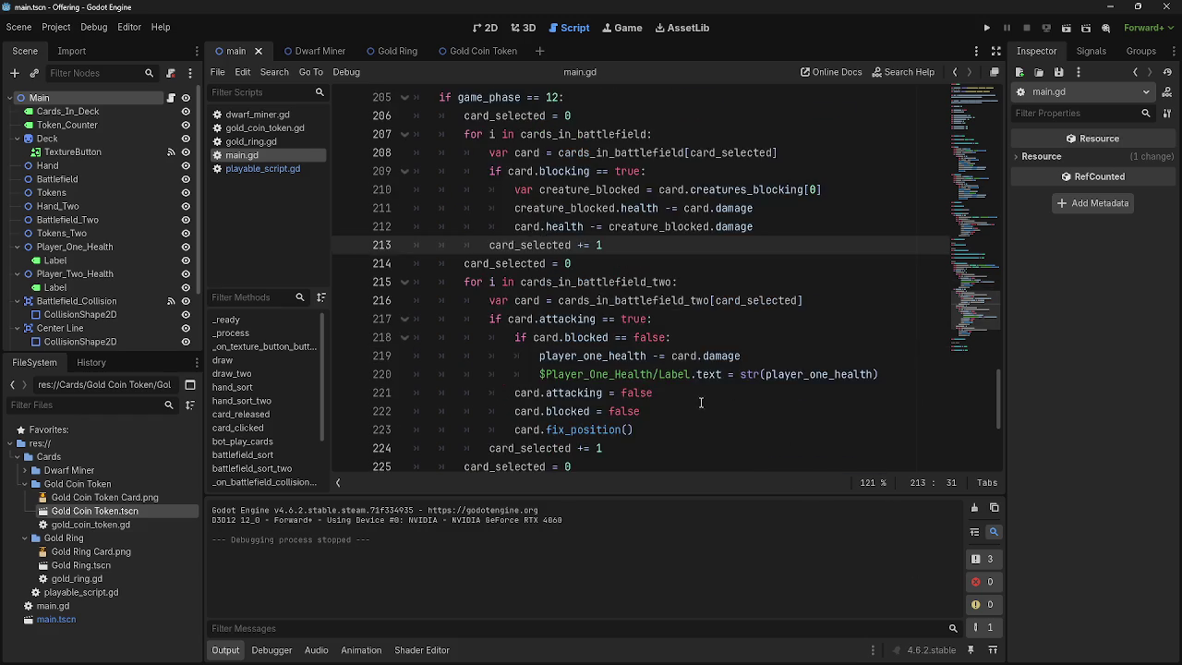
pyautogui.scroll(5, 701, 402)
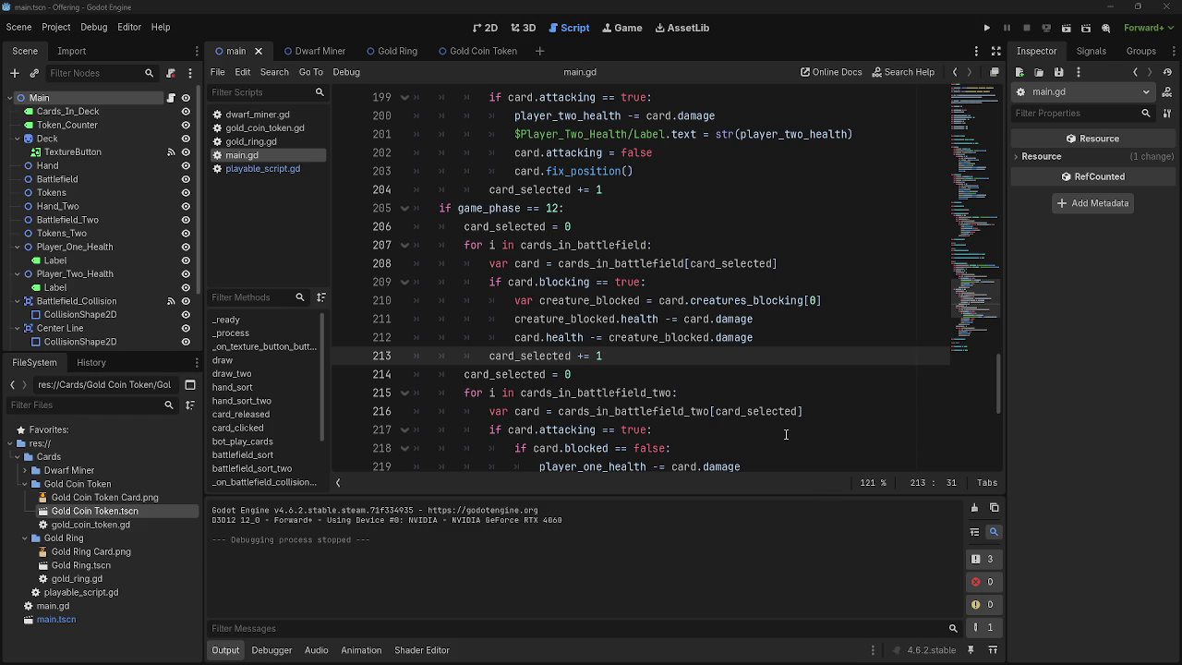
pyautogui.click(851, 320)
pyautogui.press('Return')
pyautogui.press('BackSpace')
pyautogui.press('BackSpace')
pyautogui.press('BackSpace')
pyautogui.click(790, 345)
pyautogui.moveTo(788, 342)
pyautogui.mouseDown()
pyautogui.moveTo(411, 282)
pyautogui.moveTo(409, 265)
pyautogui.mouseUp()
pyautogui.click(801, 362)
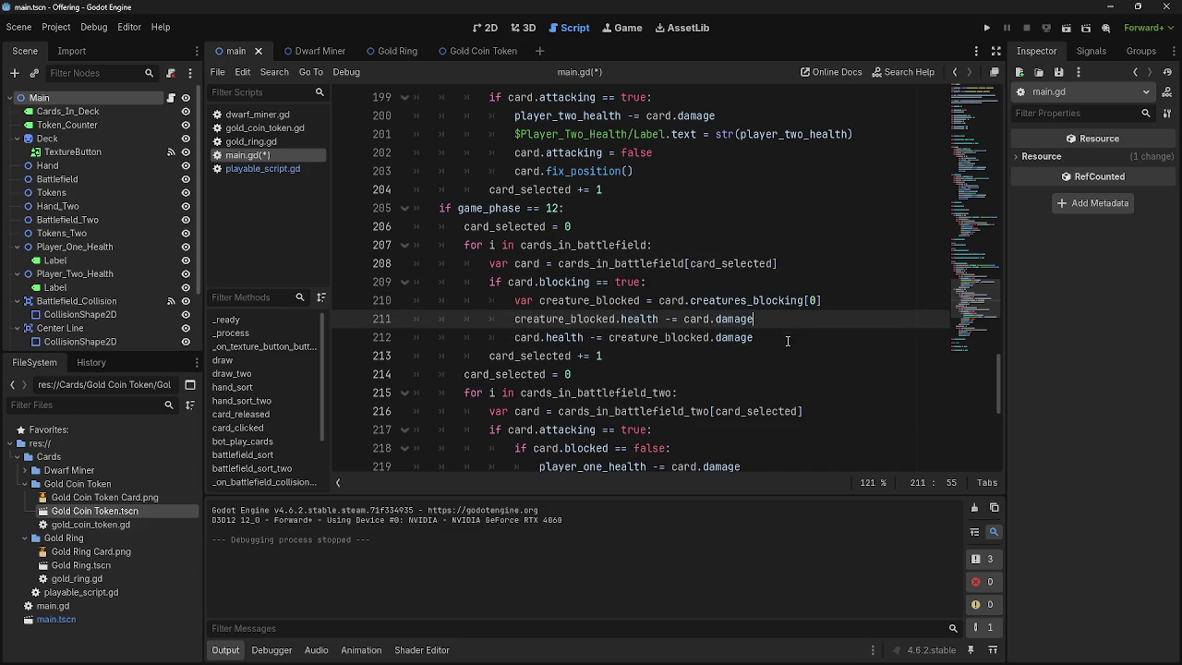
pyautogui.click(797, 318)
pyautogui.press('Down')
pyautogui.press('Up')
pyautogui.press('Down')
pyautogui.press('Up')
pyautogui.press('Down')
pyautogui.press('Up')
pyautogui.press('Down')
pyautogui.press('Up')
pyautogui.press('Down')
pyautogui.press('Up')
pyautogui.press('Down')
pyautogui.press('Up')
pyautogui.press('Down')
pyautogui.press('Up')
pyautogui.press('Down')
pyautogui.press('Up')
pyautogui.press('Down')
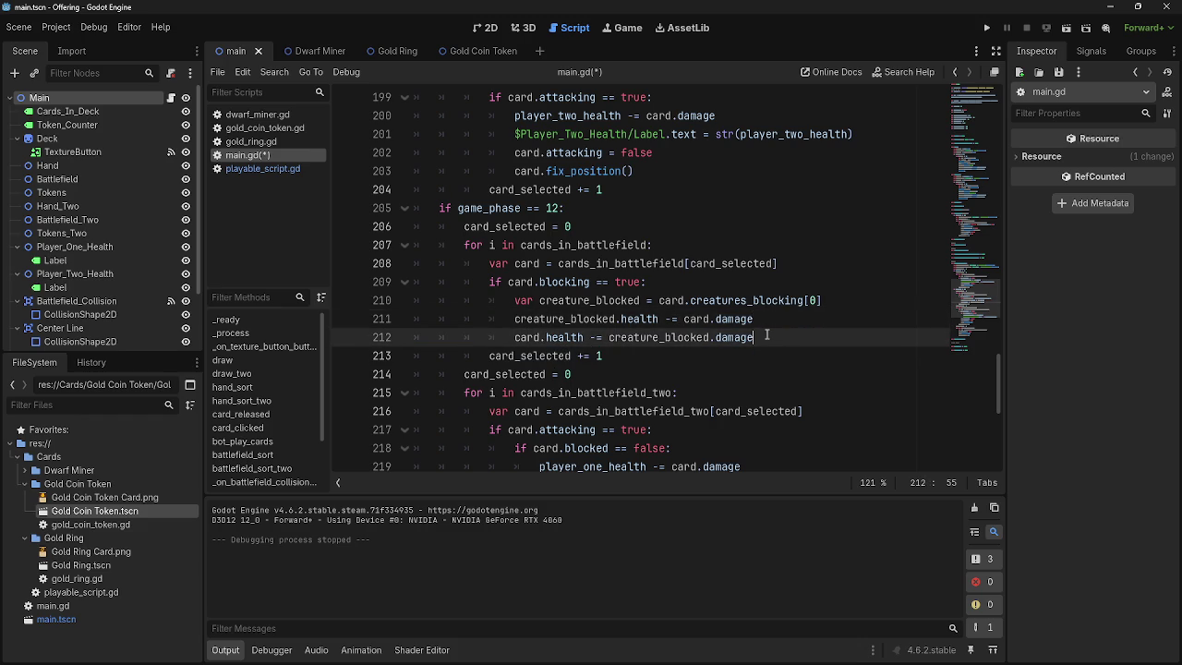
pyautogui.press('Up')
pyautogui.press('Down')
pyautogui.press('Up')
pyautogui.press('Down')
pyautogui.press('Up')
pyautogui.press('Down')
pyautogui.press('Up')
pyautogui.press('Down')
pyautogui.press('Up')
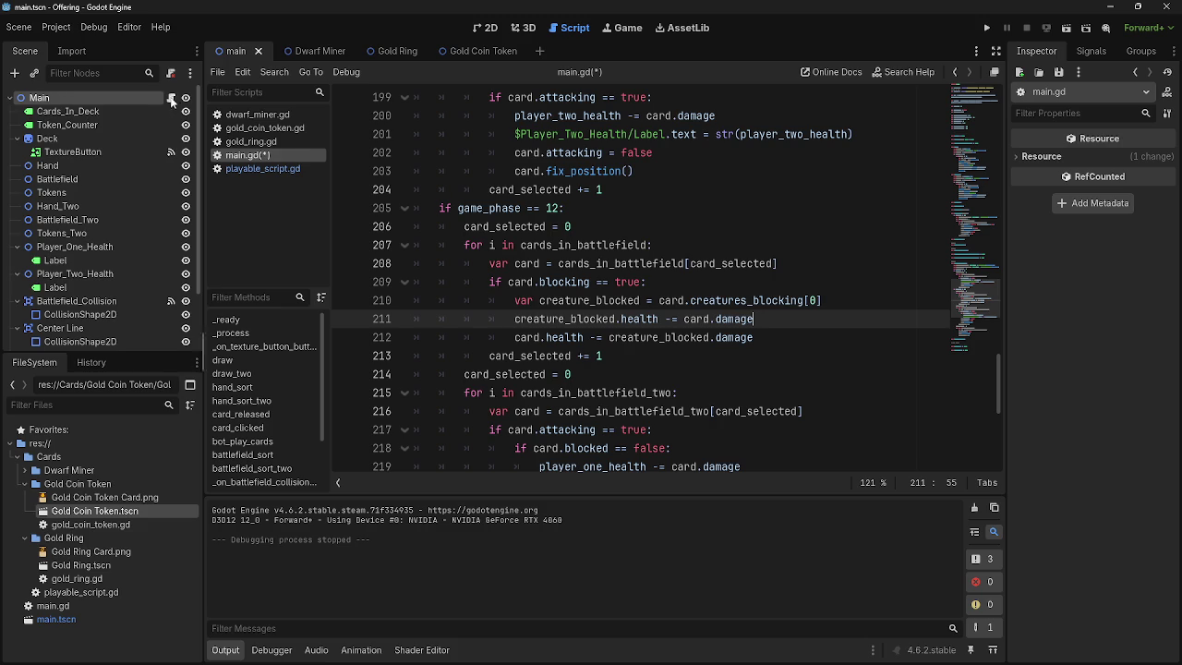
pyautogui.click(248, 169)
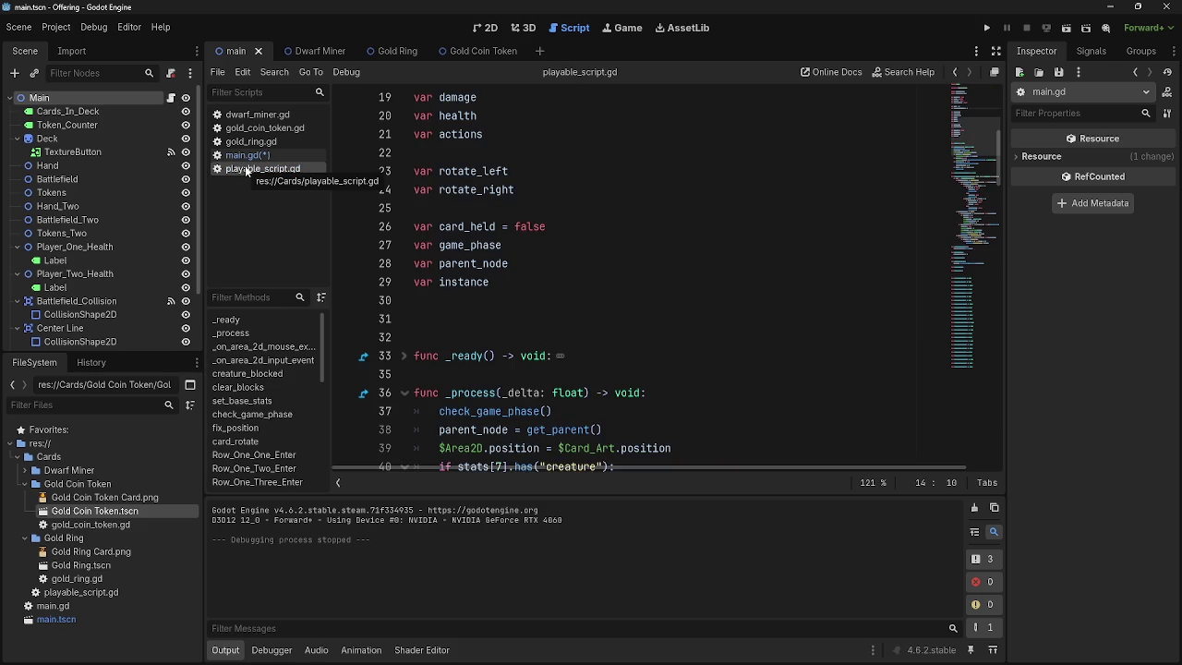
# - Add a new 'var blockers' line below stats on line 14 of playable_script.gd
pyautogui.scroll(5, 702, 406)
pyautogui.scroll(-8, 721, 410)
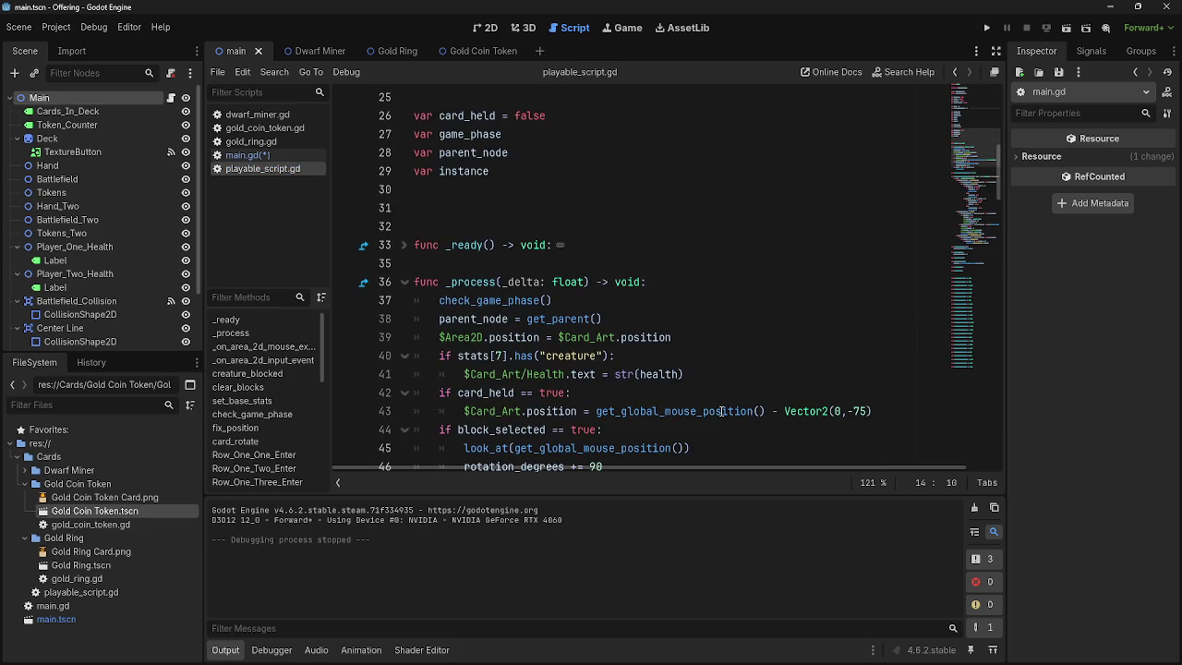
pyautogui.scroll(8, 721, 411)
pyautogui.click(698, 328)
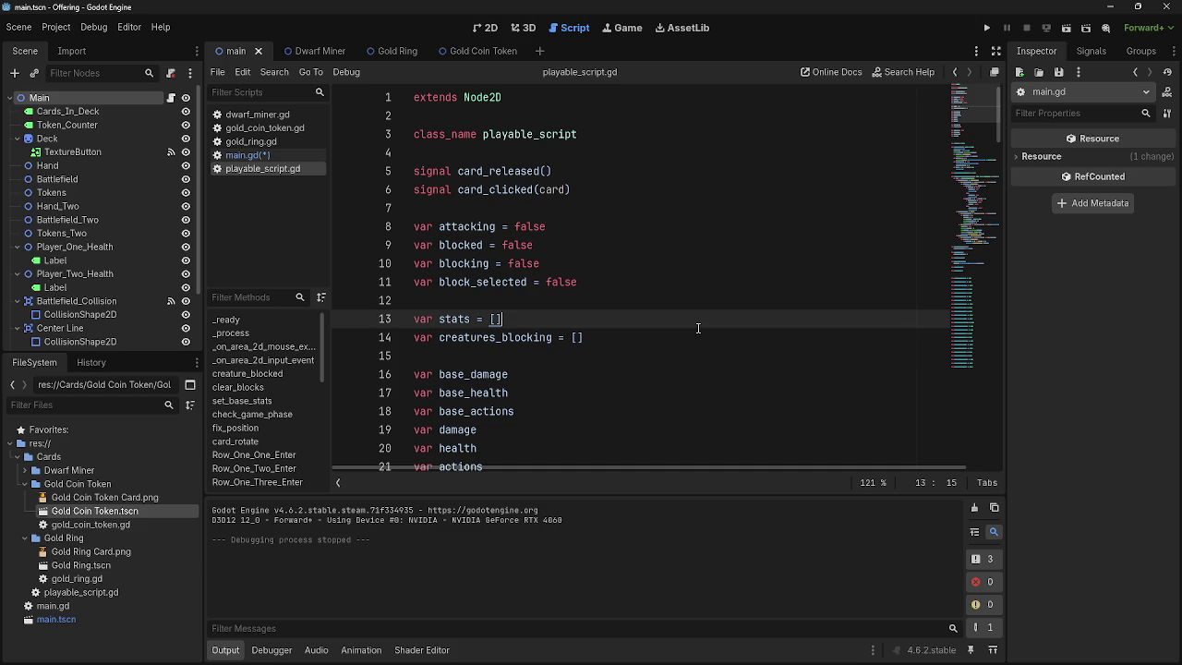
pyautogui.write(']')
pyautogui.press('Return')
pyautogui.write('var nubm')
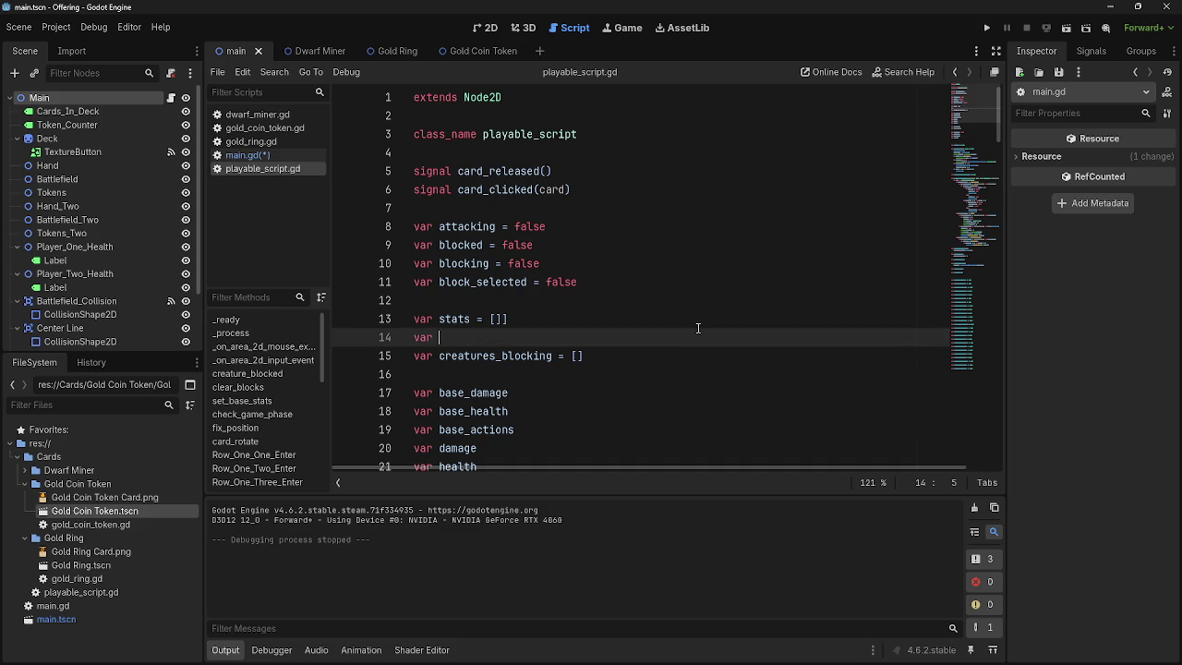
pyautogui.press('BackSpace')
pyautogui.press('BackSpace')
pyautogui.write('mber of creat')
pyautogui.press('BackSpace')
pyautogui.press('BackSpace')
pyautogui.press('BackSpace')
pyautogui.press('BackSpace')
pyautogui.write('bl')
pyautogui.press('BackSpace')
pyautogui.press('BackSpace')
pyautogui.press('BackSpace')
pyautogui.press('BackSpace')
pyautogui.write('bl')
pyautogui.write('ockers')
# - Delete the stray ']' on line 13 and the equals sign after blockers, then return to main.gd
pyautogui.click(611, 317)
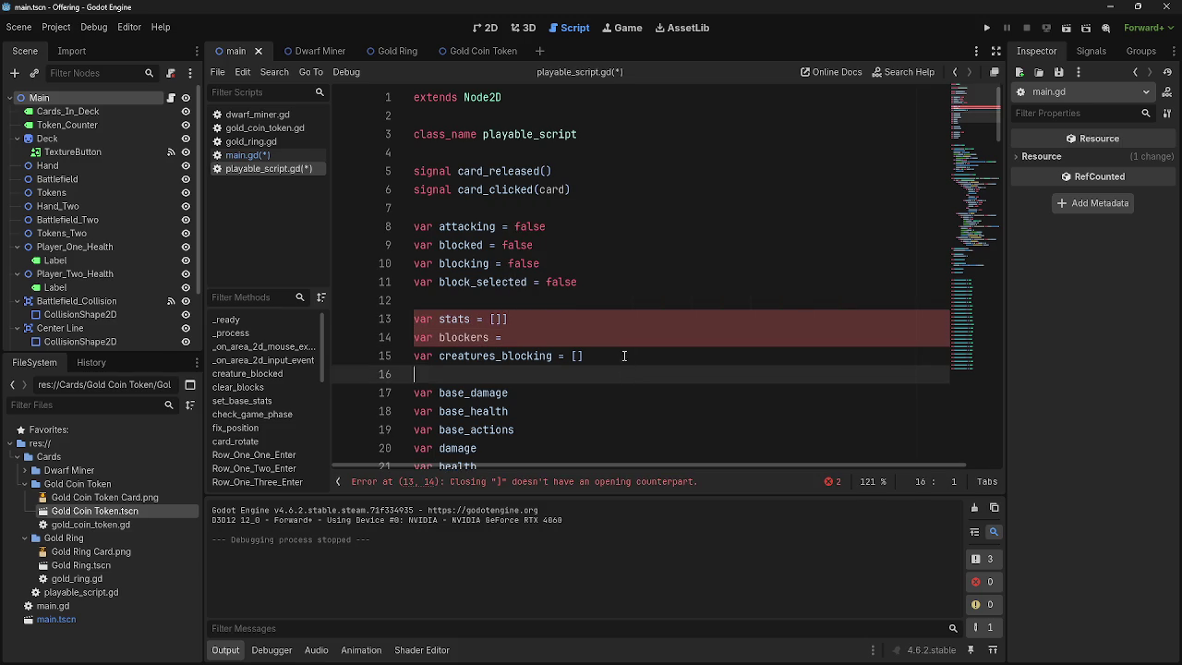
pyautogui.press('BackSpace')
pyautogui.click(607, 338)
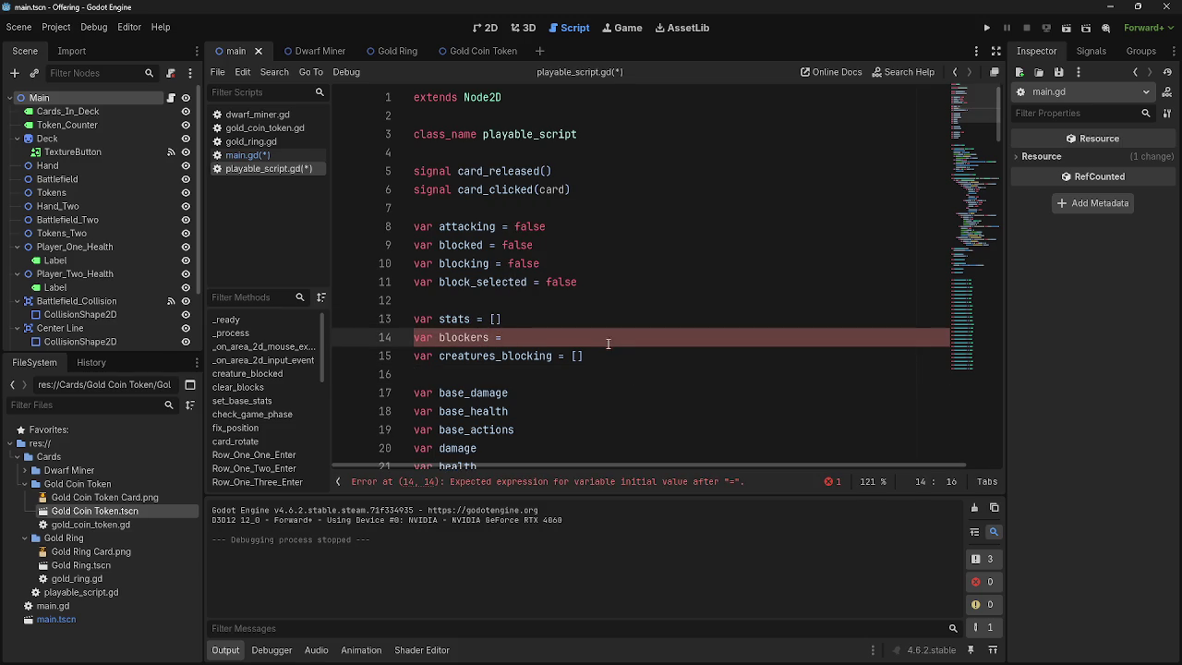
pyautogui.keyDown('shift'); pyautogui.click(494, 341); pyautogui.keyUp('shift')
pyautogui.press('BackSpace')
pyautogui.click(269, 157)
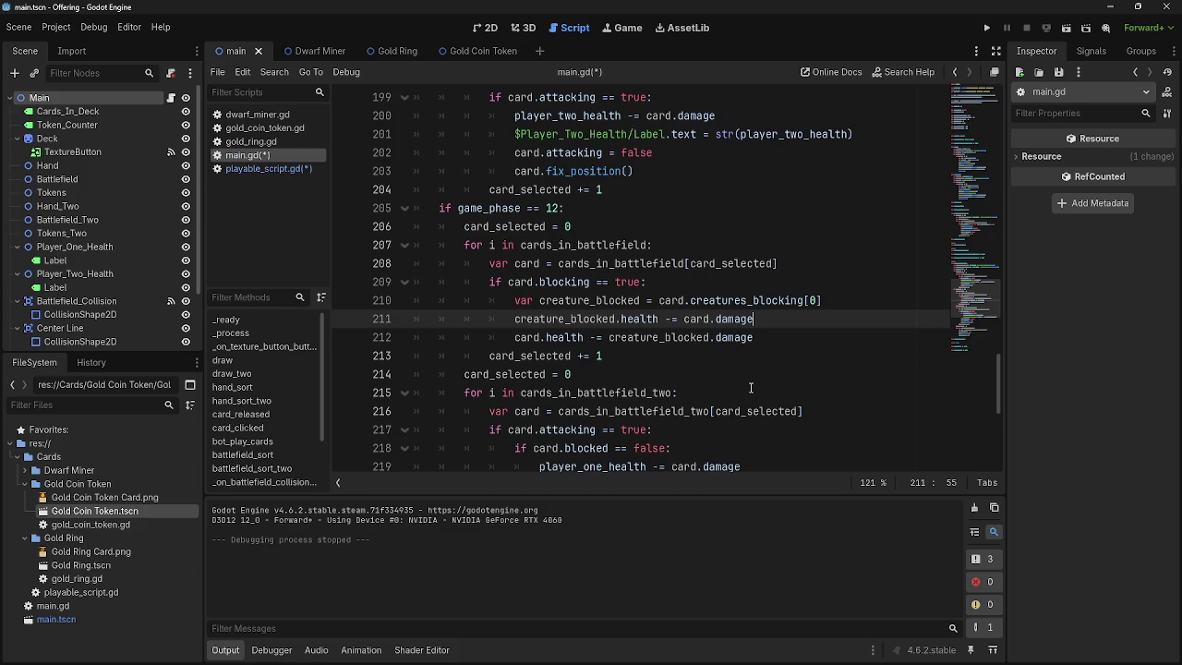
# - Inspect creature_blocked, health and damage on lines 211-212 of main.gd
pyautogui.moveTo(768, 320); pyautogui.dragTo(554, 320)
pyautogui.click(682, 321)
pyautogui.doubleClick(567, 319)
pyautogui.click(657, 319)
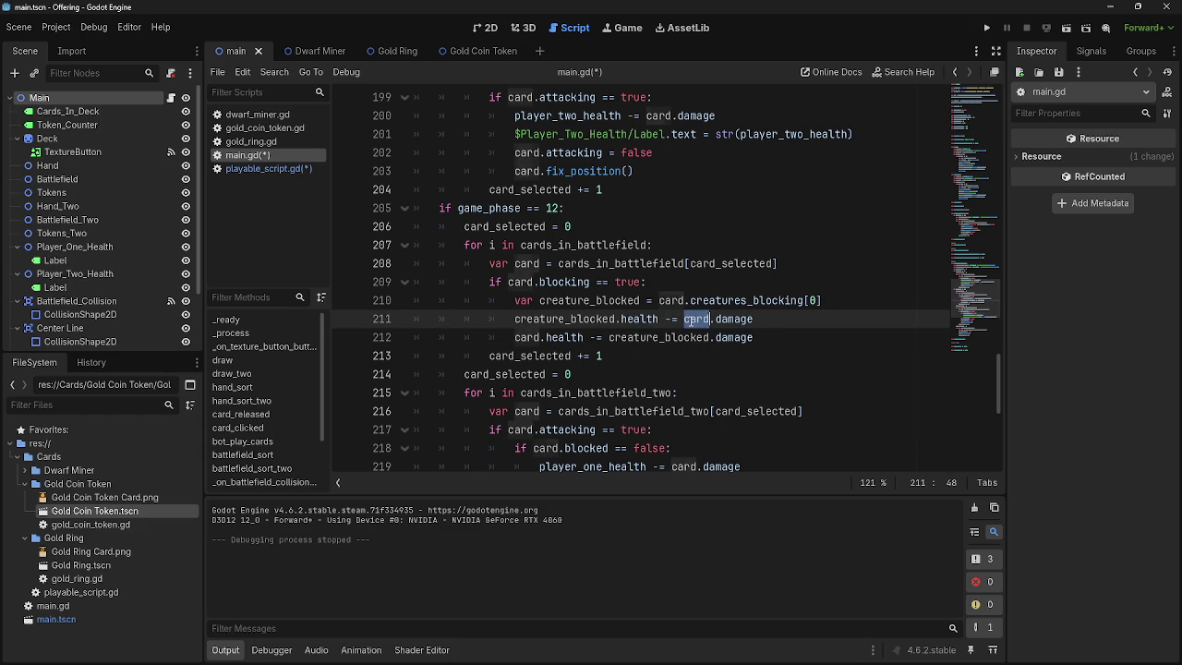
pyautogui.doubleClick(731, 337)
# - Look over the blockers declaration in playable_script.gd
pyautogui.click(268, 168)
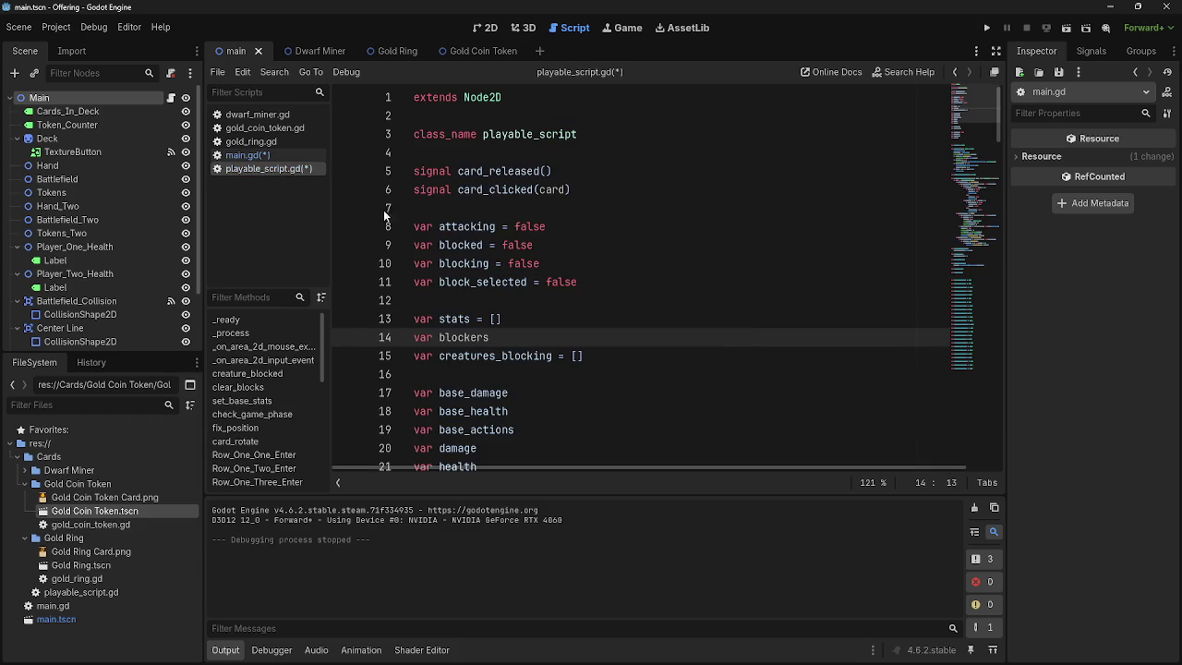
pyautogui.doubleClick(488, 338)
pyautogui.click(491, 338)
pyautogui.click(248, 156)
pyautogui.click(259, 169)
pyautogui.scroll(-7, 500, 270)
pyautogui.scroll(-5, 499, 268)
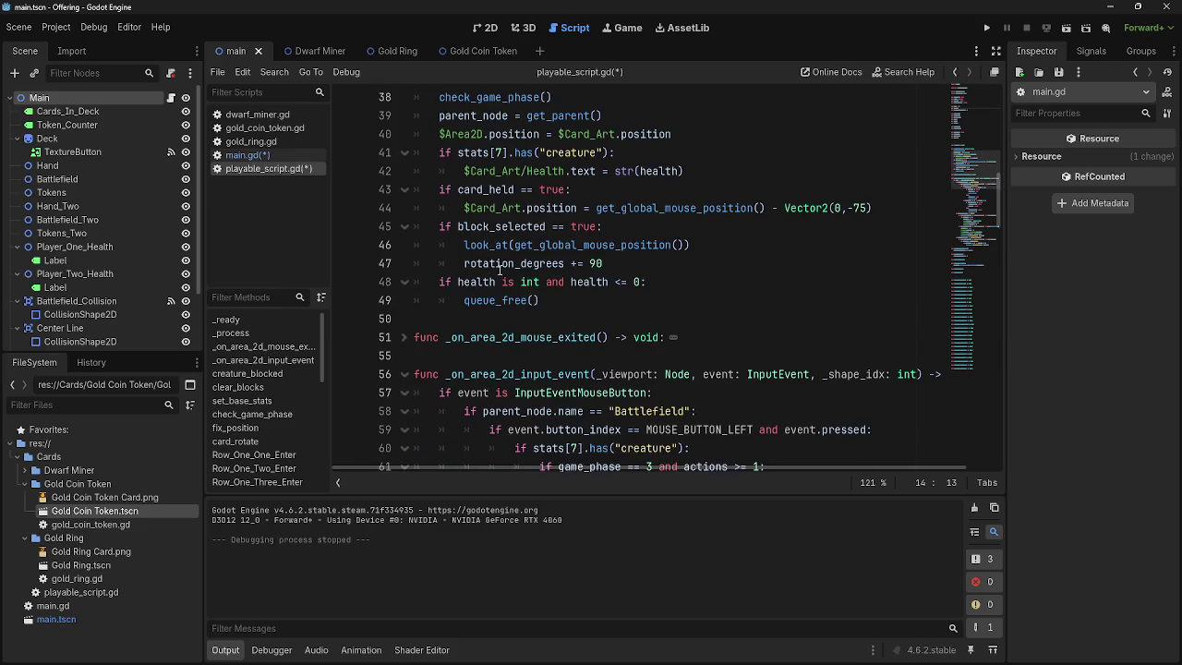
pyautogui.scroll(9, 499, 268)
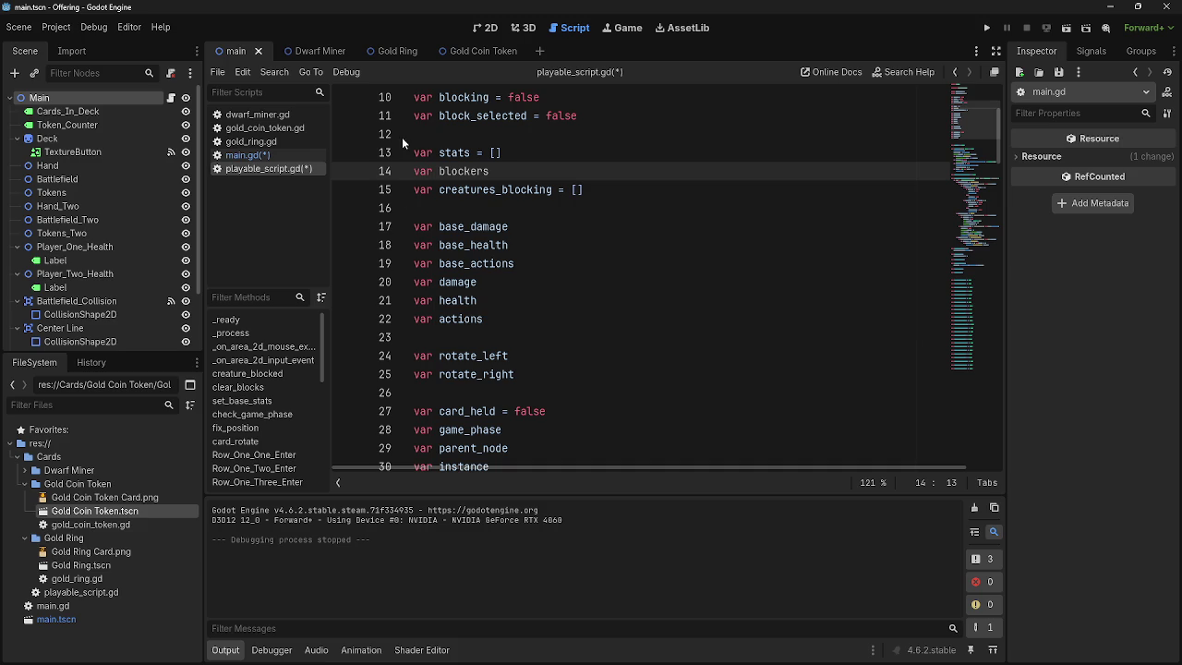
# - Review main.gd's phase-12 combat loop, from the battlefield loop on line 207 to the damage lines 211-212
pyautogui.click(246, 156)
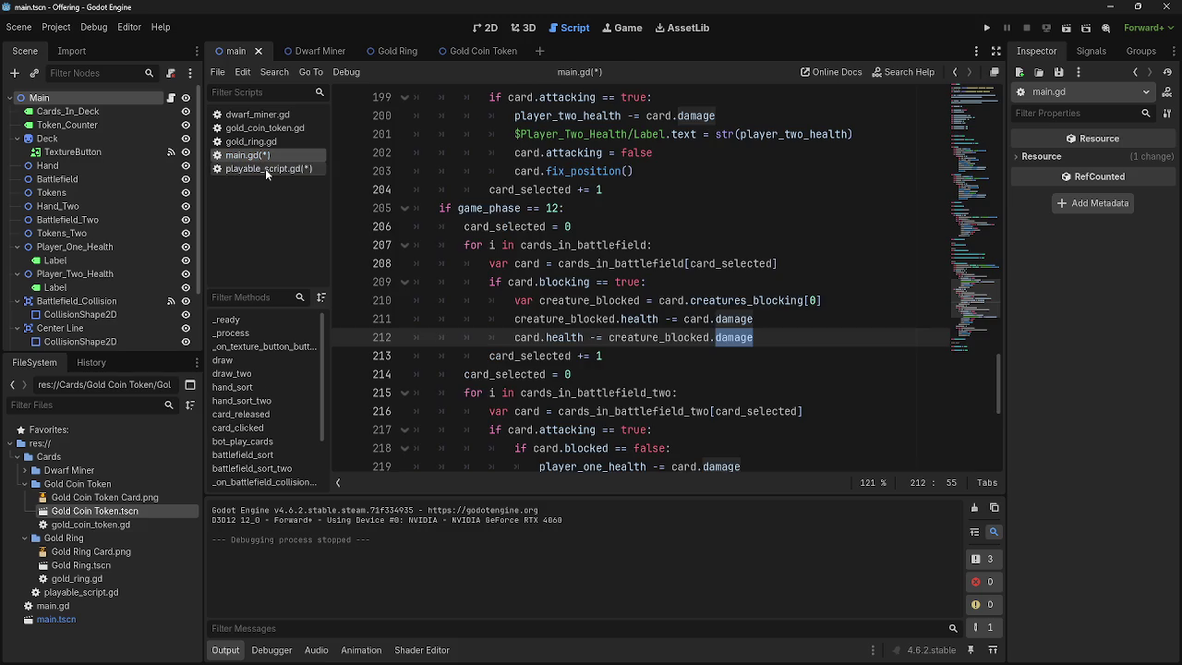
pyautogui.click(749, 319)
pyautogui.press('Down')
pyautogui.press('Down')
pyautogui.doubleClick(738, 319)
pyautogui.doubleClick(734, 337)
pyautogui.click(736, 319)
pyautogui.doubleClick(735, 318)
pyautogui.click(731, 340)
pyautogui.click(731, 322)
pyautogui.doubleClick(732, 323)
pyautogui.click(733, 335)
pyautogui.doubleClick(732, 335)
pyautogui.doubleClick(732, 323)
pyautogui.doubleClick(731, 335)
pyautogui.click(679, 113)
pyautogui.click(711, 207)
pyautogui.click(736, 262)
pyautogui.click(720, 242)
pyautogui.click(707, 282)
pyautogui.click(729, 242)
pyautogui.click(737, 282)
pyautogui.click(729, 242)
pyautogui.click(737, 282)
pyautogui.click(727, 240)
pyautogui.click(732, 282)
pyautogui.click(722, 244)
pyautogui.click(740, 298)
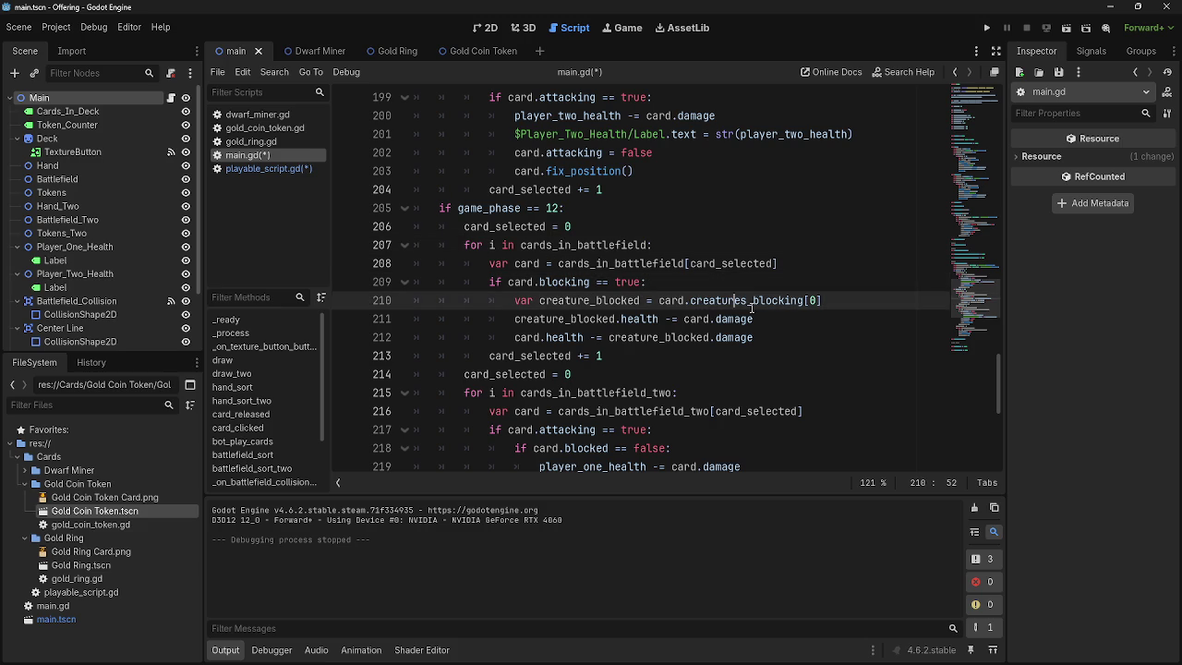
pyautogui.click(787, 338)
# - Initialise blockers to 0 on line 14 of playable_script.gd
pyautogui.click(267, 168)
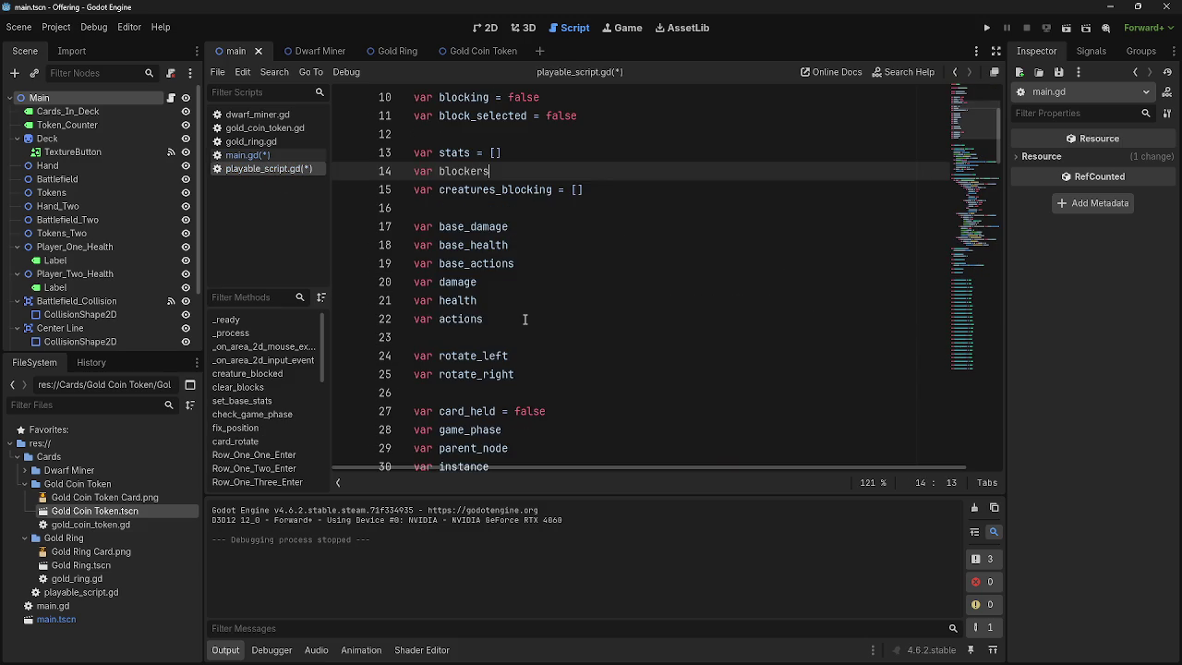
pyautogui.doubleClick(525, 194)
pyautogui.click(517, 209)
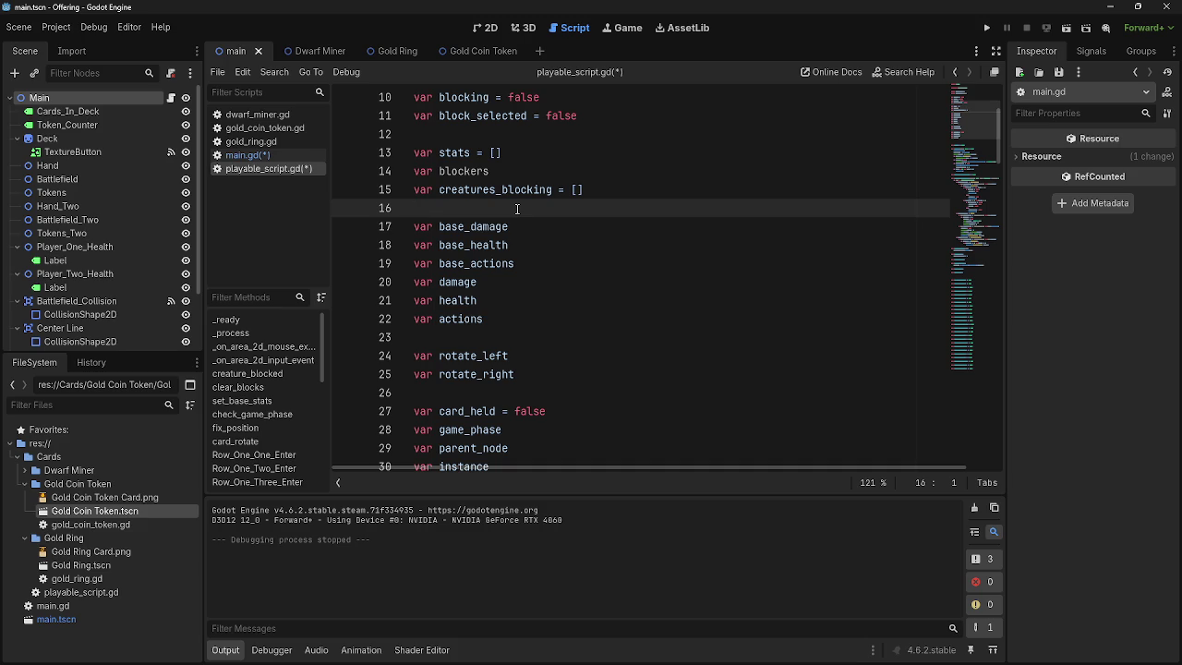
pyautogui.doubleClick(464, 171)
pyautogui.press('Right')
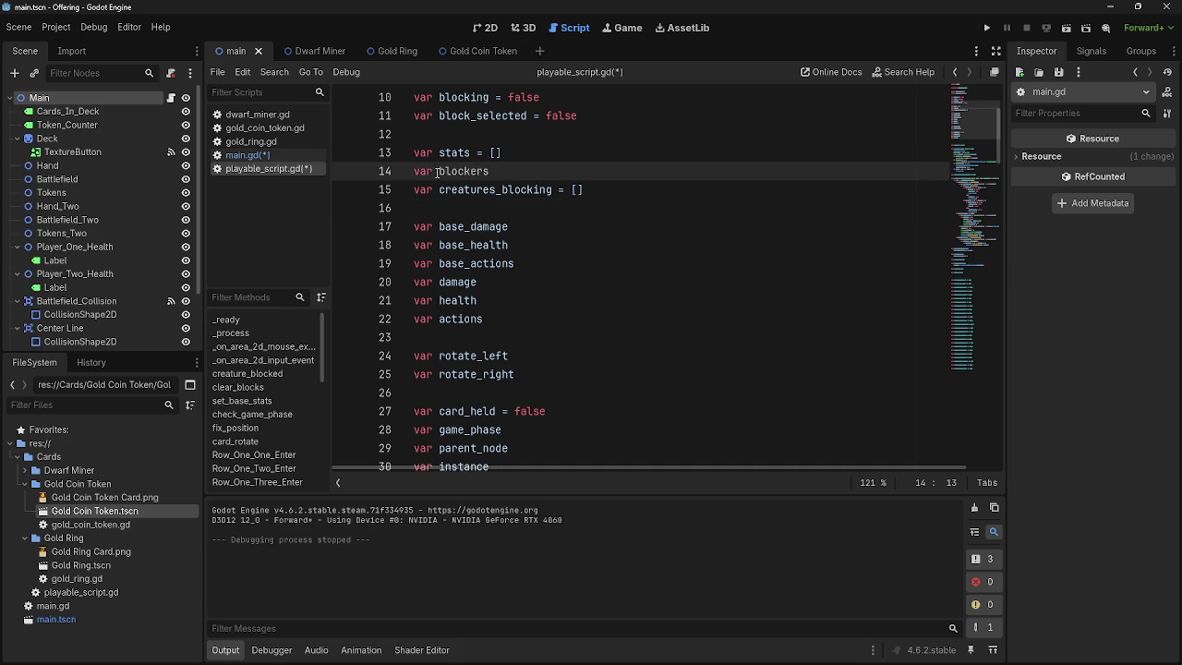
pyautogui.scroll(-1, 598, 343)
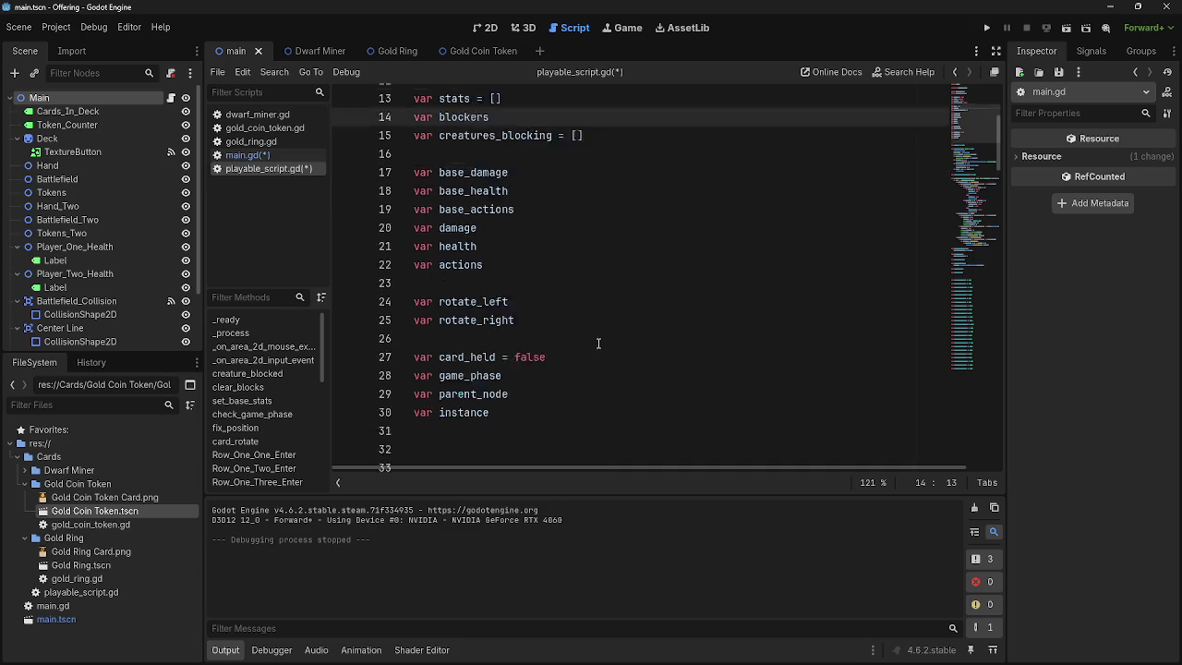
pyautogui.scroll(-5, 598, 343)
pyautogui.scroll(6, 598, 343)
pyautogui.write('= 0')
pyautogui.scroll(-10, 606, 343)
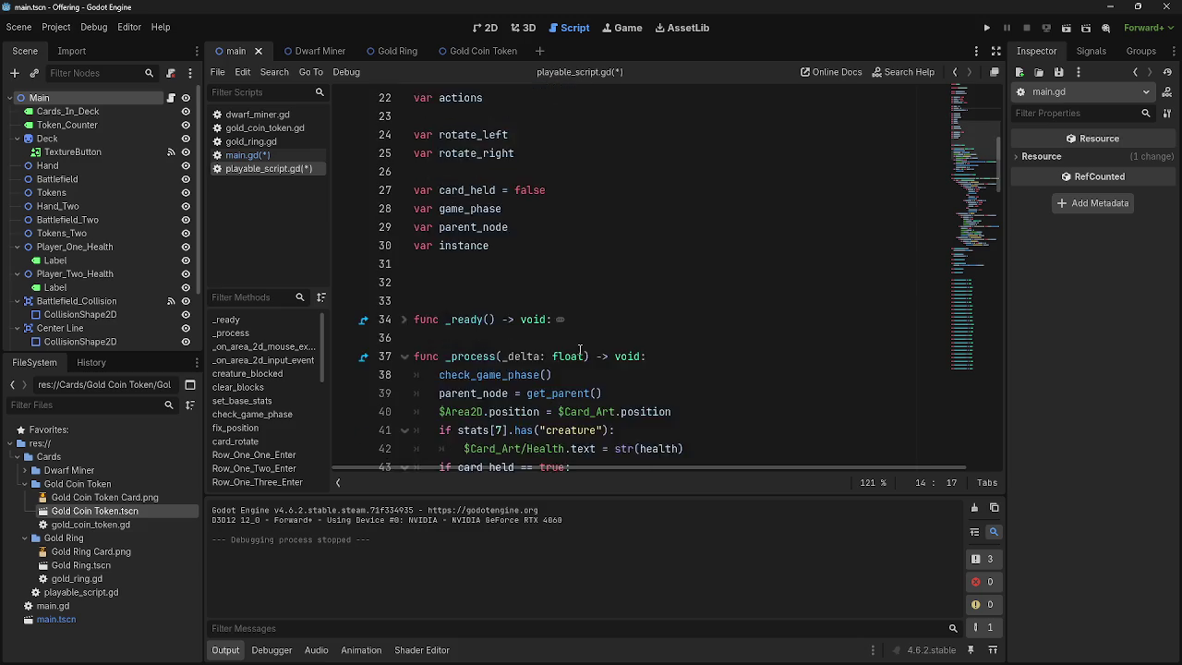
pyautogui.scroll(-15, 580, 349)
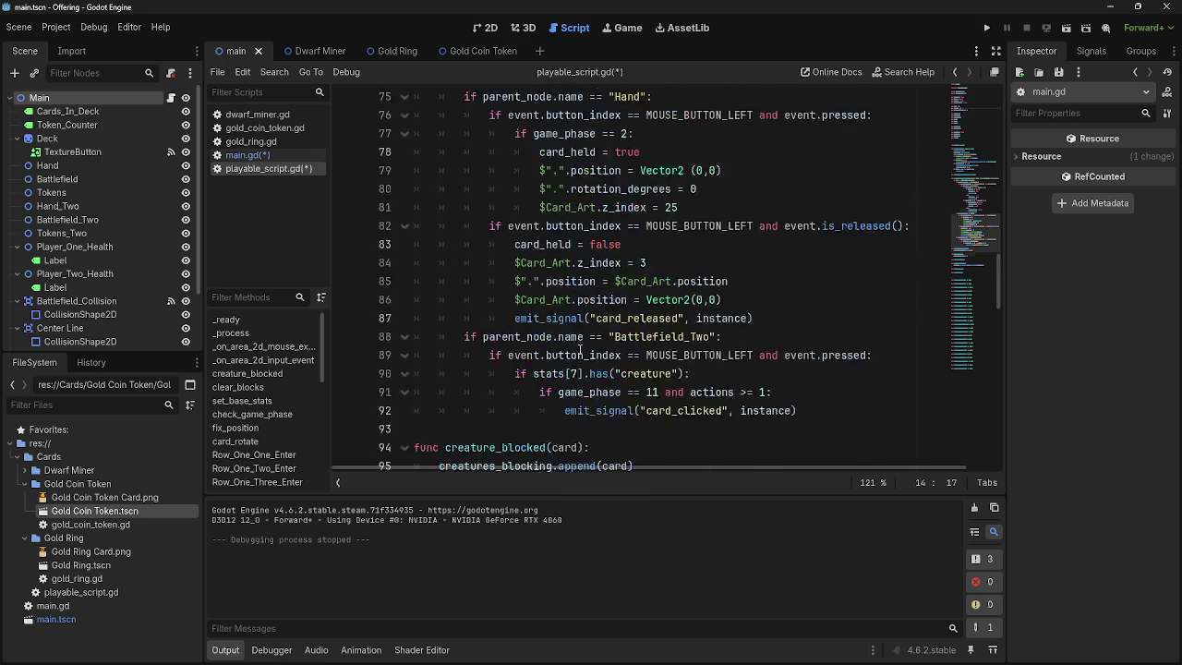
pyautogui.scroll(1, 580, 349)
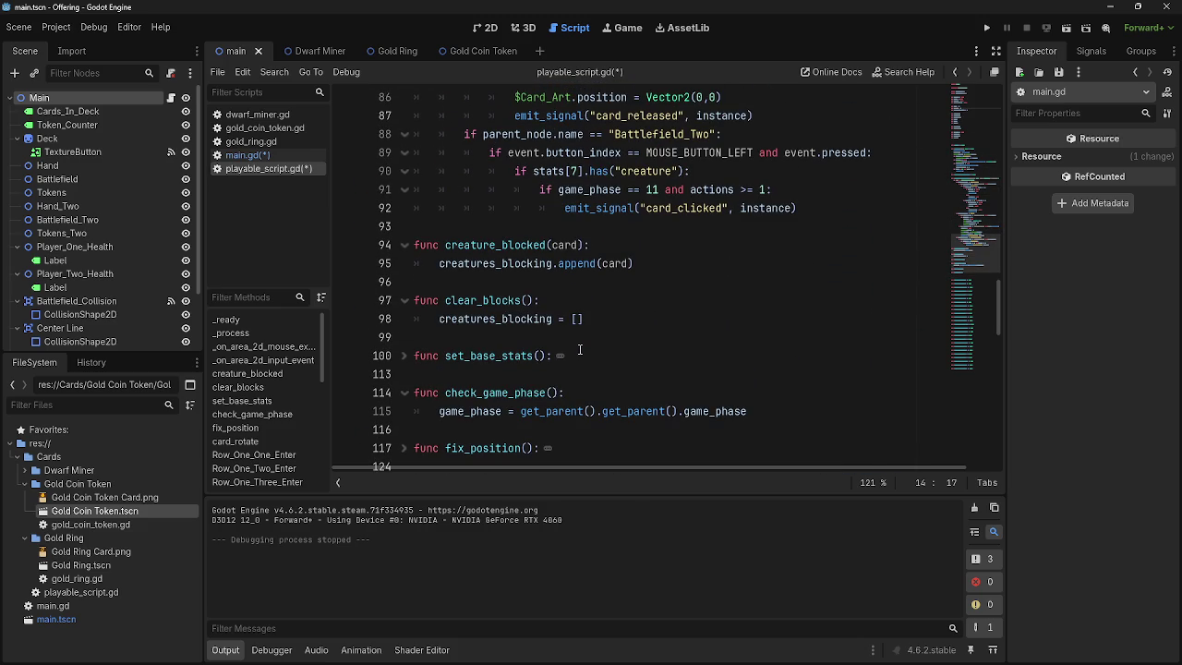
# - Check other uses of creatures_blocking, such as clear_blocks, then go back to main.gd
pyautogui.doubleClick(520, 265)
pyautogui.click(563, 308)
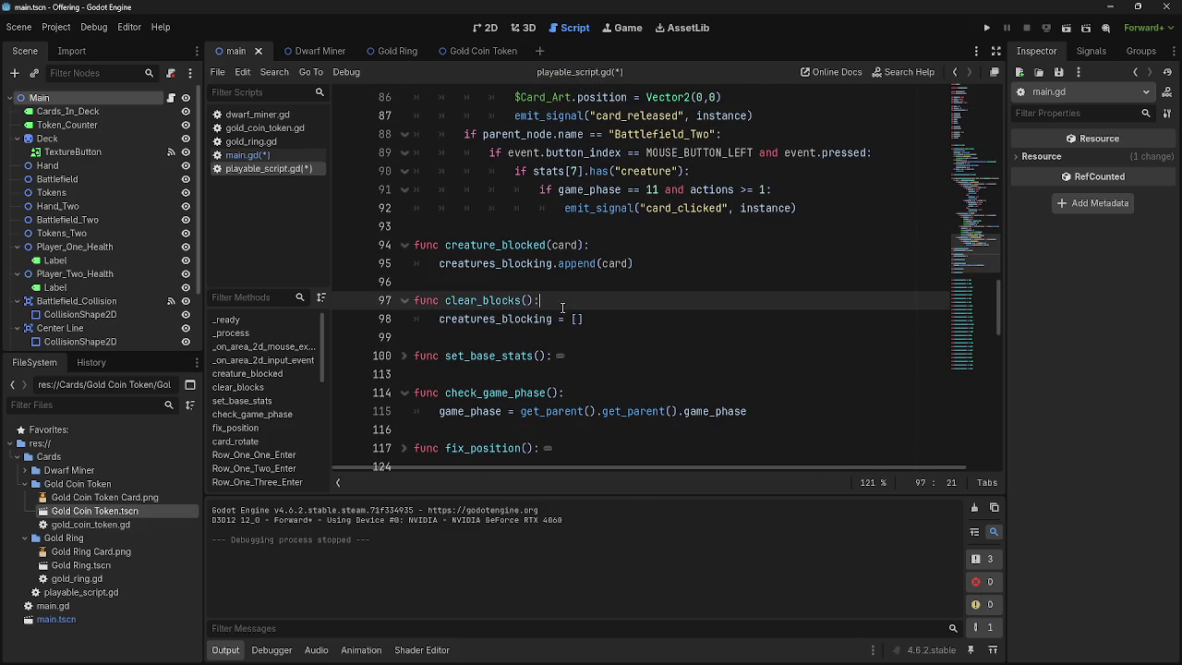
pyautogui.click(248, 155)
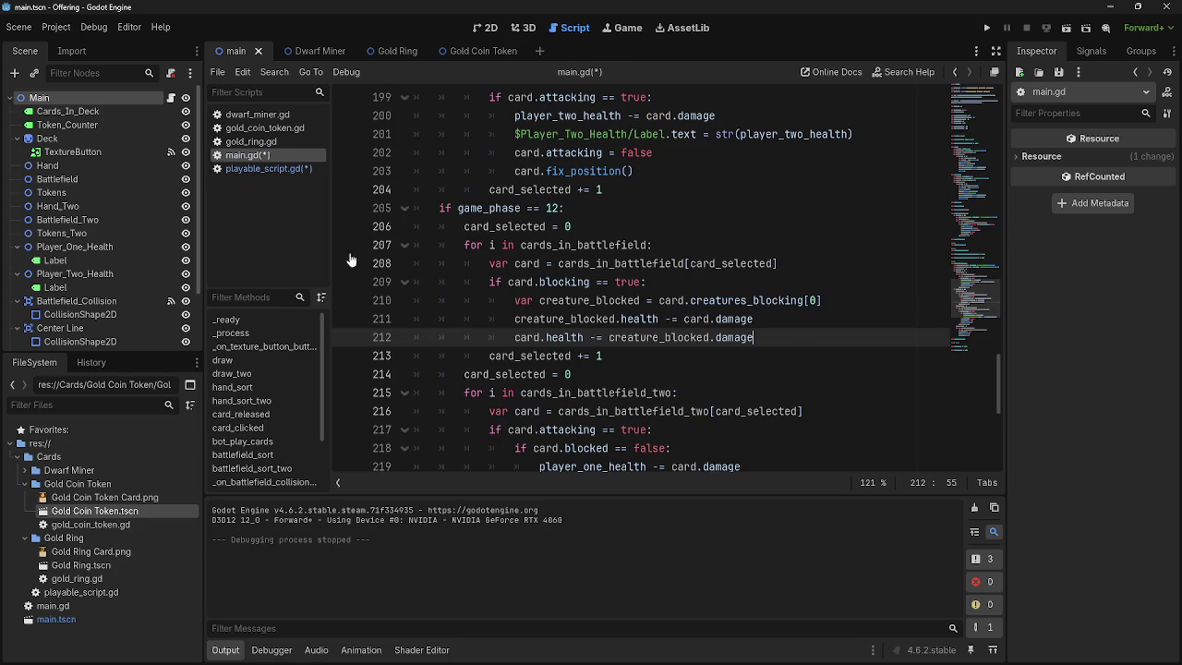
pyautogui.scroll(10, 637, 366)
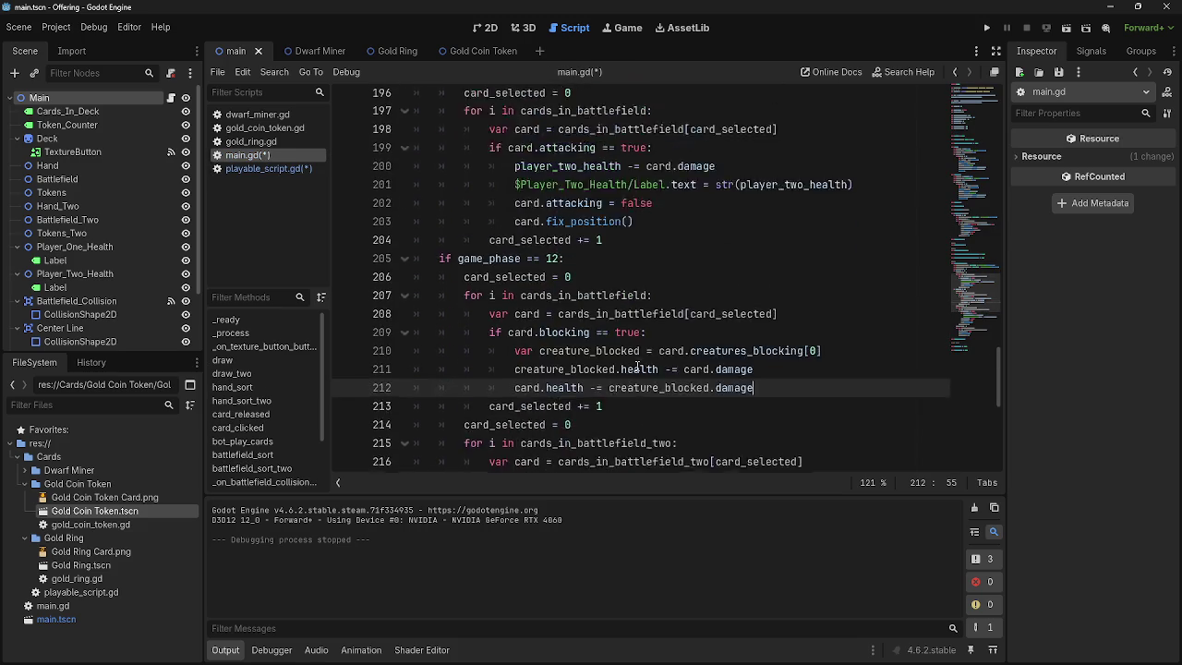
# - Start a new line 128 below 'instance.blocked = true' and begin typing 'instance.b'
pyautogui.scroll(6, 637, 366)
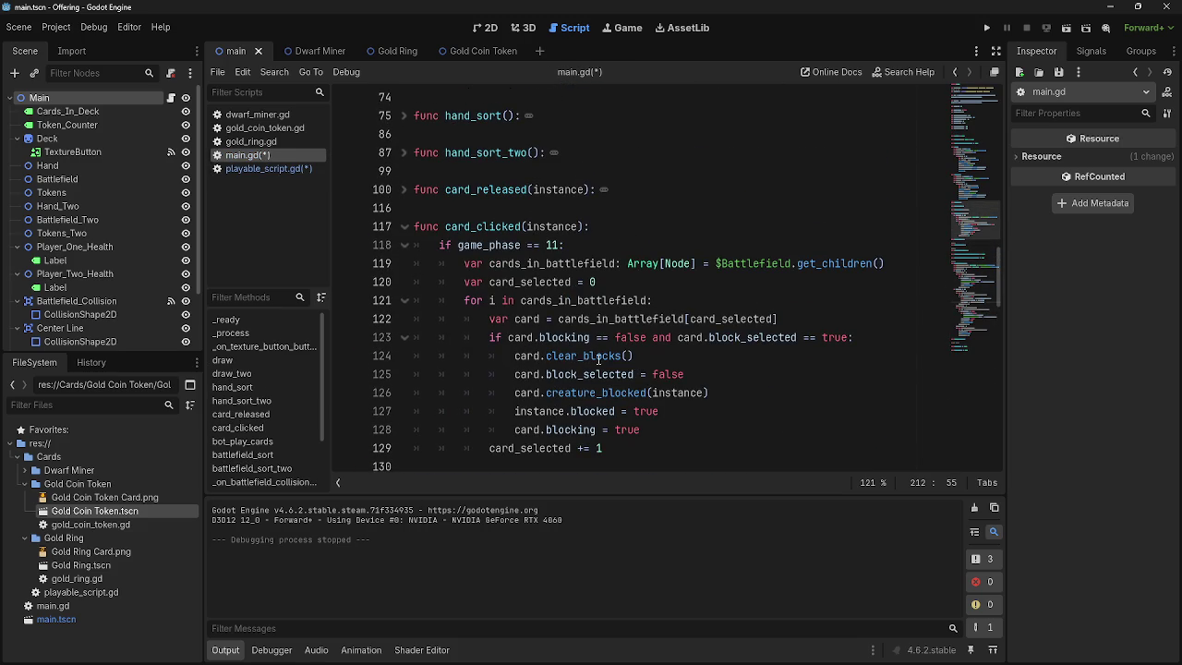
pyautogui.click(702, 374)
pyautogui.click(725, 392)
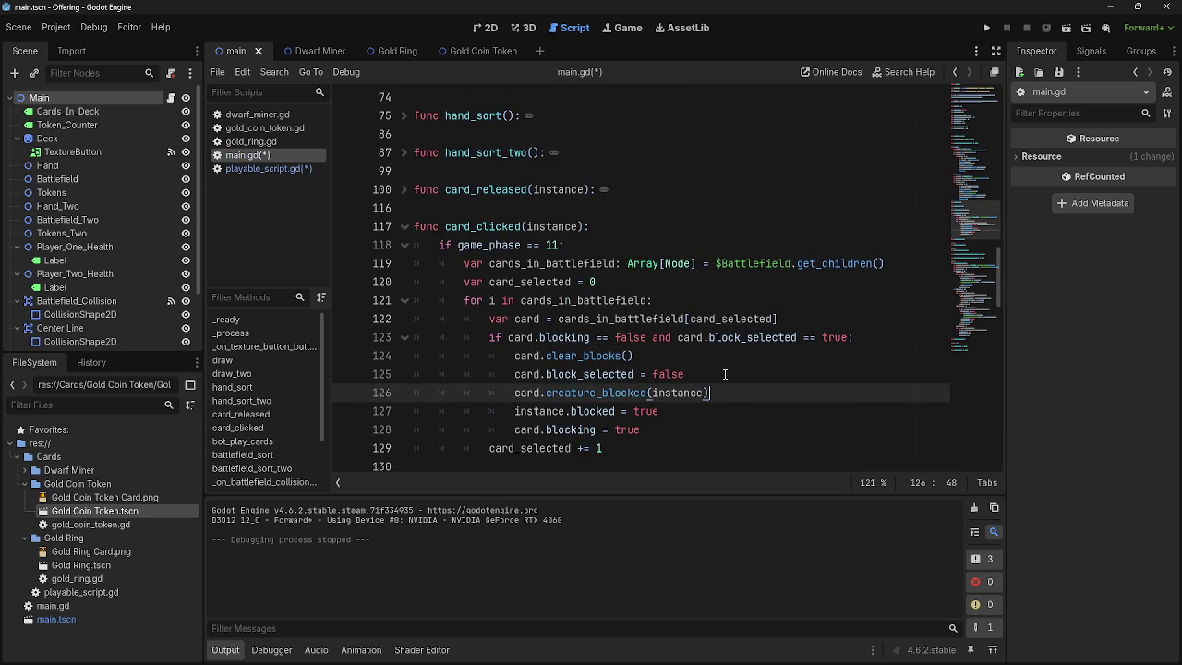
pyautogui.click(729, 407)
pyautogui.click(732, 392)
pyautogui.click(734, 408)
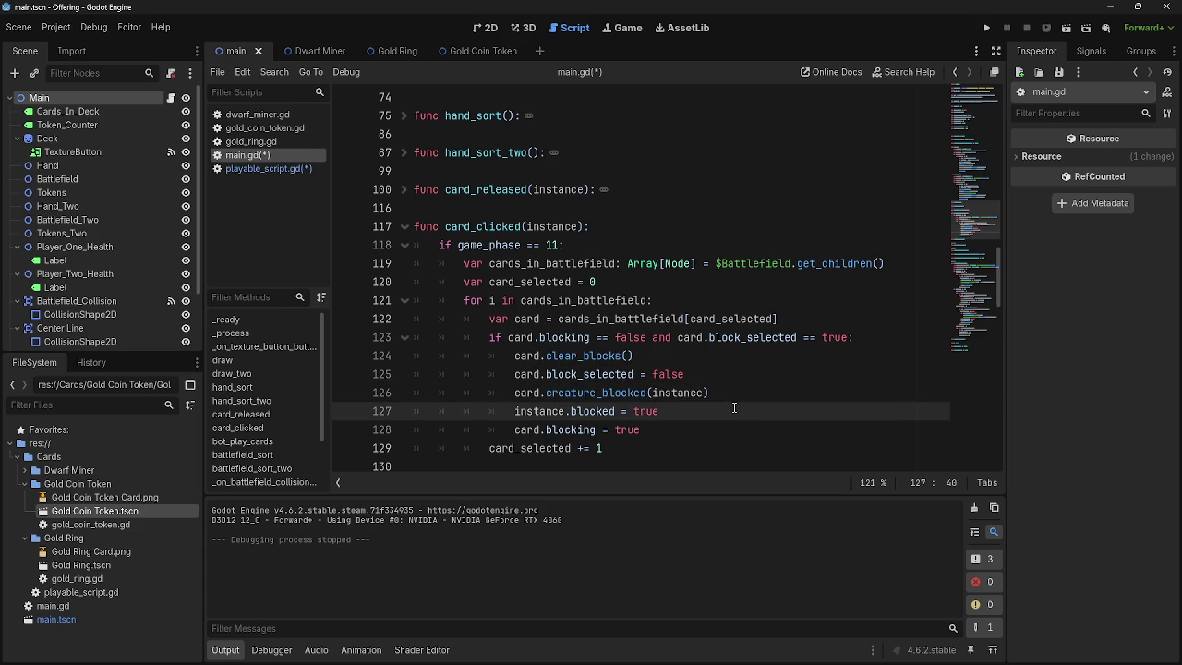
pyautogui.press('Return')
pyautogui.write('instnace')
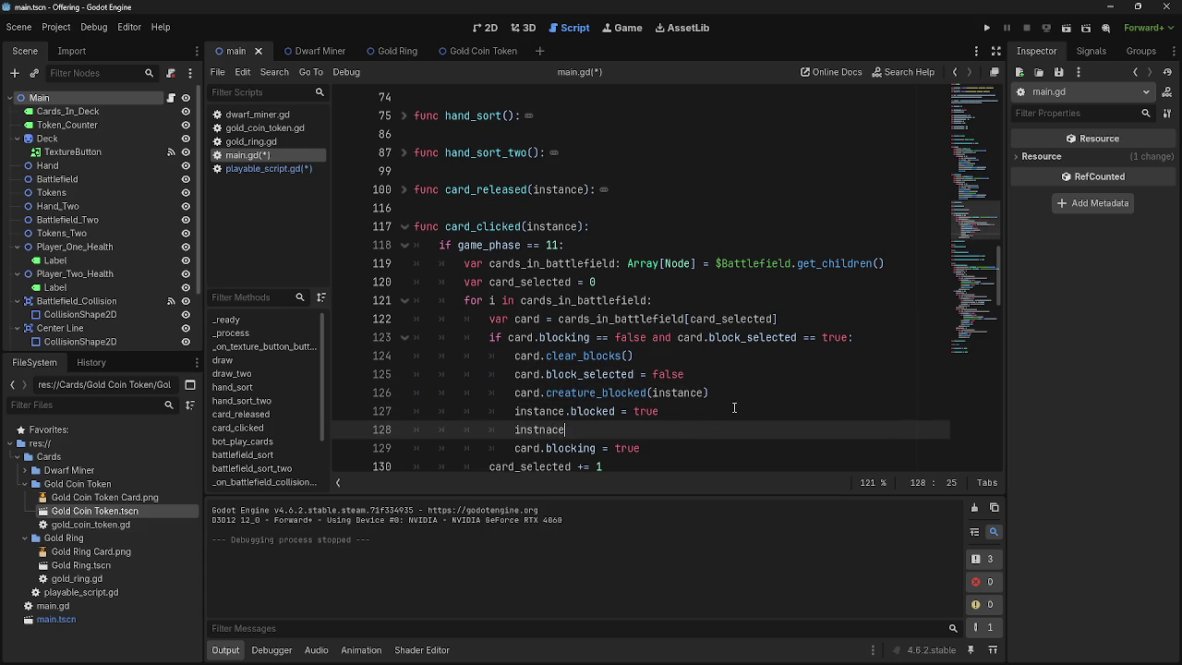
pyautogui.press('BackSpace')
pyautogui.press('BackSpace')
pyautogui.press('BackSpace')
pyautogui.press('BackSpace')
pyautogui.write('ance.')
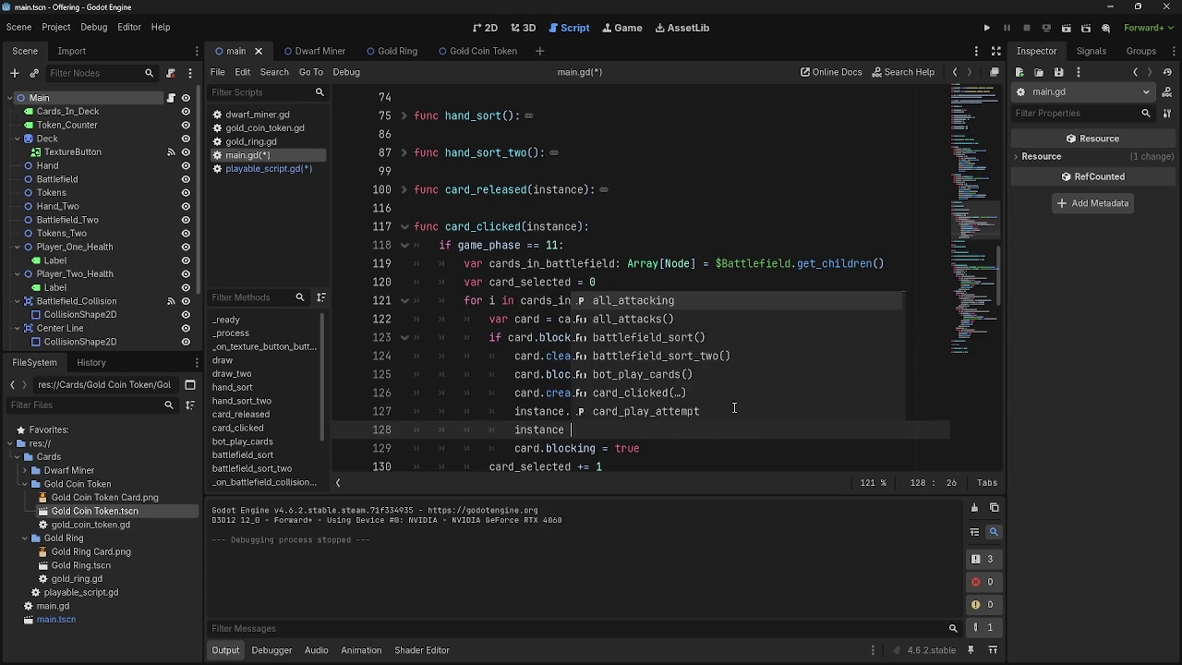
pyautogui.write(' b')
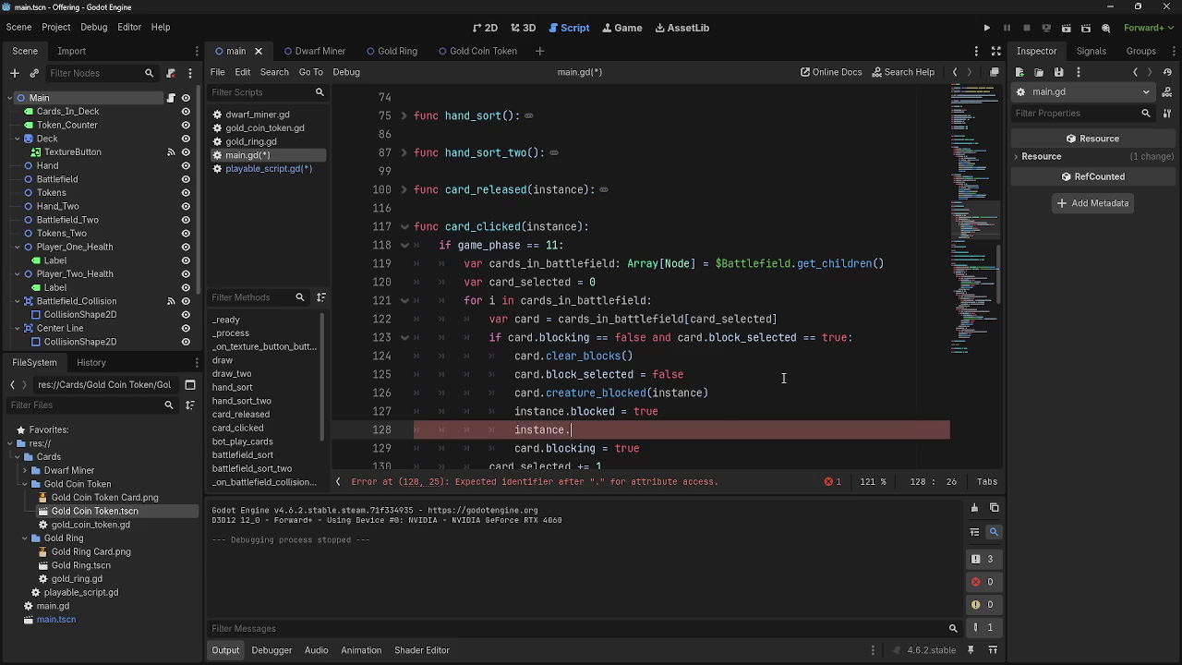
# - Confirm the variable name in playable_script.gd and complete 'instance.blockers += 1'
pyautogui.click(247, 175)
pyautogui.scroll(15, 548, 257)
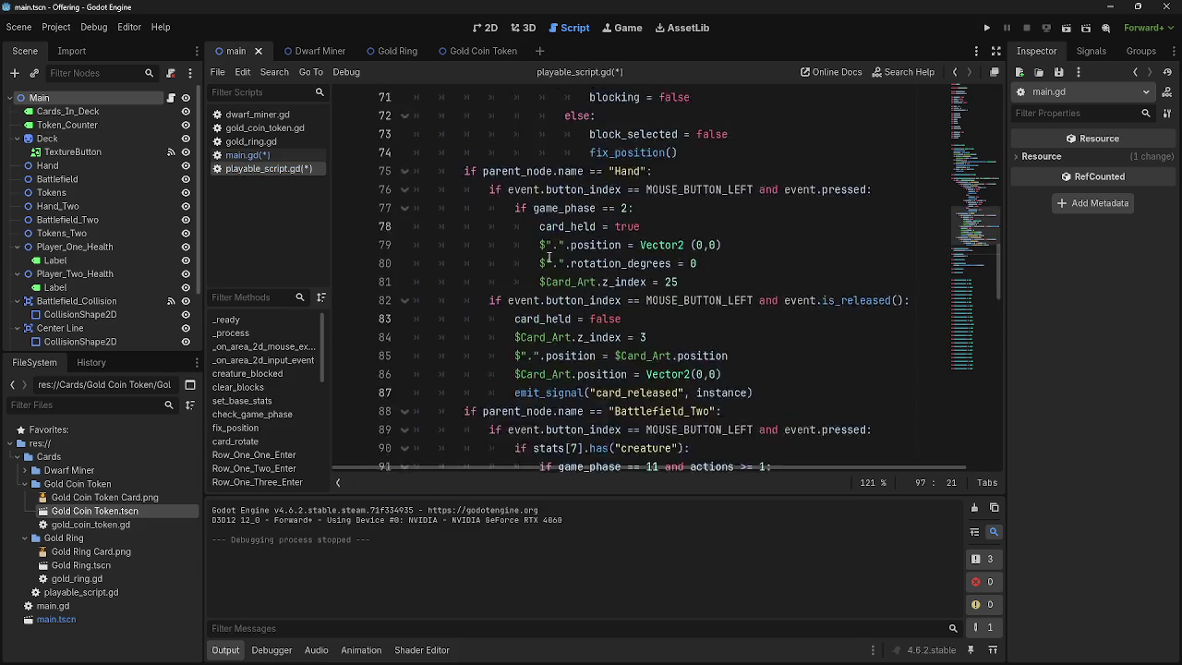
pyautogui.scroll(3, 548, 257)
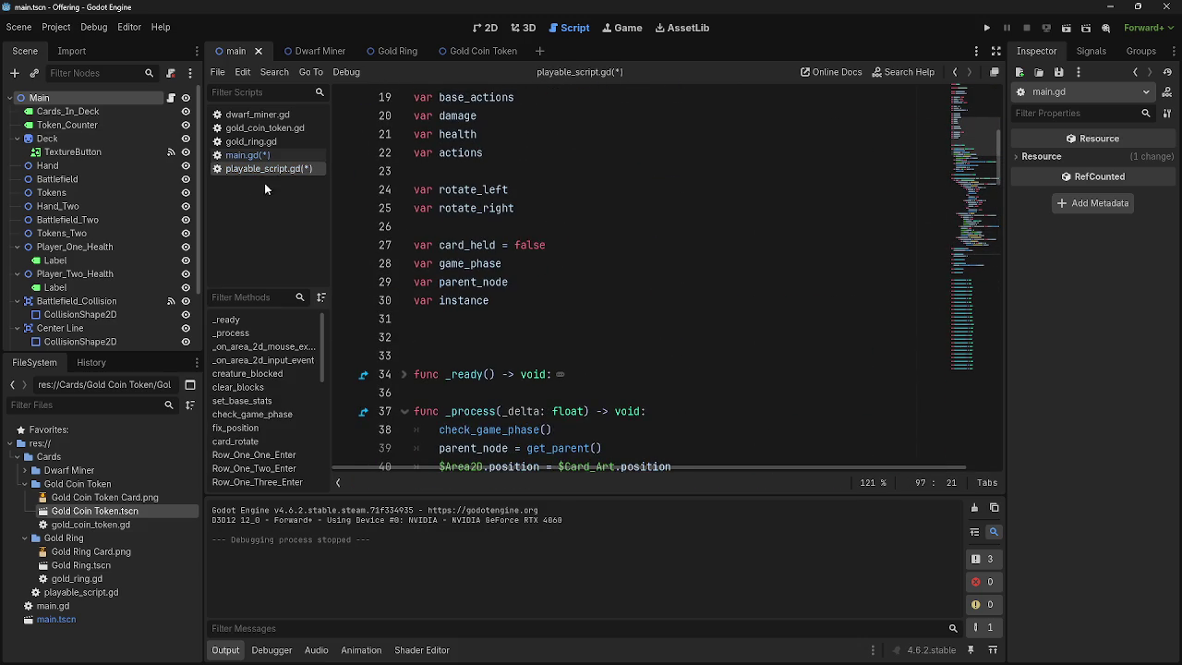
pyautogui.scroll(3, 495, 256)
pyautogui.click(266, 156)
pyautogui.write('blocked = tru')
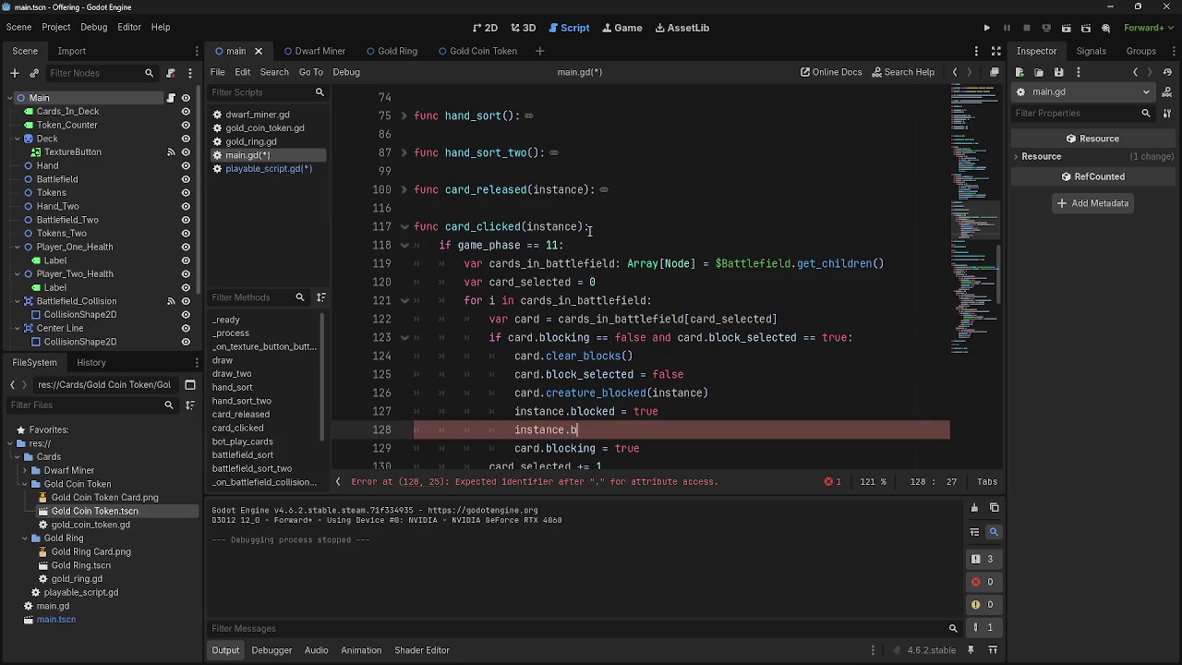
pyautogui.write('ers += 1')
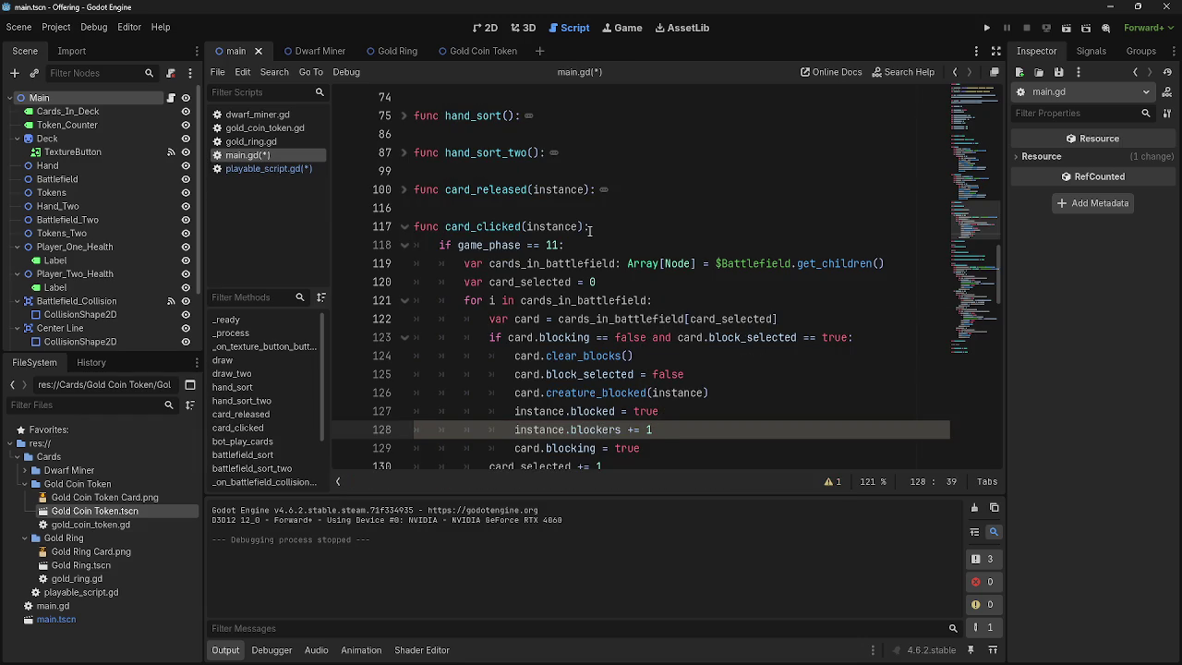
# - Review the clear_blocks call and the new blocked/blockers lines in card_clicked
pyautogui.click(634, 355)
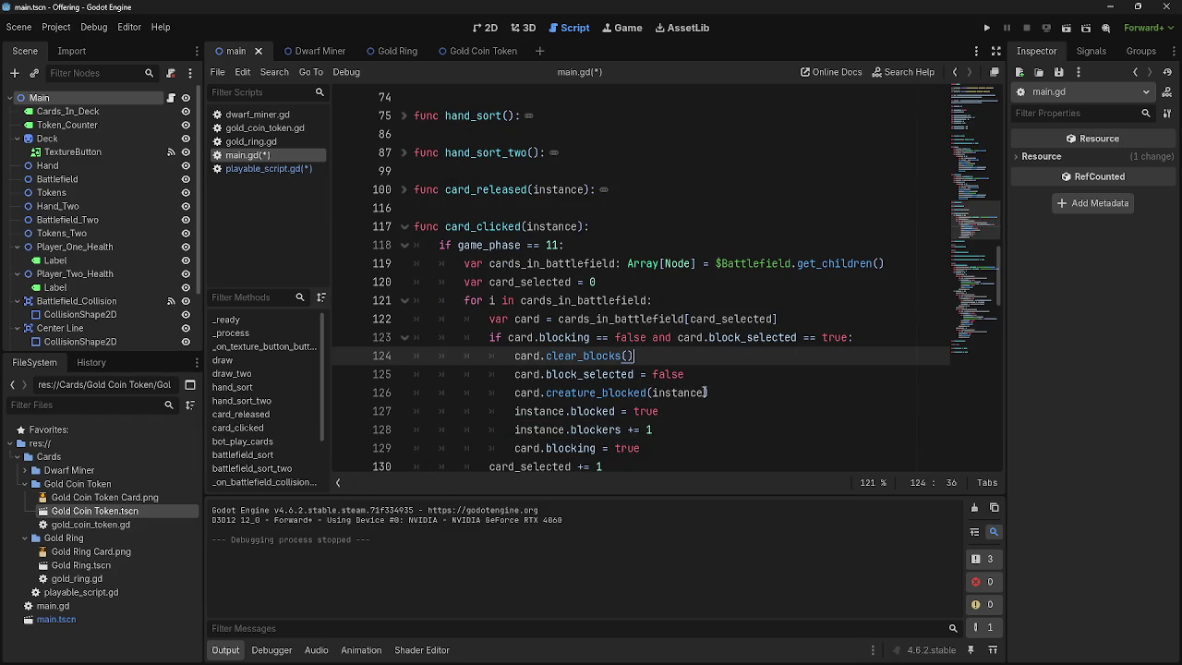
pyautogui.click(682, 432)
pyautogui.moveTo(682, 432); pyautogui.dragTo(376, 417)
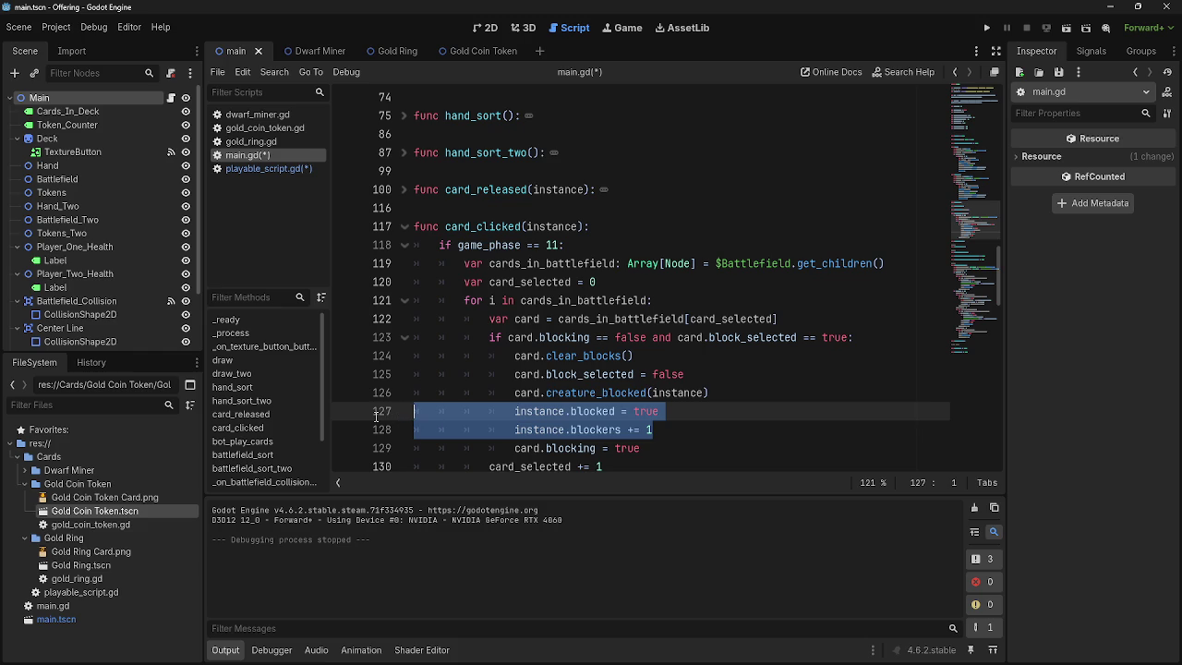
pyautogui.click(733, 423)
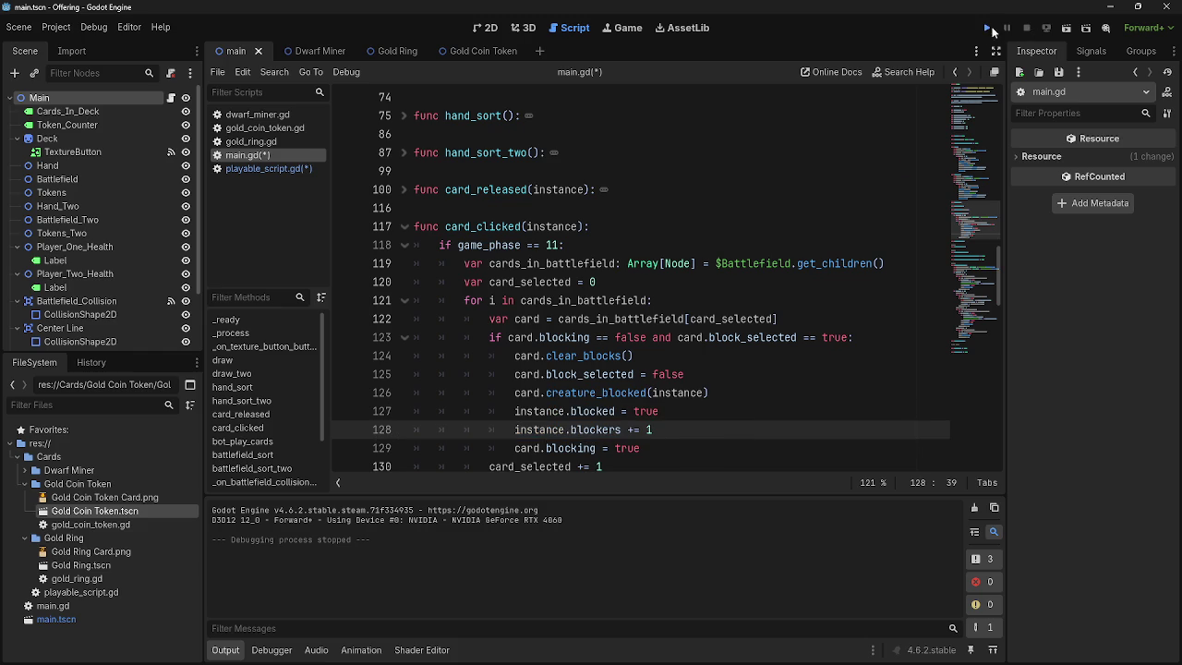
# - Run the project to test blocking in the card game, then return to the editor
pyautogui.click(988, 29)
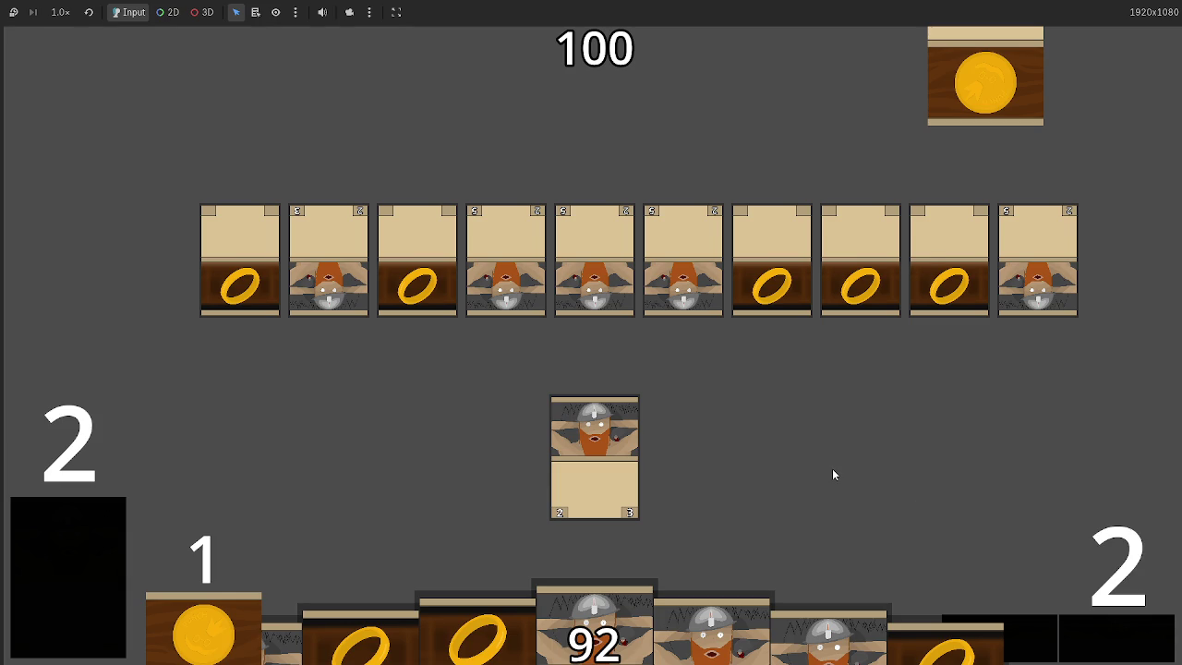
pyautogui.hotkey('alt', 'Tab')
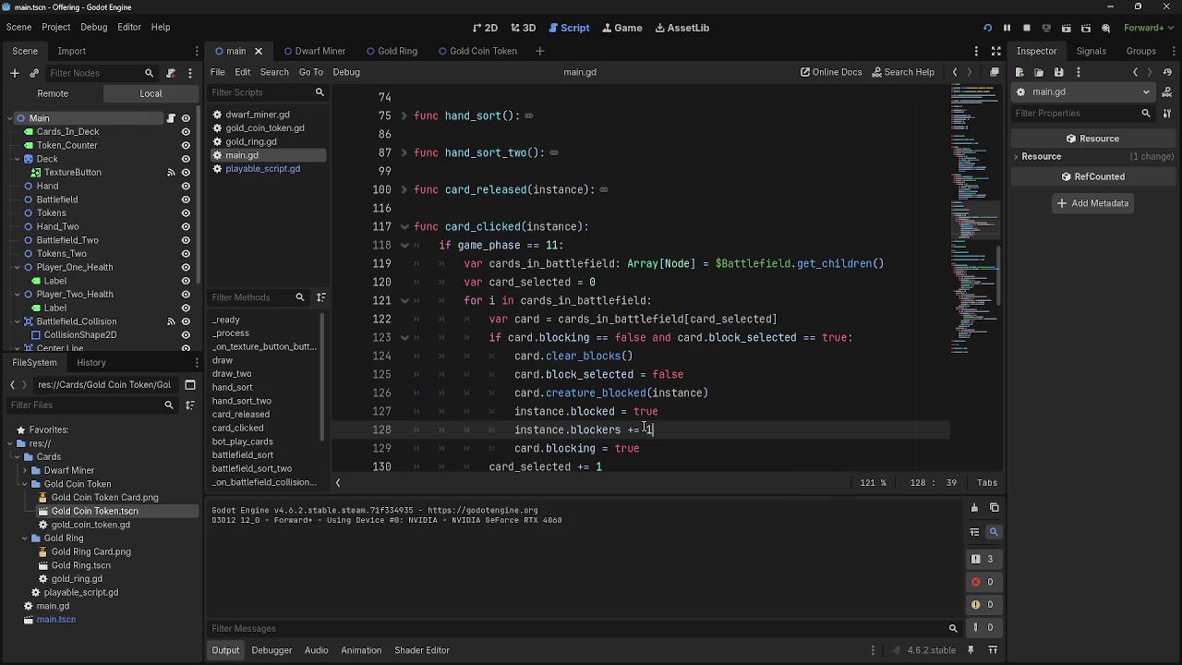
# - Inspect the blocked and blockers assignments on lines 127–128, comparing with playable_script.gd
pyautogui.click(651, 411)
pyautogui.scroll(-1, 672, 428)
pyautogui.scroll(-2, 672, 427)
pyautogui.doubleClick(591, 317)
pyautogui.doubleClick(589, 300)
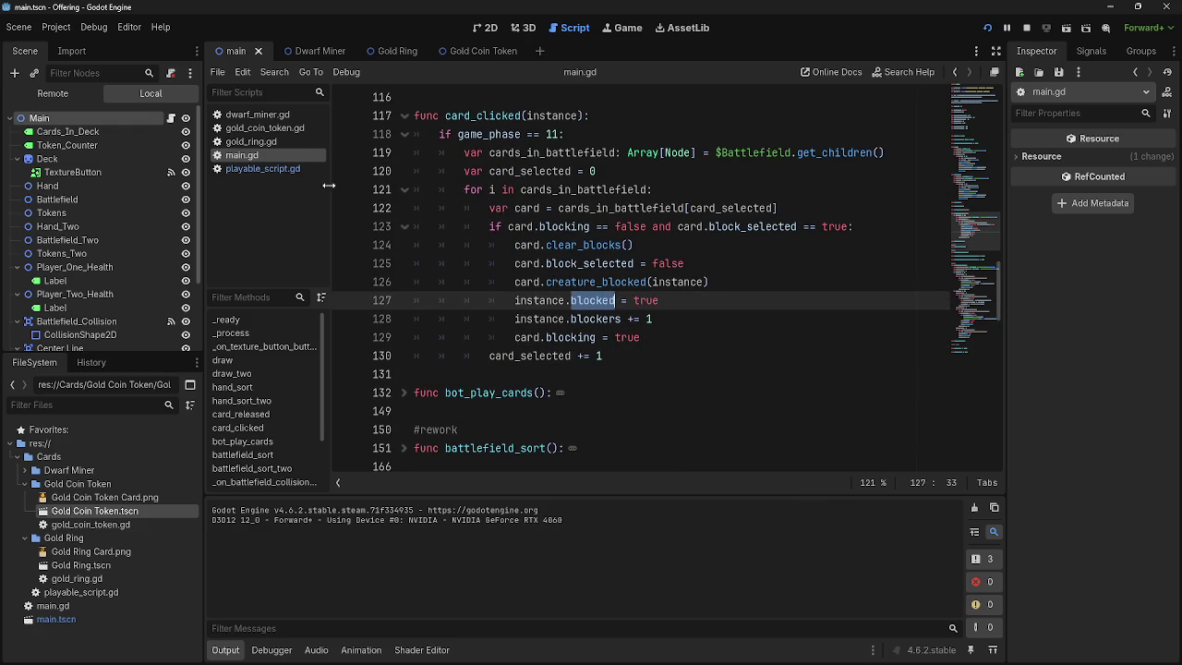
pyautogui.click(268, 168)
pyautogui.scroll(-20, 661, 435)
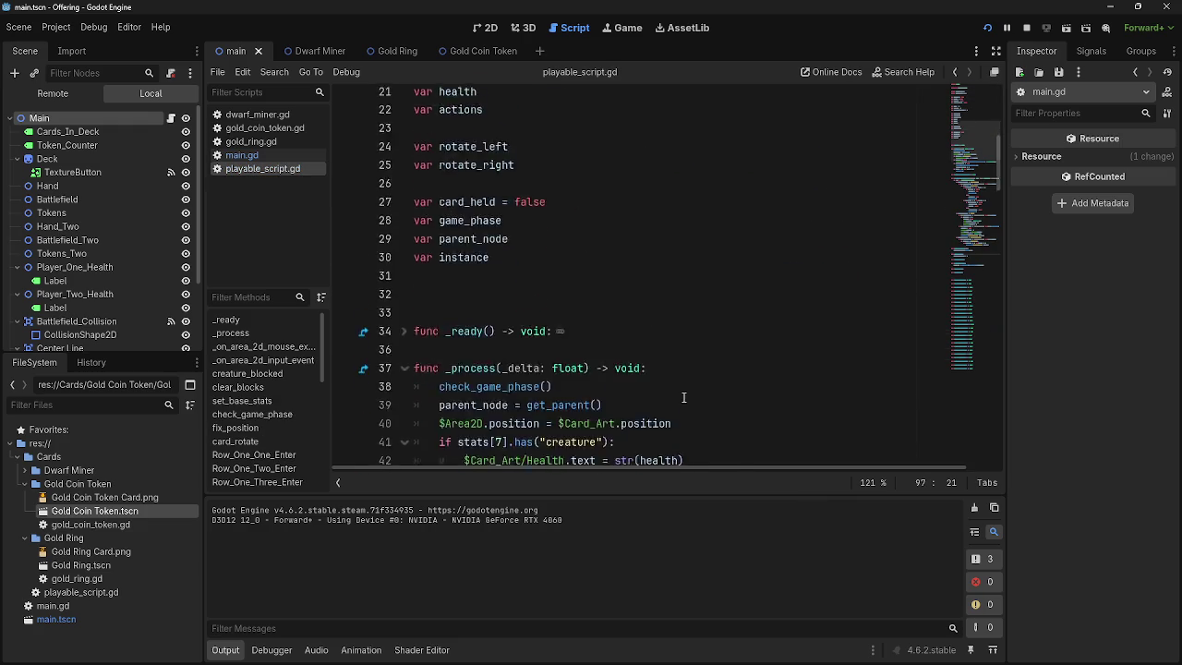
pyautogui.click(242, 154)
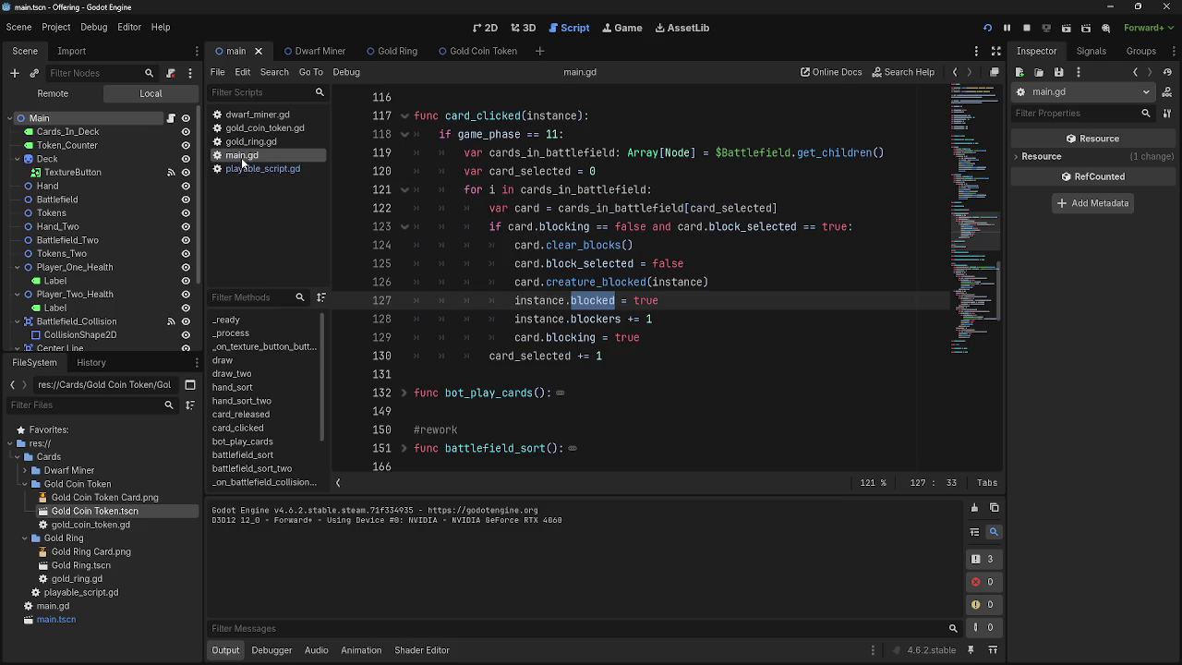
pyautogui.click(644, 301)
pyautogui.click(685, 301)
pyautogui.moveTo(685, 301); pyautogui.dragTo(481, 301)
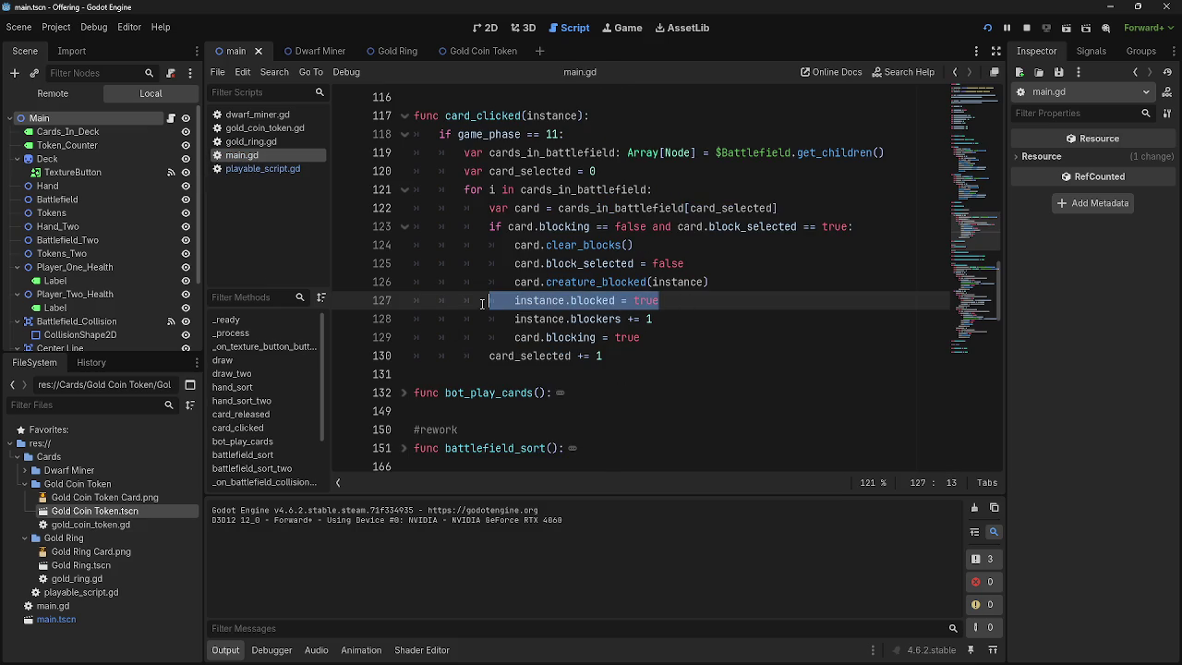
pyautogui.click(610, 394)
# - Review the phase-12 unblocked check on line 219 and the player_one_health card damage line 220
pyautogui.scroll(-12, 610, 394)
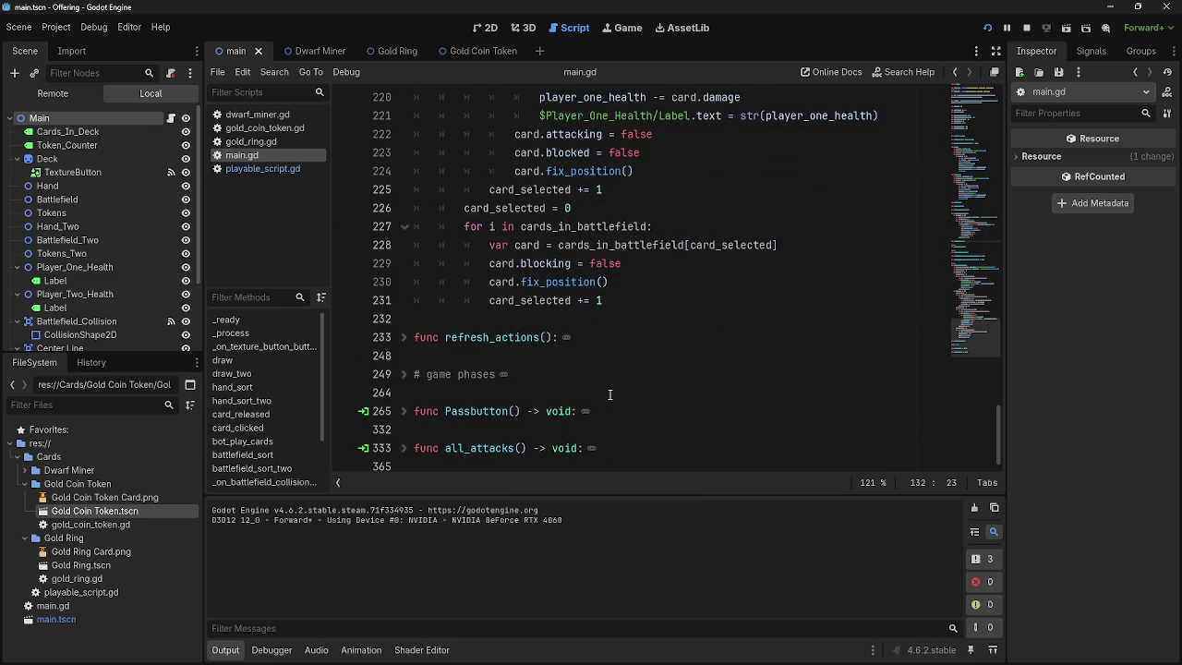
pyautogui.scroll(5, 610, 394)
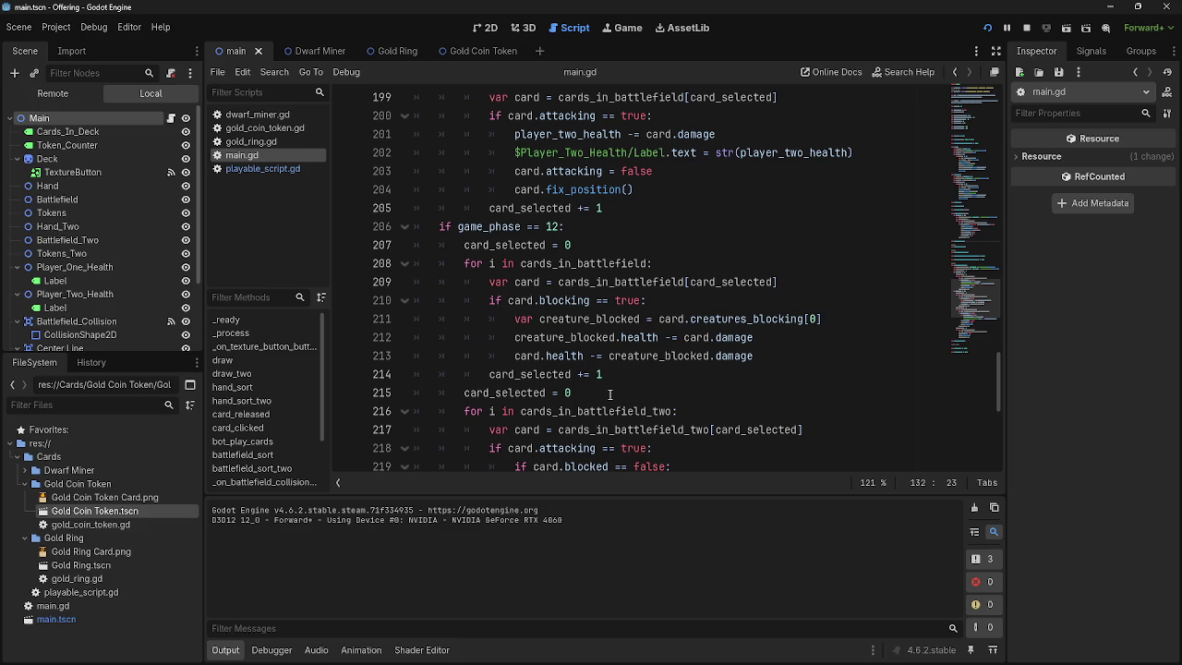
pyautogui.scroll(-1, 609, 394)
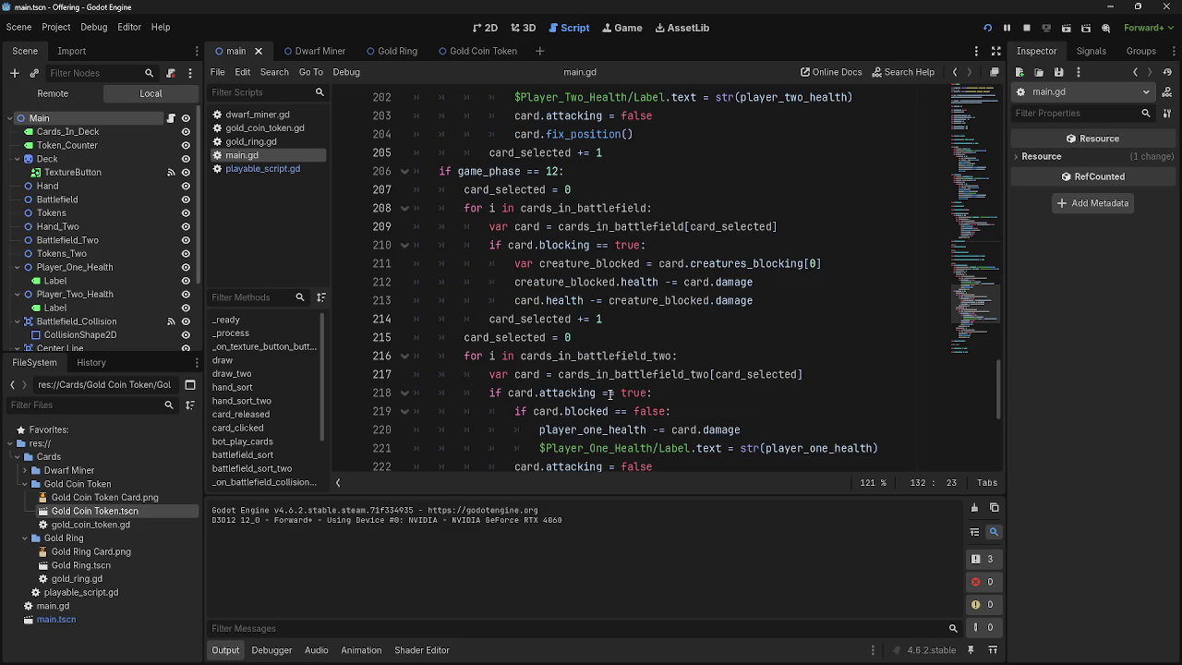
pyautogui.scroll(-2, 610, 394)
pyautogui.click(592, 336)
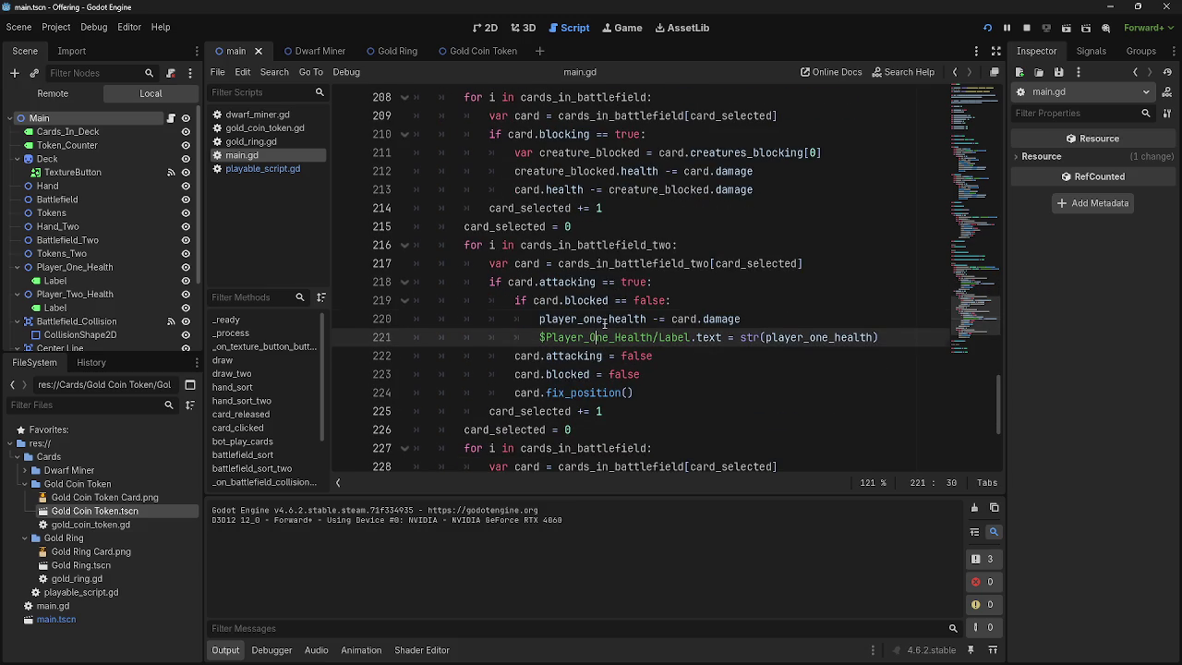
pyautogui.doubleClick(595, 318)
pyautogui.click(666, 319)
pyautogui.doubleClick(710, 318)
pyautogui.doubleClick(684, 318)
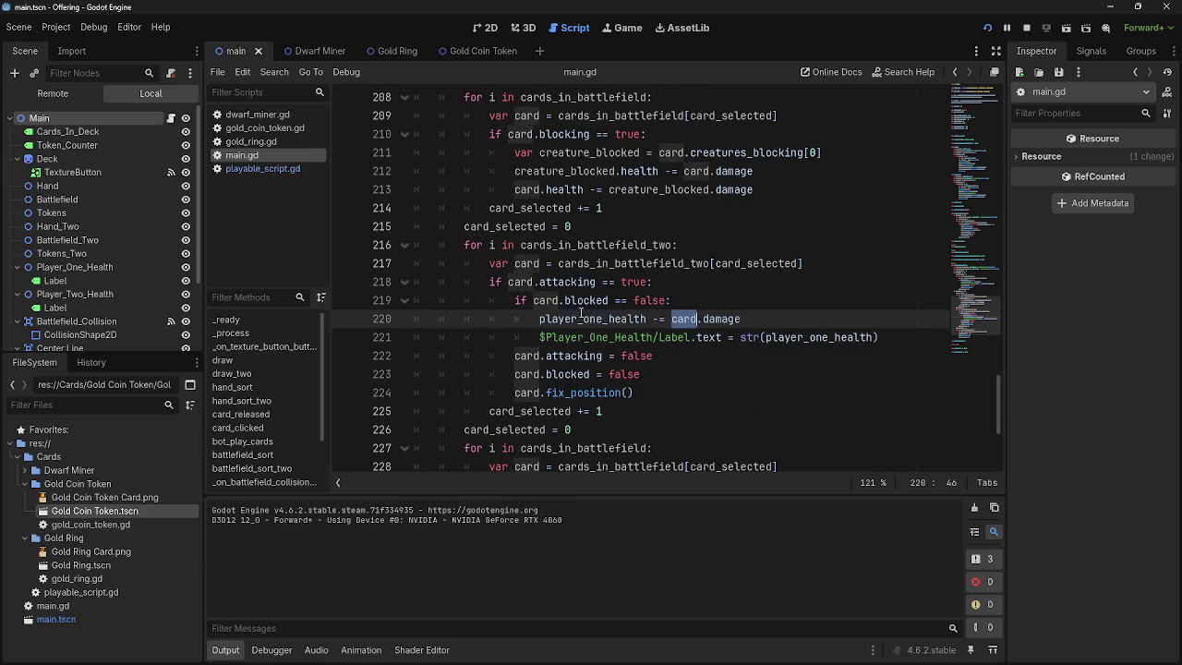
pyautogui.doubleClick(573, 302)
pyautogui.tripleClick(546, 305)
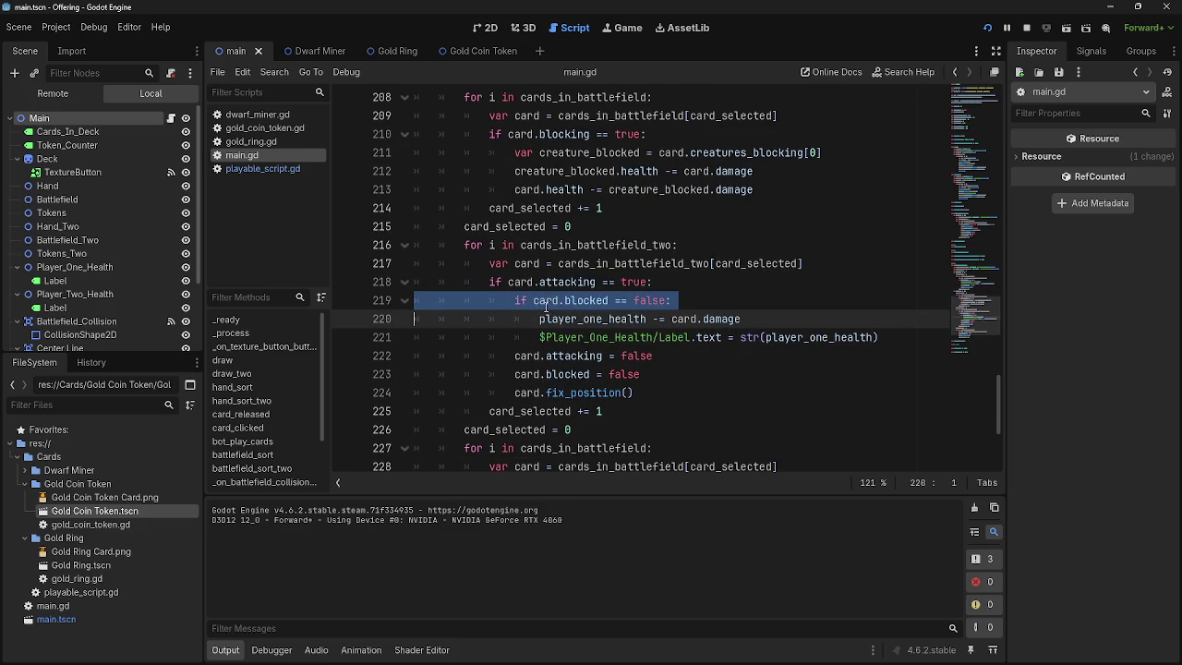
pyautogui.click(756, 295)
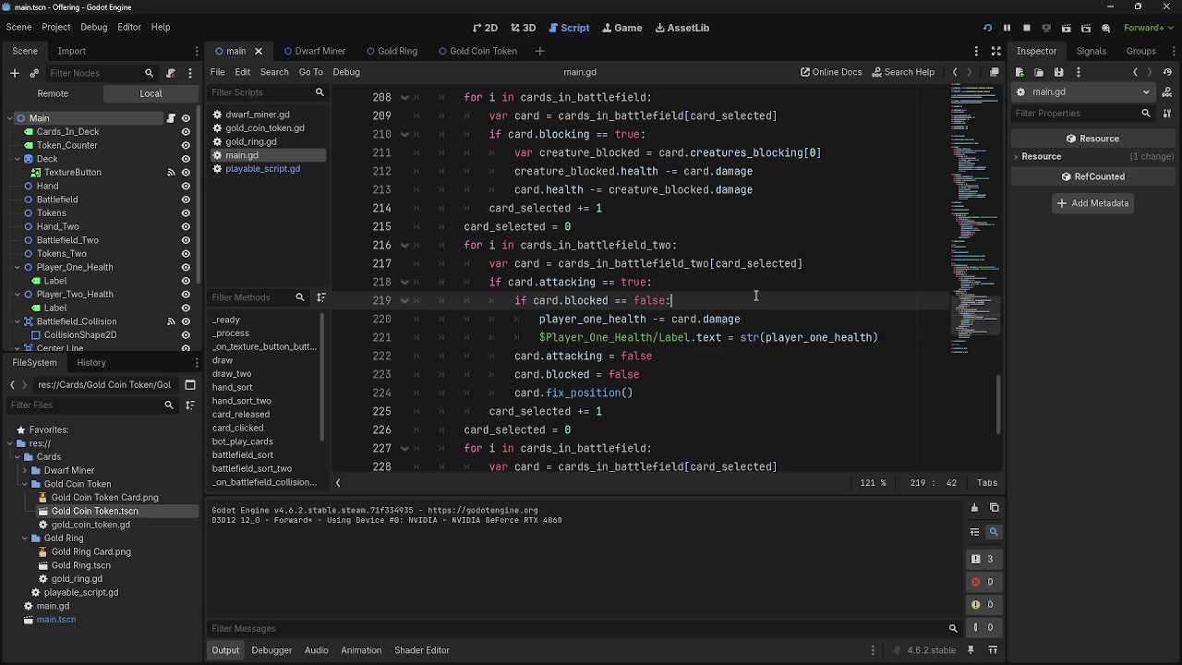
# - Switch from Godot to the Twitch analytics browser window with Alt+Tab
pyautogui.hotkey('alt', 'Tab')
pyautogui.hotkey('alt', 'Tab')
pyautogui.hotkey('alt', 'Tab')
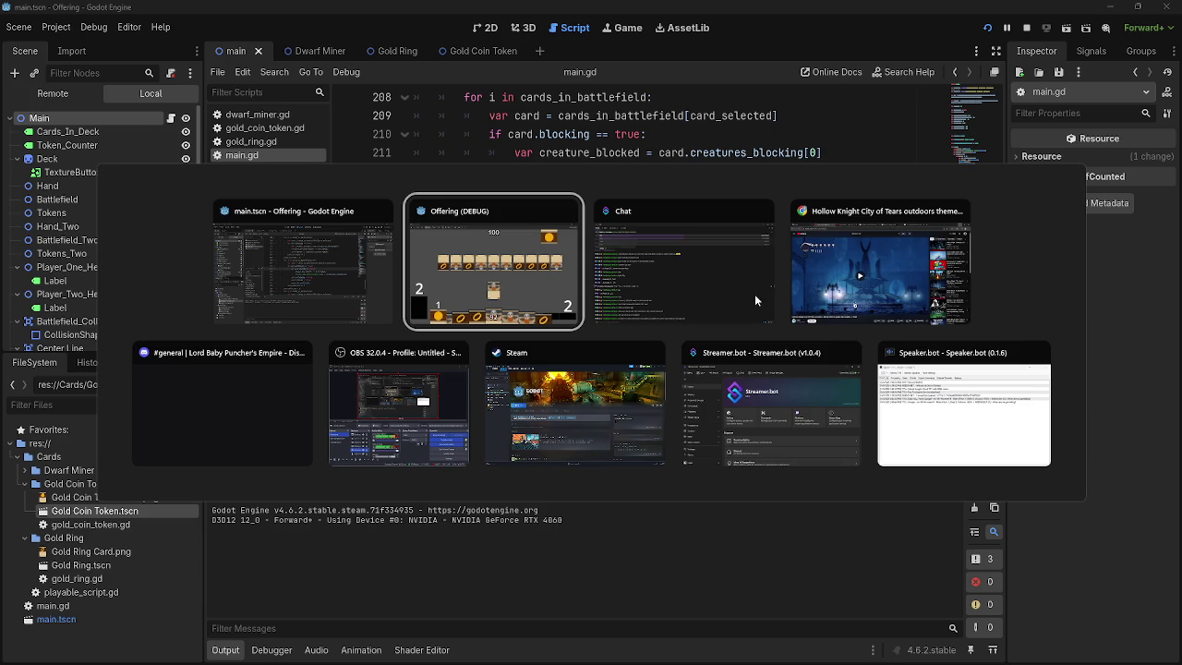
pyautogui.press('Escape')
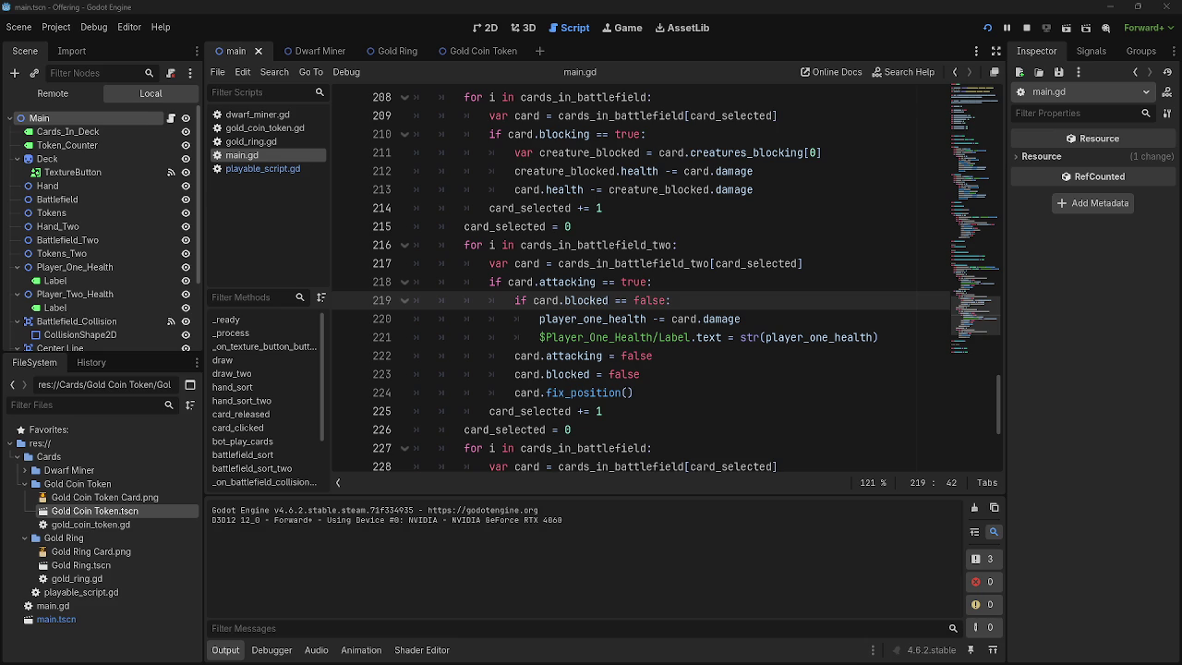
pyautogui.hotkey('alt', 'Tab')
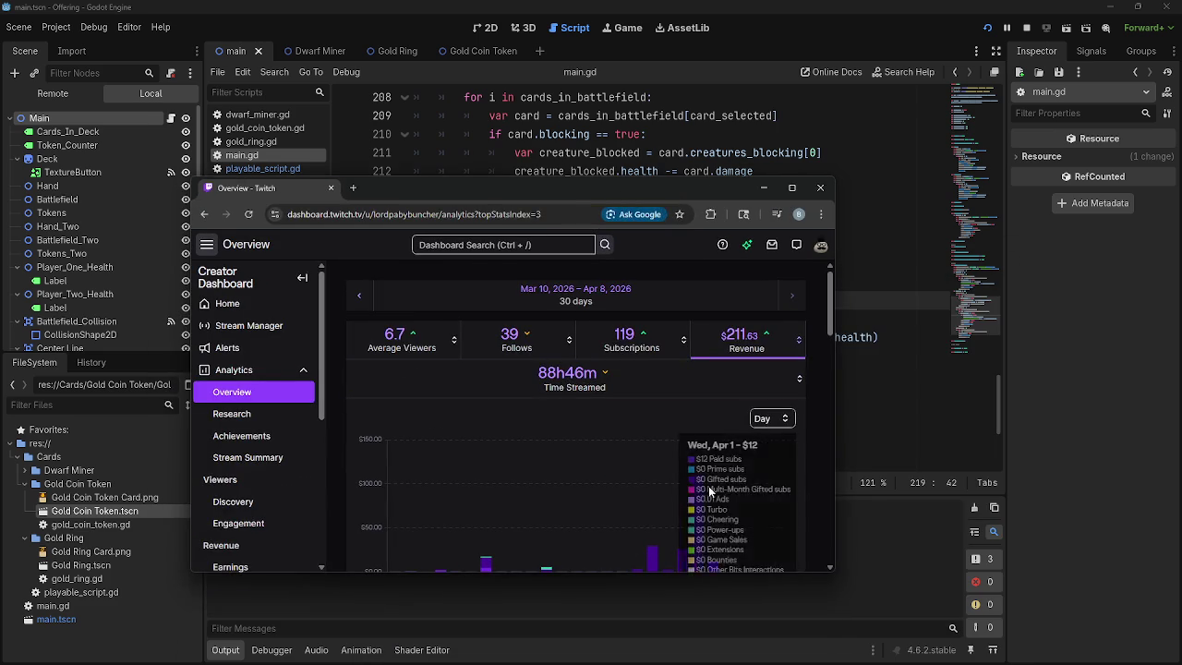
# - Maximize the Twitch Creator Dashboard and visit the Stream Manager page
pyautogui.click(792, 187)
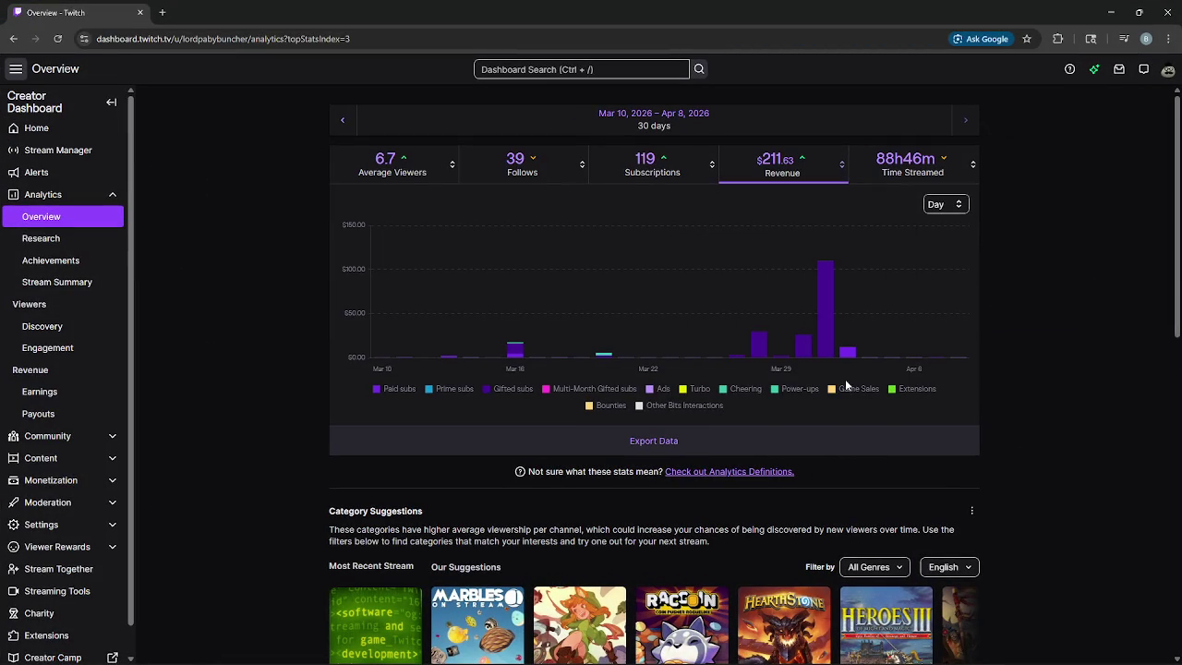
pyautogui.moveTo(828, 280)
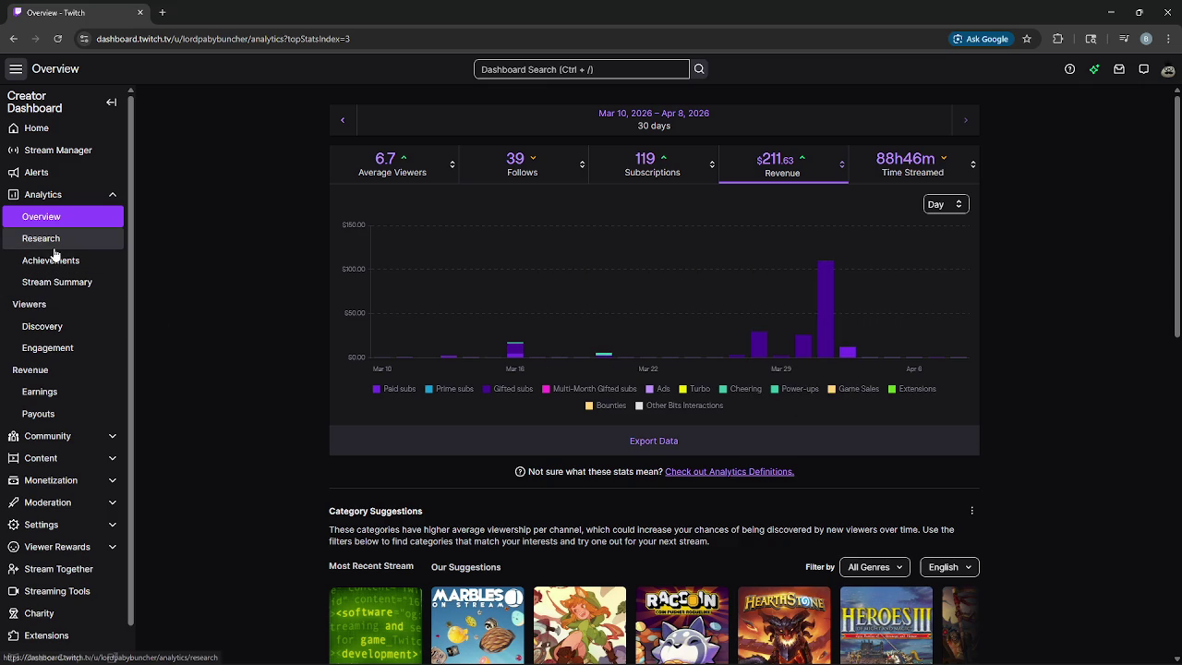
pyautogui.click(100, 151)
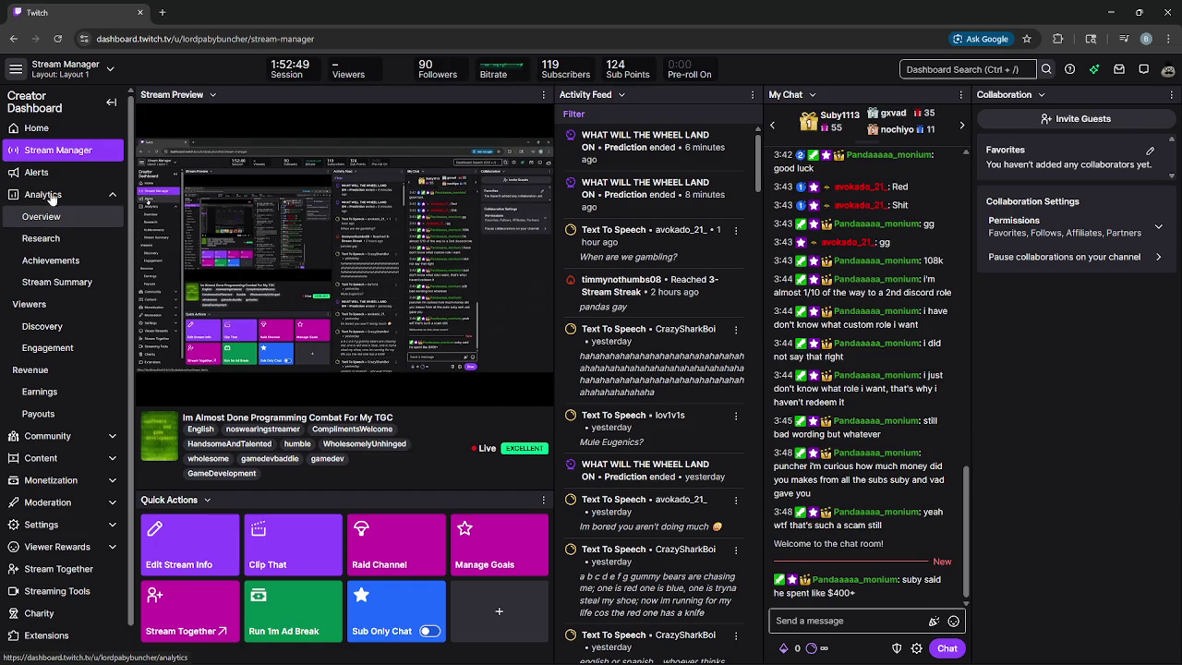
# - Show the Overview's $211.63 Revenue chart, then open a blank new tab
pyautogui.click(41, 216)
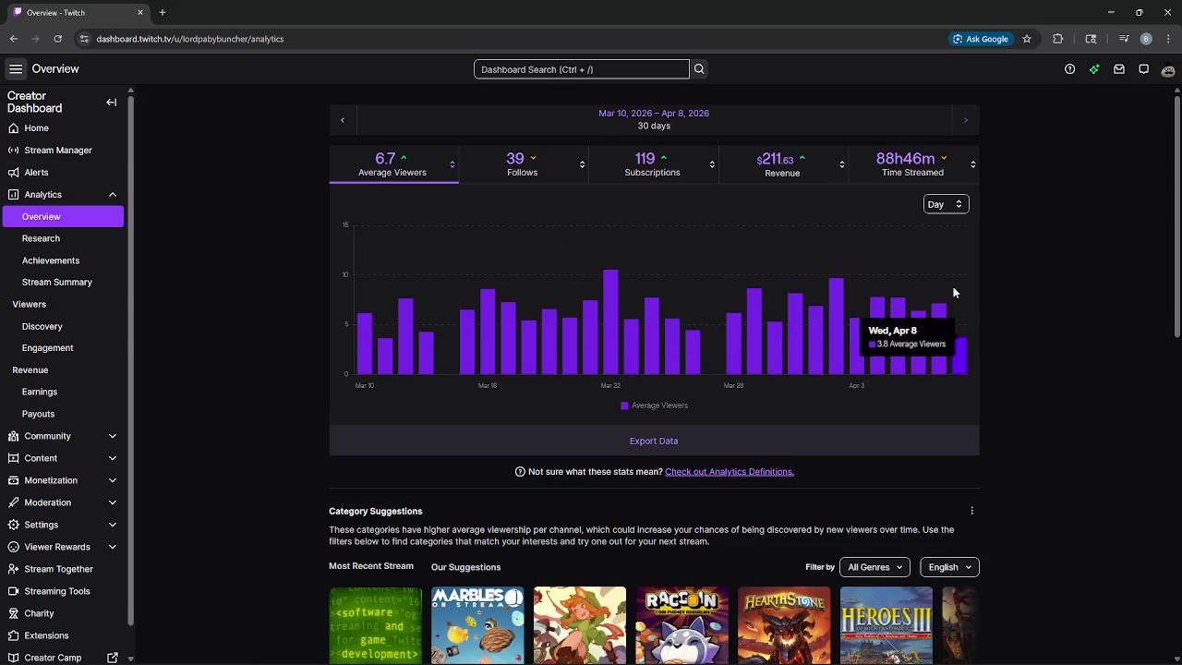
pyautogui.click(782, 164)
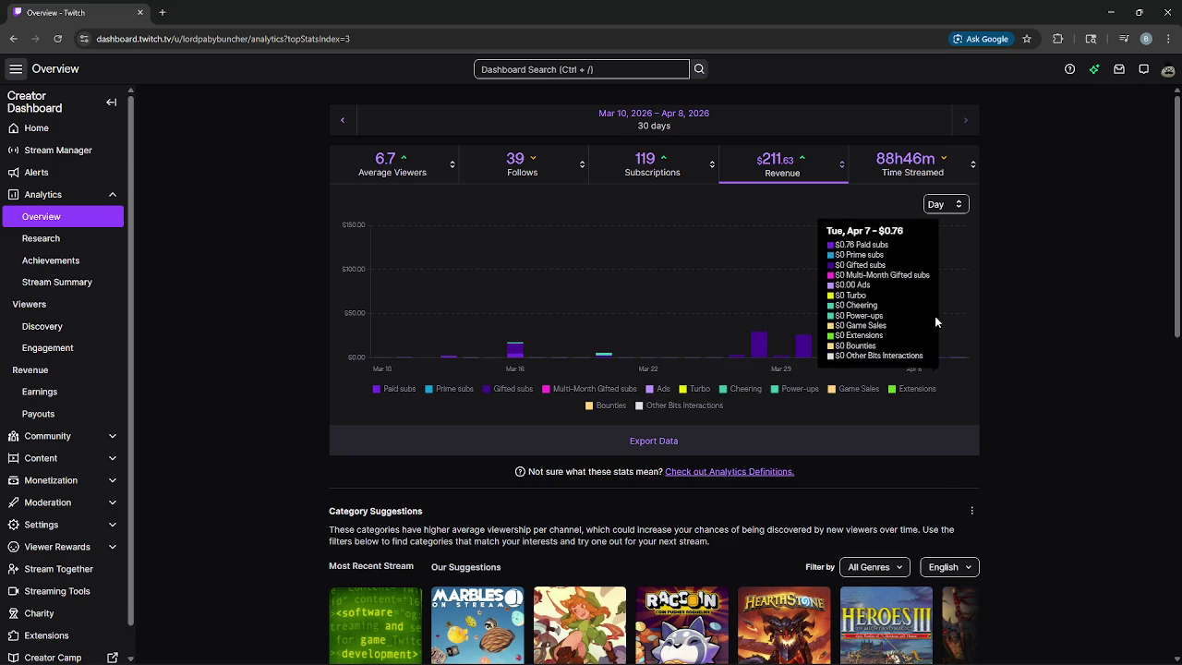
pyautogui.click(162, 12)
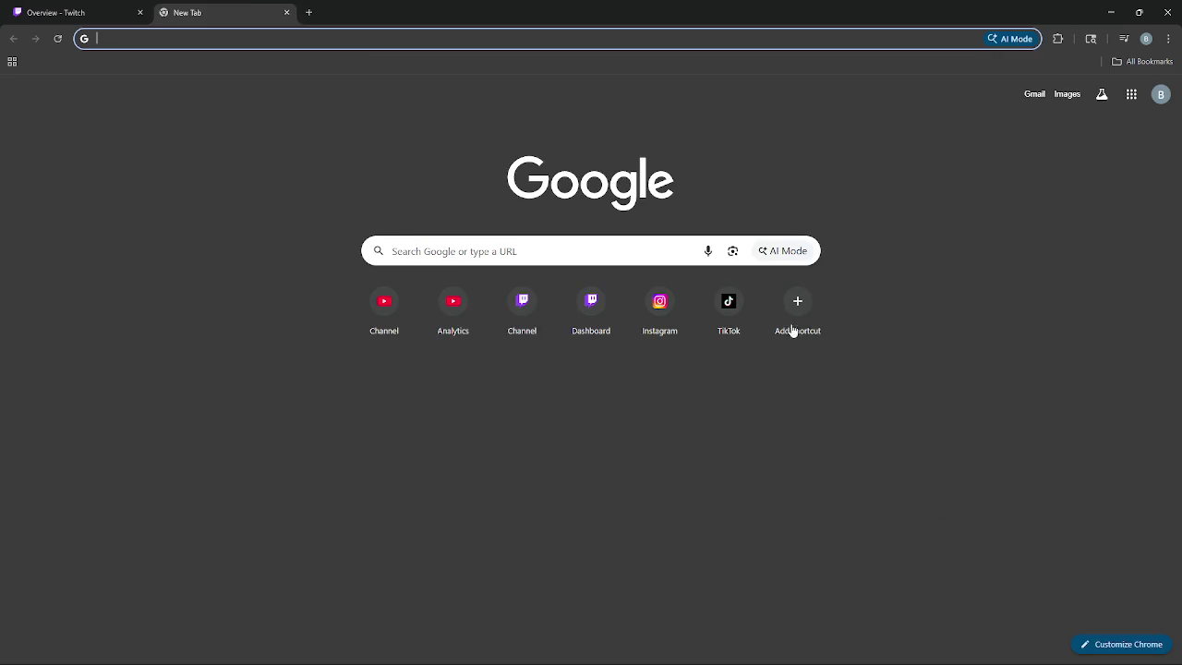
# - Check YouTube Studio's 28-day estimated revenue ($83.85), then close the browser back to Godot
pyautogui.click(447, 328)
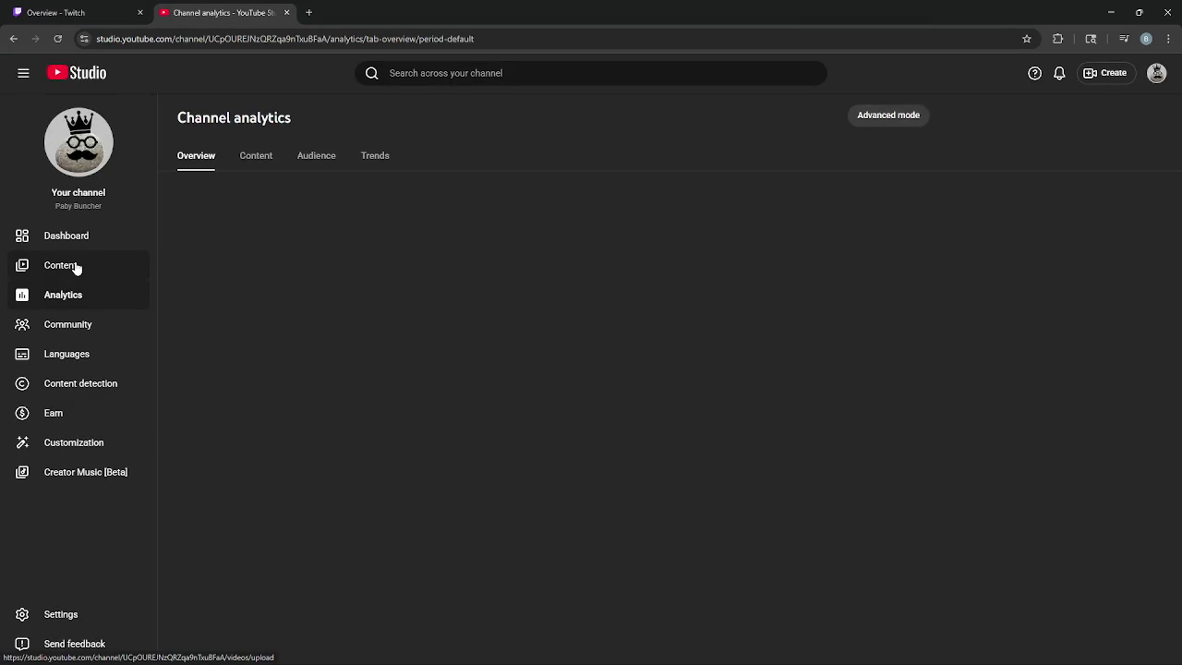
pyautogui.click(77, 266)
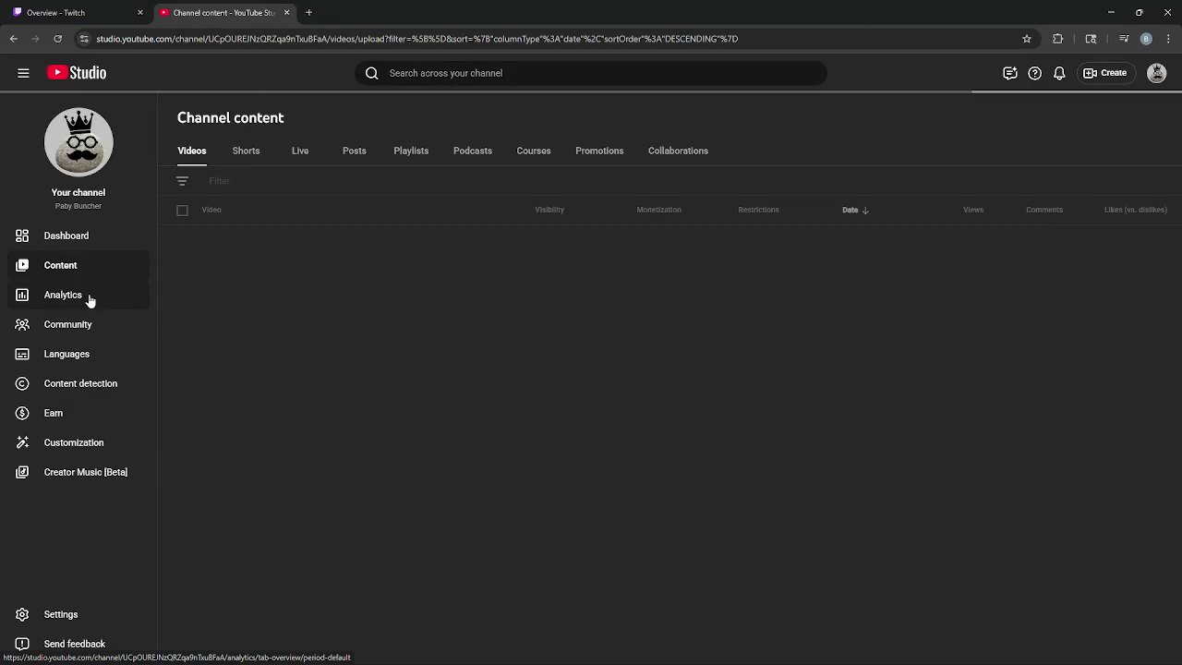
pyautogui.click(88, 296)
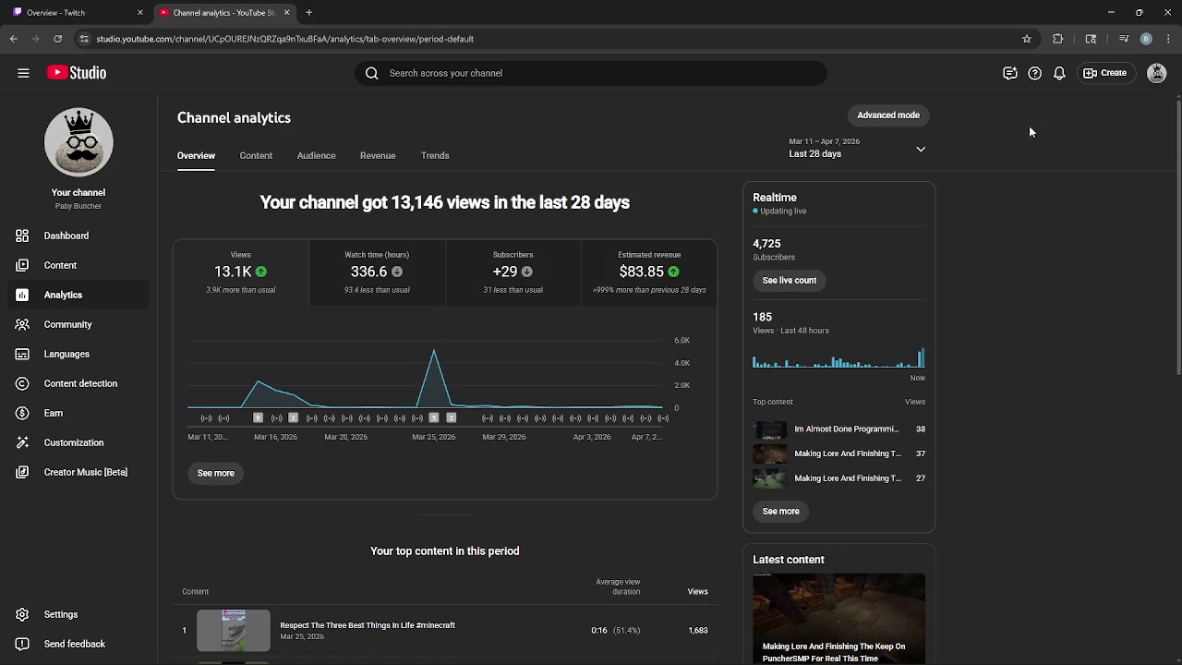
pyautogui.click(656, 240)
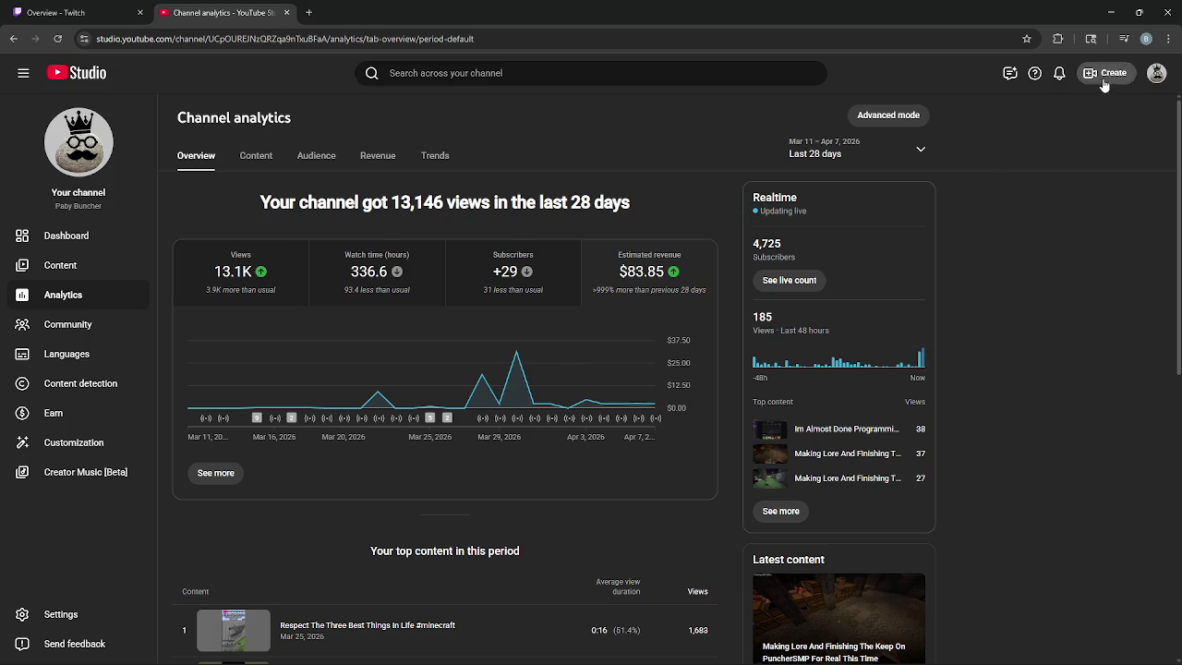
pyautogui.click(56, 12)
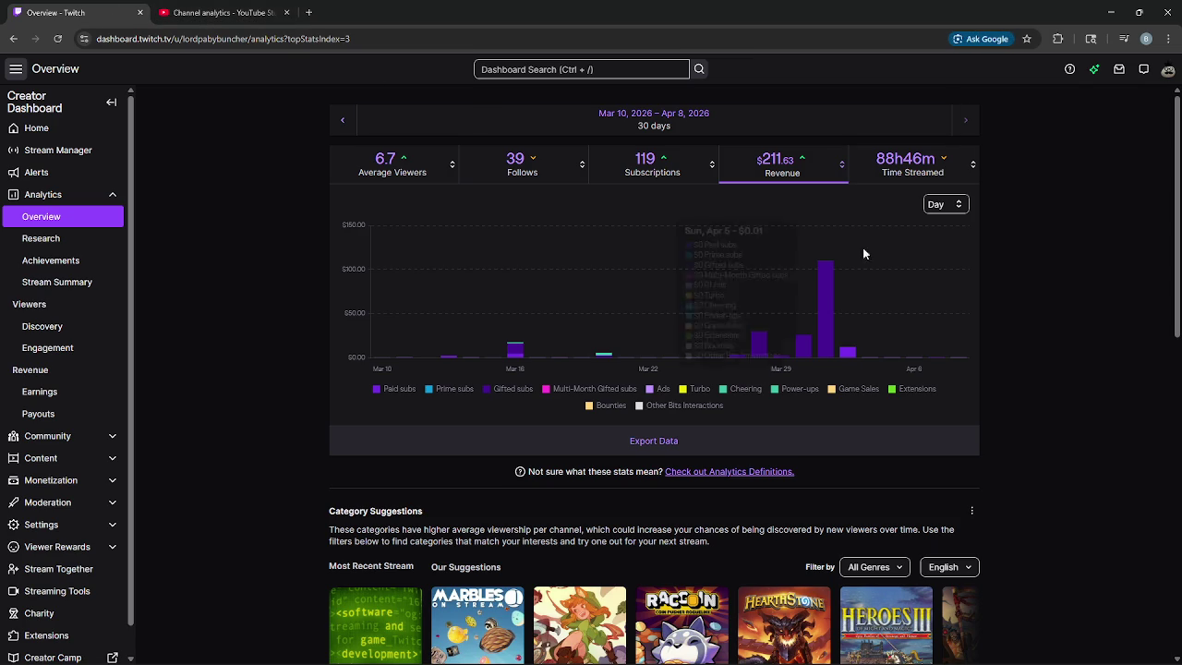
pyautogui.click(1167, 12)
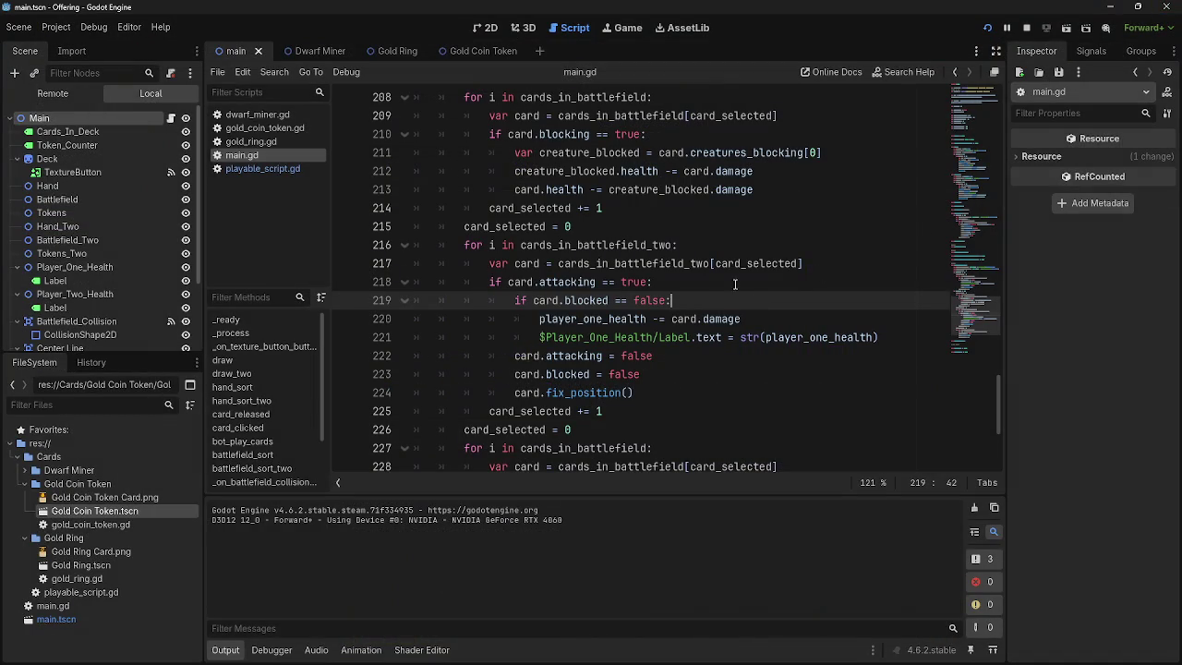
pyautogui.click(554, 304)
pyautogui.click(748, 308)
pyautogui.doubleClick(589, 300)
pyautogui.click(591, 300)
pyautogui.click(737, 301)
pyautogui.click(725, 316)
pyautogui.click(709, 298)
pyautogui.click(702, 285)
pyautogui.click(702, 295)
pyautogui.hotkey('alt', 'Tab')
pyautogui.hotkey('alt', 'Tab')
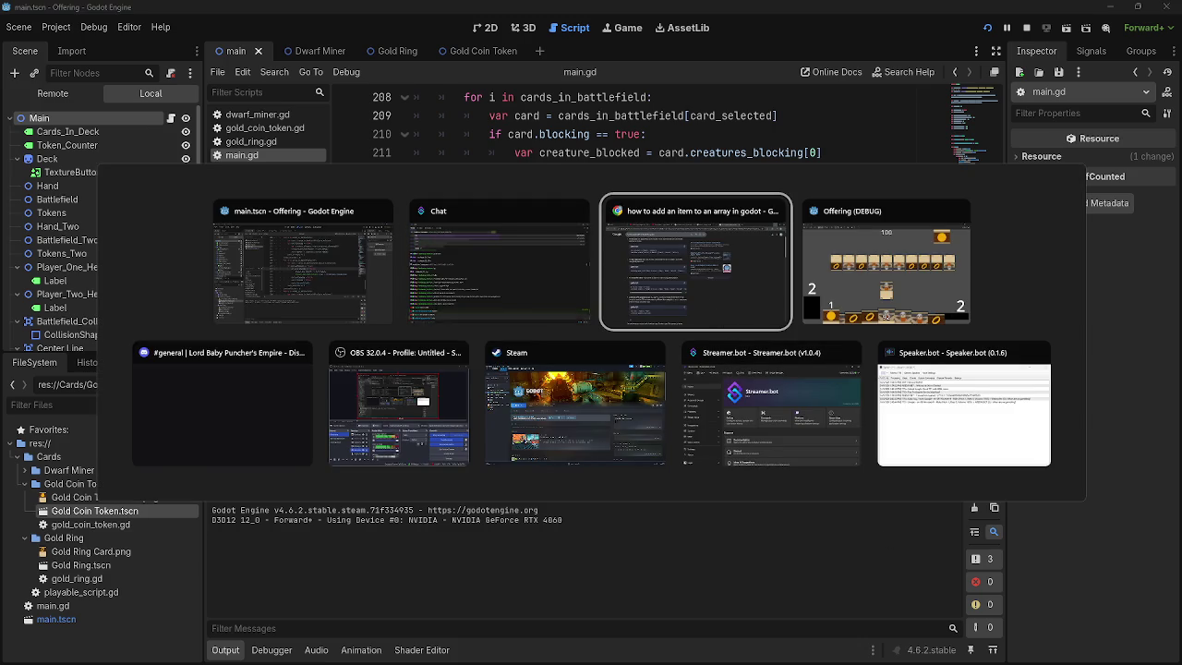
pyautogui.press('Escape')
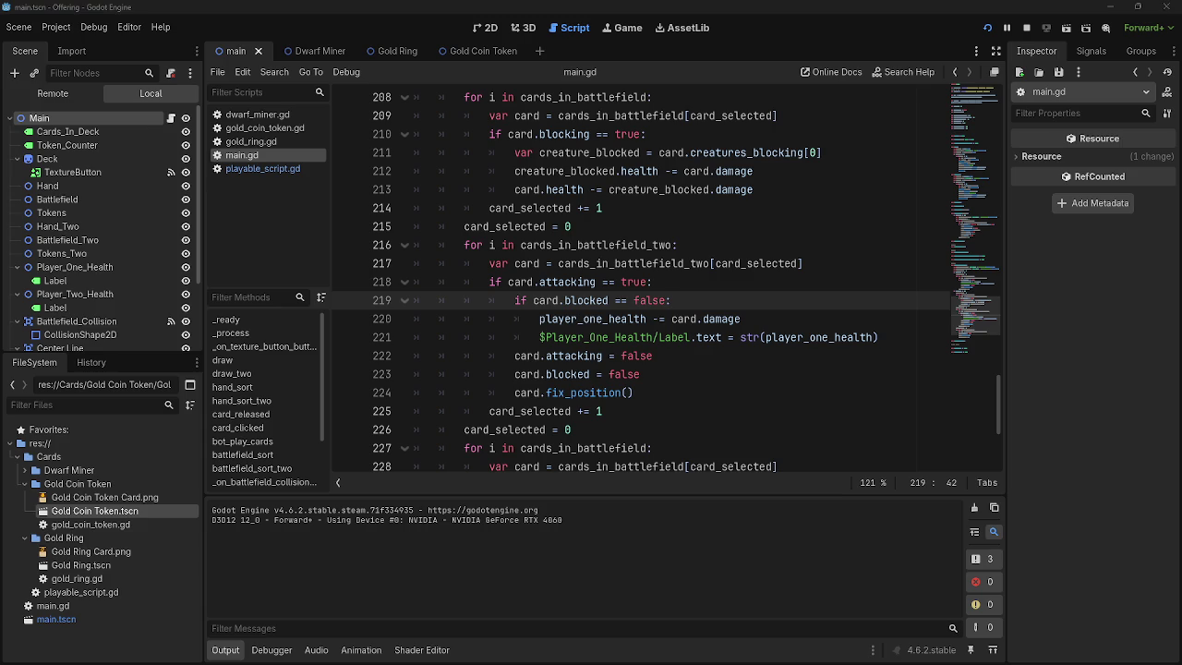
pyautogui.hotkey('alt', 'Tab')
pyautogui.hotkey('alt', 'Tab')
pyautogui.press('Tab')
pyautogui.press('Escape')
pyautogui.hotkey('alt', 'Tab')
pyautogui.press('Tab')
pyautogui.press('Escape')
pyautogui.hotkey('alt', 'Tab')
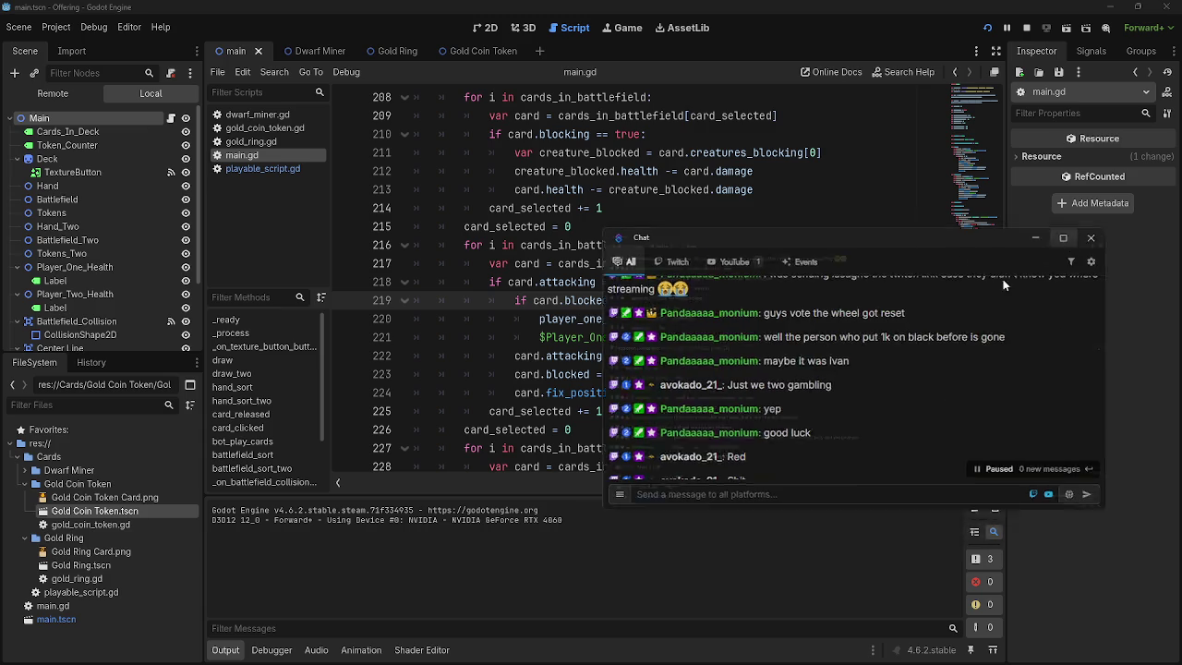
pyautogui.click(1067, 245)
pyautogui.doubleClick(156, 633)
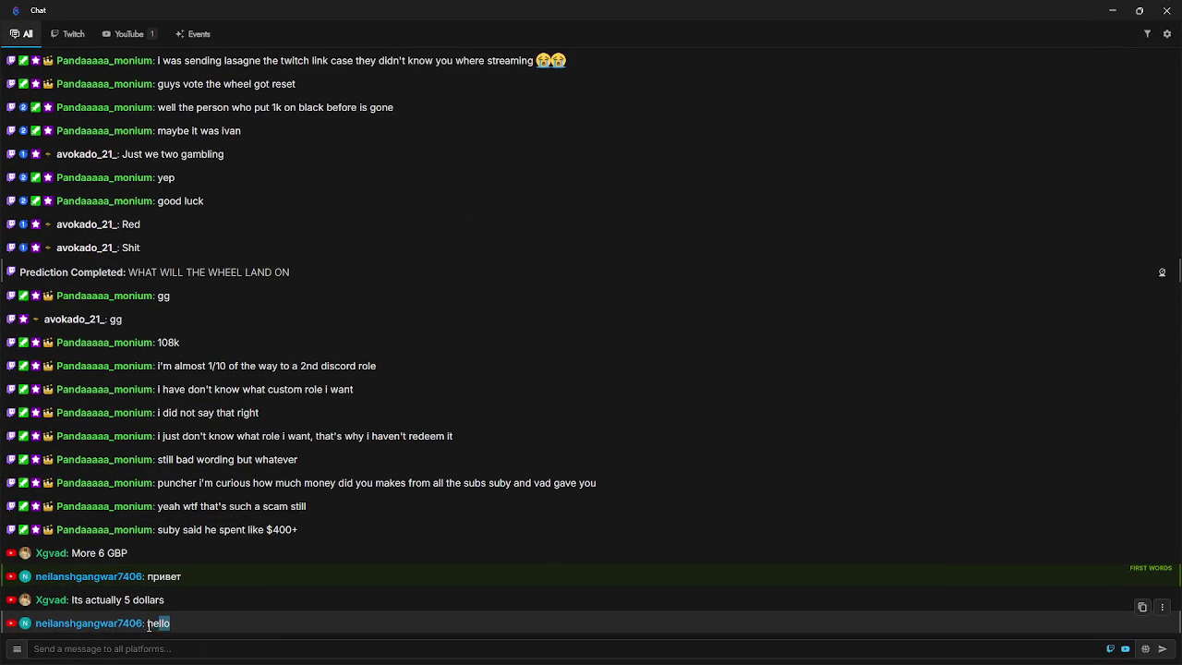
pyautogui.doubleClick(36, 633)
pyautogui.moveTo(143, 633); pyautogui.dragTo(39, 638)
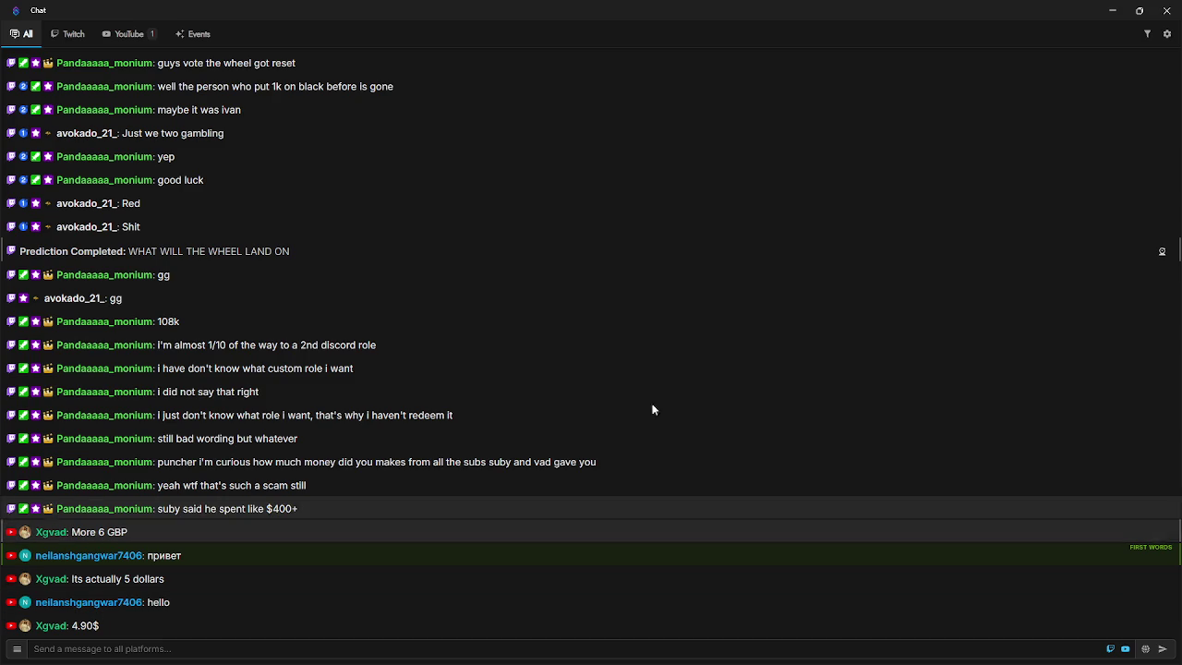
pyautogui.click(1139, 10)
pyautogui.moveTo(905, 256); pyautogui.dragTo(1181, 258)
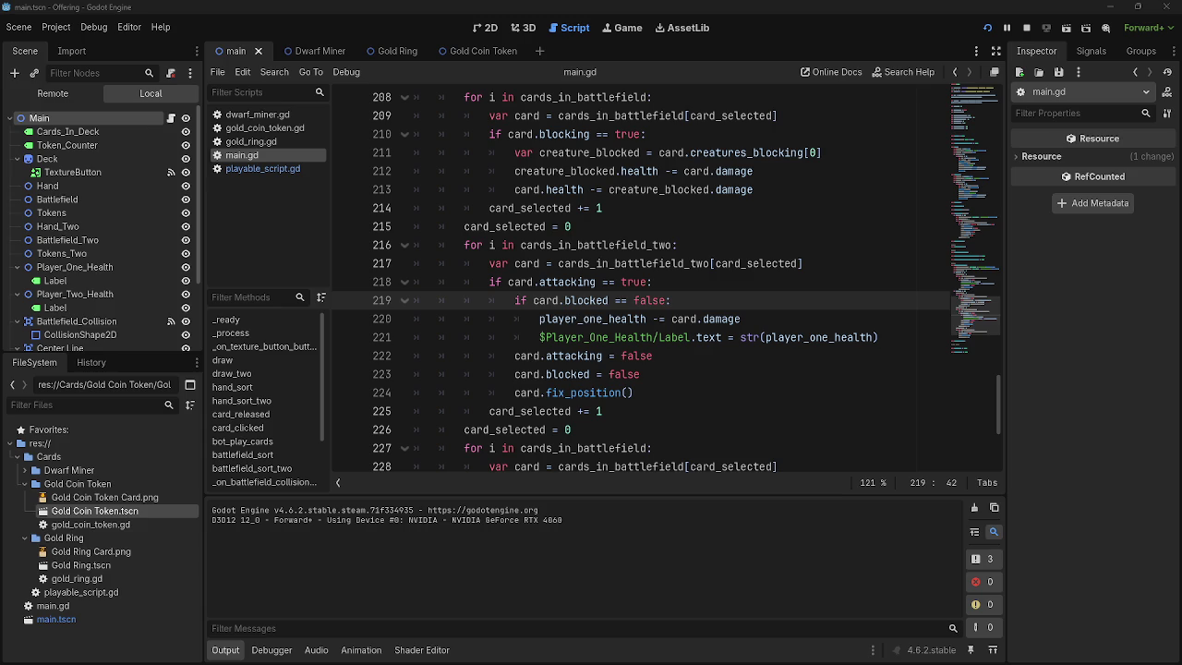
pyautogui.hotkey('alt', 'Tab')
pyautogui.hotkey('alt', 'Tab')
pyautogui.press('Escape')
pyautogui.hotkey('alt', 'Tab')
pyautogui.press('Escape')
pyautogui.hotkey('alt', 'Tab')
pyautogui.hotkey('alt', 'Tab')
pyautogui.press('Escape')
pyautogui.hotkey('alt', 'Tab')
pyautogui.press('Escape')
pyautogui.click(692, 283)
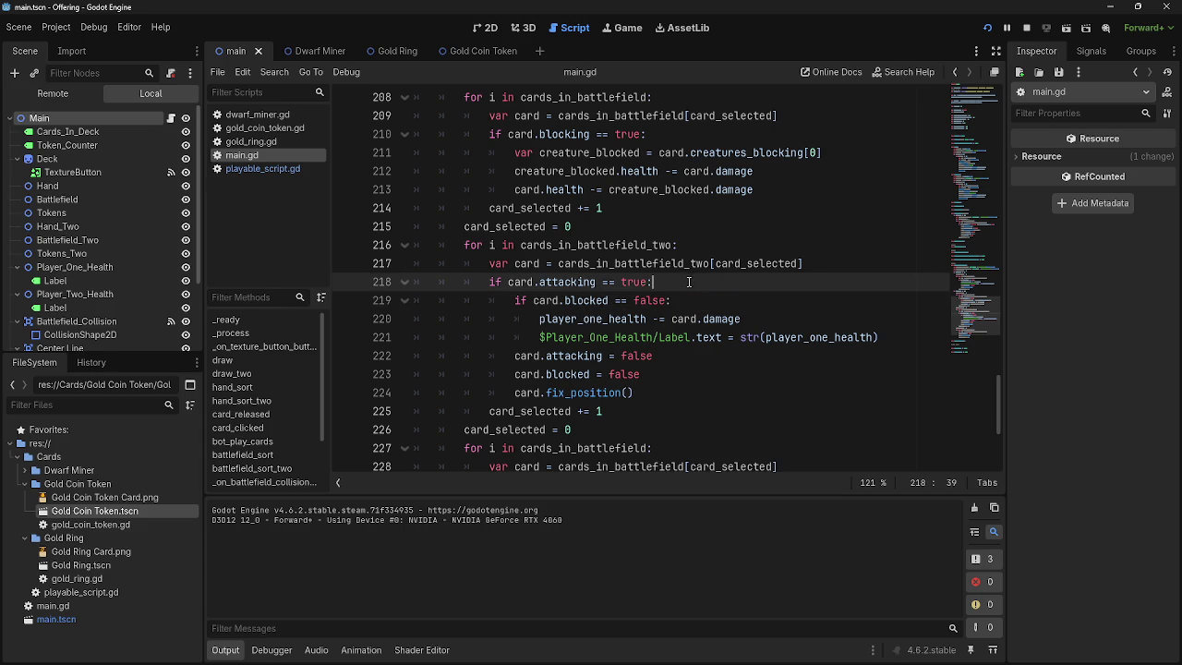
pyautogui.doubleClick(569, 302)
pyautogui.doubleClick(637, 301)
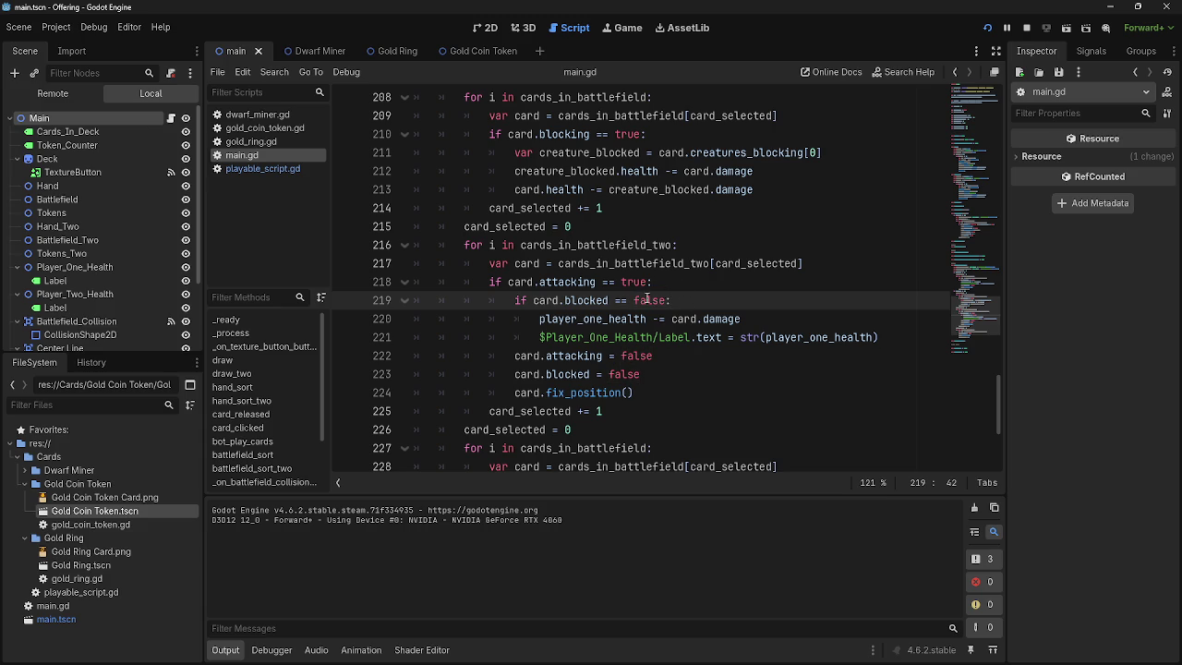
pyautogui.click(752, 315)
pyautogui.click(766, 308)
pyautogui.hotkey('alt', 'Tab')
pyautogui.press('Tab')
pyautogui.press('Escape')
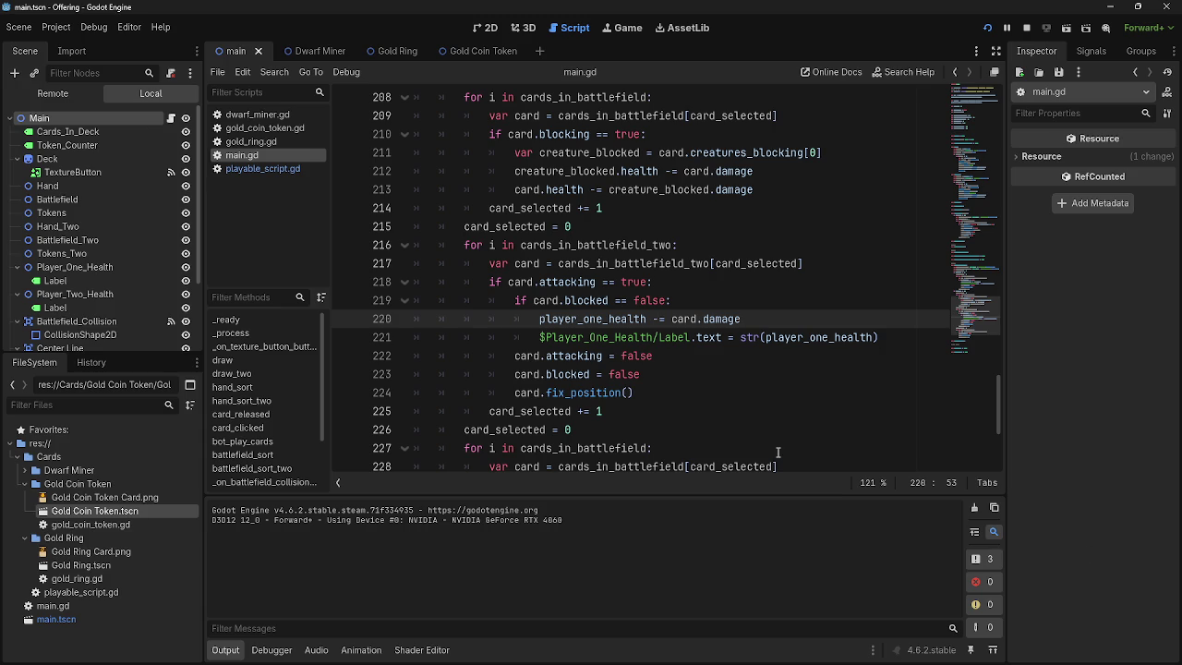
pyautogui.click(698, 320)
# - Inspect the card damage term on line 220 of main.gd
pyautogui.doubleClick(693, 320)
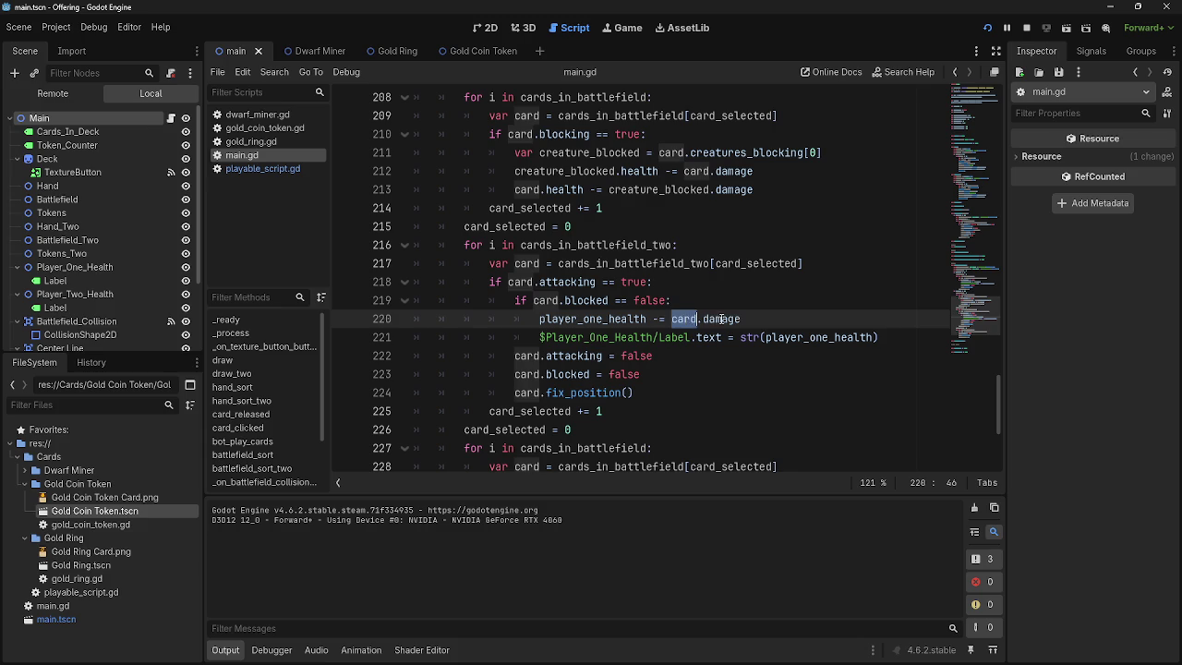
pyautogui.click(761, 319)
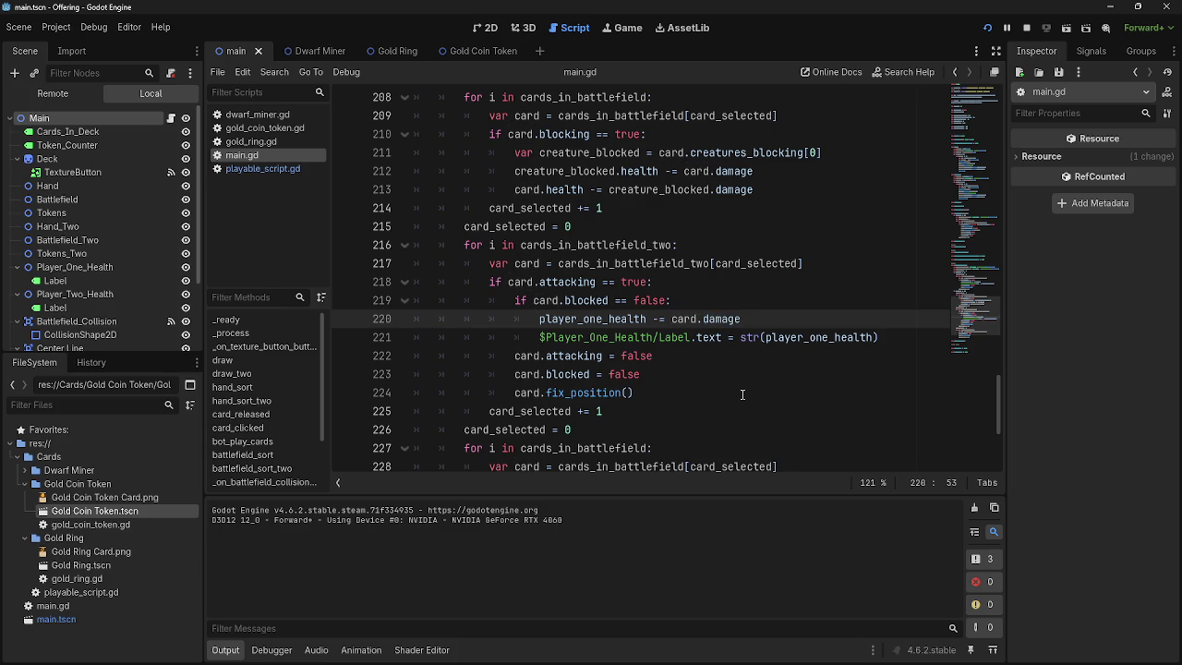
pyautogui.scroll(2, 742, 394)
pyautogui.scroll(-3, 742, 394)
pyautogui.scroll(7, 742, 394)
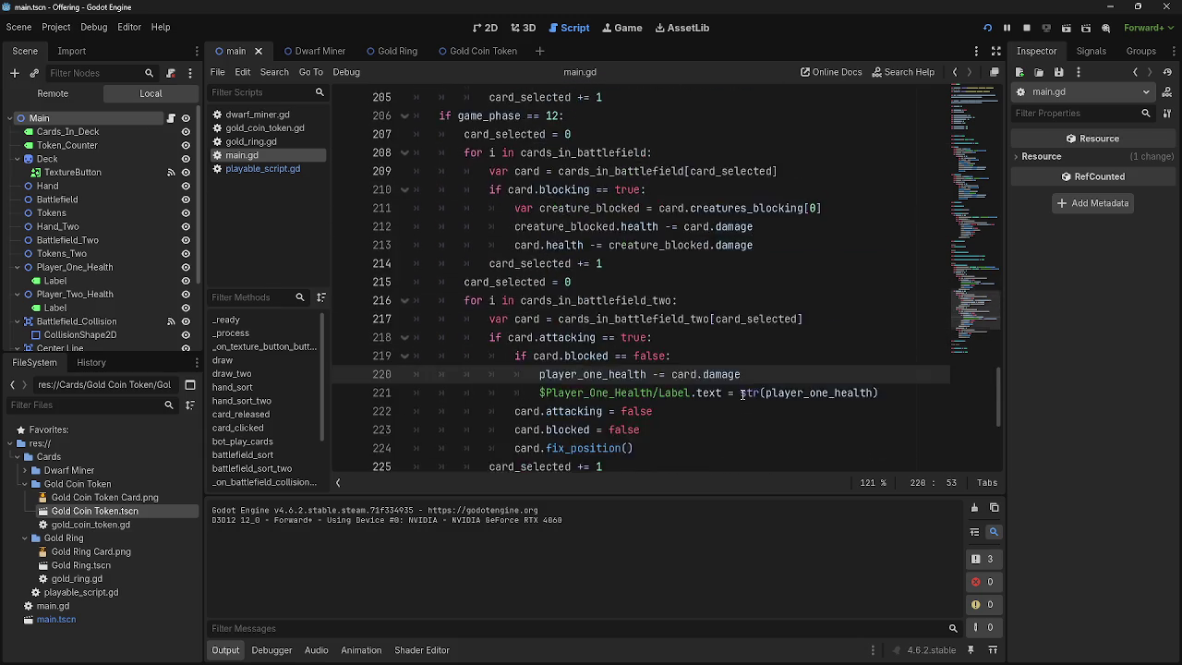
pyautogui.scroll(4, 742, 394)
pyautogui.scroll(-10, 784, 452)
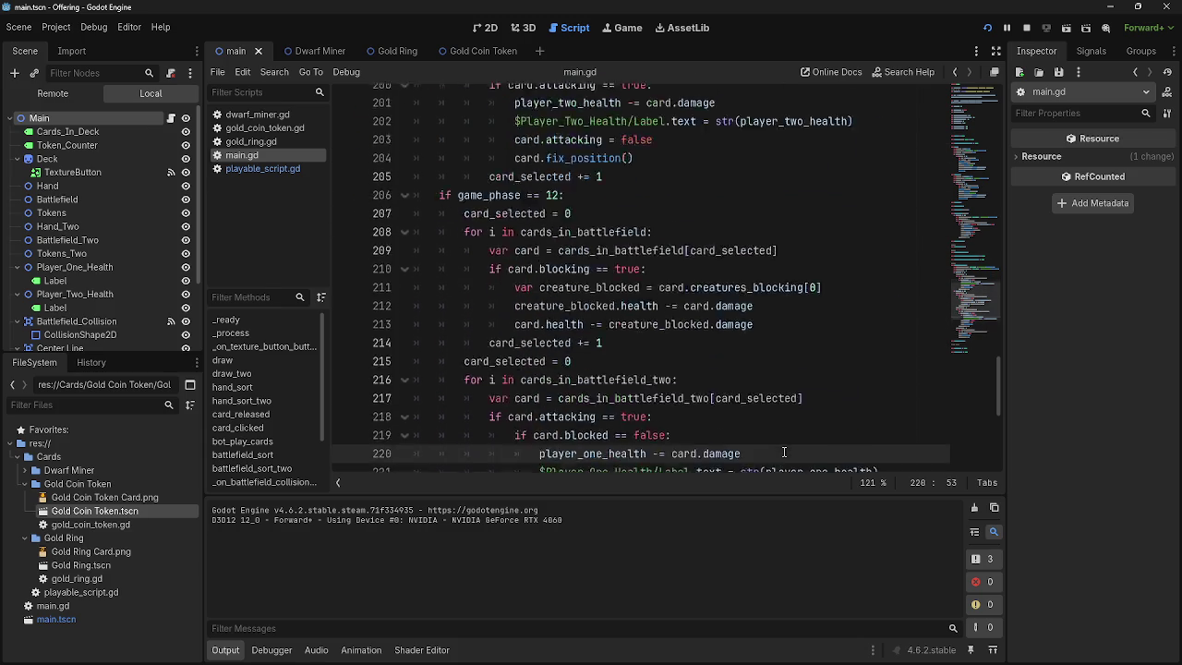
pyautogui.scroll(1, 784, 452)
# - Check the attacking and blocked conditions on lines 221–223, then run the game
pyautogui.click(896, 339)
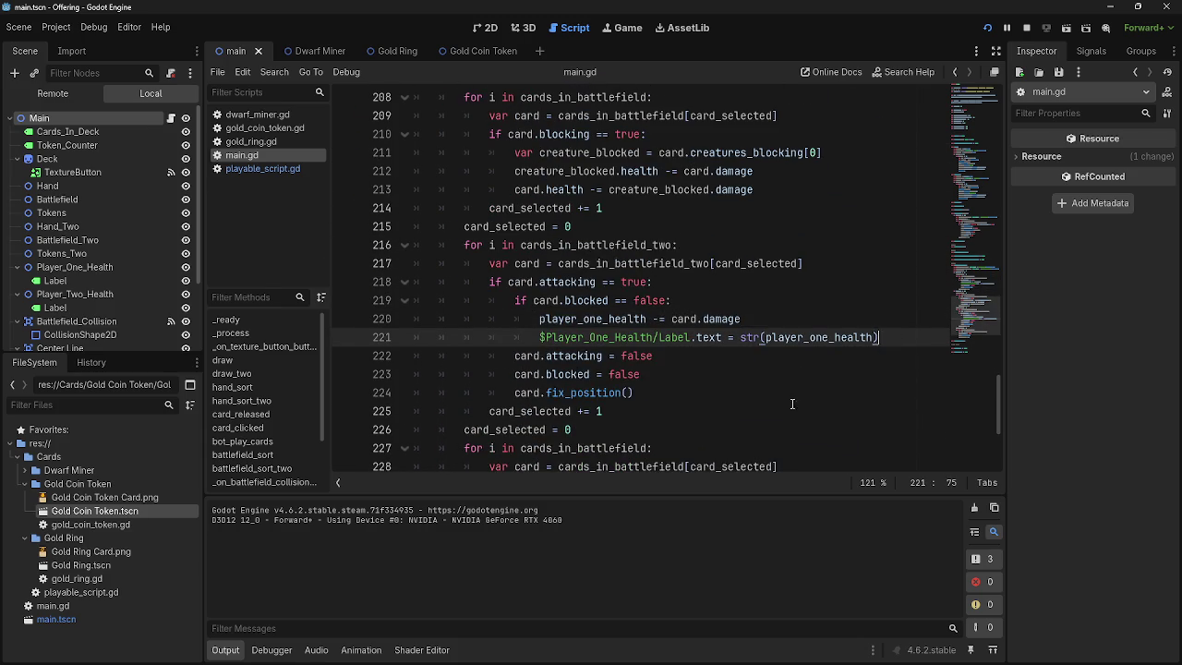
pyautogui.doubleClick(572, 374)
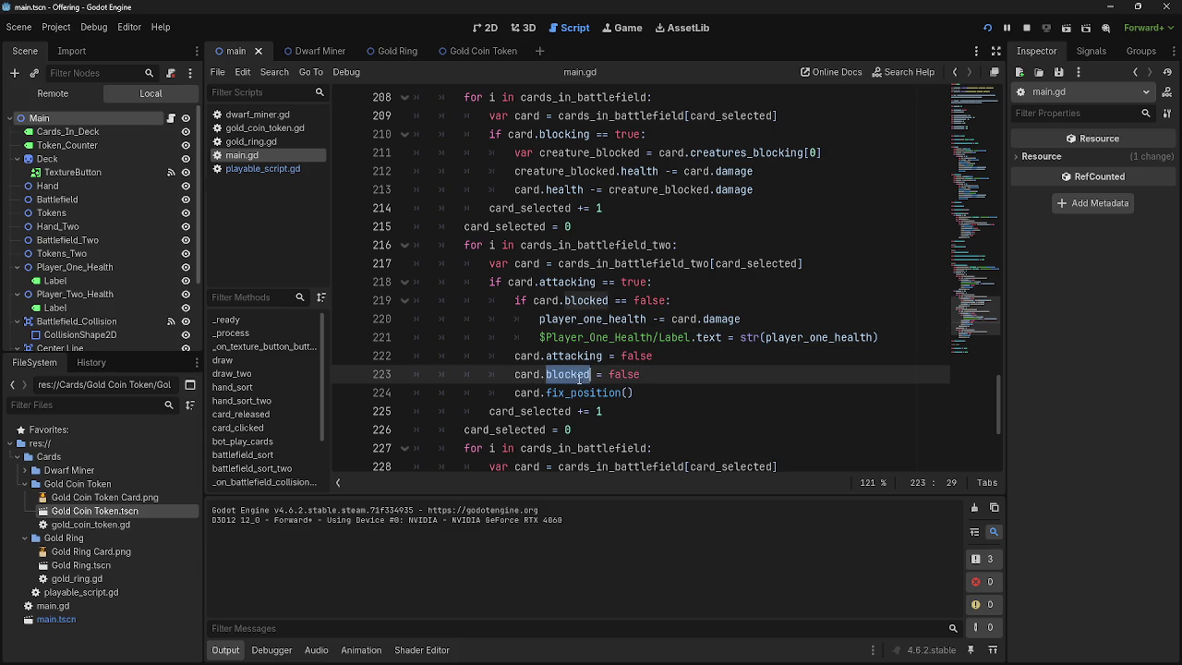
pyautogui.scroll(4, 587, 415)
pyautogui.scroll(15, 587, 415)
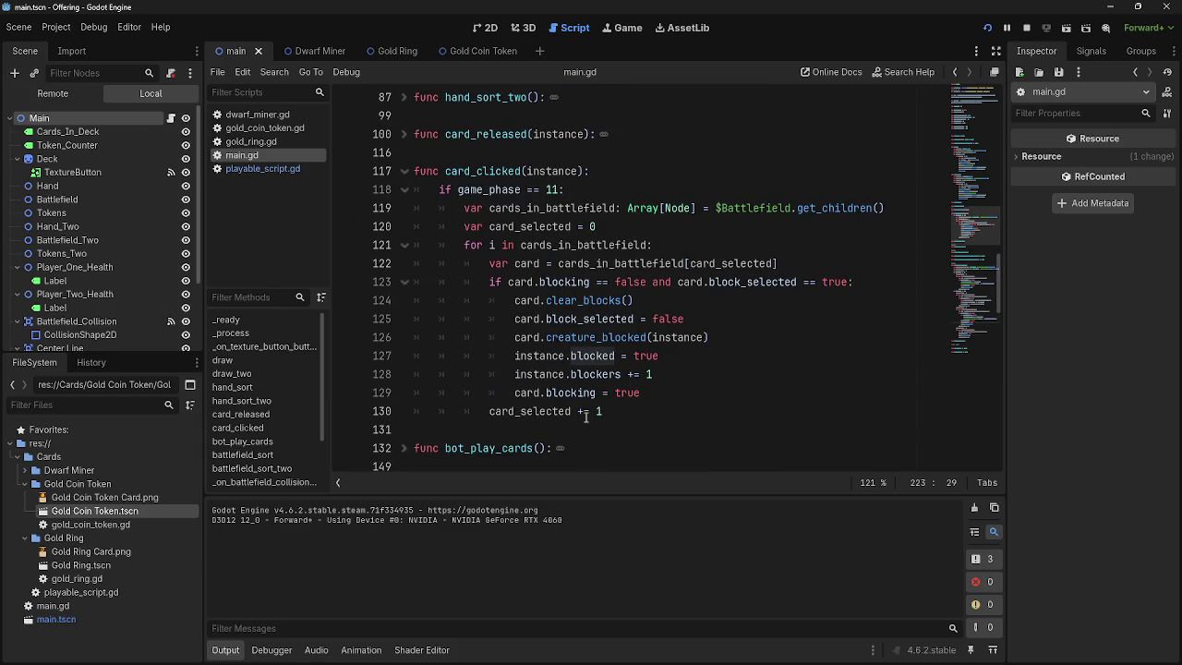
pyautogui.scroll(-13, 585, 416)
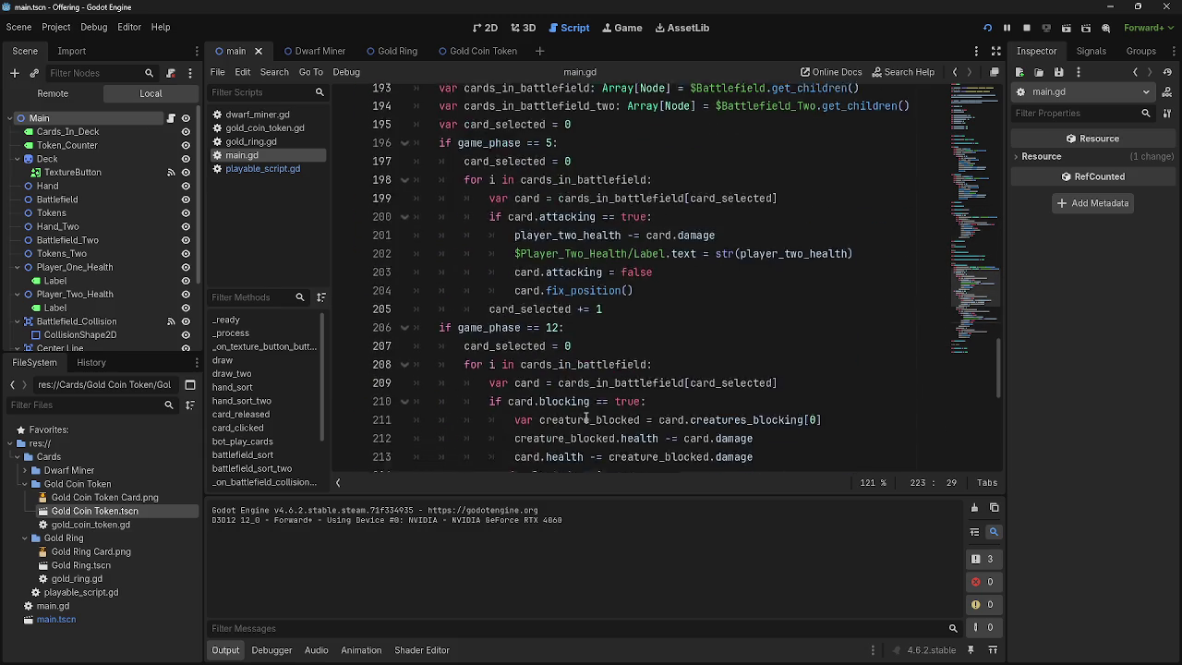
pyautogui.scroll(-3, 587, 418)
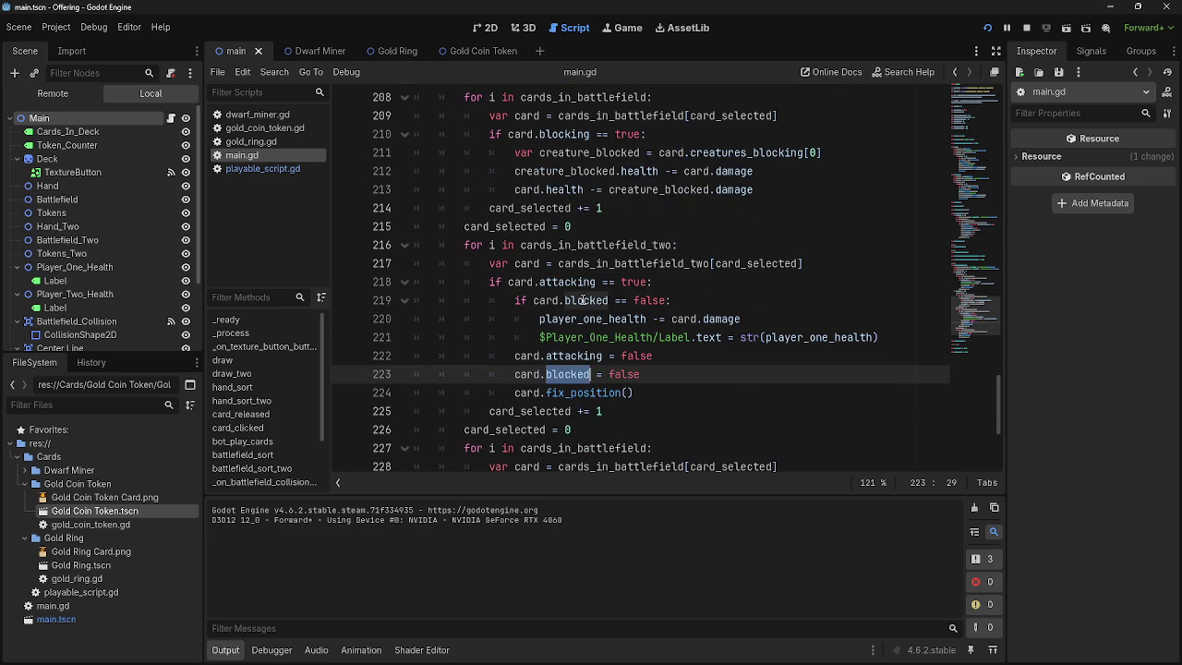
pyautogui.doubleClick(574, 356)
pyautogui.doubleClick(574, 374)
pyautogui.click(988, 28)
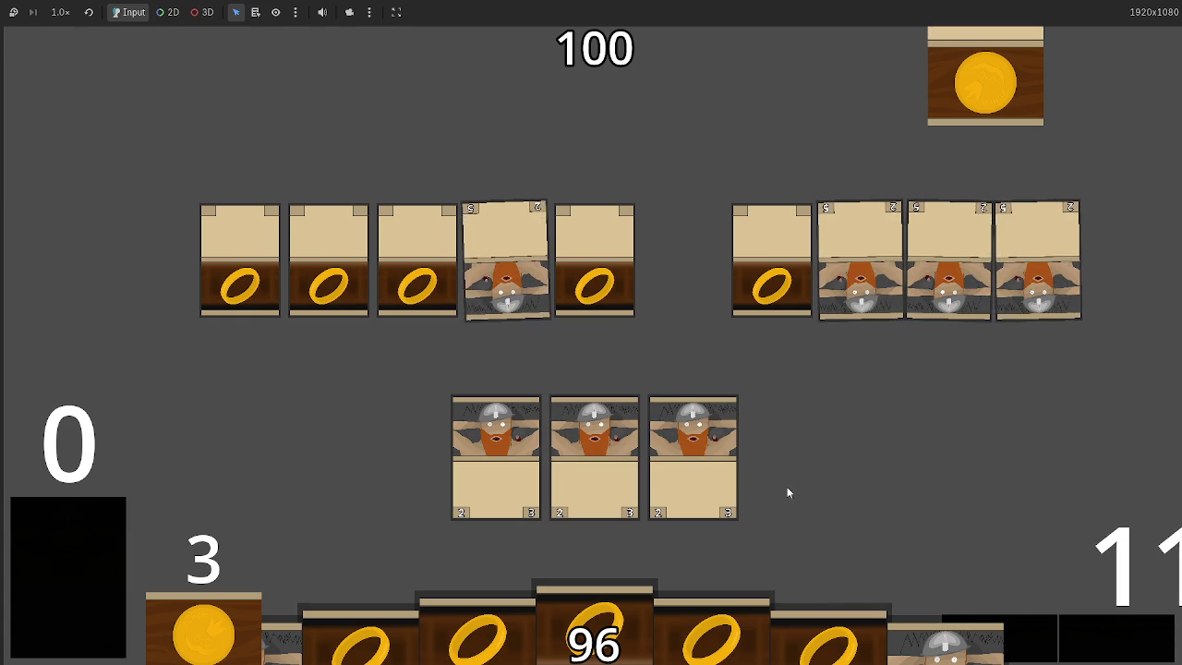
# - Attack with the third dwarf card, advance through the phases, then stop the game with F8
pyautogui.click(693, 457)
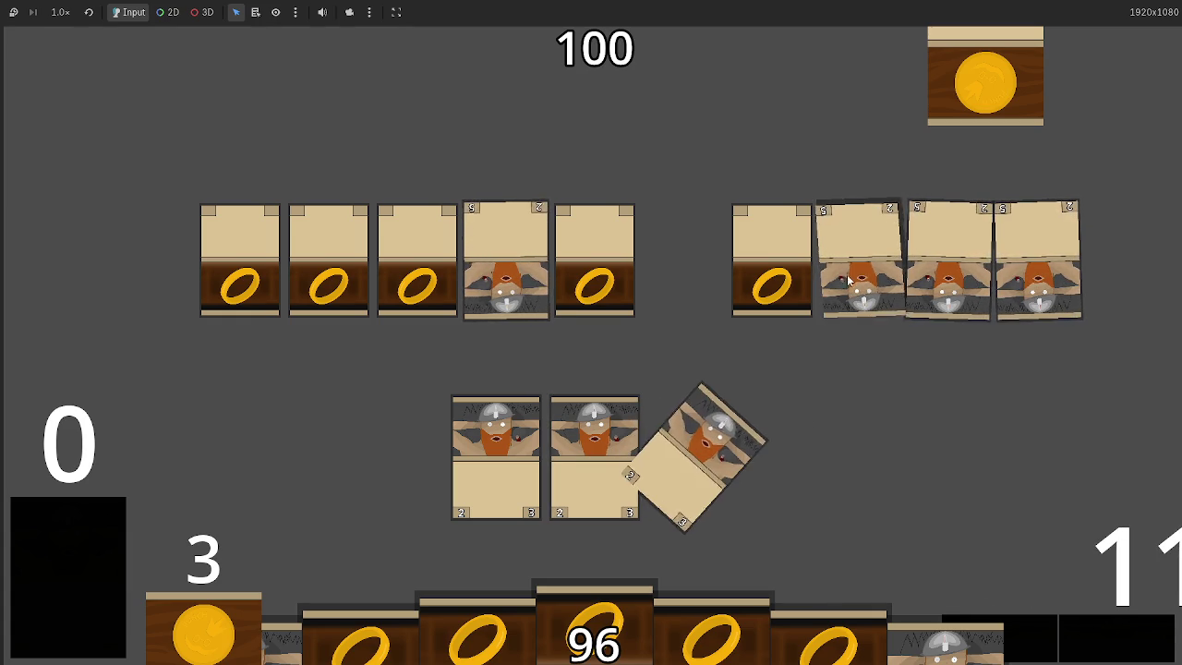
pyautogui.click(1112, 640)
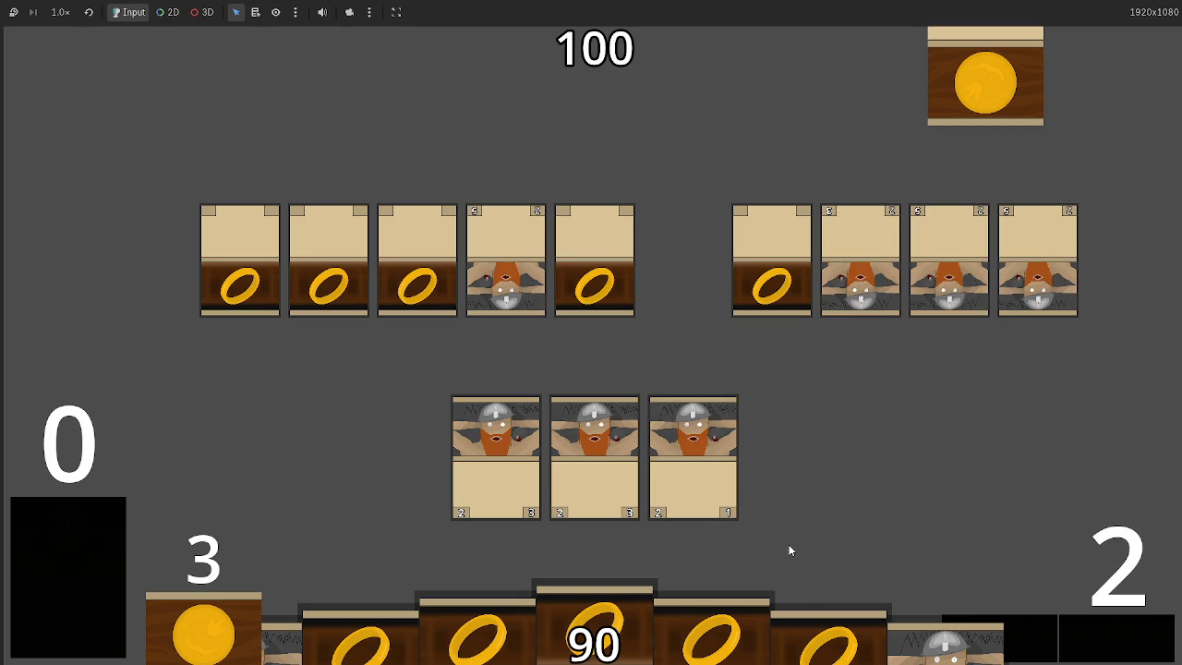
pyautogui.click(1135, 638)
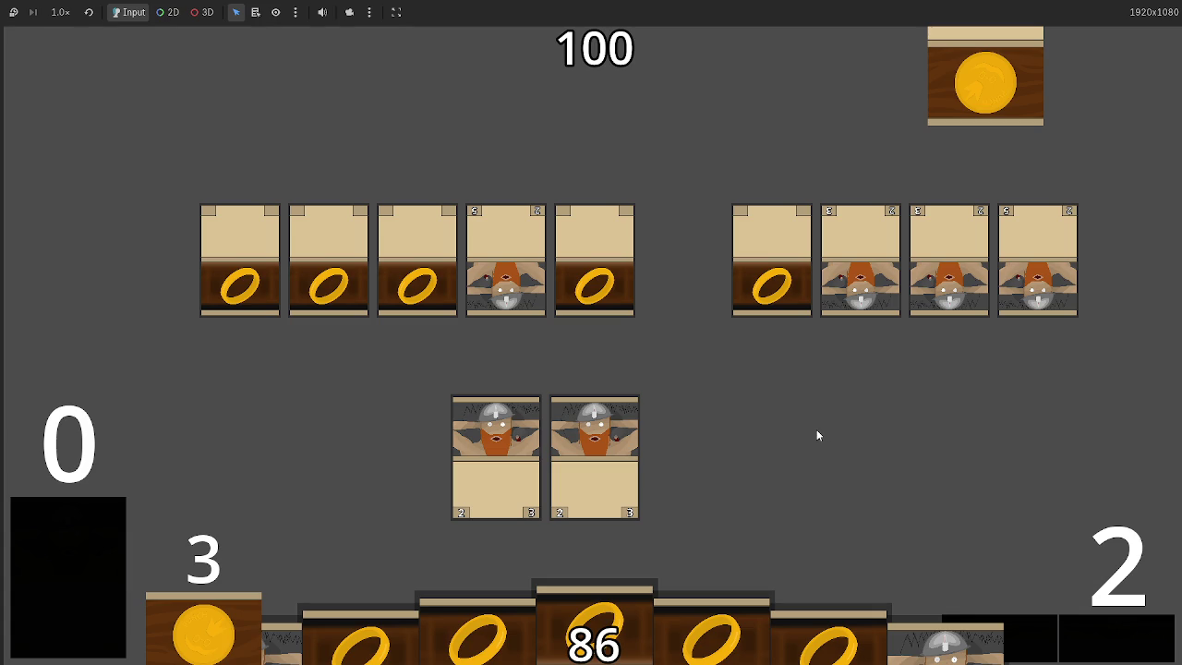
pyautogui.press('F8')
pyautogui.click(683, 300)
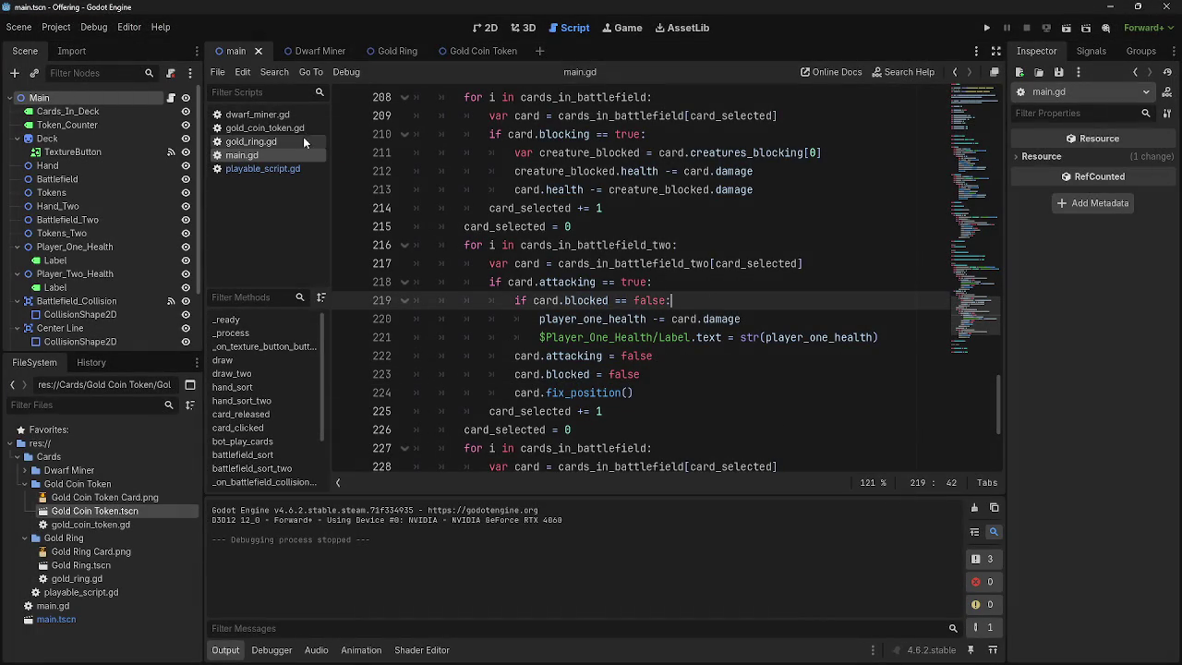
# - Compare playable_script.gd and gold_ring.gd before returning to main.gd
pyautogui.click(245, 169)
pyautogui.click(246, 157)
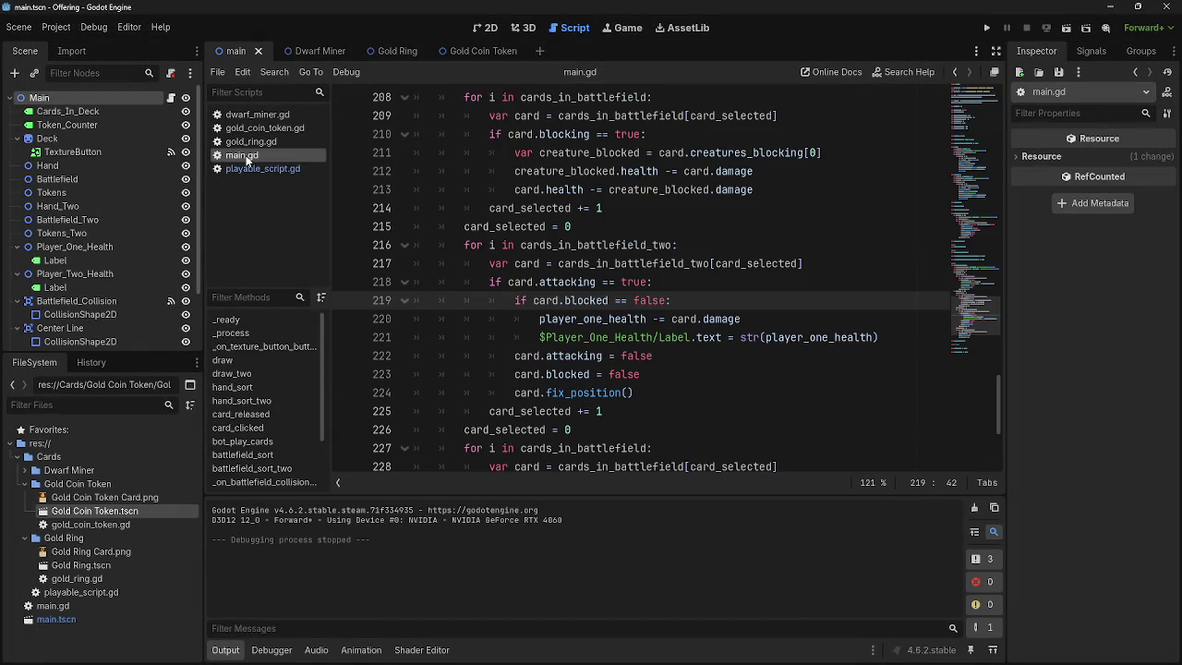
pyautogui.click(250, 169)
pyautogui.click(248, 142)
pyautogui.click(241, 156)
pyautogui.click(249, 169)
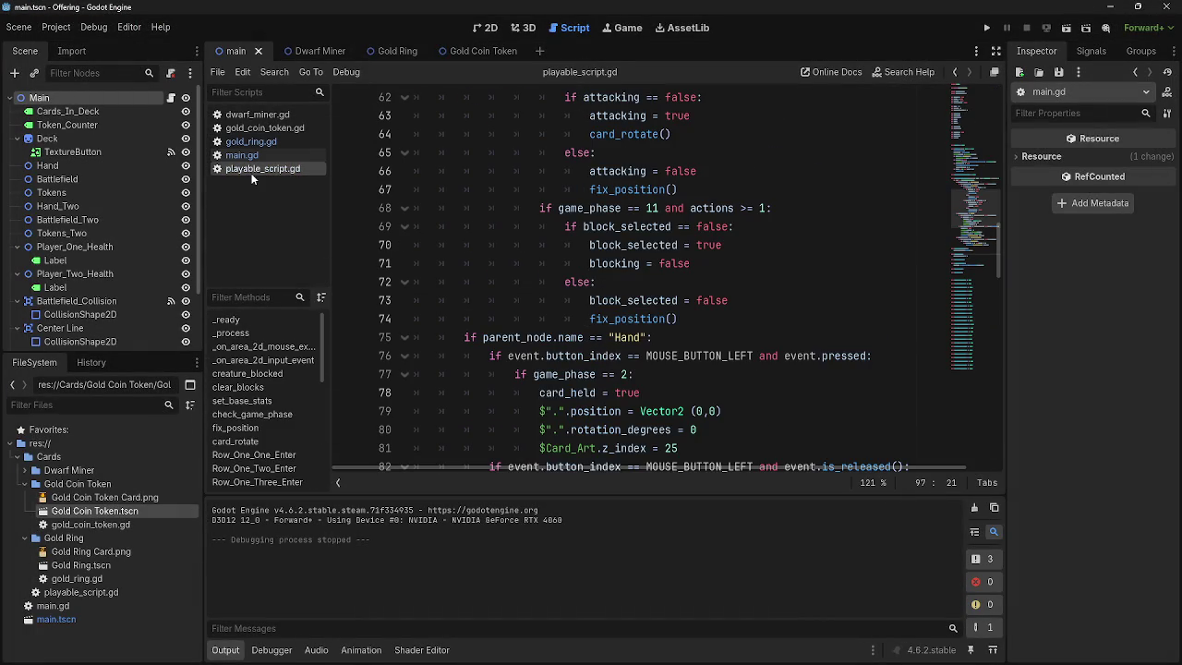
pyautogui.click(247, 143)
pyautogui.click(244, 155)
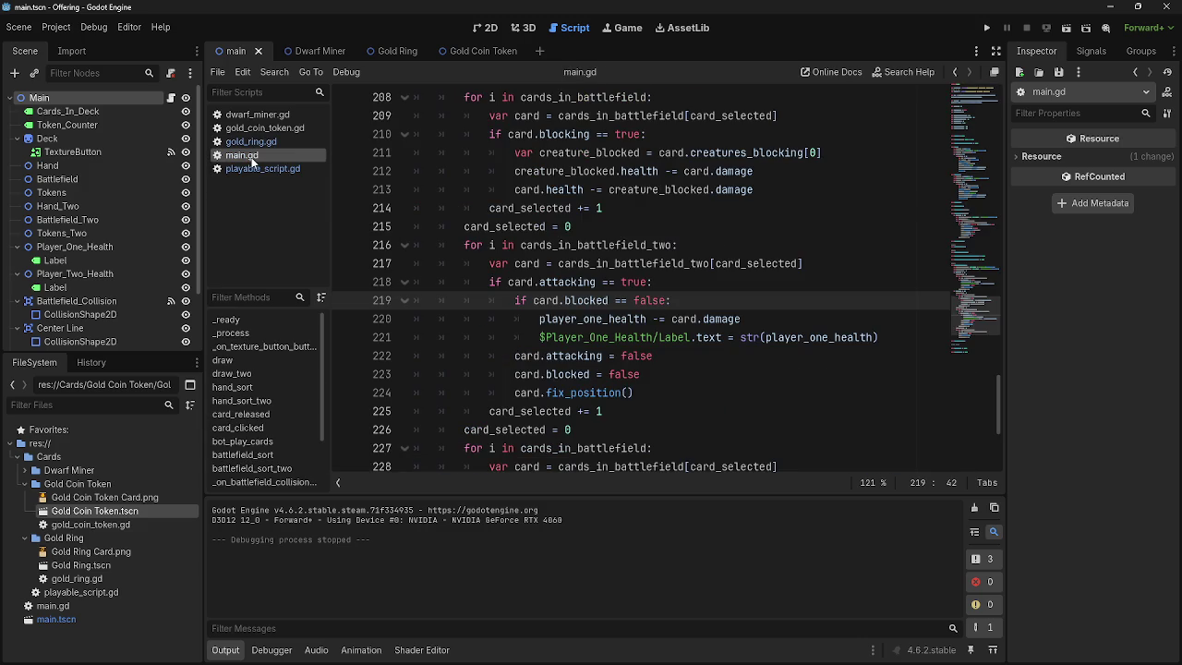
pyautogui.scroll(20, 663, 385)
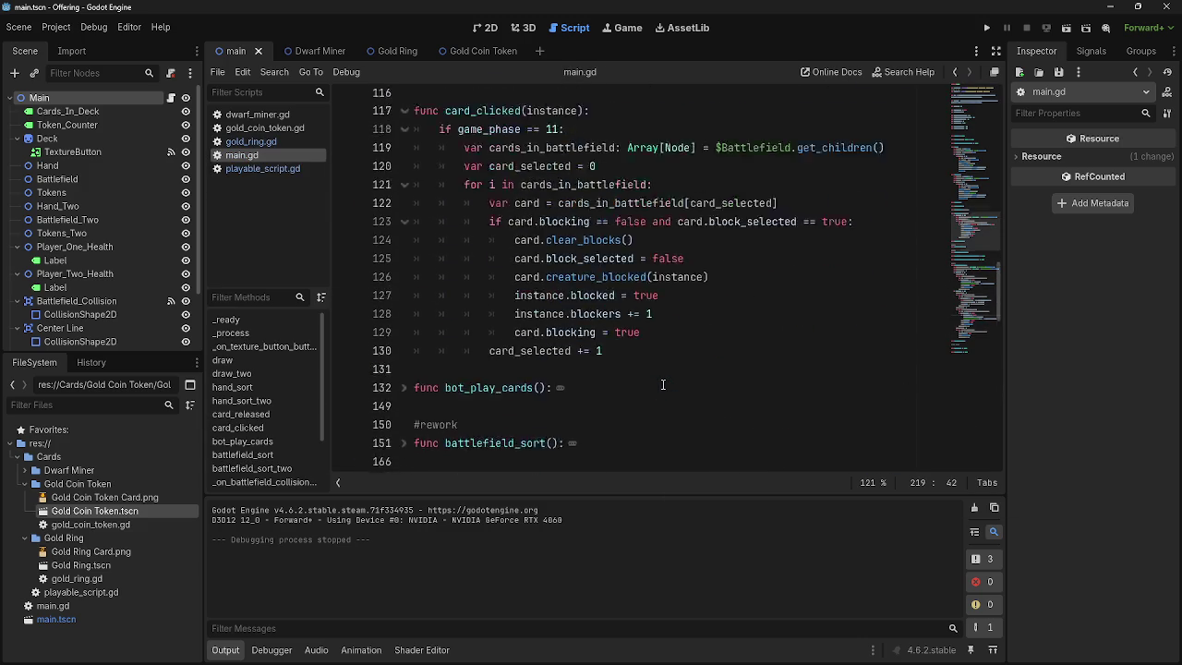
pyautogui.scroll(-1, 663, 385)
# - Add 'var blocked_card = card.creatures_blocking[0]' as line 124 inside the blocking branch
pyautogui.click(895, 342)
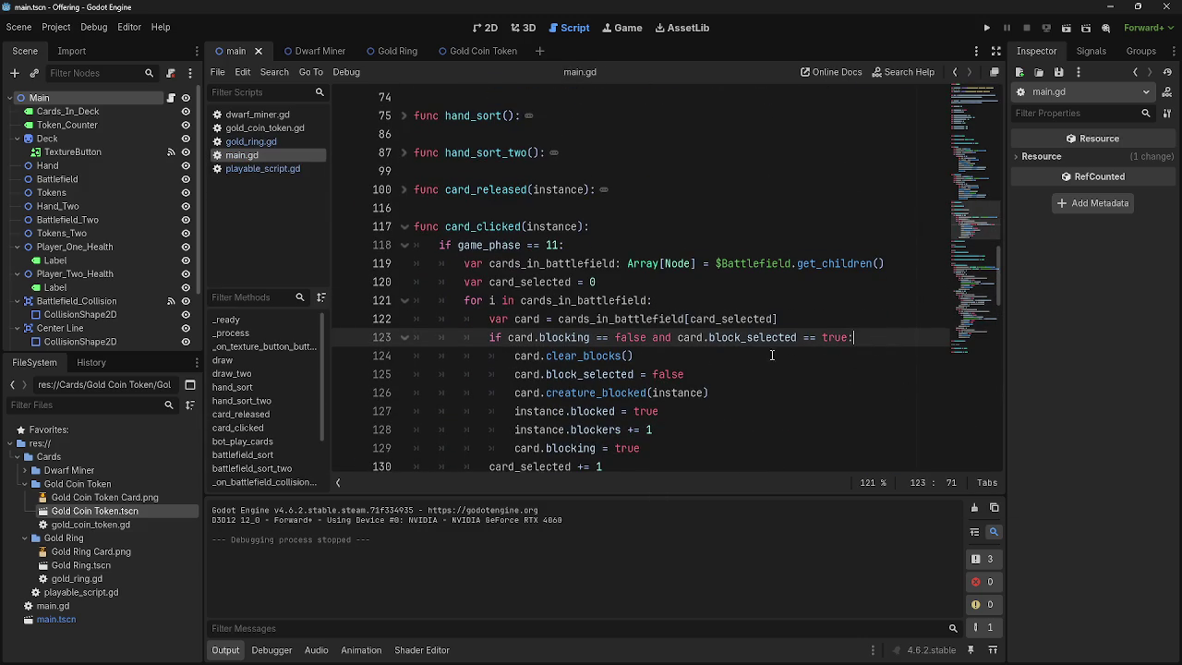
pyautogui.press('Return')
pyautogui.scroll(-1, 628, 365)
pyautogui.write('card')
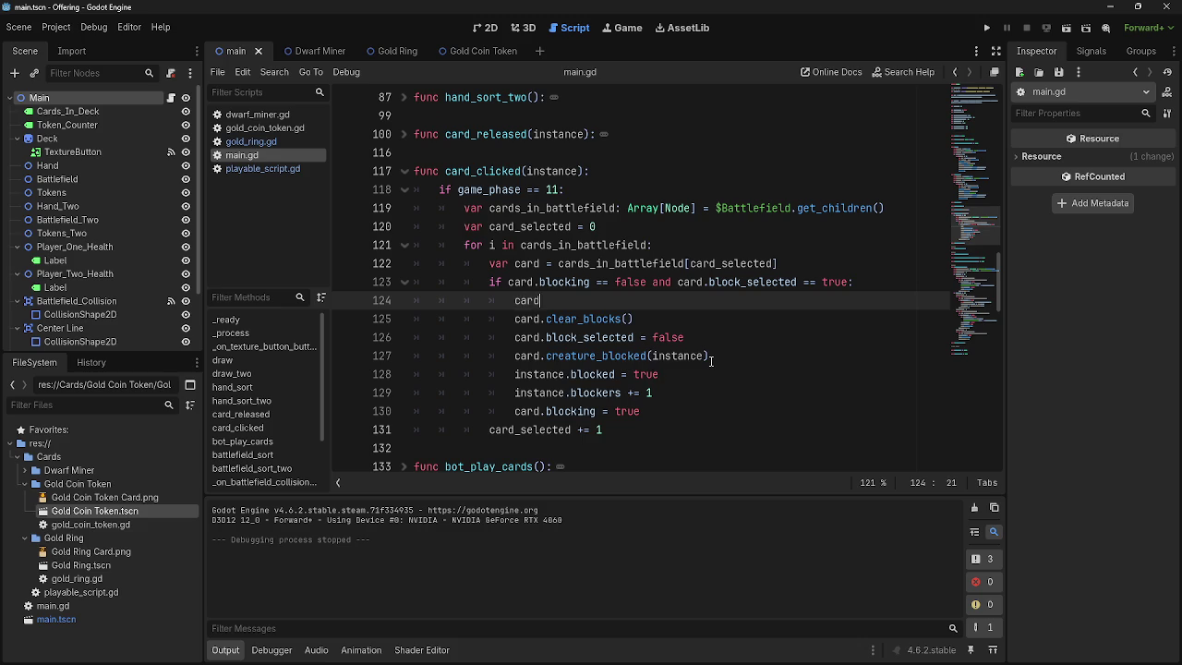
pyautogui.write('.block')
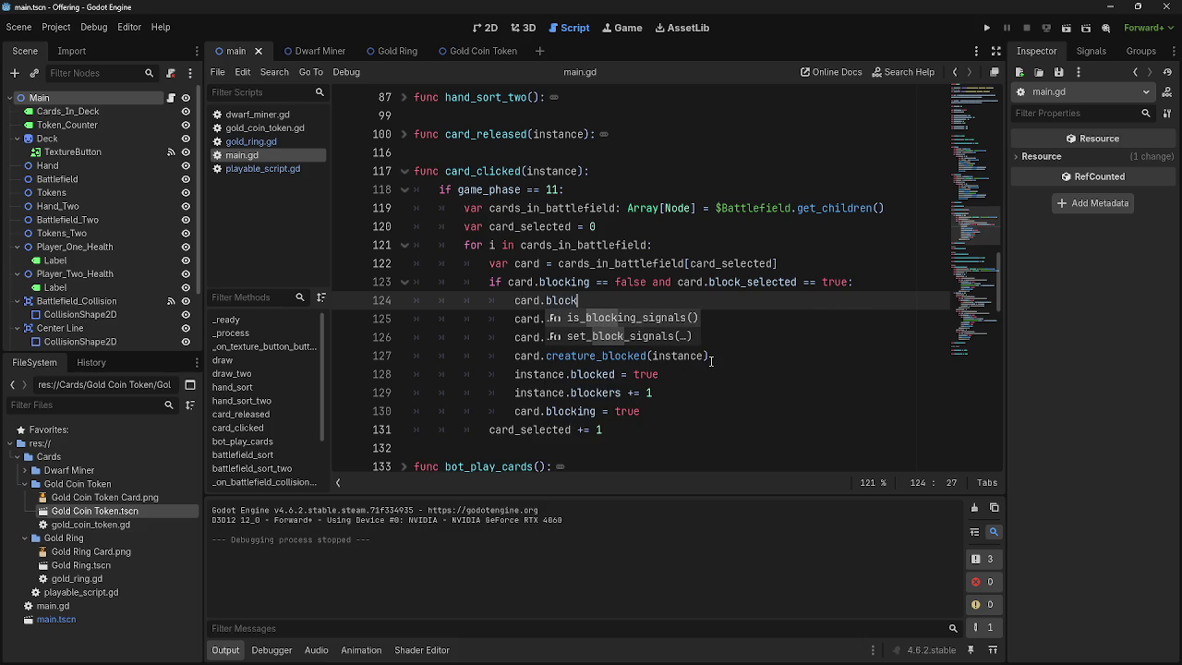
pyautogui.press('BackSpace')
pyautogui.press('BackSpace')
pyautogui.press('BackSpace')
pyautogui.press('BackSpace')
pyautogui.press('BackSpace')
pyautogui.write('creatures_blocking')
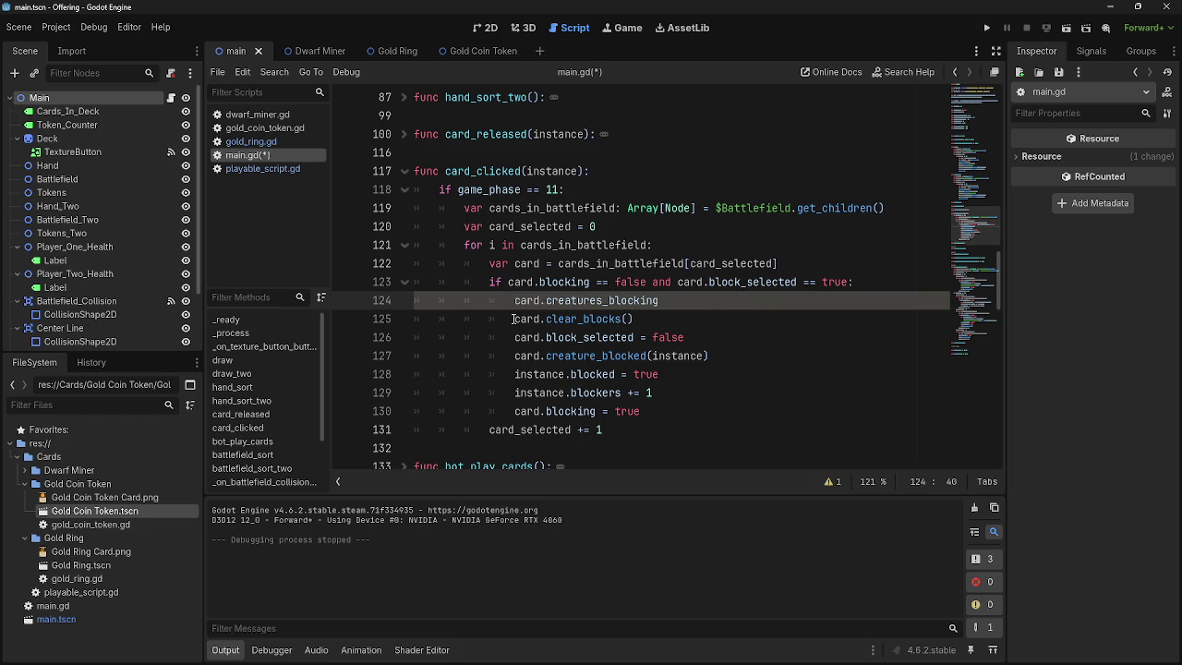
pyautogui.write('[0')
pyautogui.click(514, 307)
pyautogui.click(747, 306)
pyautogui.press('Home')
pyautogui.write('block')
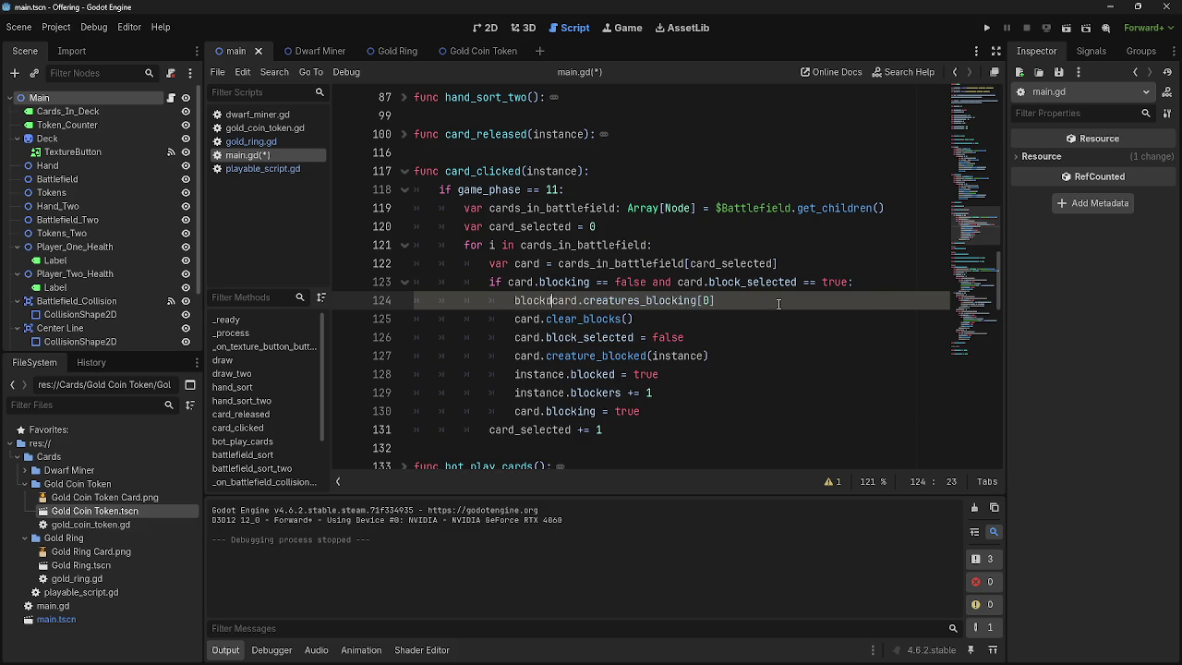
pyautogui.write('ed_card')
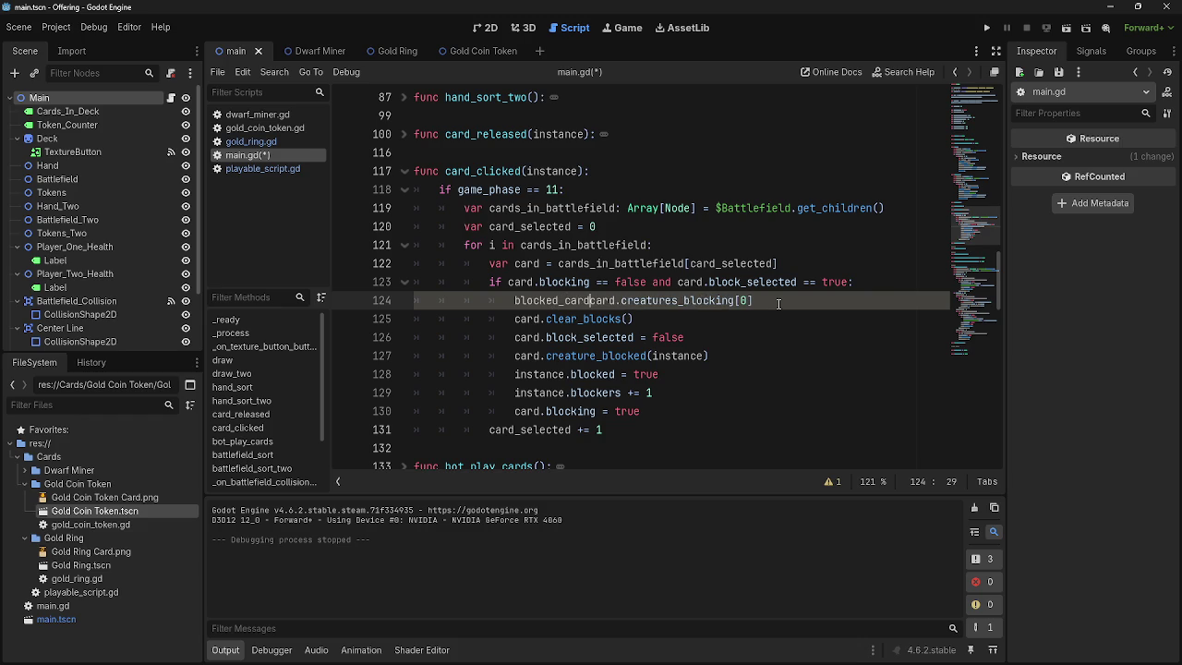
pyautogui.write(' =')
pyautogui.press('Home')
pyautogui.write('var')
pyautogui.click(848, 306)
pyautogui.press('Return')
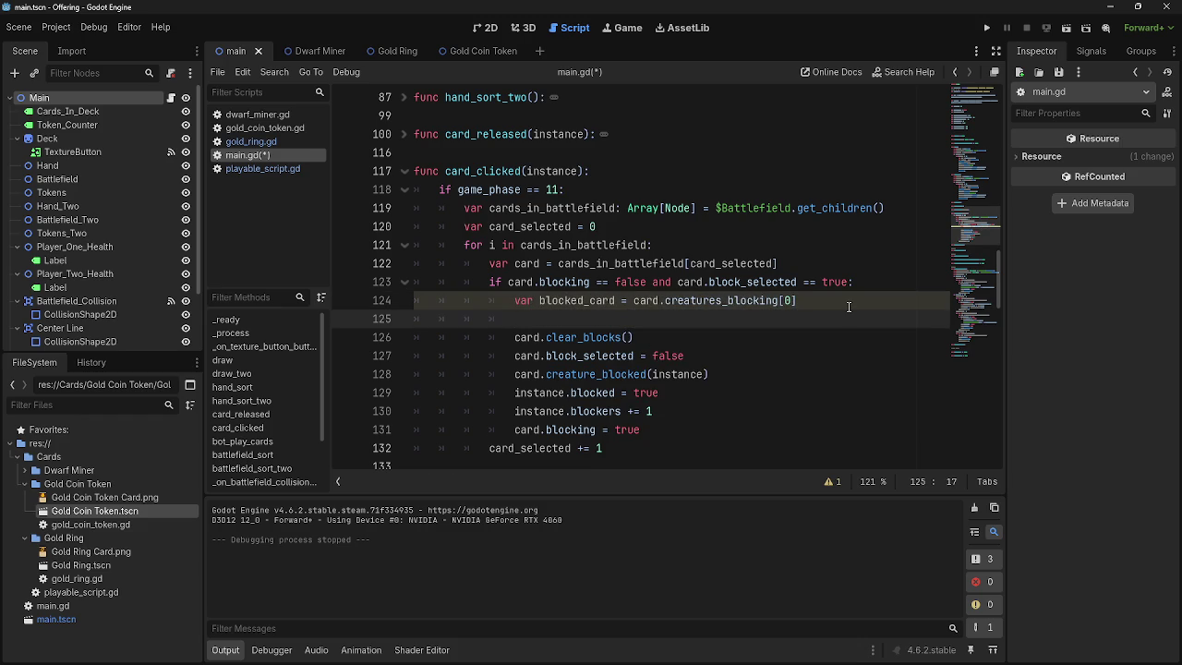
# - Write 'blocked_card.blocked = false' on line 125
pyautogui.write('blocked_')
pyautogui.press('Return')
pyautogui.press('BackSpace')
pyautogui.write('d')
pyautogui.press('BackSpace')
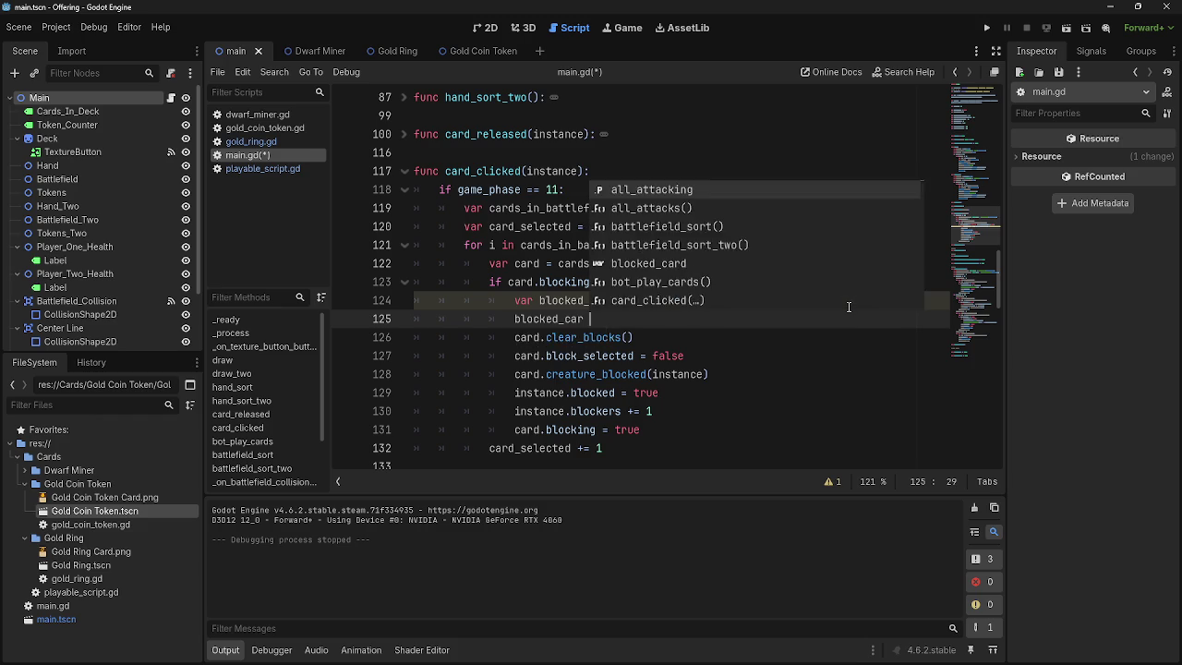
pyautogui.press('BackSpace')
pyautogui.write('d')
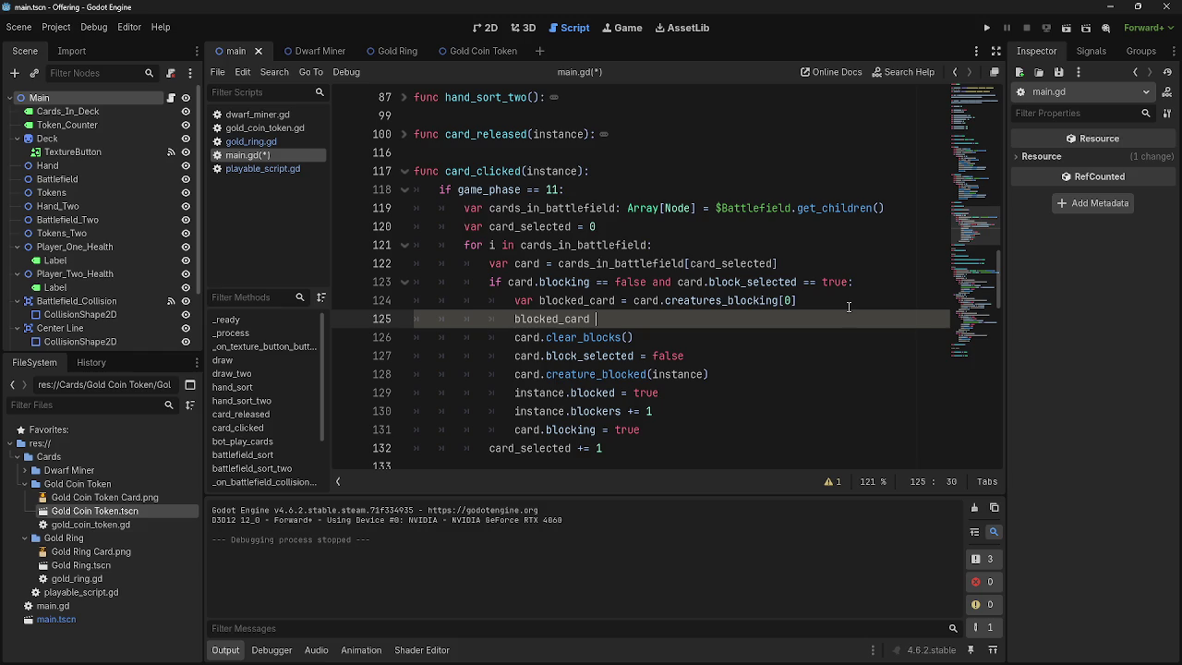
pyautogui.write('.bl')
pyautogui.write('ocked')
pyautogui.write(' = false')
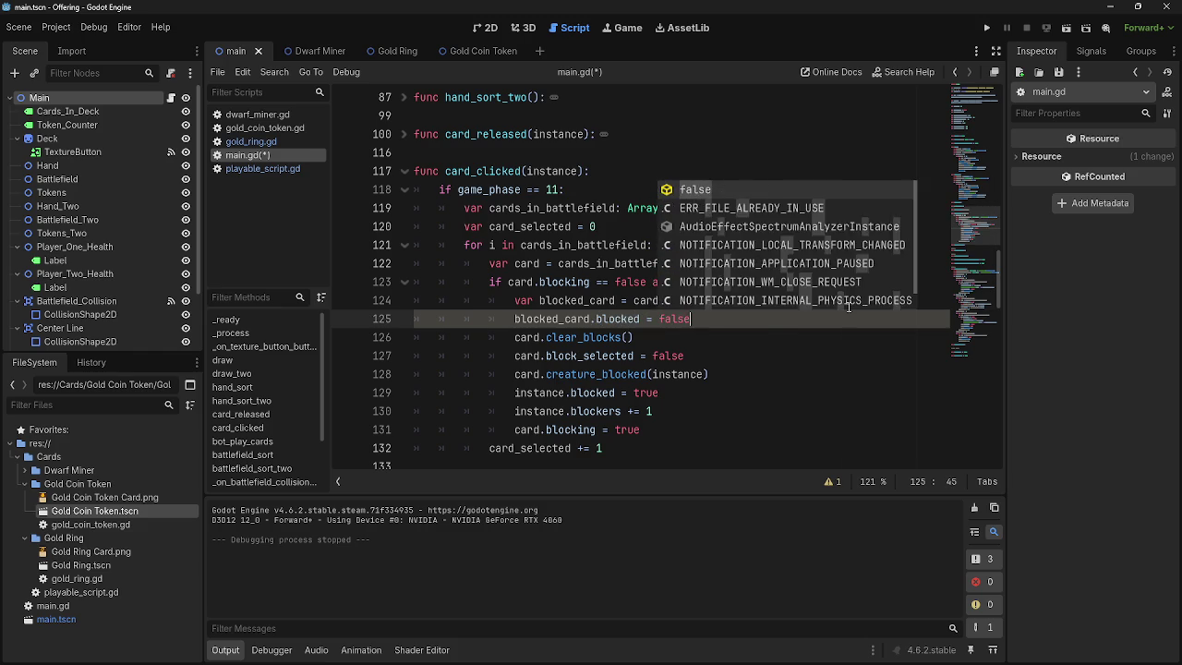
# - Review the clear_blocks and block_selected lines 126–127, then run the game
pyautogui.rightClick(829, 322)
pyautogui.click(830, 322)
pyautogui.click(783, 338)
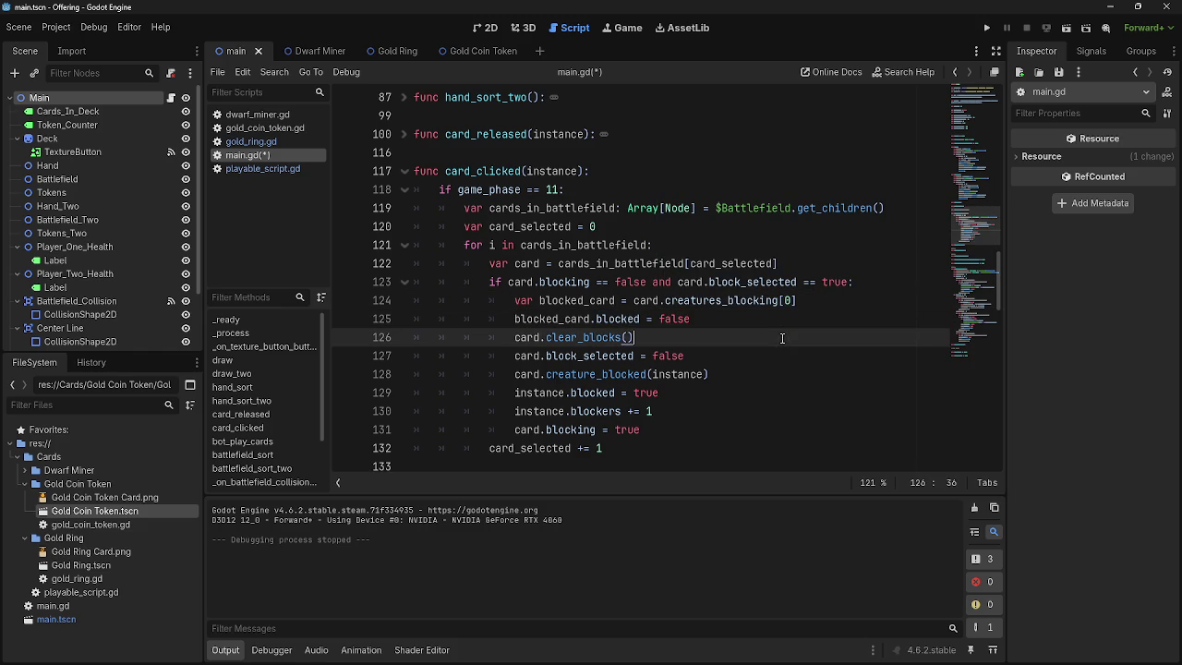
pyautogui.click(783, 318)
pyautogui.click(583, 338)
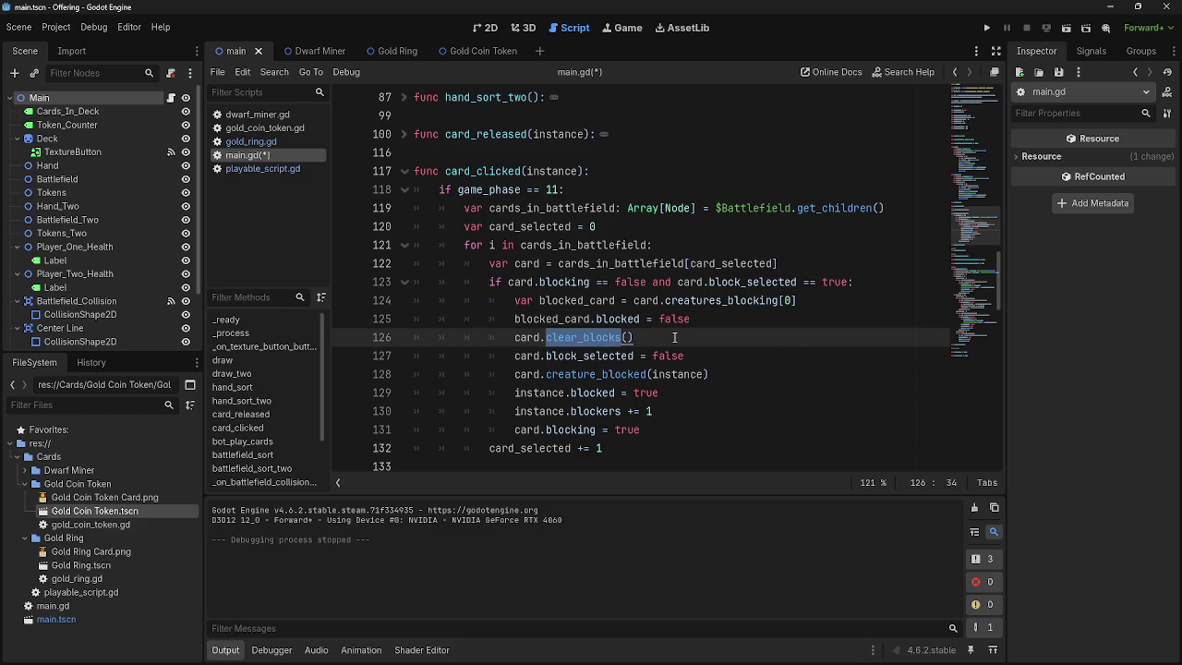
pyautogui.doubleClick(609, 338)
pyautogui.click(671, 337)
pyautogui.click(599, 356)
pyautogui.click(704, 337)
pyautogui.doubleClick(599, 355)
pyautogui.click(671, 337)
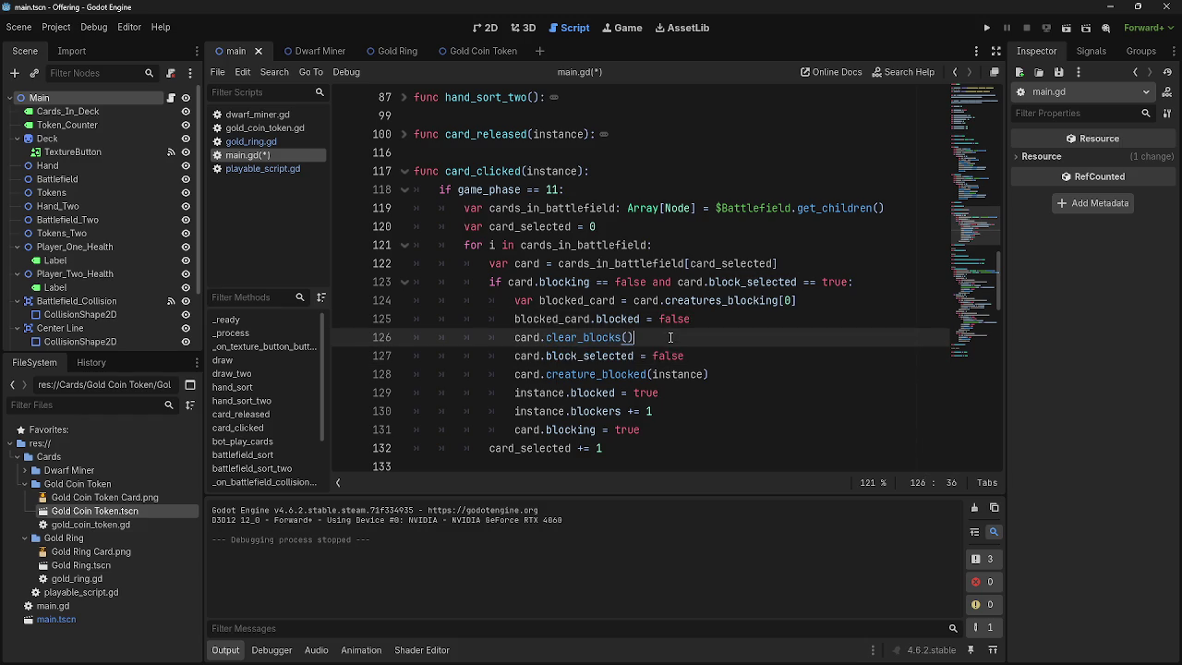
pyautogui.doubleClick(581, 356)
pyautogui.click(699, 356)
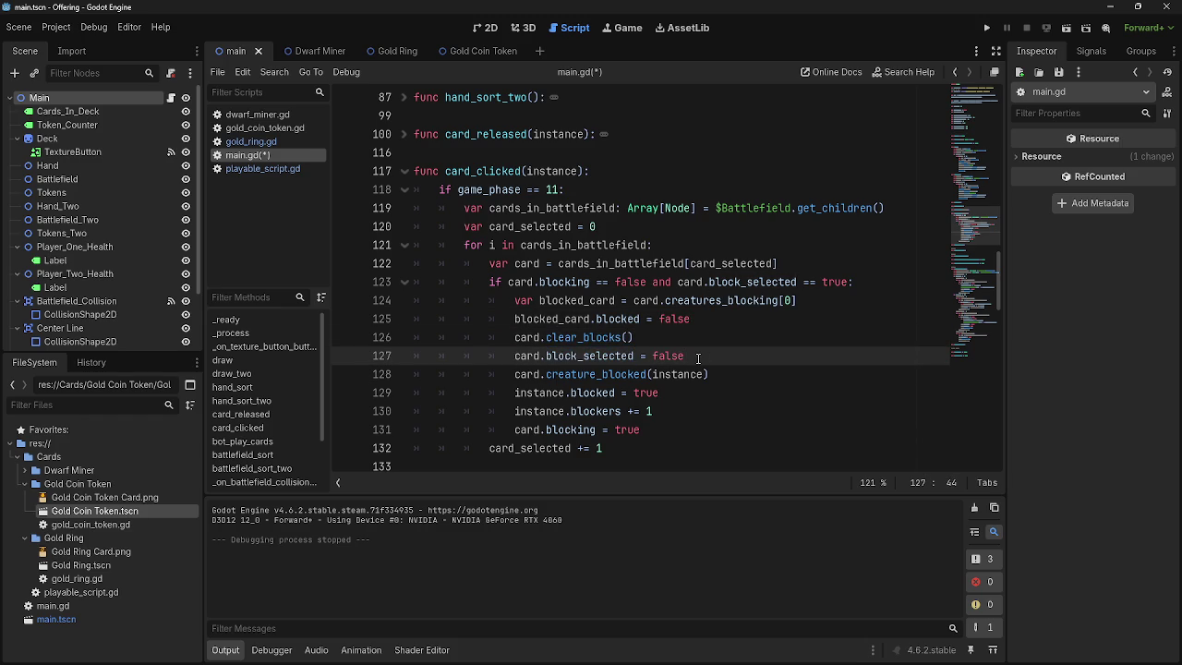
pyautogui.click(986, 28)
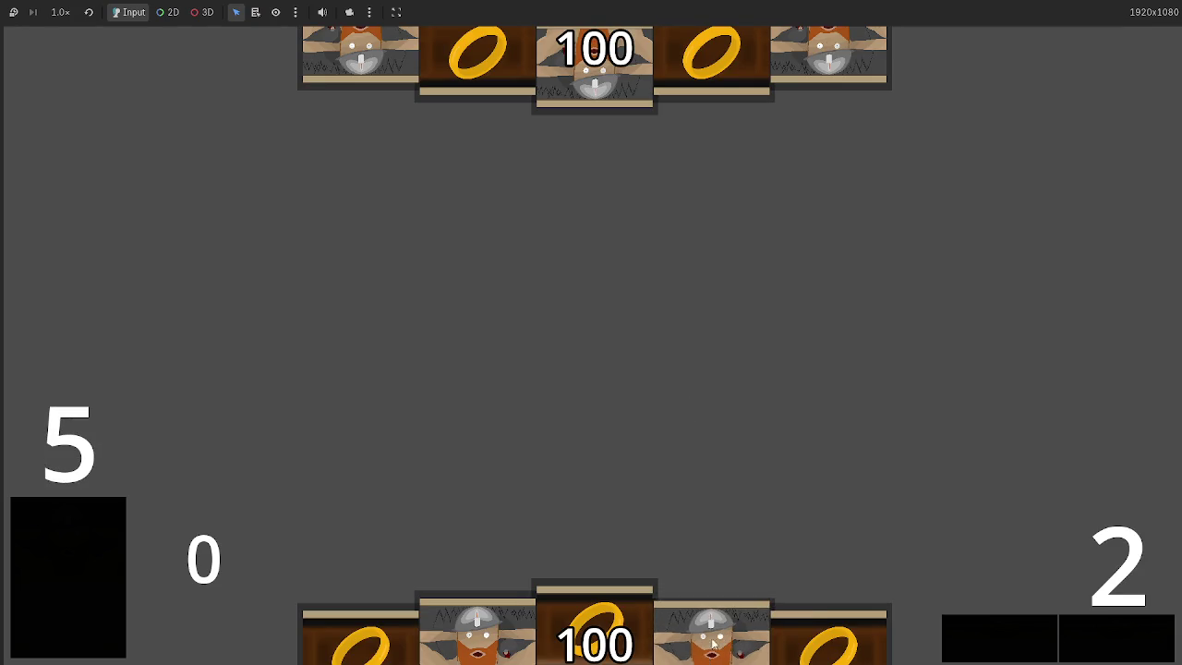
# - Play a dwarf card and click the centre card, breaking on the index '0' error at line 124
pyautogui.click(709, 655)
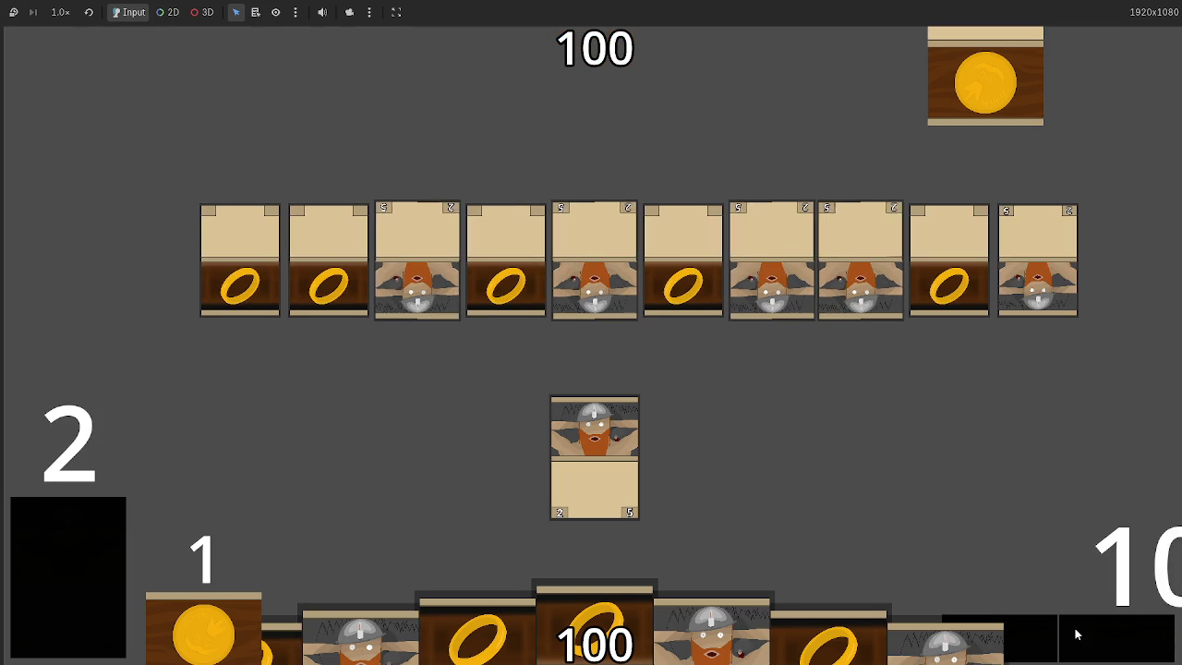
pyautogui.click(613, 415)
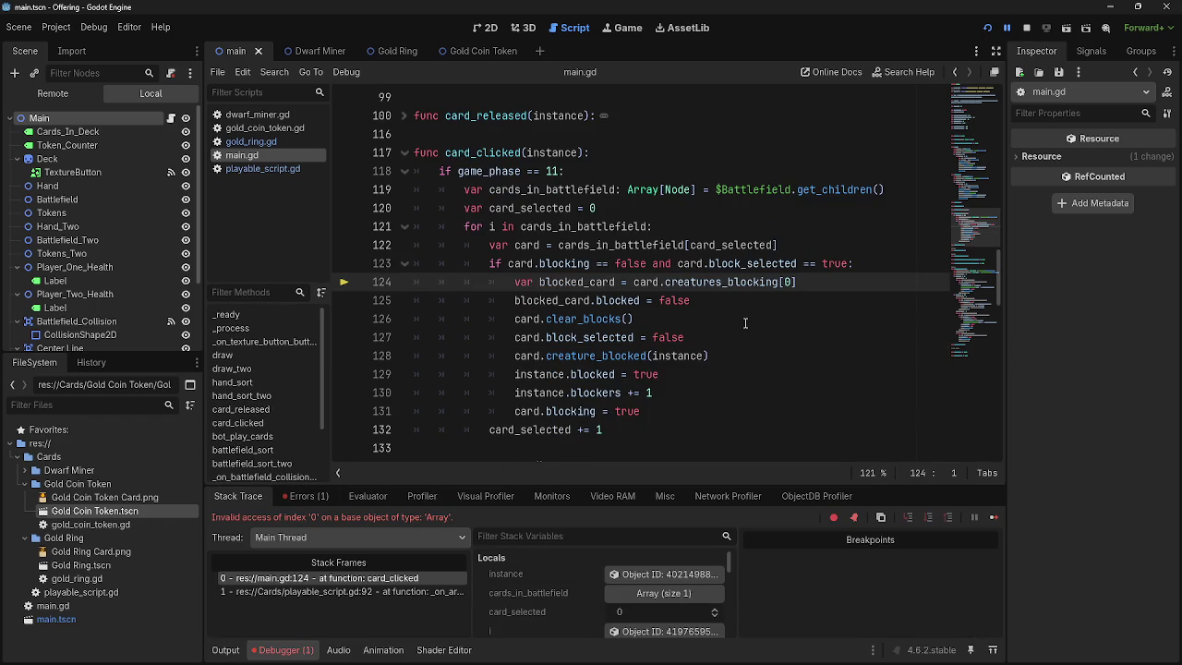
pyautogui.doubleClick(712, 285)
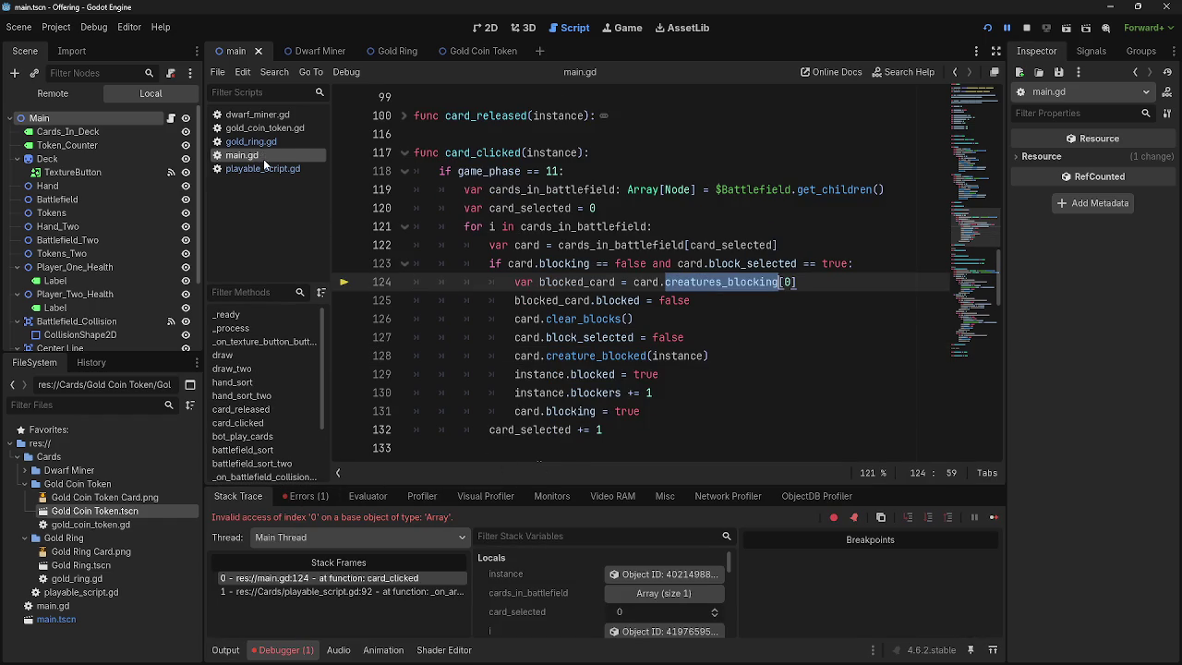
pyautogui.click(265, 167)
pyautogui.scroll(20, 539, 335)
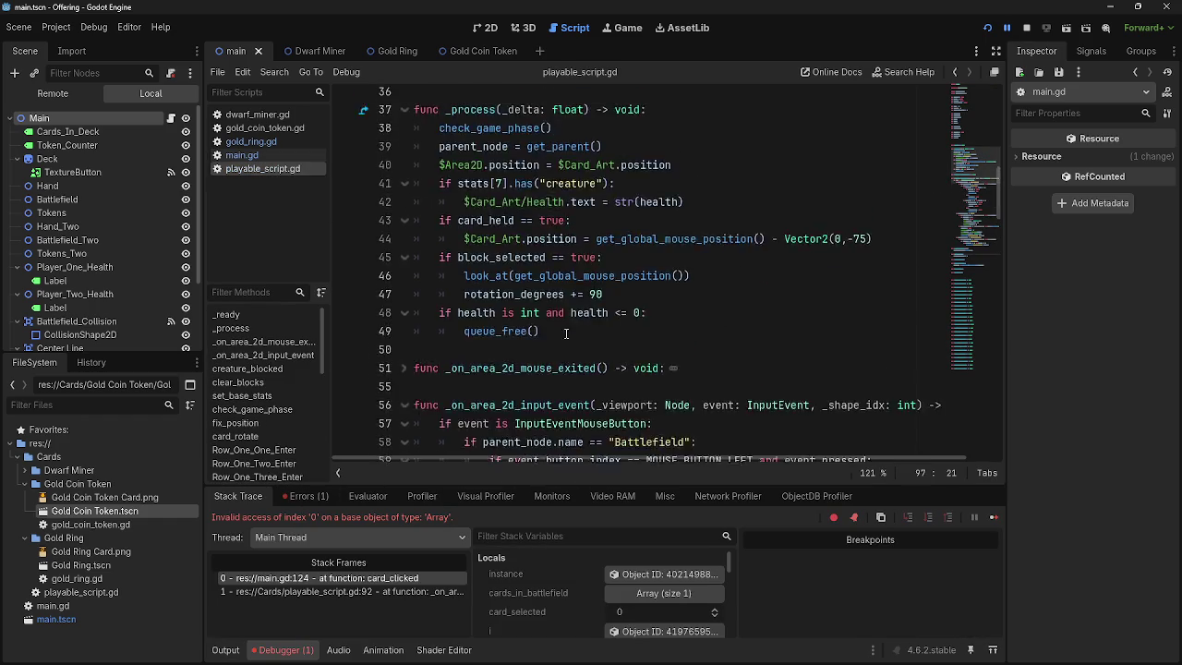
pyautogui.scroll(-5, 537, 336)
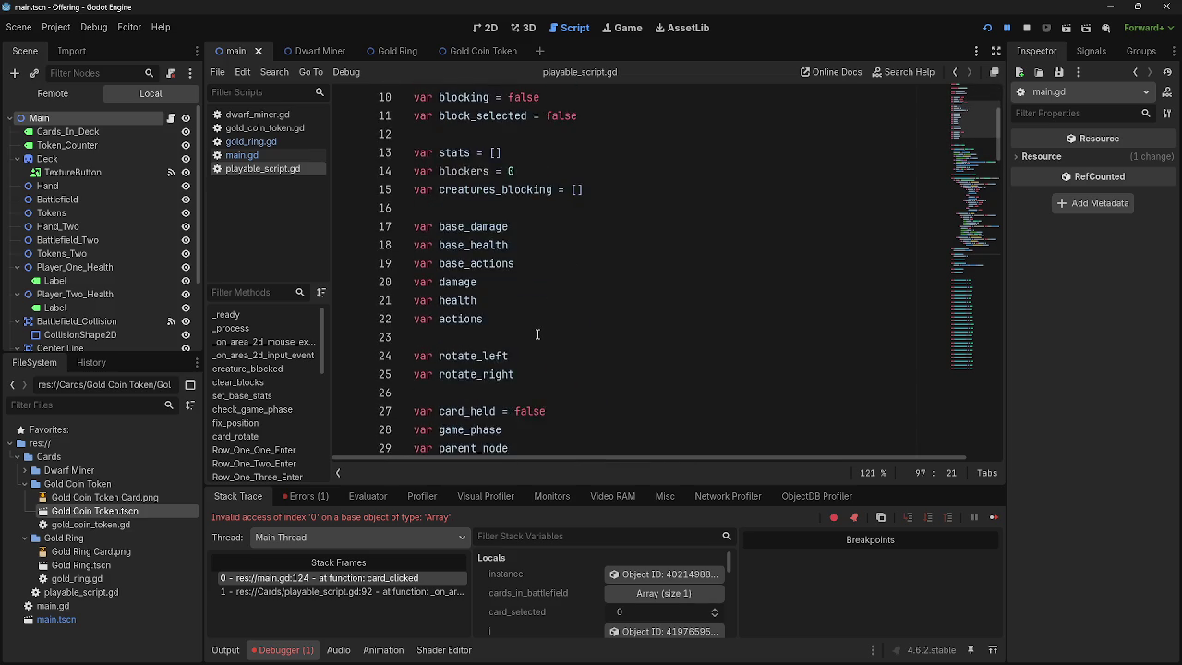
pyautogui.scroll(1, 538, 335)
pyautogui.click(505, 134)
pyautogui.doubleClick(505, 134)
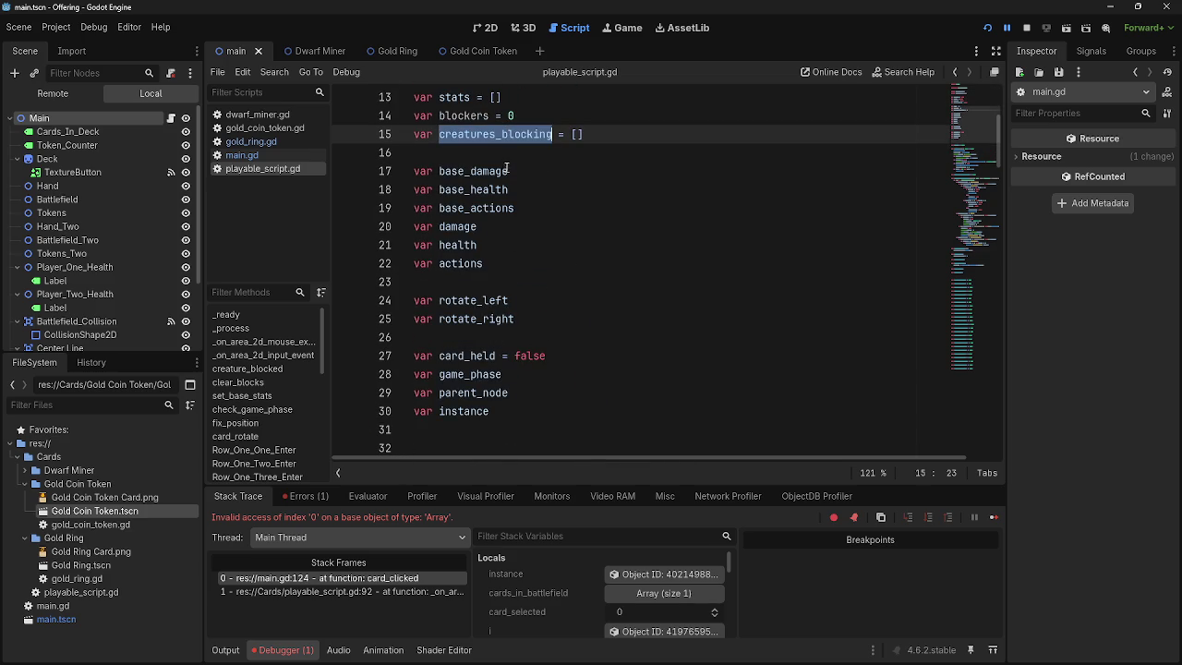
pyautogui.click(242, 155)
pyautogui.click(831, 283)
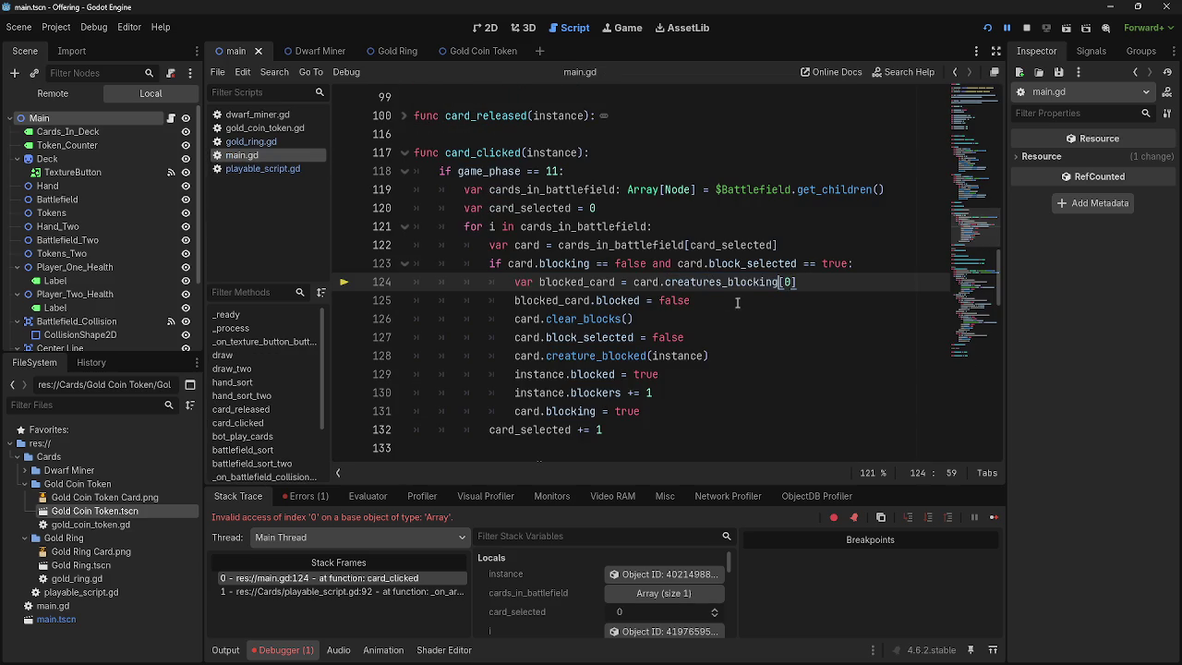
pyautogui.scroll(-20, 769, 371)
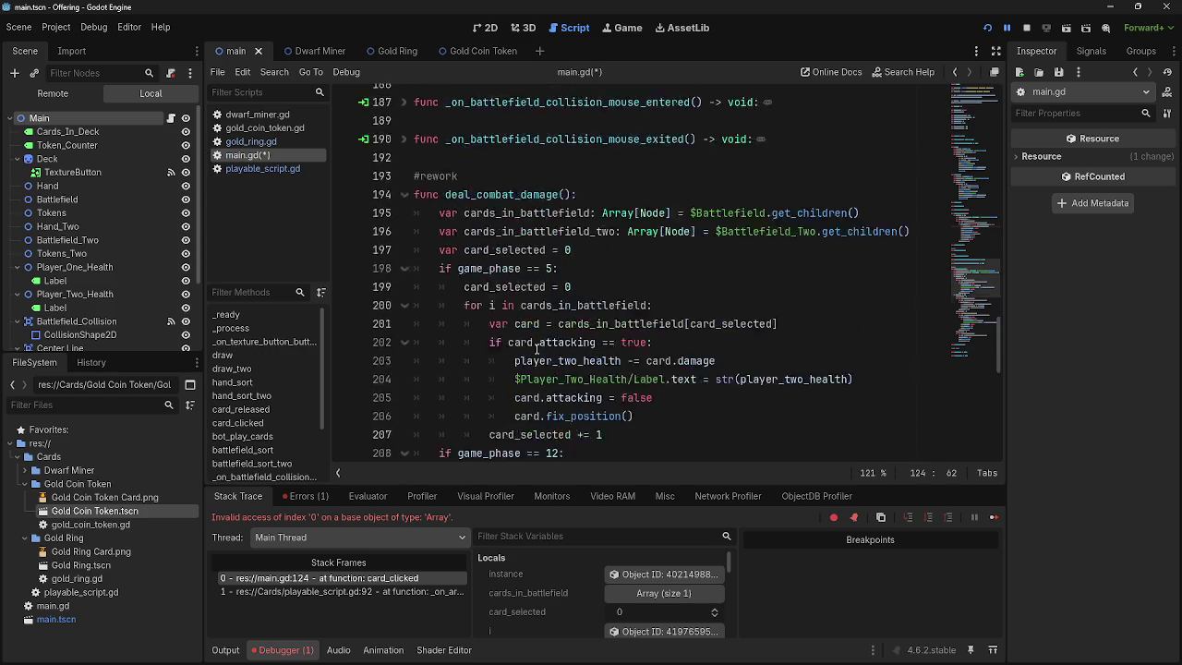
pyautogui.doubleClick(789, 392)
pyautogui.scroll(20, 794, 370)
pyautogui.scroll(2, 794, 370)
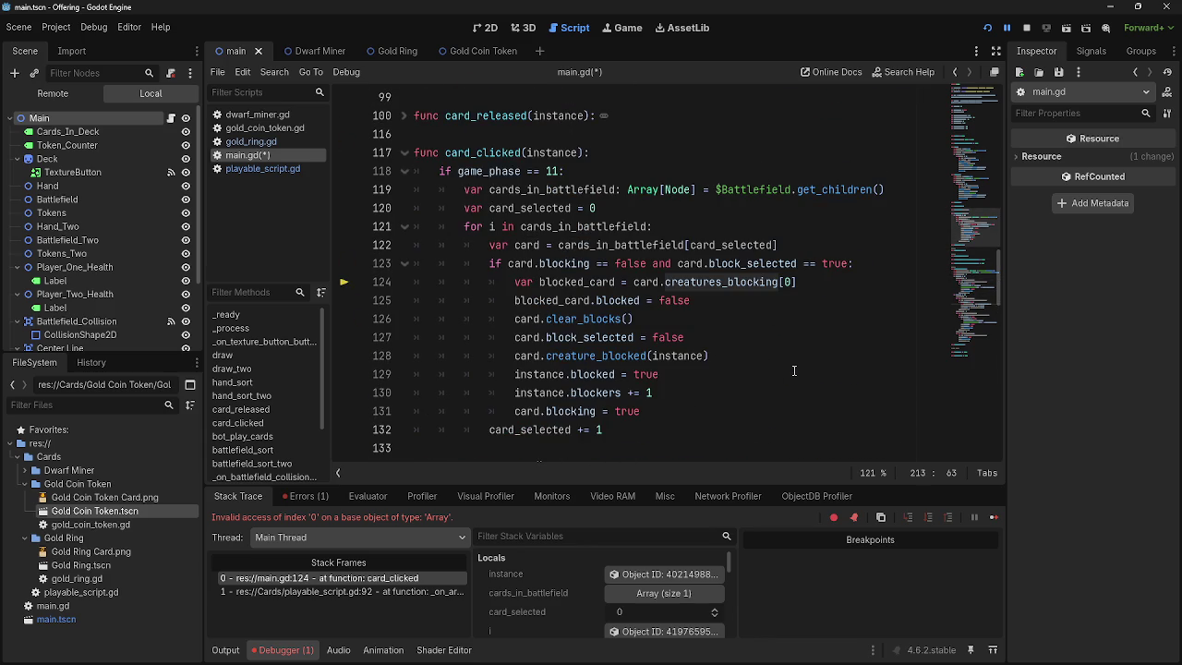
pyautogui.scroll(-20, 794, 370)
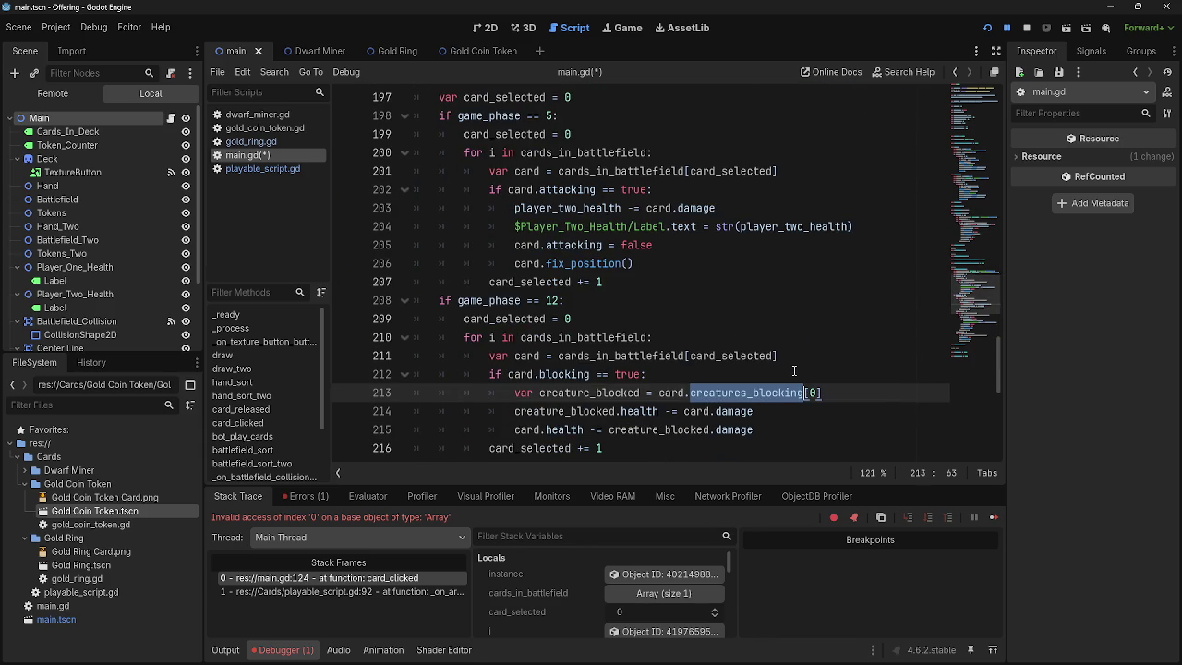
pyautogui.moveTo(821, 392); pyautogui.dragTo(659, 393)
pyautogui.scroll(20, 764, 397)
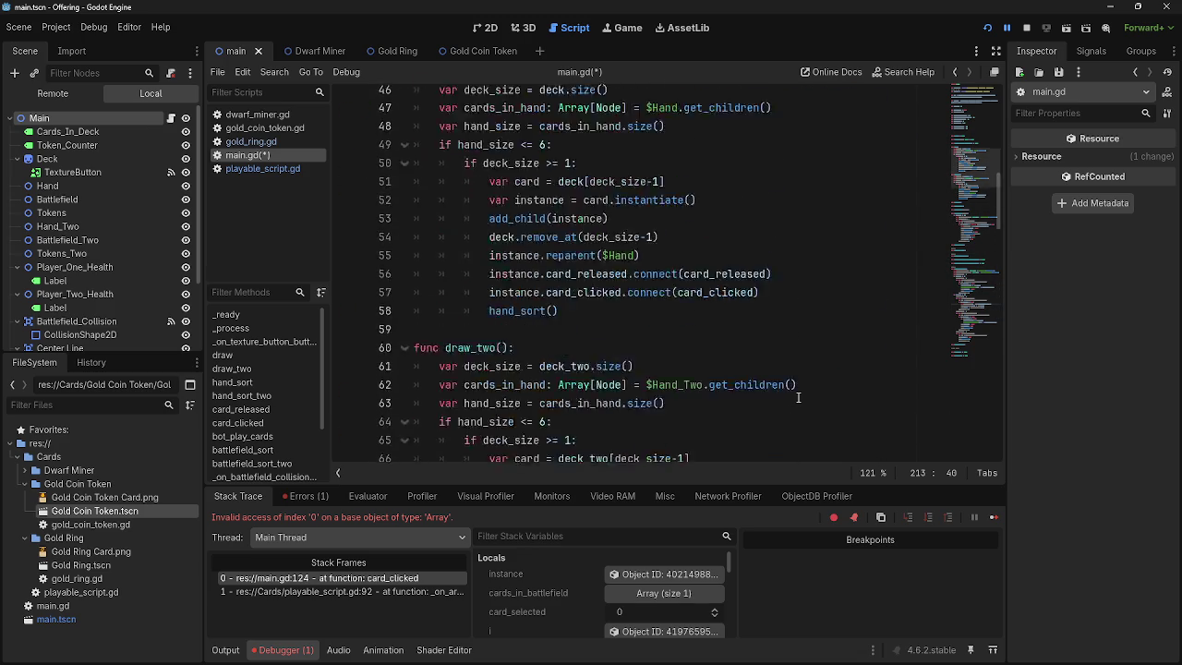
pyautogui.scroll(-10, 799, 397)
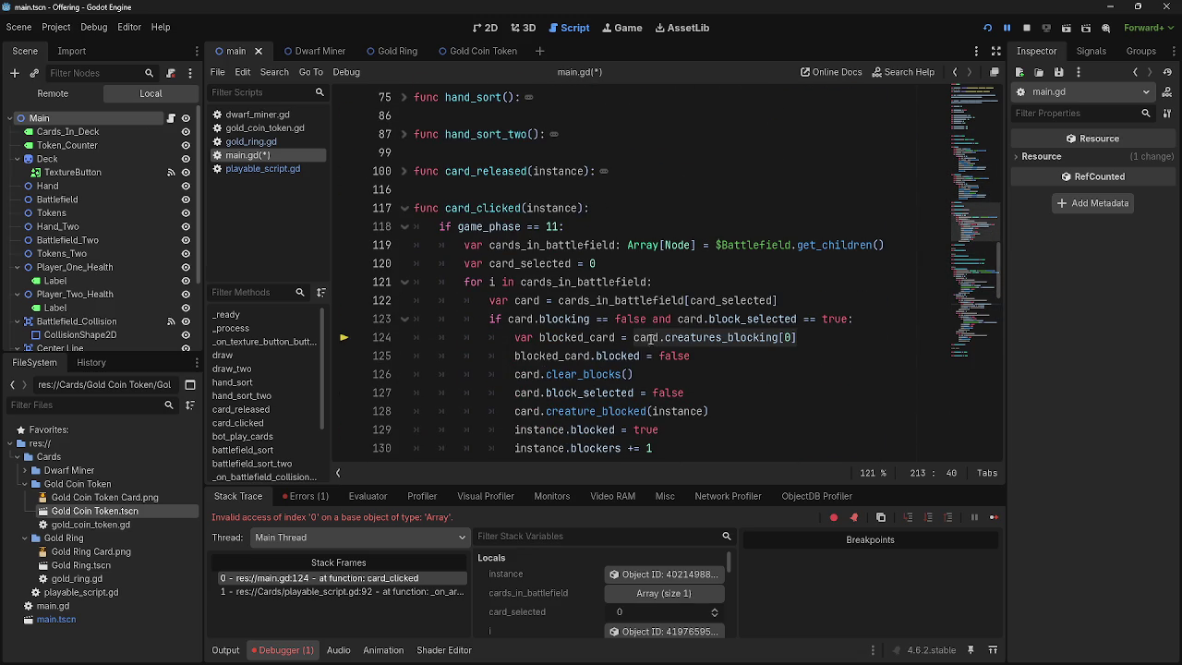
pyautogui.doubleClick(652, 338)
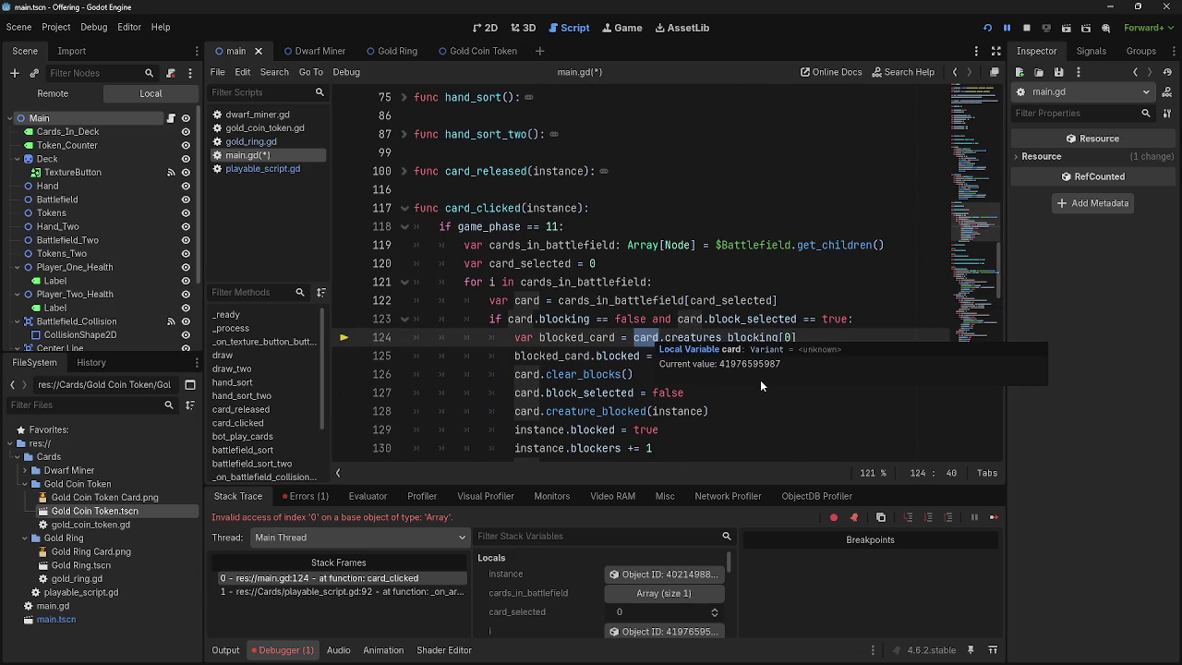
pyautogui.scroll(-1, 759, 407)
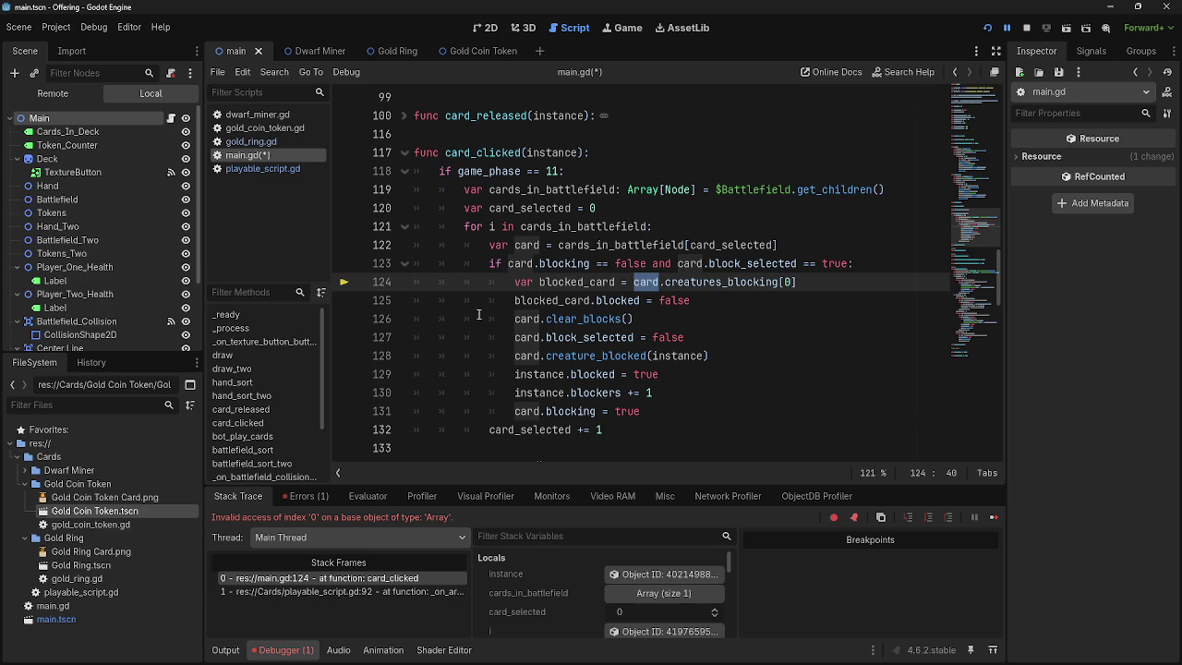
pyautogui.click(291, 168)
pyautogui.click(278, 141)
pyautogui.click(278, 154)
pyautogui.moveTo(488, 245); pyautogui.dragTo(841, 246)
pyautogui.click(488, 263)
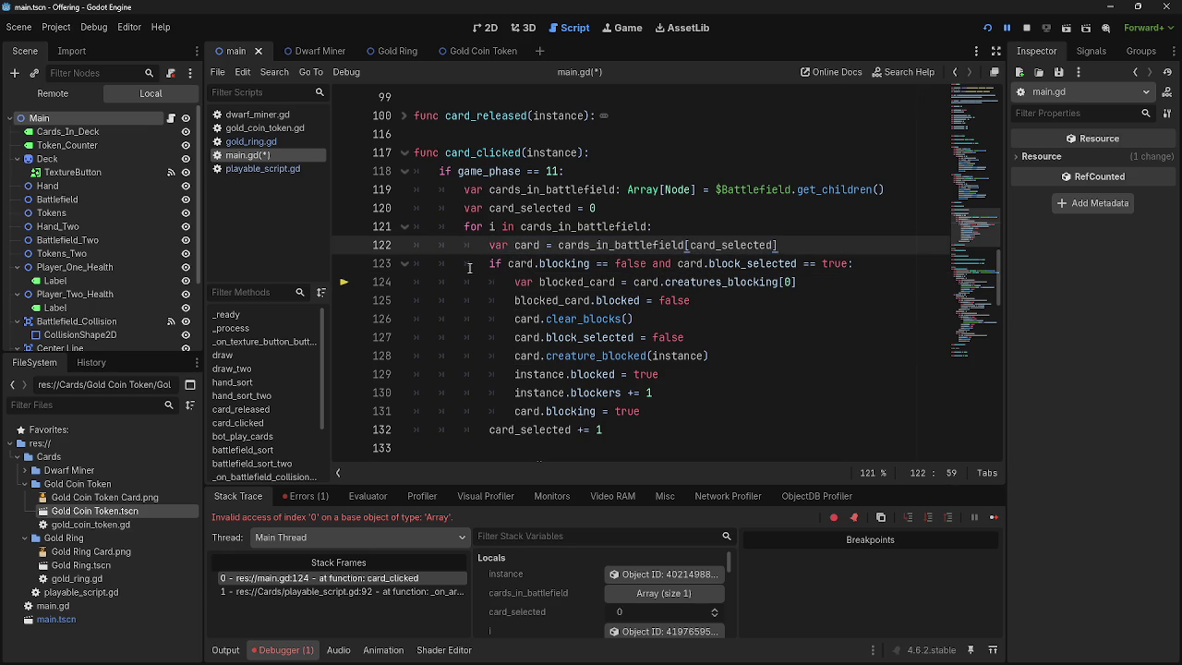
pyautogui.moveTo(489, 263); pyautogui.dragTo(882, 268)
pyautogui.click(884, 268)
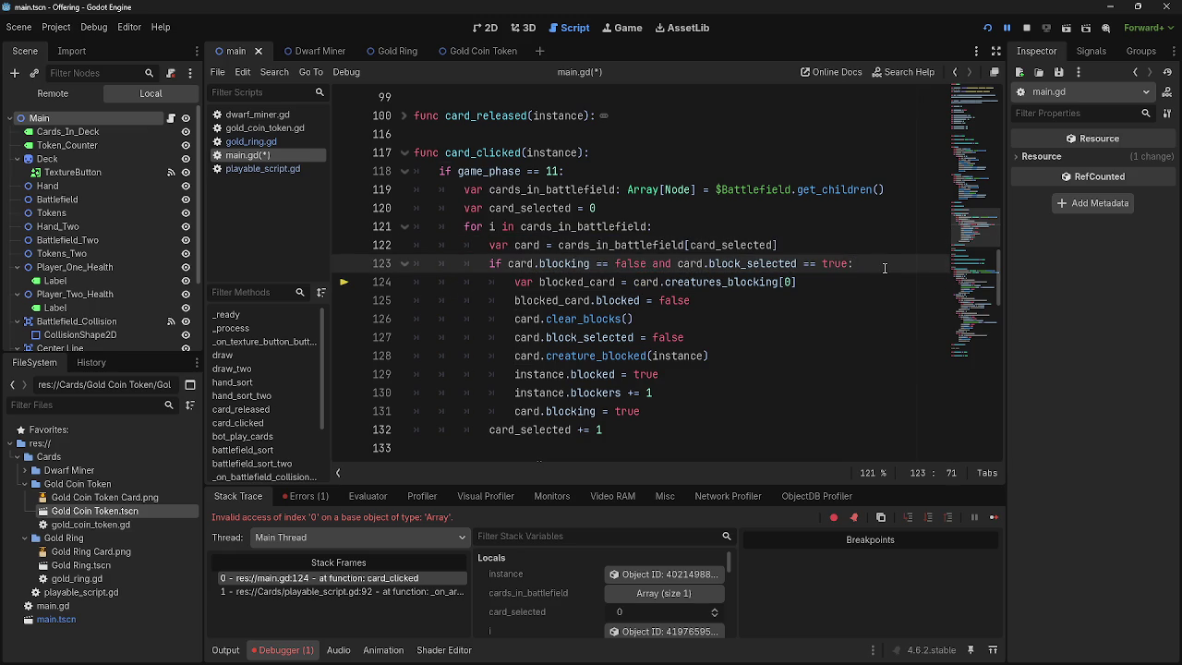
pyautogui.doubleClick(752, 281)
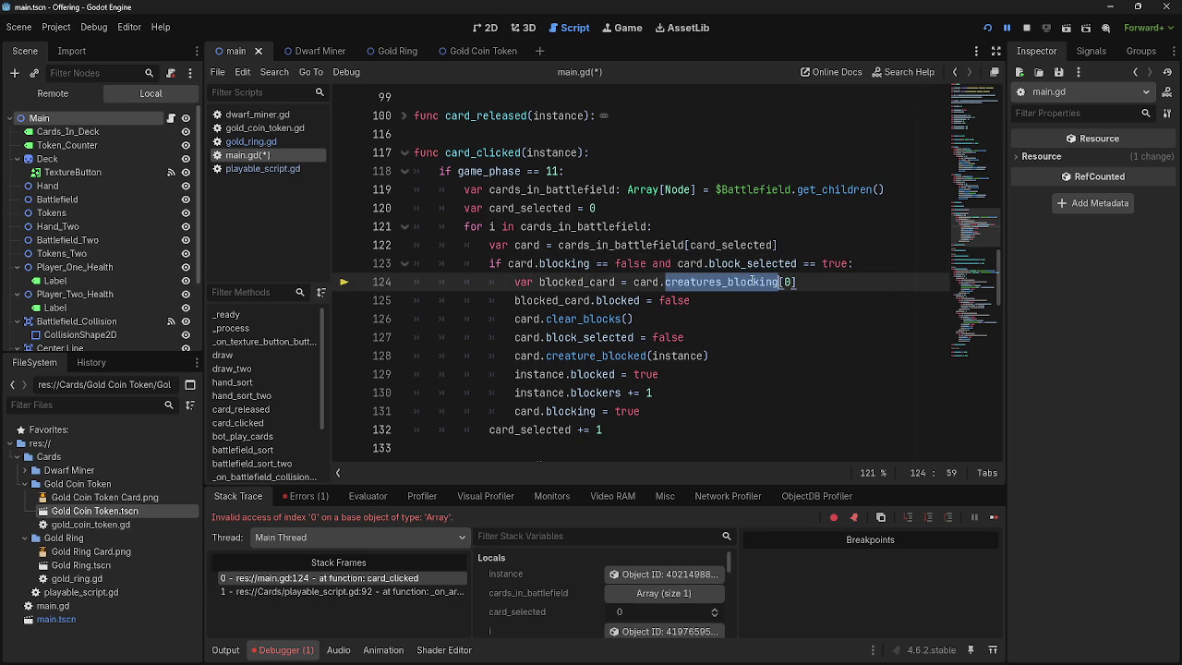
pyautogui.doubleClick(652, 283)
pyautogui.moveTo(653, 289)
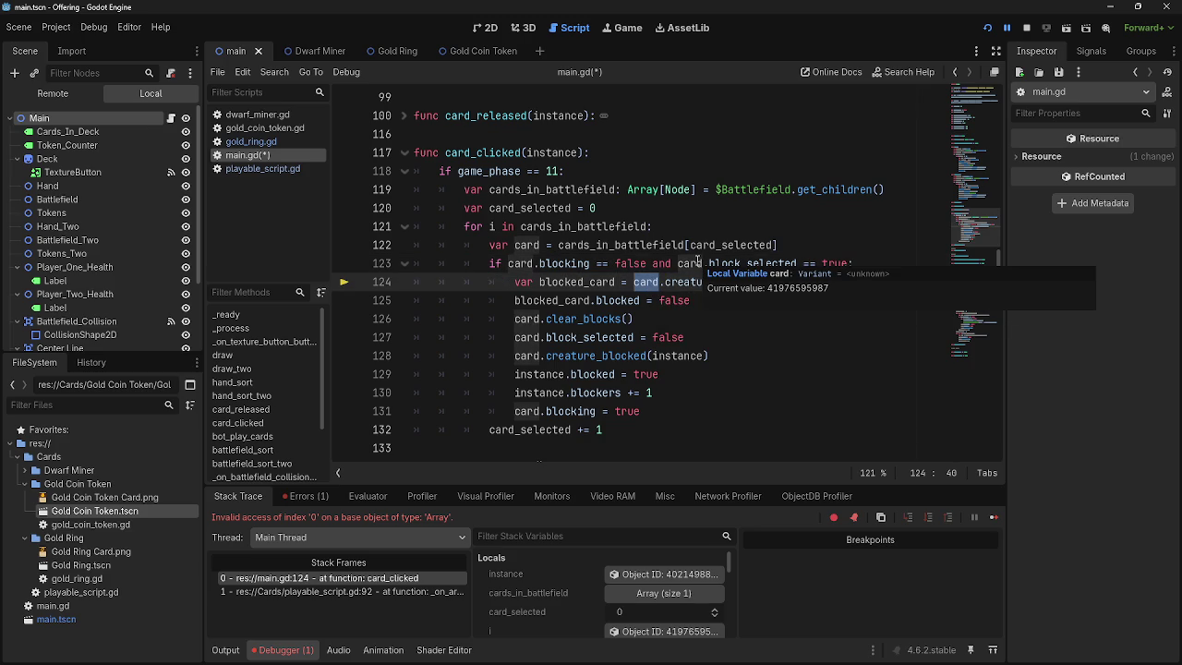
pyautogui.click(890, 226)
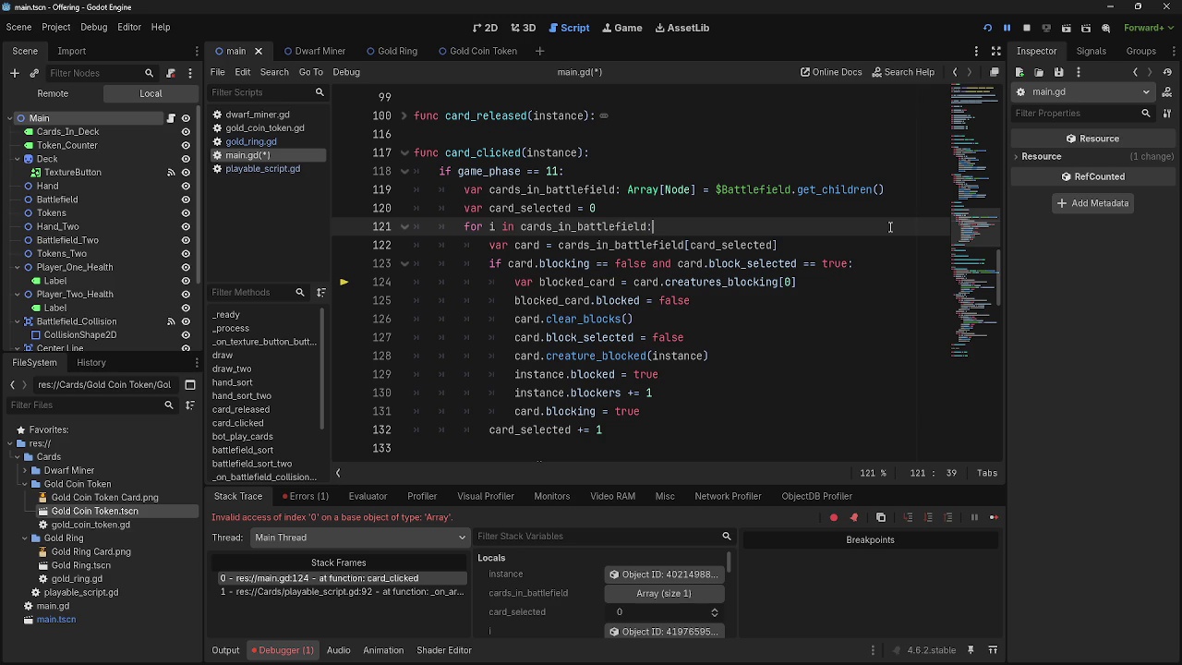
pyautogui.click(856, 266)
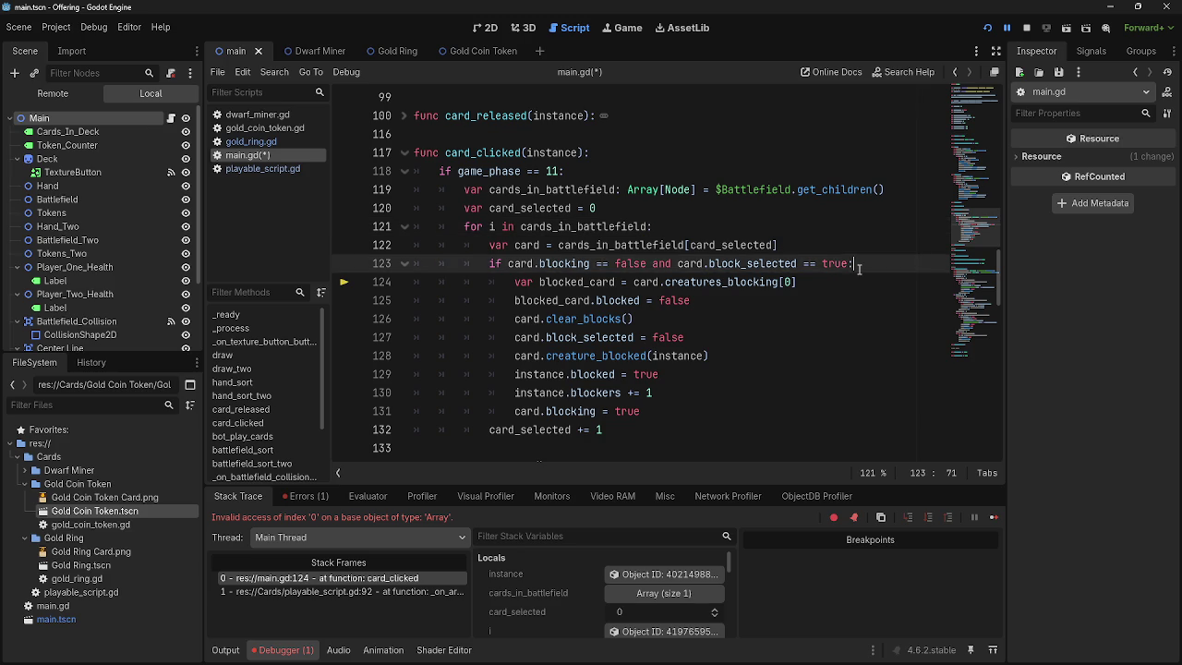
# - Insert an empty line 124 and indent the blocked_card line beneath it
pyautogui.press('Return')
pyautogui.click(515, 300)
pyautogui.press('Tab')
pyautogui.click(567, 282)
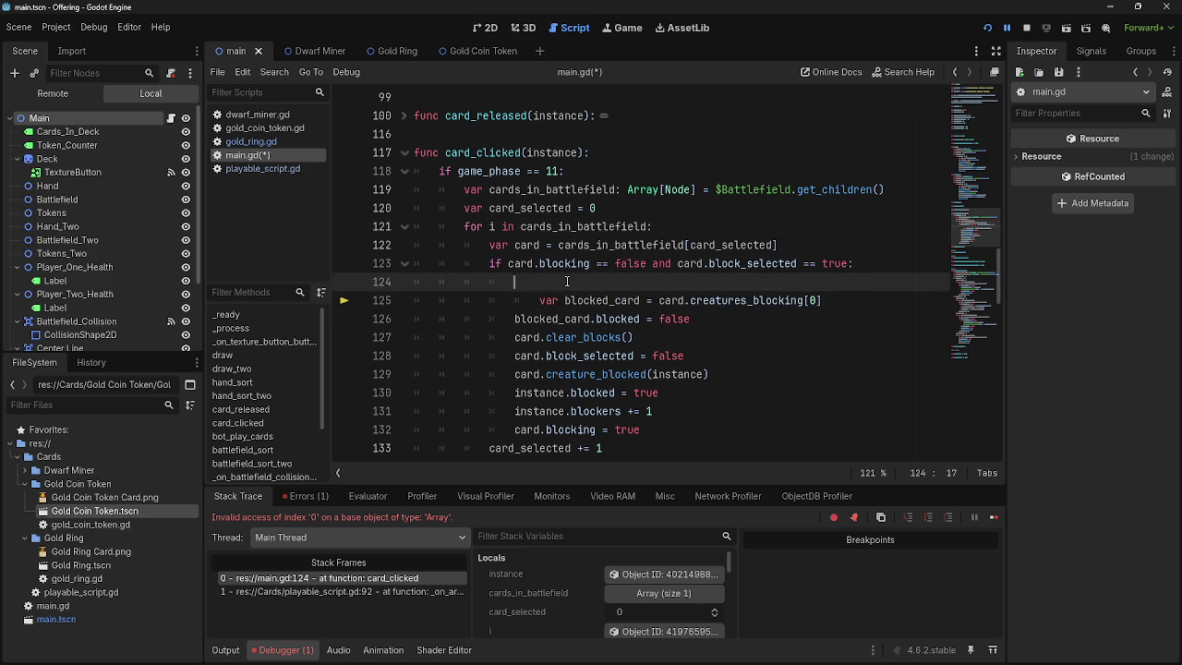
pyautogui.write('if ')
pyautogui.write('ard')
pyautogui.press('BackSpace')
pyautogui.press('BackSpace')
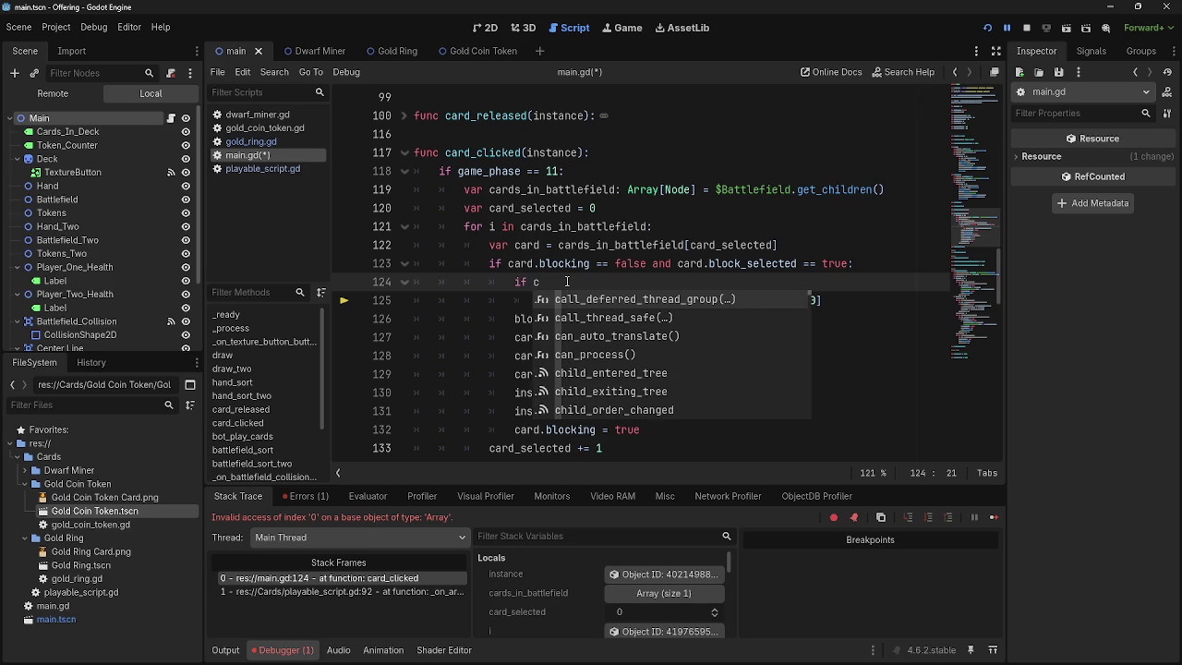
pyautogui.press('BackSpace')
# - Check the phase-12 blocking condition on line 213 as a reference for the new if
pyautogui.scroll(-20, 559, 268)
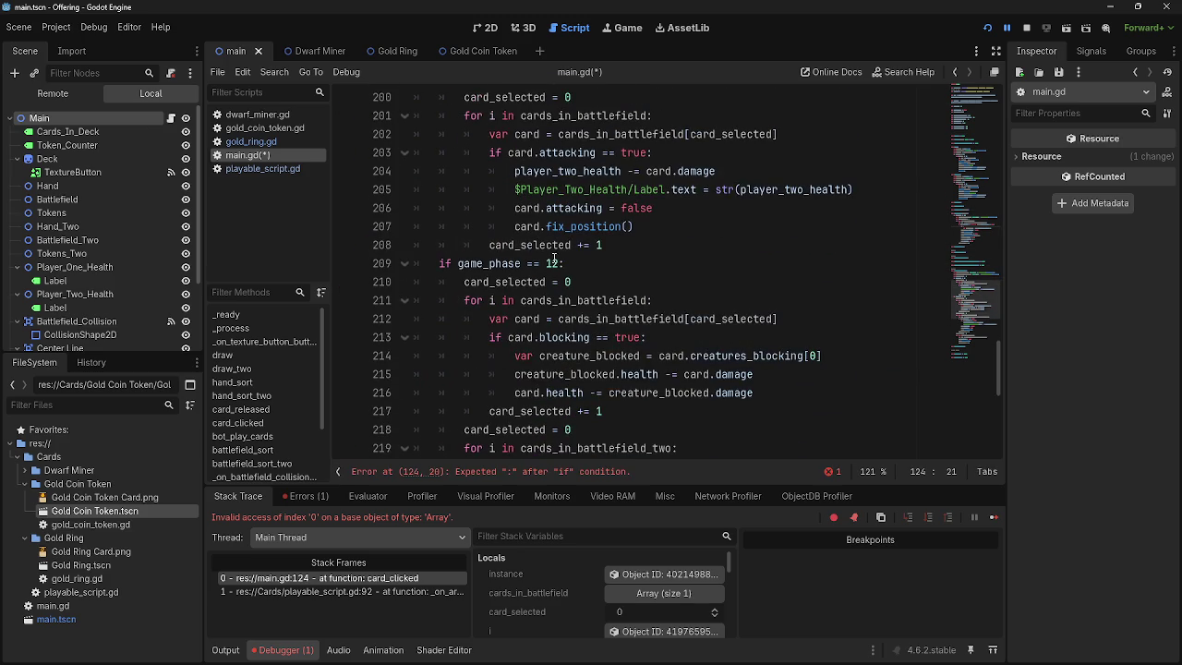
pyautogui.scroll(-1, 554, 259)
pyautogui.scroll(3, 556, 259)
pyautogui.scroll(-4, 560, 260)
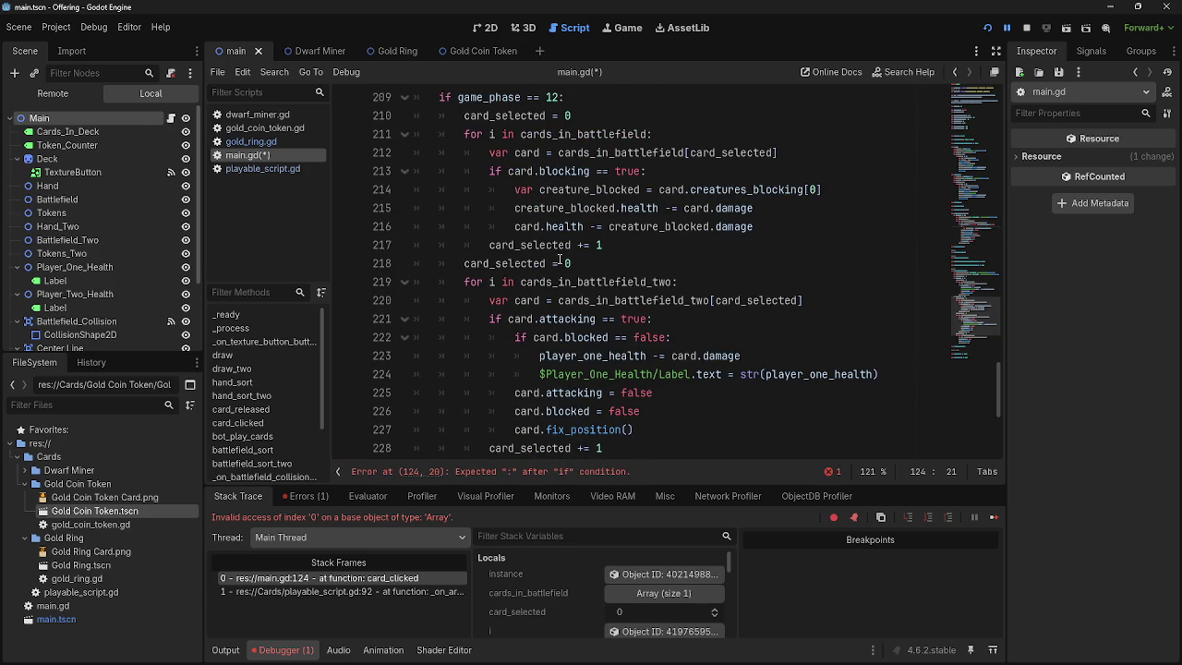
pyautogui.moveTo(710, 175); pyautogui.dragTo(481, 171)
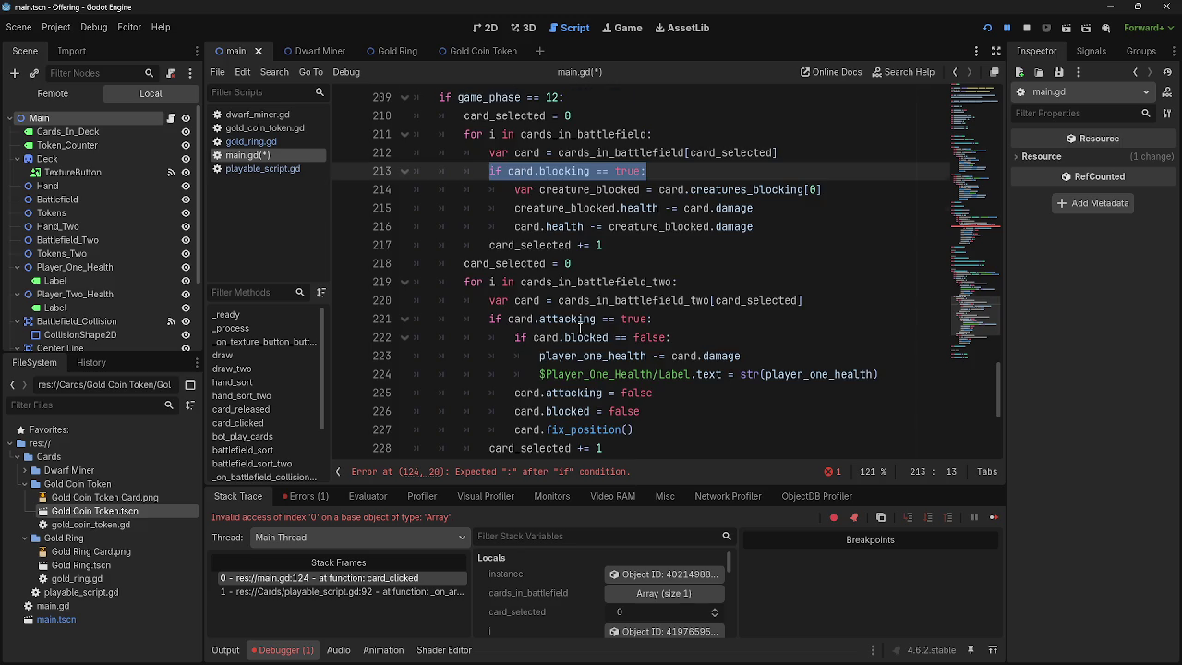
pyautogui.scroll(20, 580, 328)
pyautogui.moveTo(567, 285); pyautogui.dragTo(506, 288)
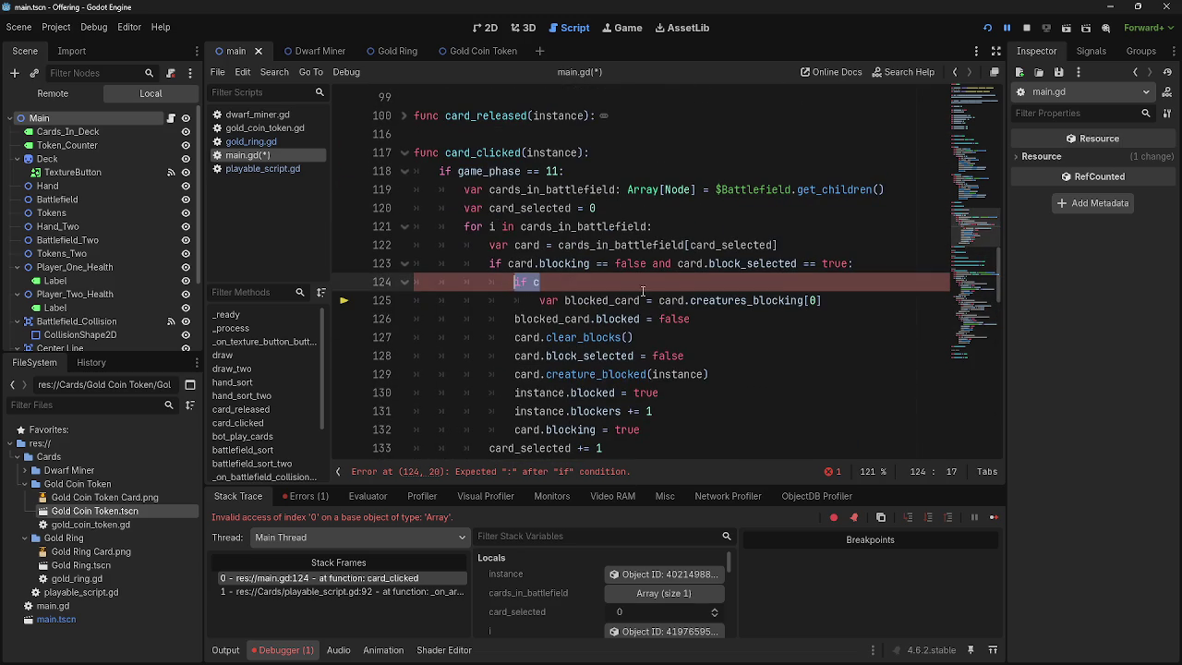
# - Write 'if card.creatures_blocking.size() >= 1', indent line 126 under it, and relaunch the game
pyautogui.write('if card')
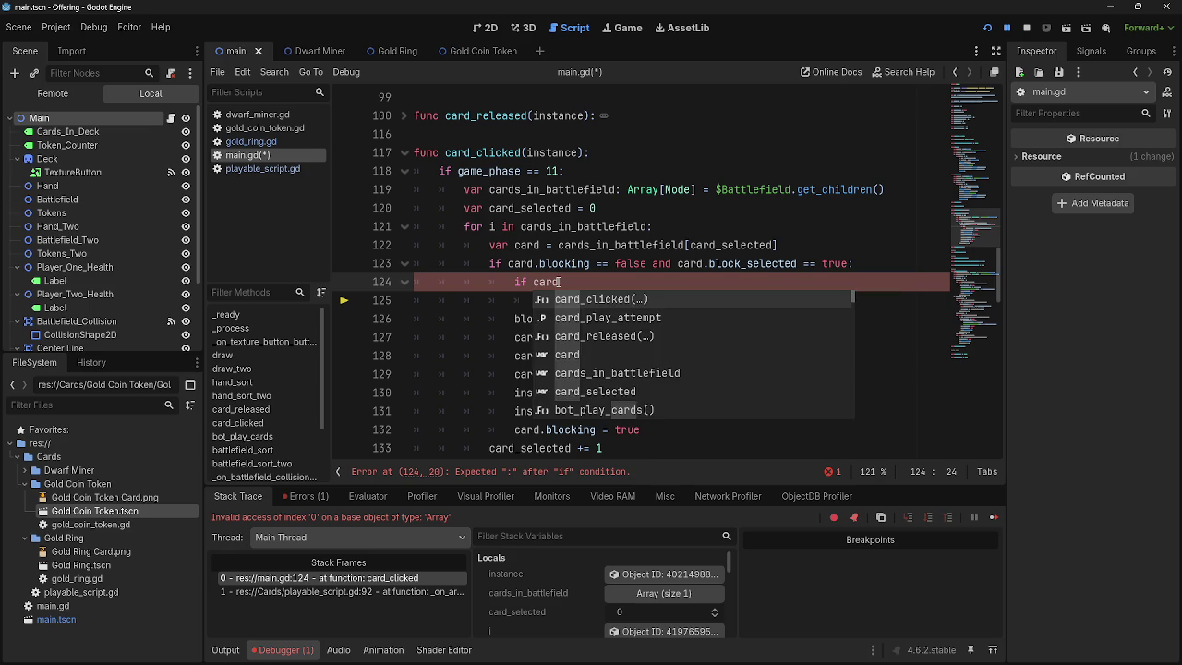
pyautogui.write('.creatures')
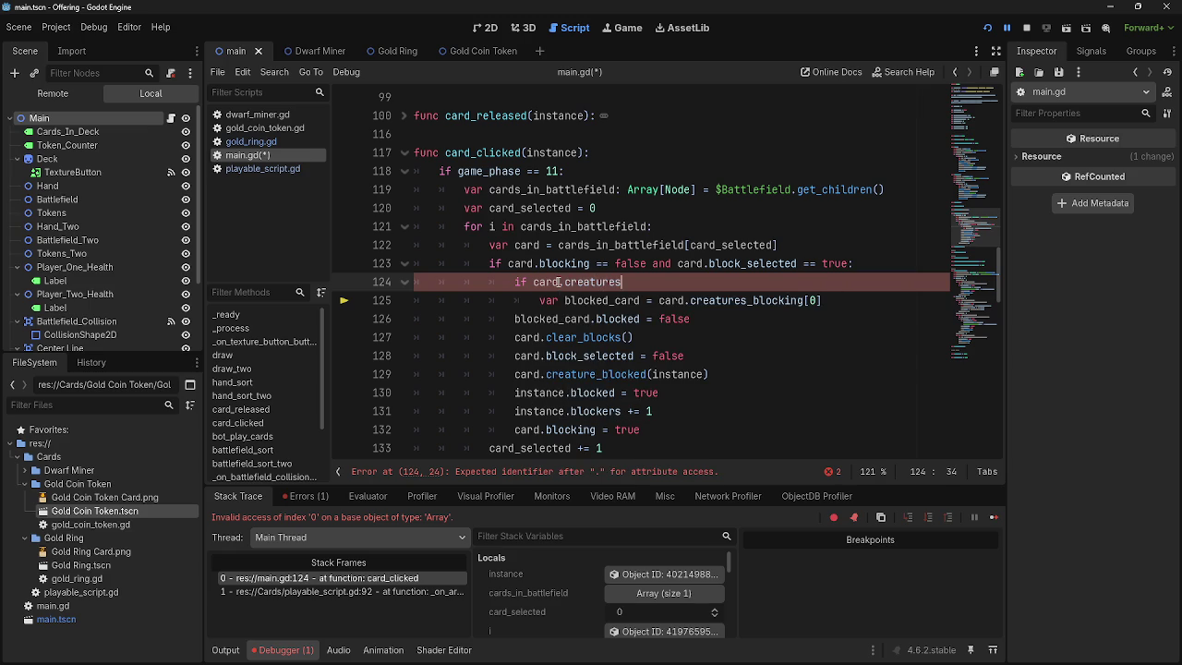
pyautogui.write('_blocking')
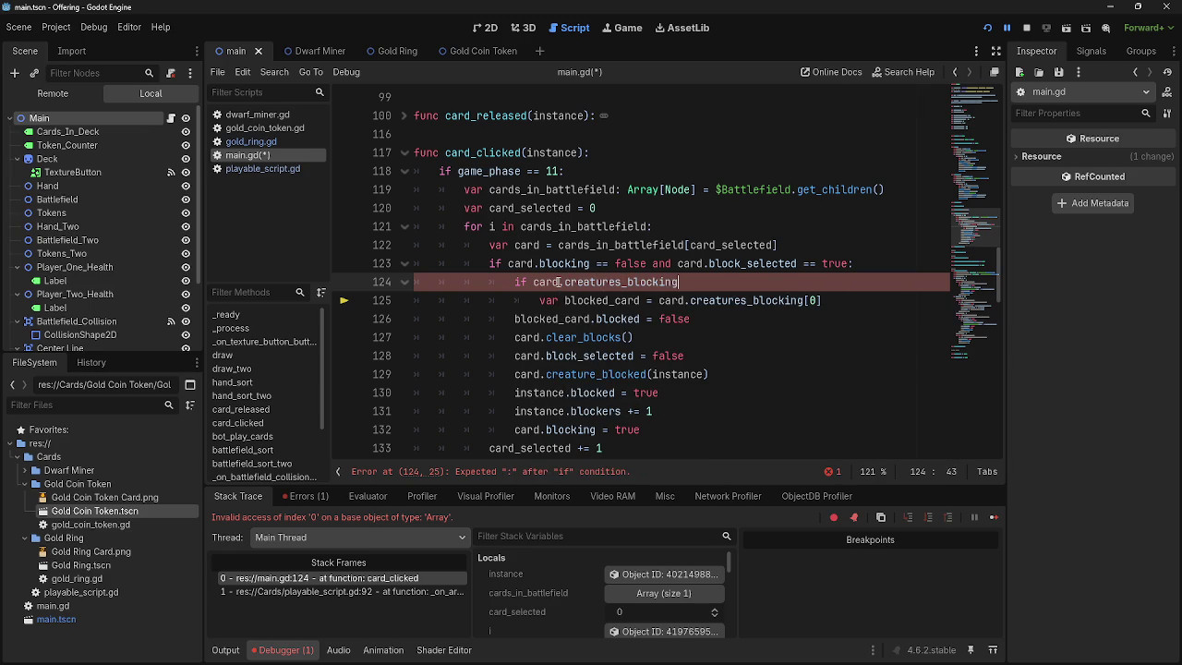
pyautogui.write('.siz')
pyautogui.write('e(')
pyautogui.write(')')
pyautogui.press('BackSpace')
pyautogui.write('>')
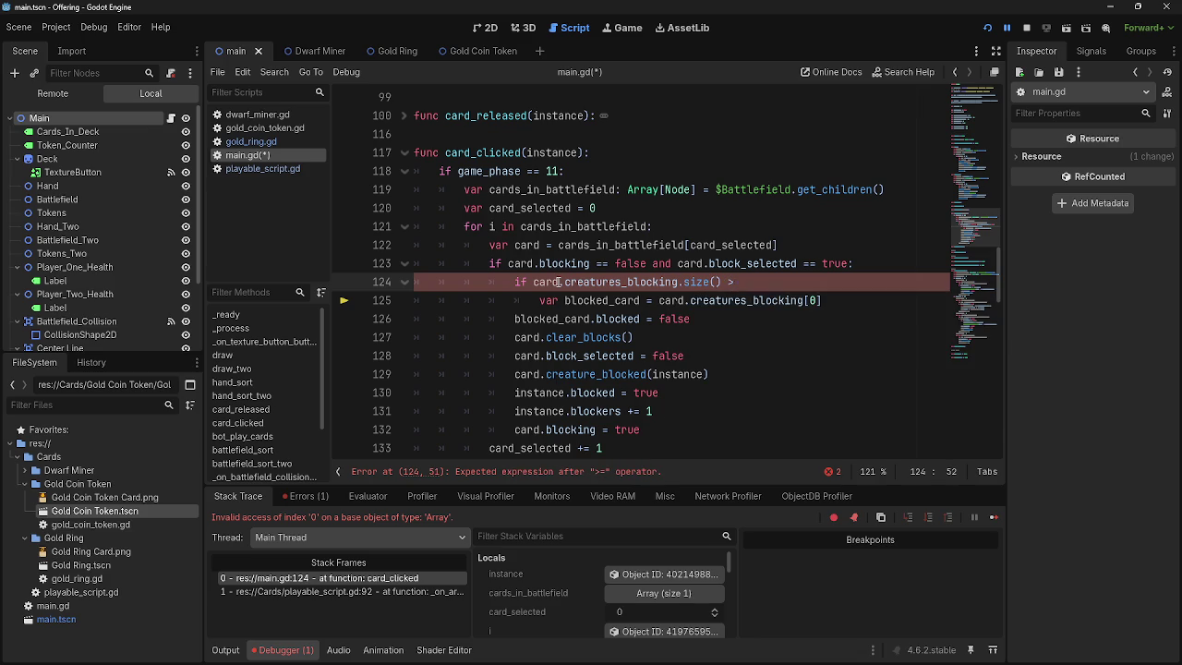
pyautogui.press('BackSpace')
pyautogui.write('>= 1')
pyautogui.press('Down')
pyautogui.press('Down')
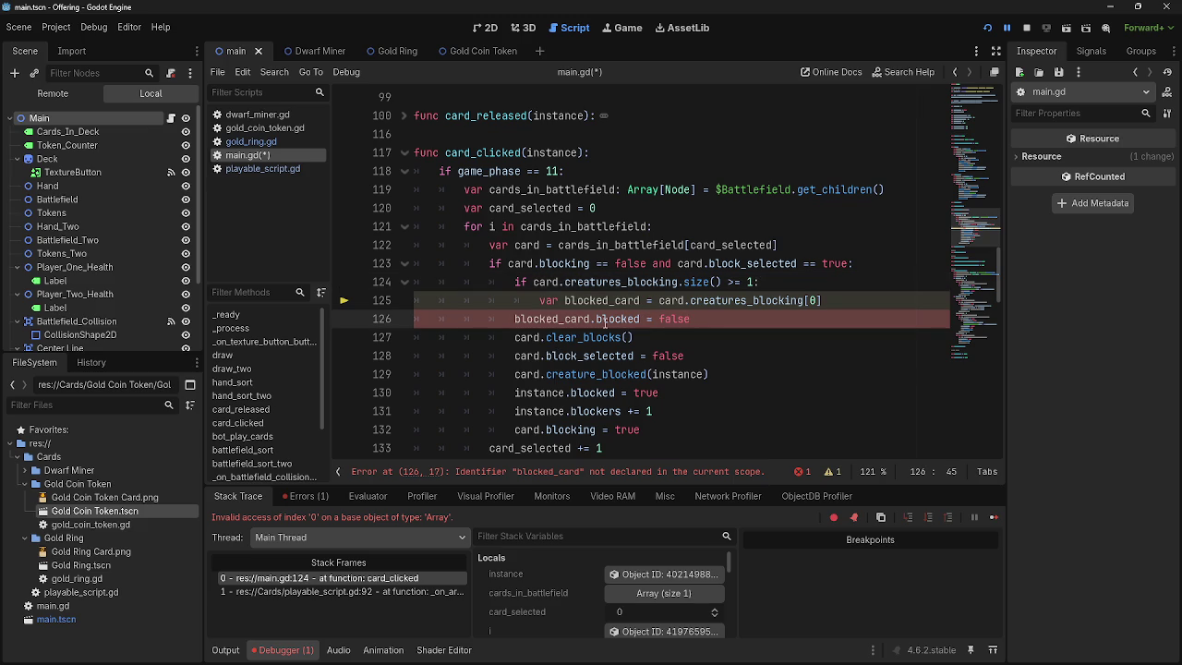
pyautogui.press('Home')
pyautogui.press('Tab')
pyautogui.press('End')
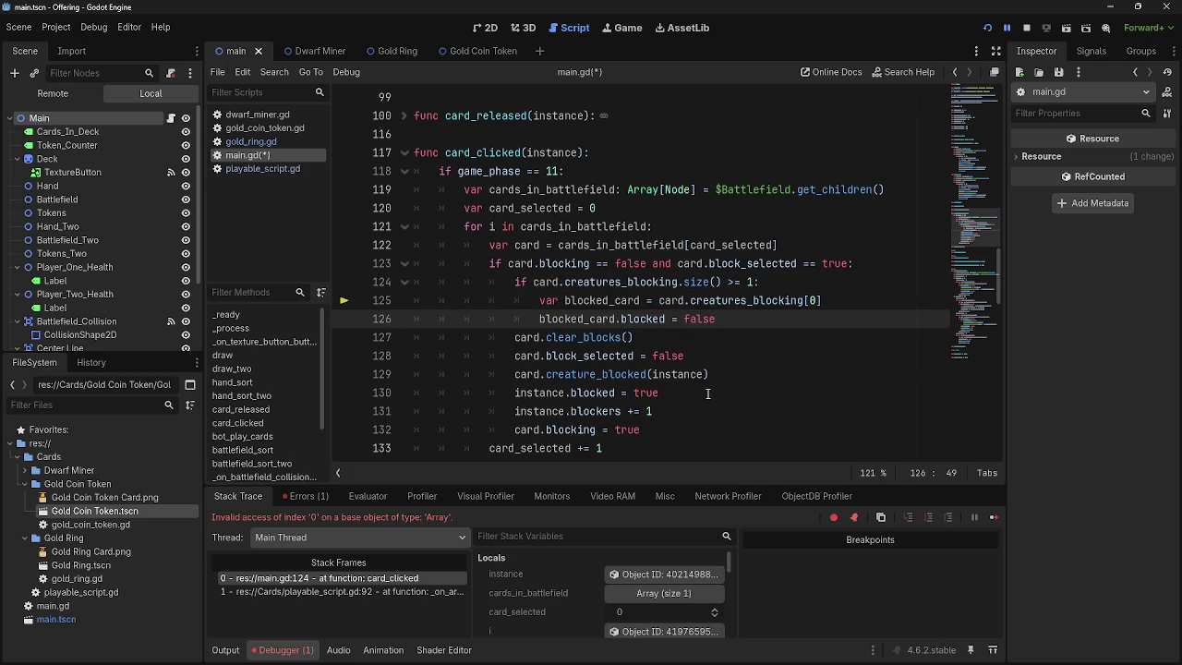
pyautogui.click(1026, 20)
pyautogui.press('F5')
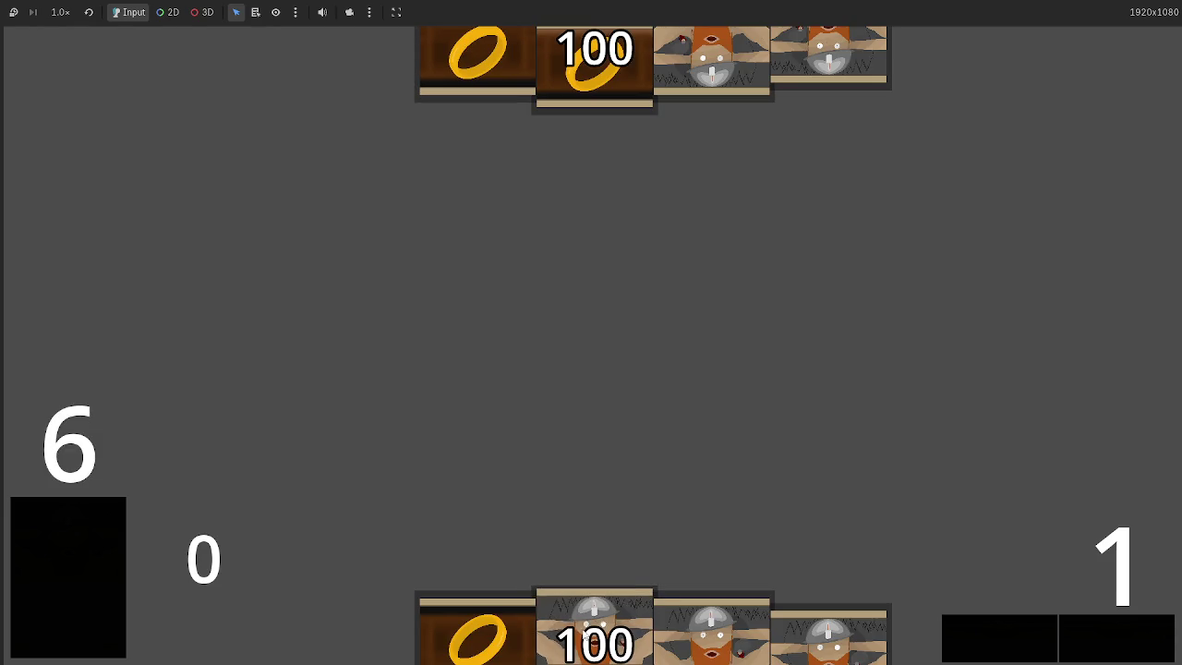
# - Play a card onto the battlefield, pass the phase and attack with the centre dwarf
pyautogui.moveTo(594, 563)
pyautogui.mouseDown()
pyautogui.moveTo(596, 427)
pyautogui.moveTo(671, 424)
pyautogui.mouseUp()
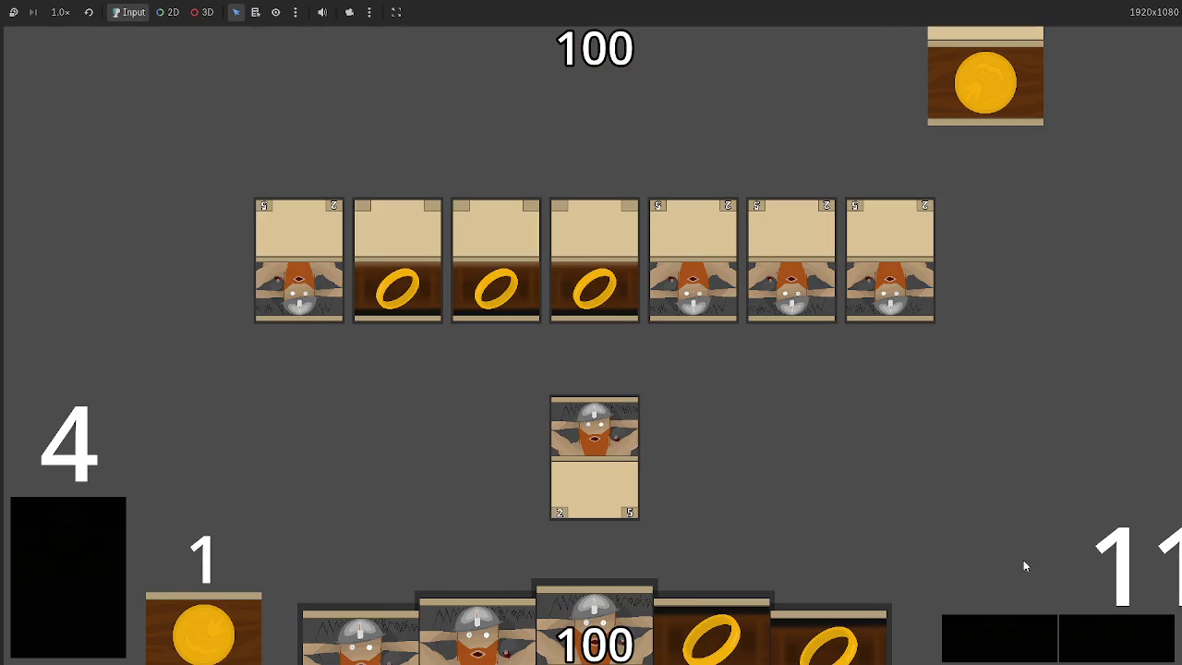
pyautogui.click(1114, 652)
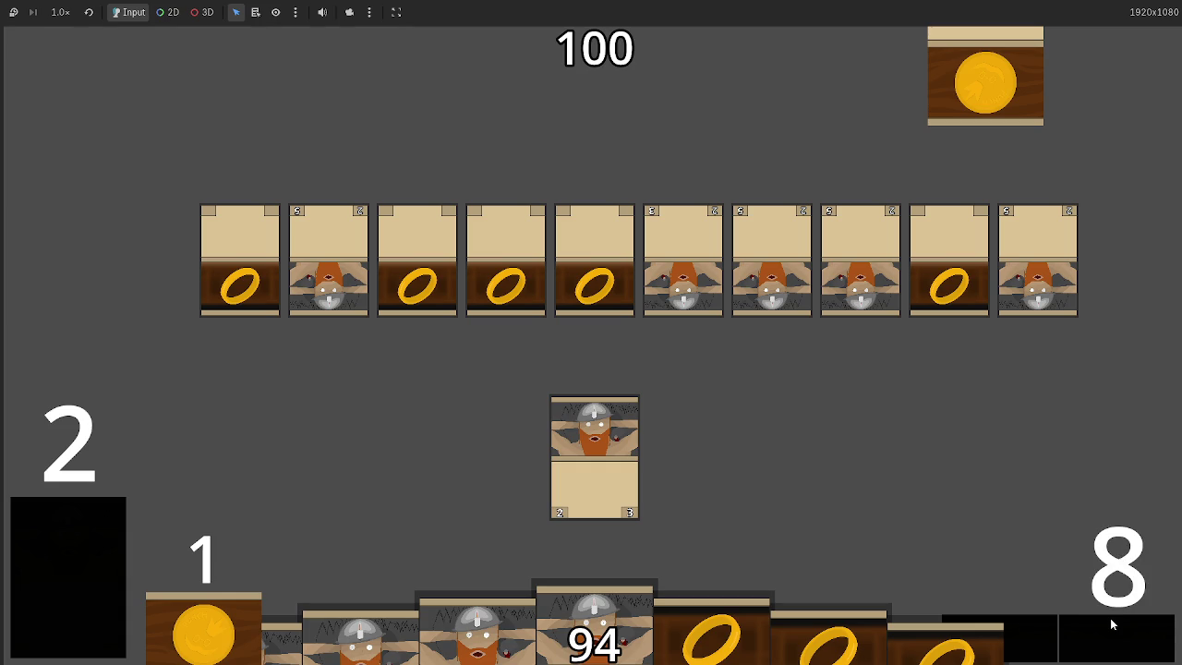
pyautogui.click(599, 435)
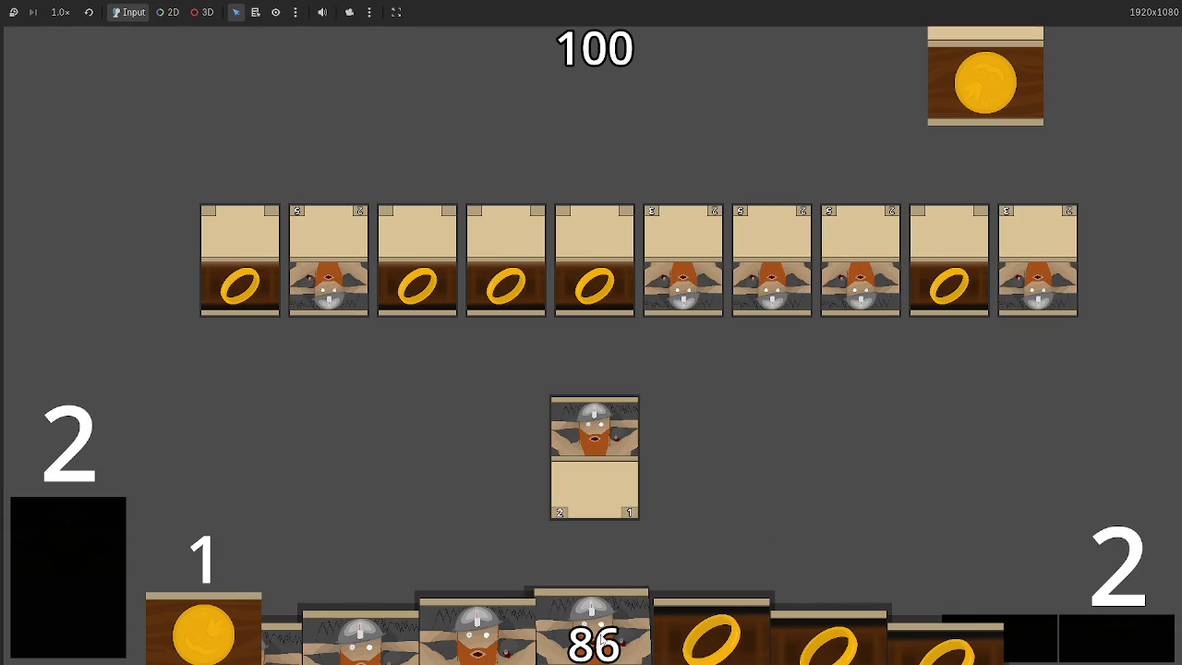
# - Place five more dwarf cards on the battlefield, then switch back to the Godot editor
pyautogui.moveTo(594, 637); pyautogui.dragTo(686, 396)
pyautogui.moveTo(604, 554)
pyautogui.mouseDown()
pyautogui.moveTo(609, 340)
pyautogui.moveTo(646, 397)
pyautogui.mouseUp()
pyautogui.moveTo(692, 453)
pyautogui.mouseDown()
pyautogui.moveTo(701, 347)
pyautogui.moveTo(707, 388)
pyautogui.mouseUp()
pyautogui.moveTo(457, 627)
pyautogui.mouseDown()
pyautogui.moveTo(442, 334)
pyautogui.moveTo(447, 388)
pyautogui.mouseUp()
pyautogui.moveTo(796, 649); pyautogui.dragTo(702, 443)
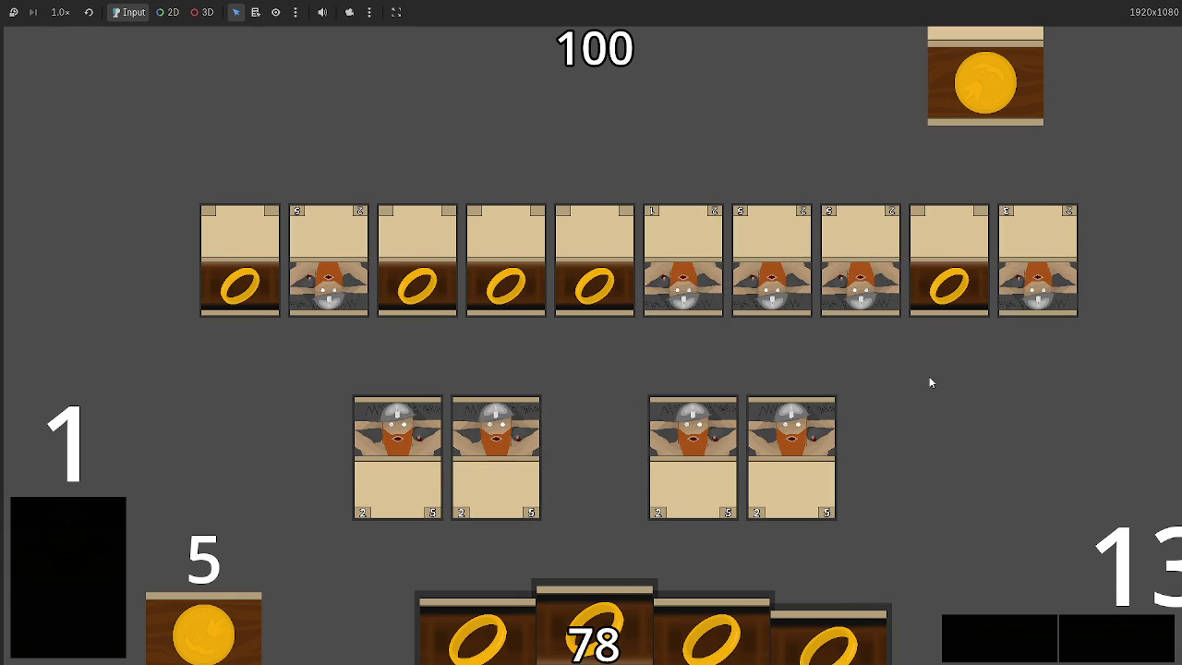
pyautogui.hotkey('alt', 'Tab')
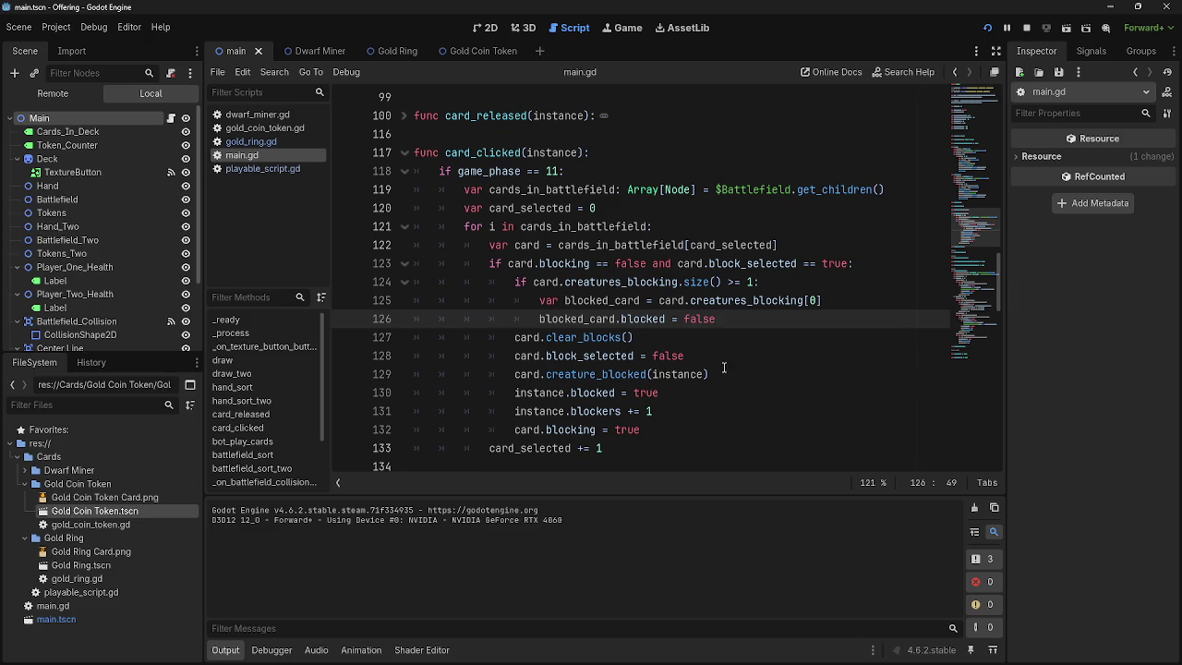
# - Add 'card.actions -= 1' after 'card.attacking = false' in the phase-5 attacking branch
pyautogui.click(728, 409)
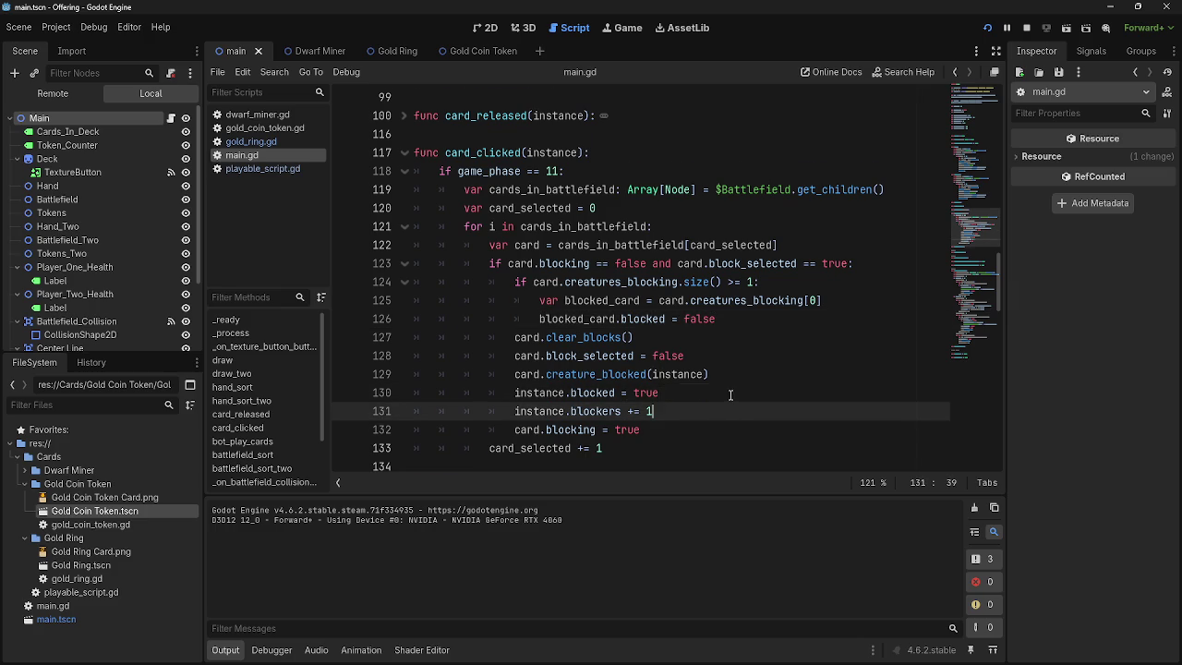
pyautogui.scroll(-20, 730, 395)
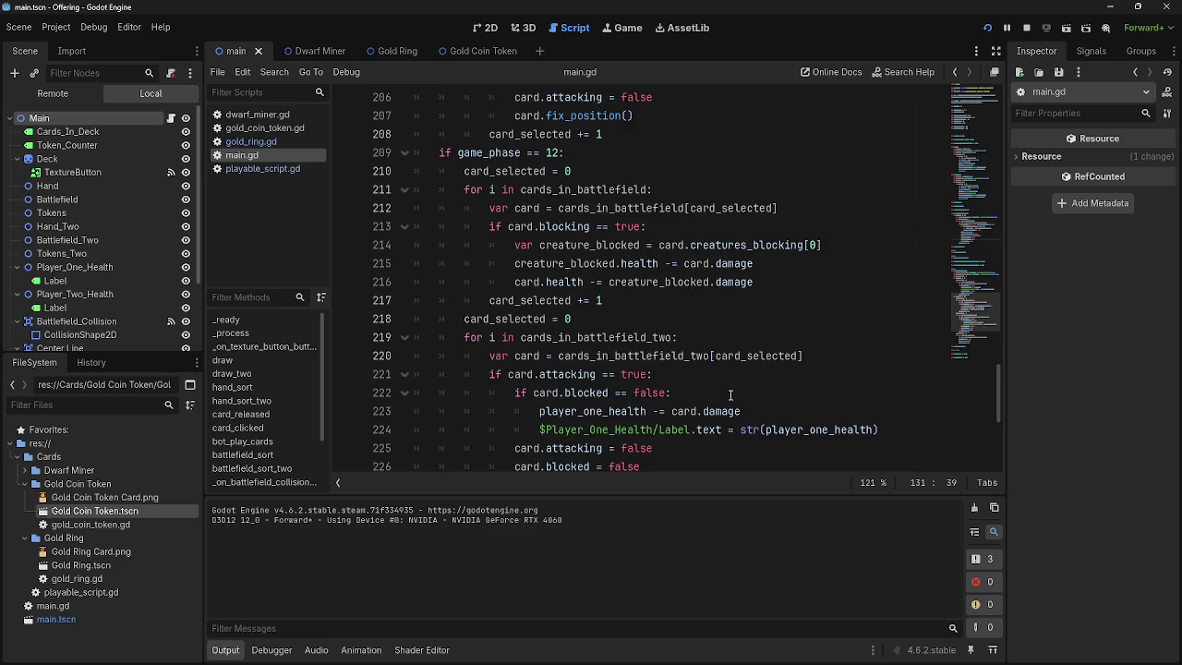
pyautogui.scroll(-3, 729, 395)
pyautogui.scroll(8, 730, 394)
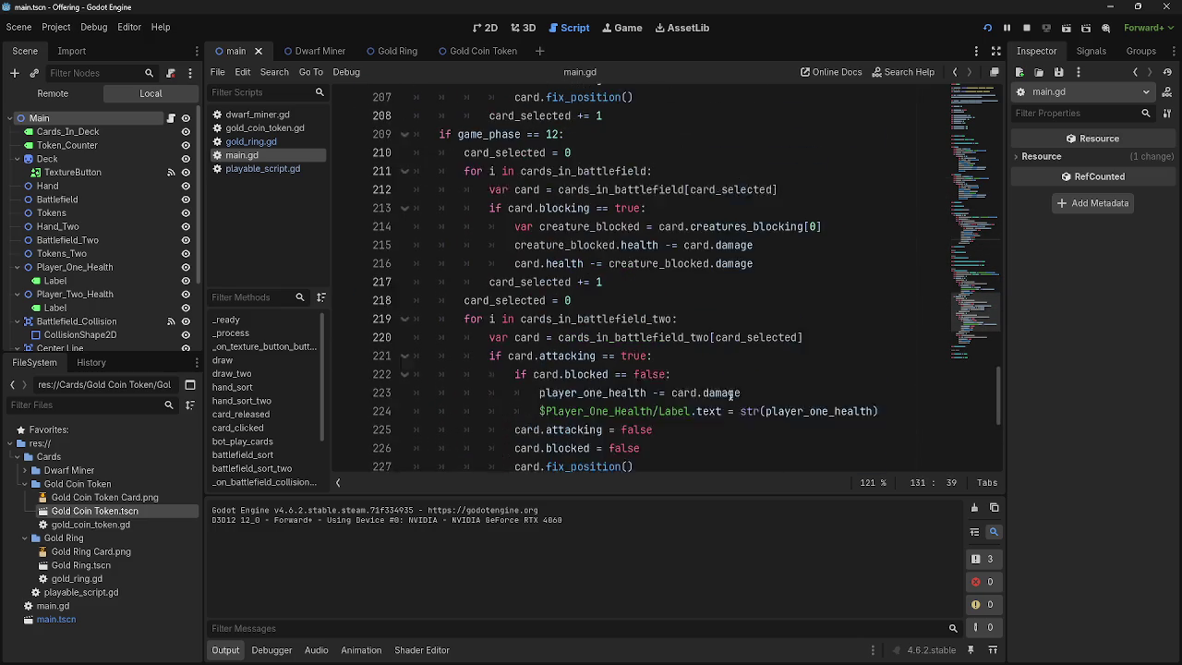
pyautogui.scroll(-11, 729, 395)
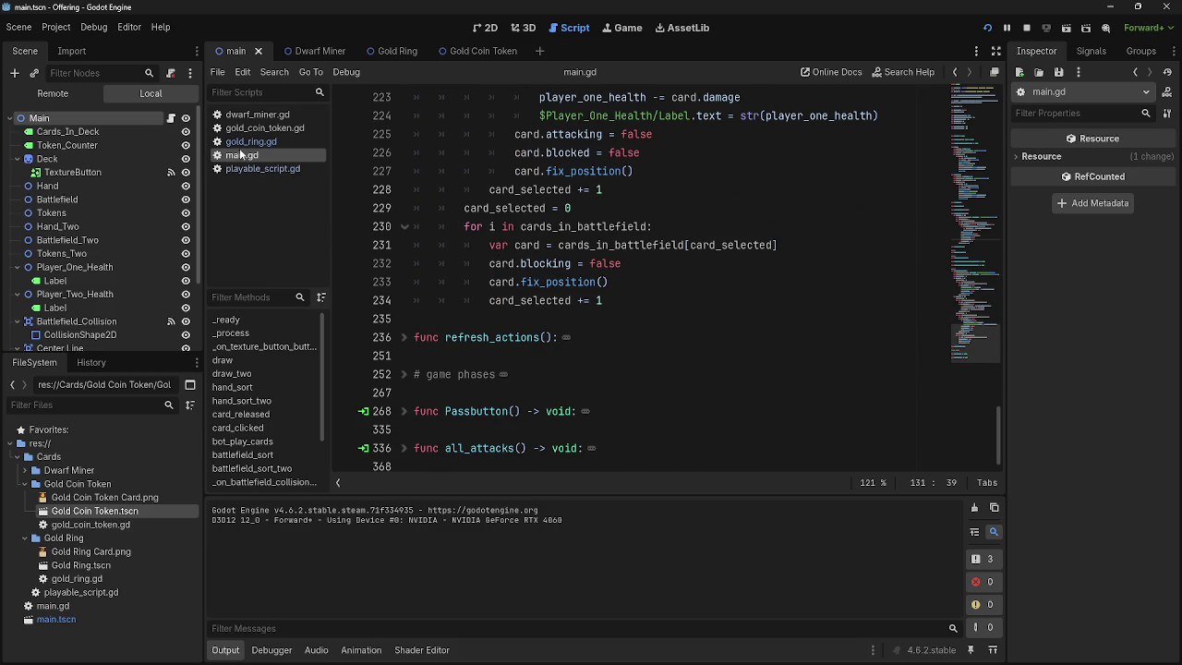
pyautogui.scroll(17, 568, 330)
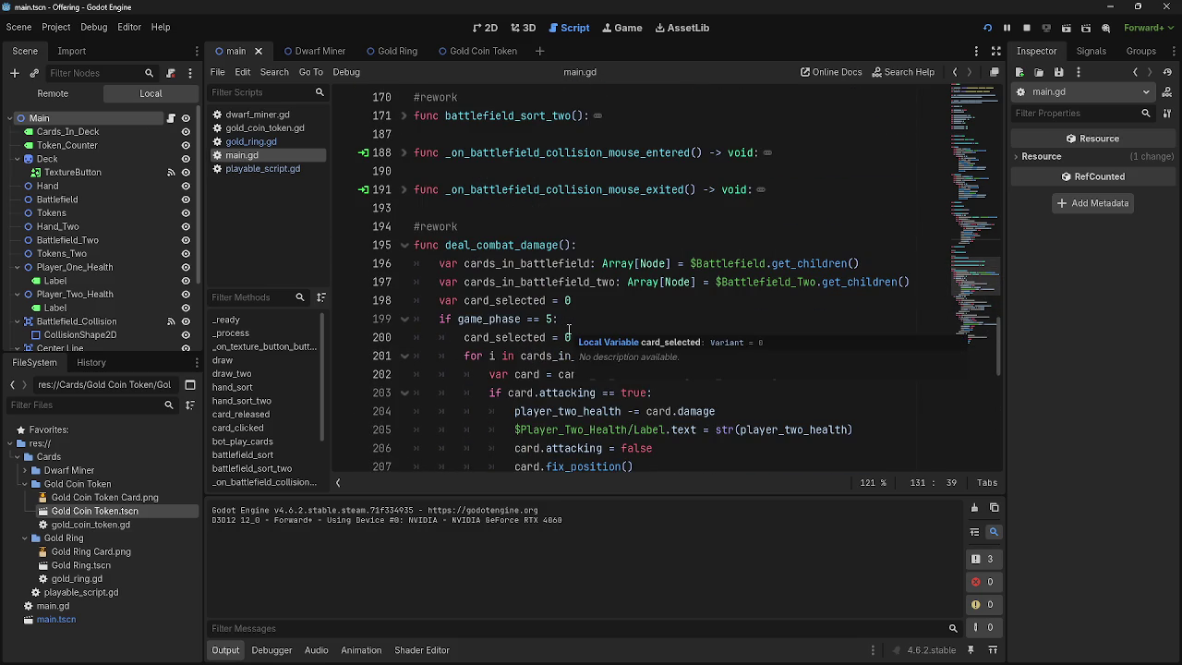
pyautogui.scroll(-2, 646, 360)
pyautogui.click(667, 358)
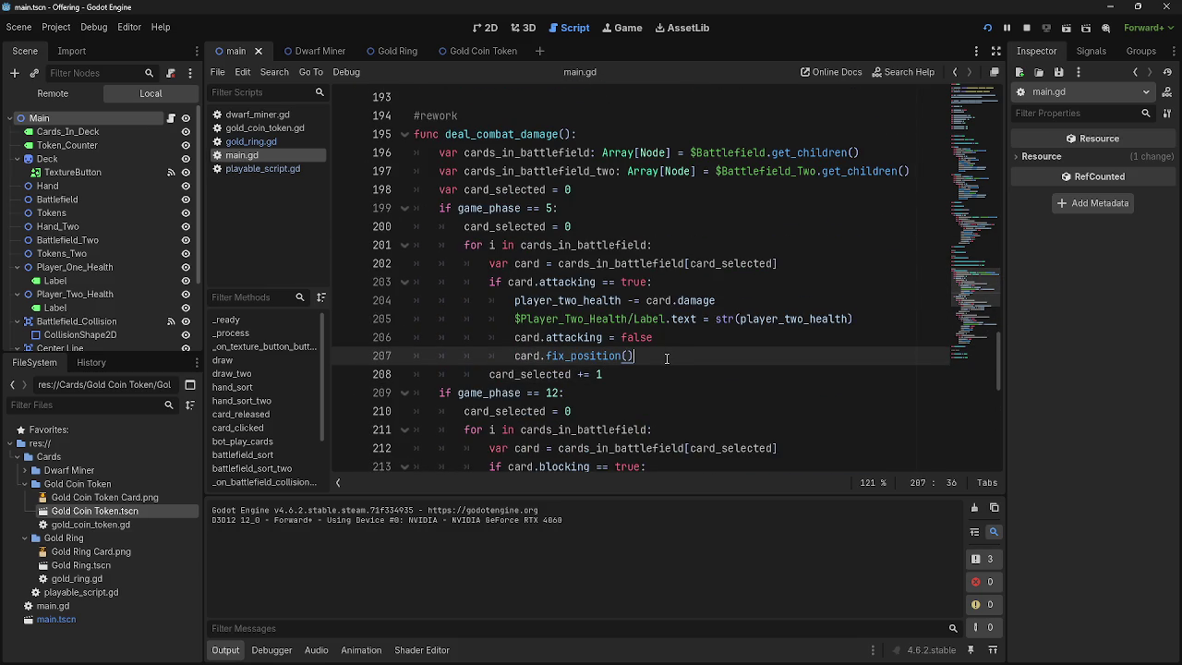
pyautogui.scroll(-2, 666, 358)
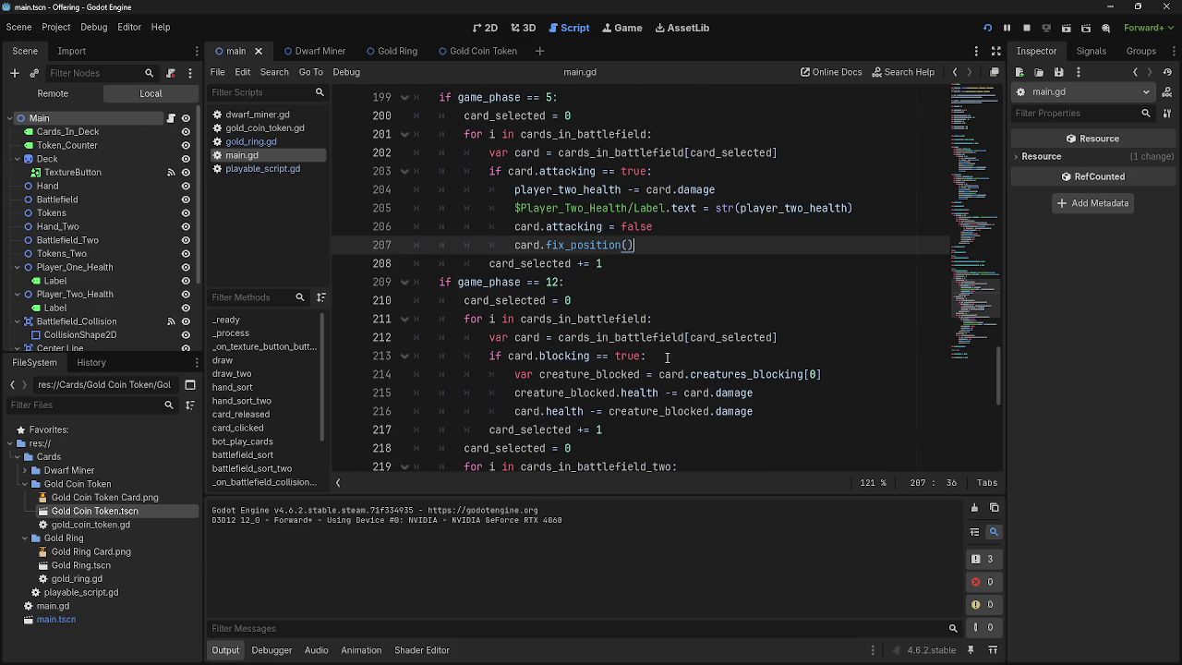
pyautogui.click(693, 228)
pyautogui.press('Return')
pyautogui.write('card.a')
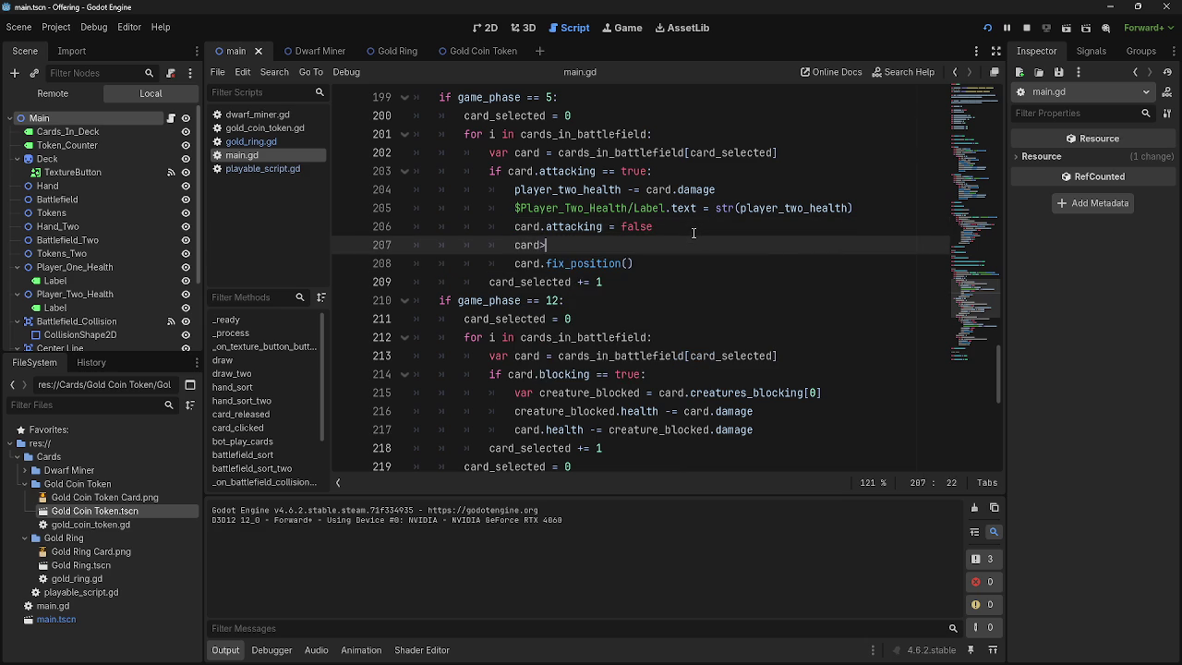
pyautogui.write('ction')
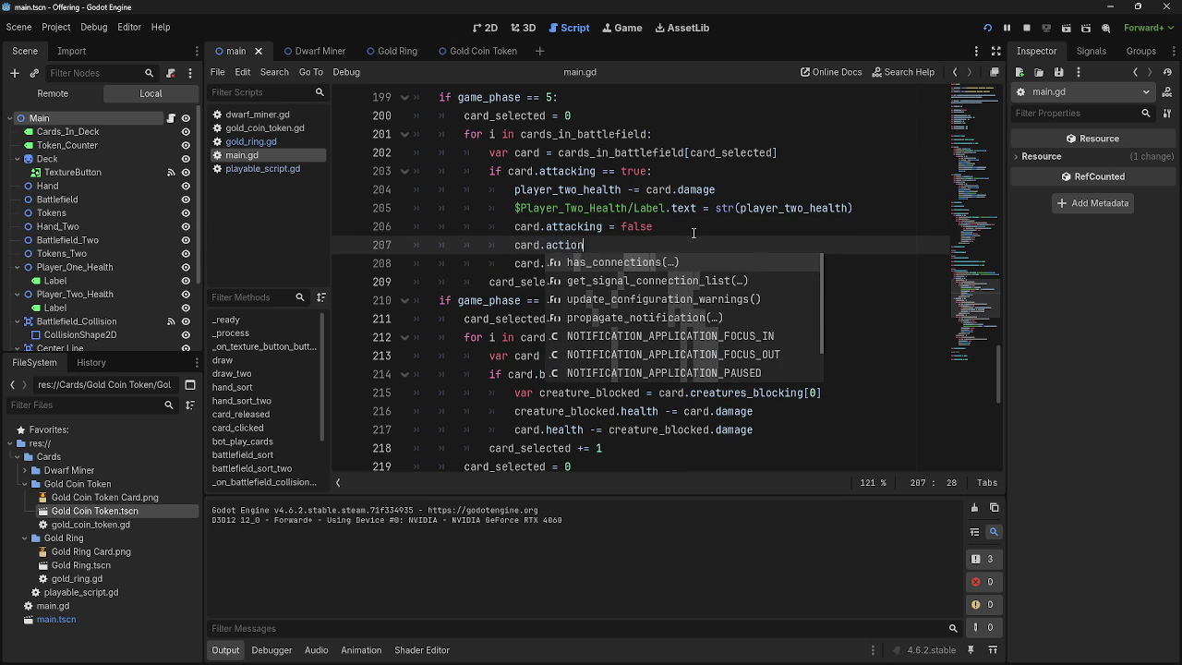
pyautogui.write('s -= 1')
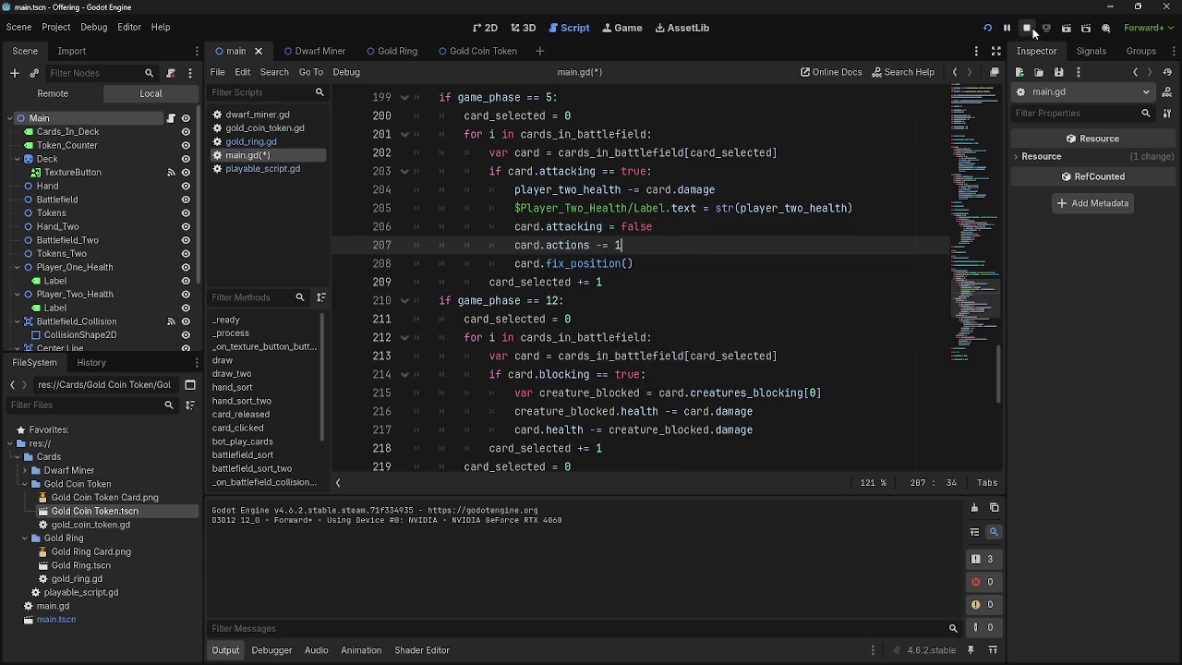
# - Begin a 'card.blocked = false' line below card.attacking = false and select the unfinished line
pyautogui.scroll(1, 710, 398)
pyautogui.scroll(-7, 713, 395)
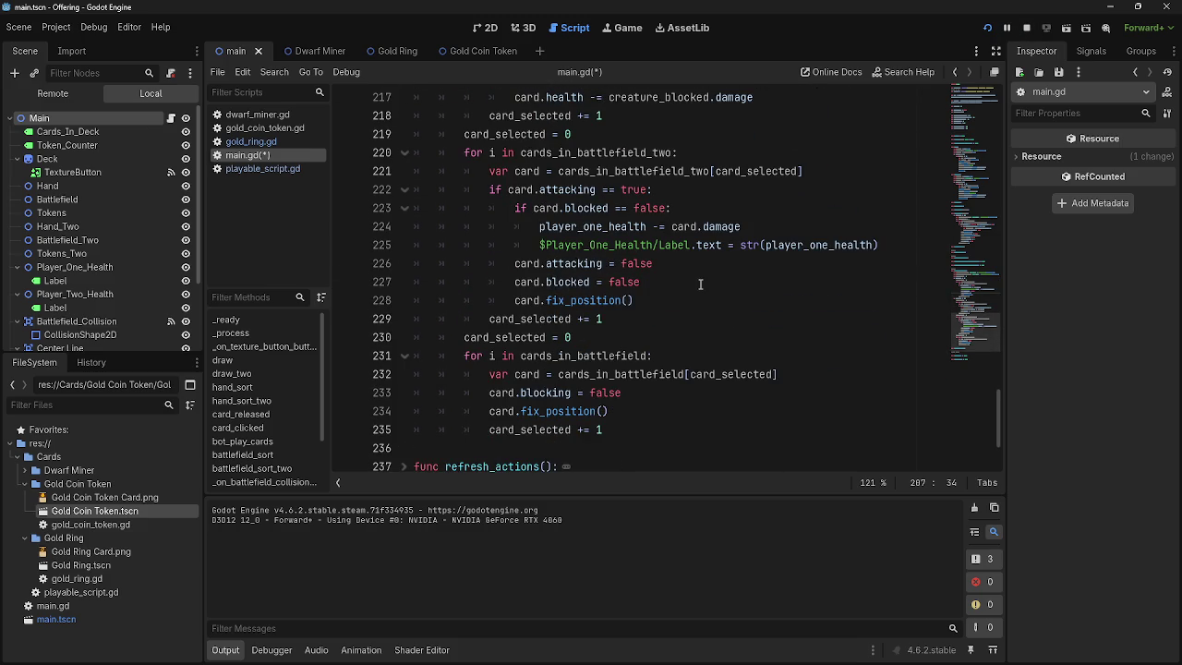
pyautogui.click(700, 283)
pyautogui.scroll(6, 703, 319)
pyautogui.click(688, 245)
pyautogui.click(688, 230)
pyautogui.press('Return')
pyautogui.write('ard.blco')
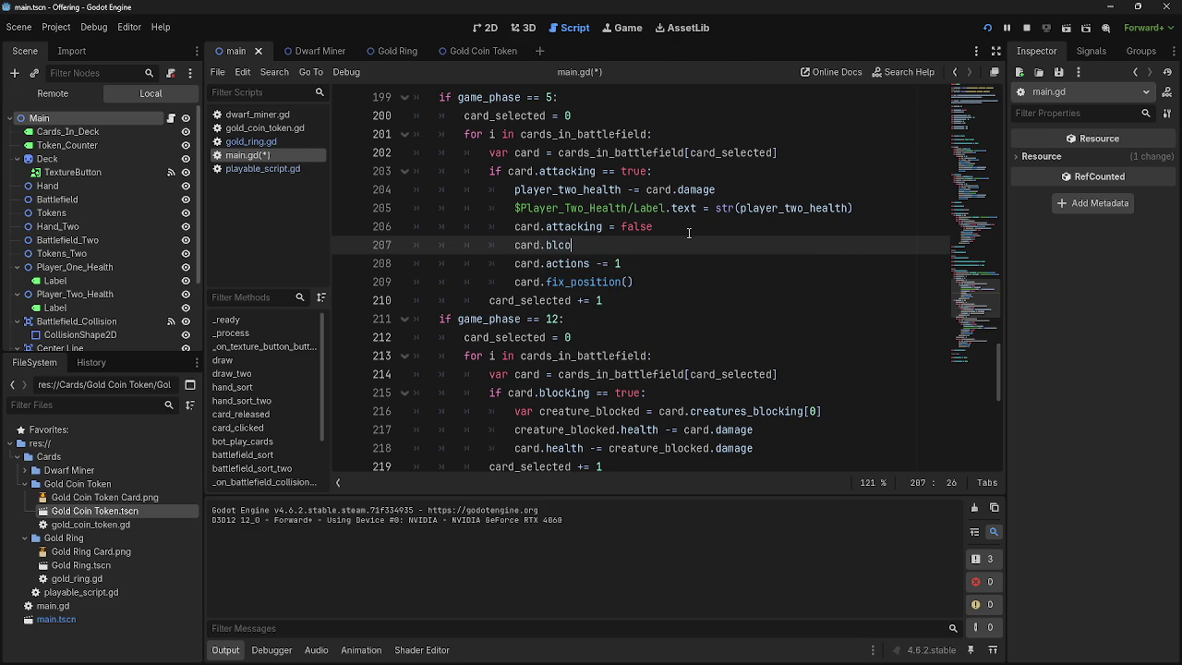
pyautogui.write('false')
pyautogui.tripleClick(683, 249)
# - Delete the unfinished blocked line, then run the game, play two dwarf cards and stop it
pyautogui.press('BackSpace')
pyautogui.press('F5')
pyautogui.click(617, 592)
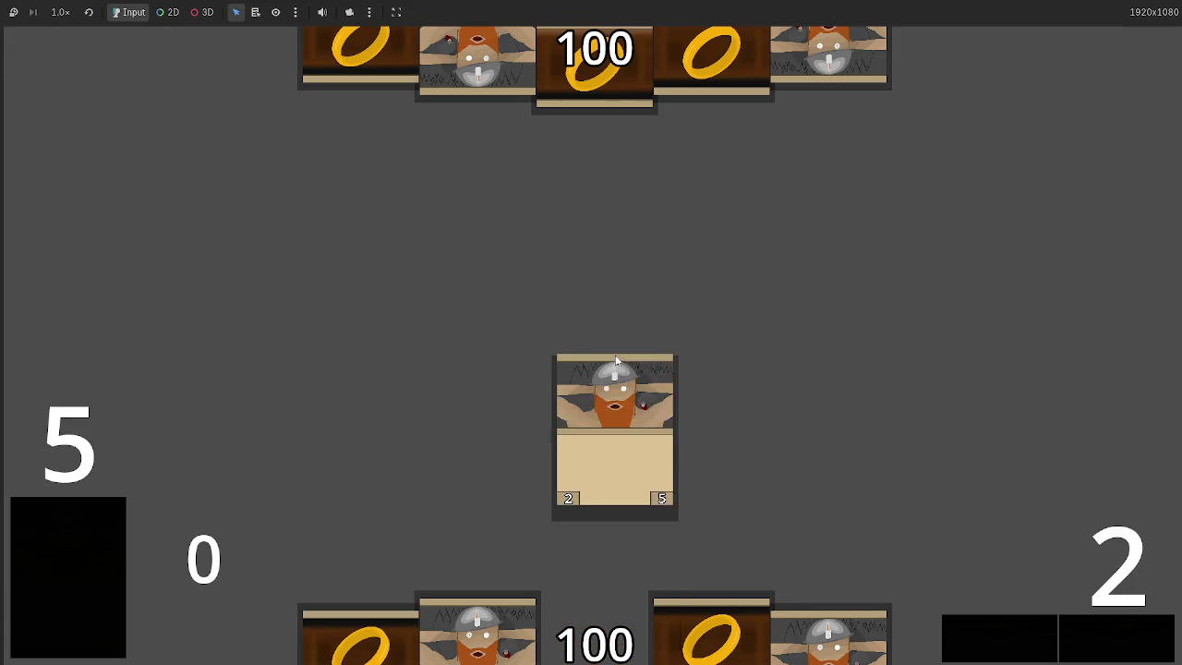
pyautogui.click(711, 623)
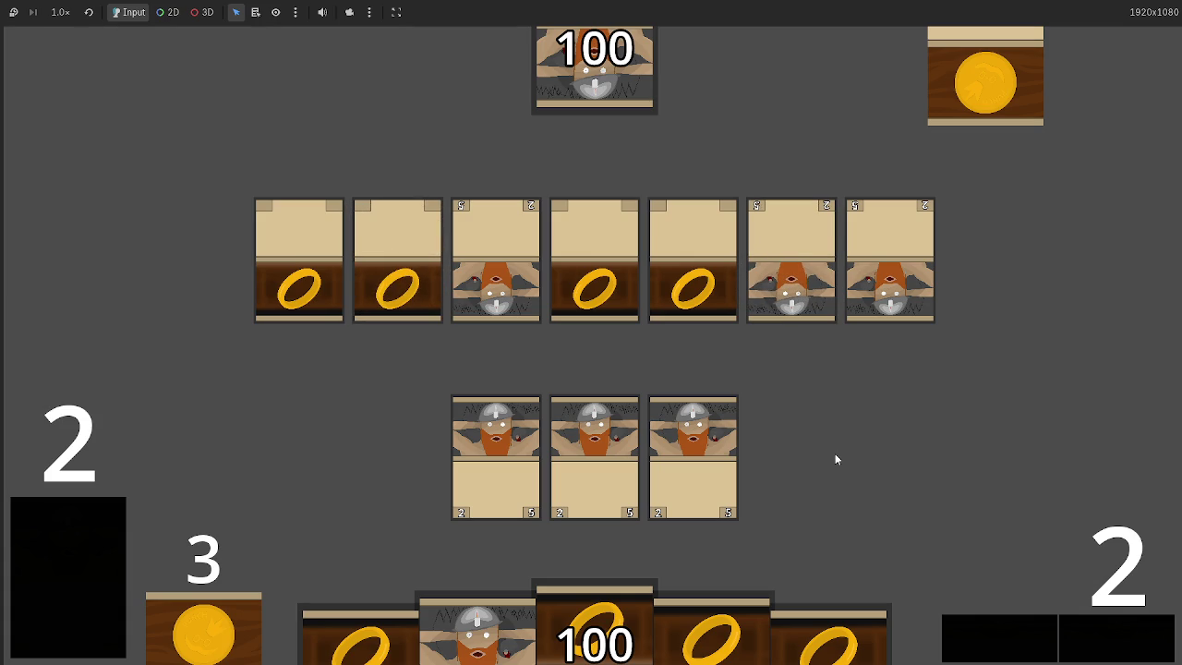
pyautogui.press('F8')
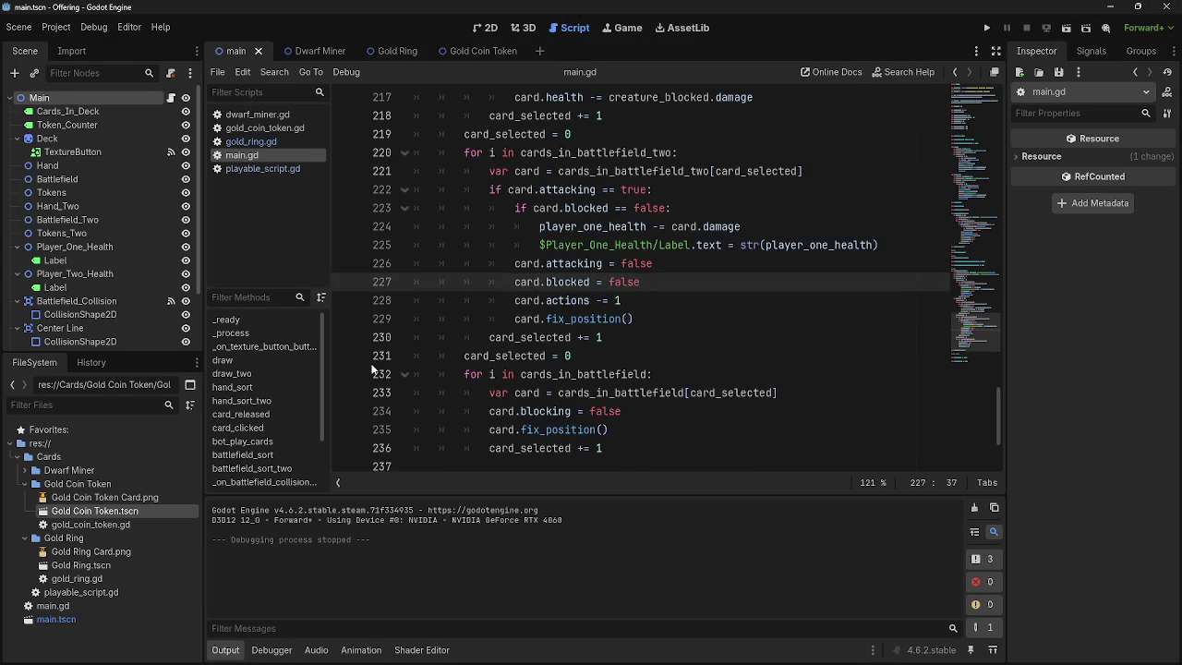
# - Fold deal_combat_damage and unfold Passbutton to review its game-phase branches
pyautogui.scroll(8, 461, 331)
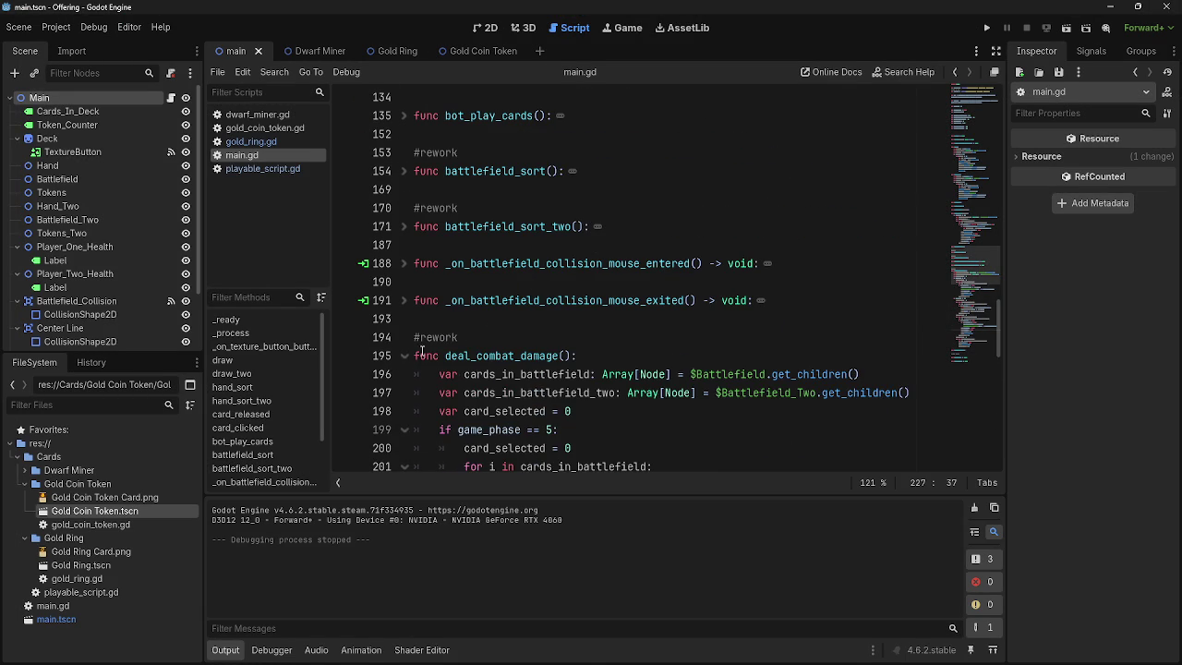
pyautogui.click(404, 356)
pyautogui.scroll(-1, 532, 340)
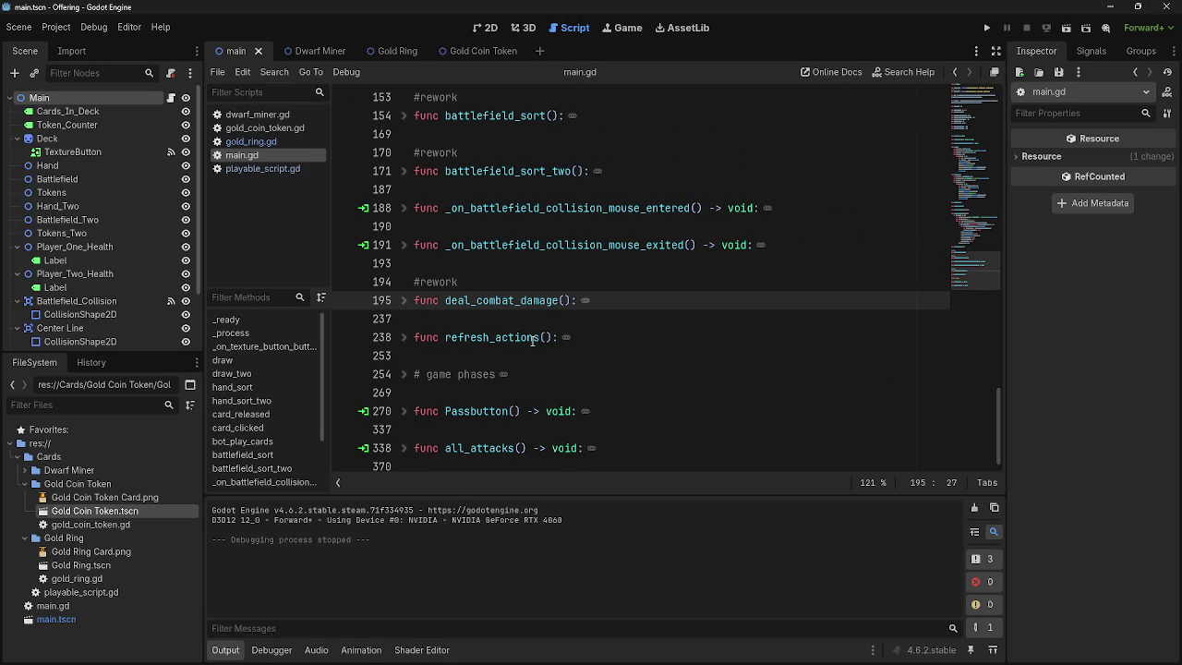
pyautogui.click(404, 411)
pyautogui.scroll(-12, 417, 414)
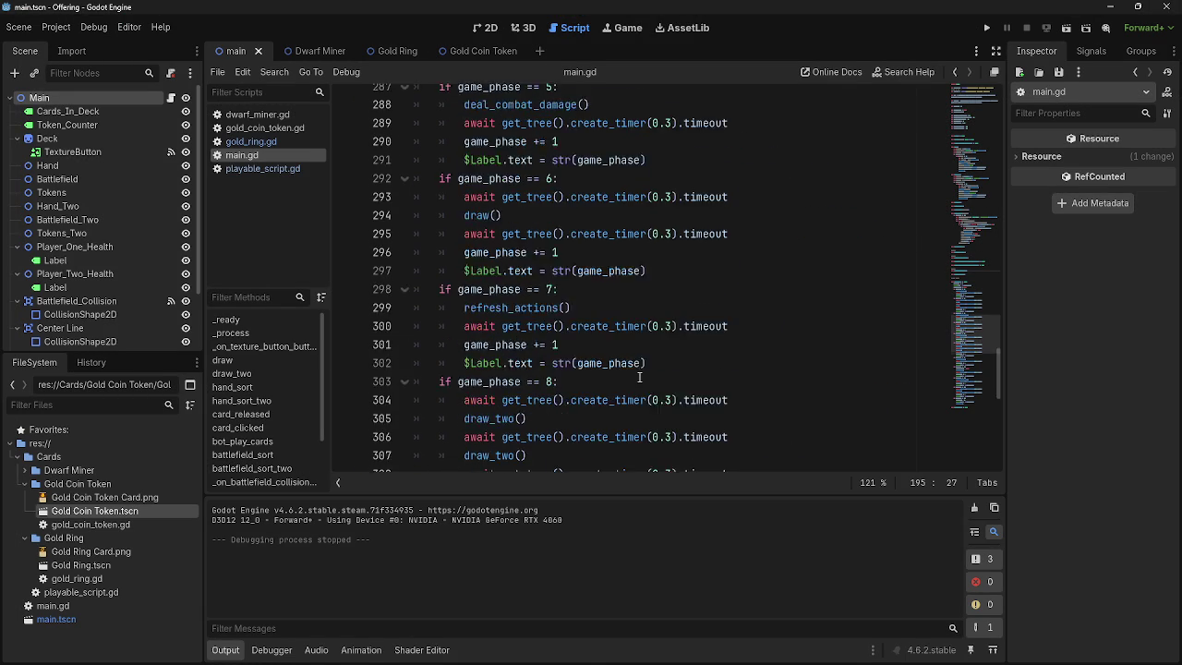
pyautogui.scroll(-8, 639, 377)
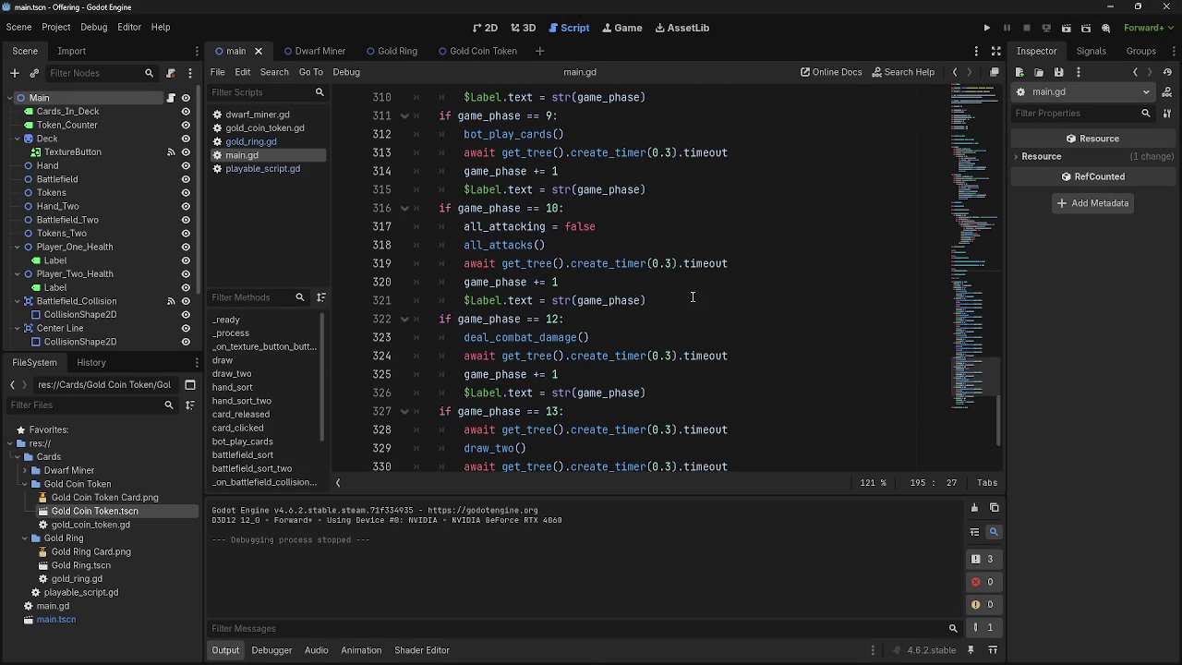
# - Start a new line after the phase-10 branch, then erase the half-typed condition
pyautogui.click(692, 296)
pyautogui.press('Return')
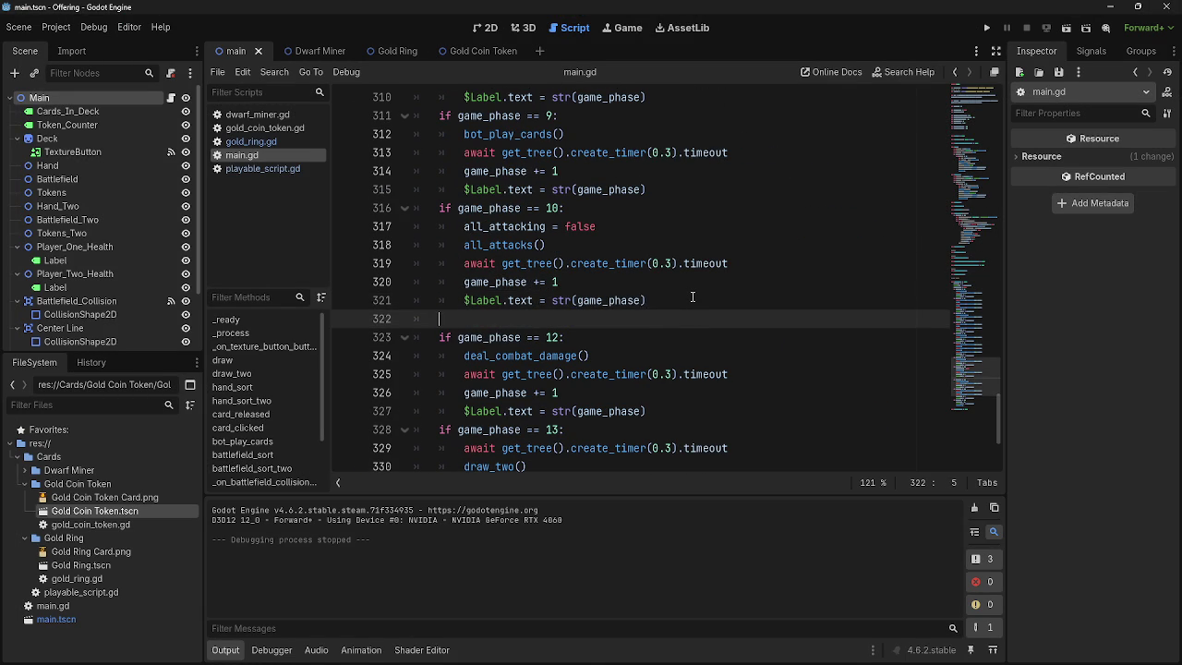
pyautogui.write('ifga')
pyautogui.press('BackSpace')
pyautogui.press('BackSpace')
pyautogui.press('BackSpace')
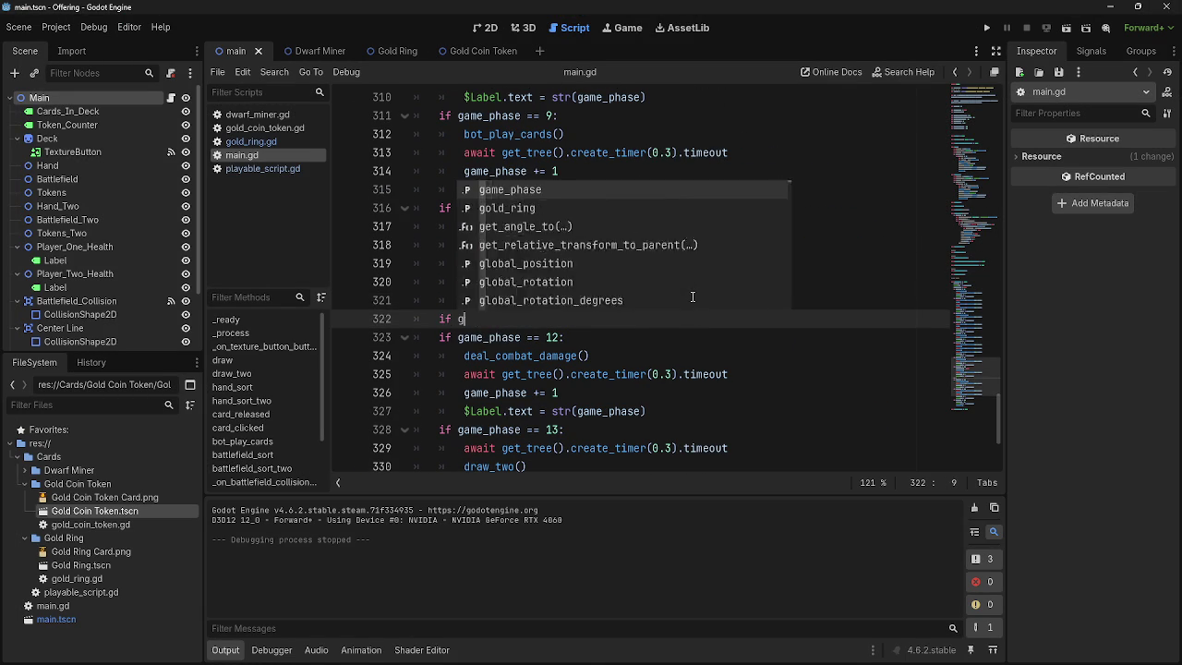
pyautogui.press('BackSpace')
pyautogui.press('BackSpace')
pyautogui.press('Return')
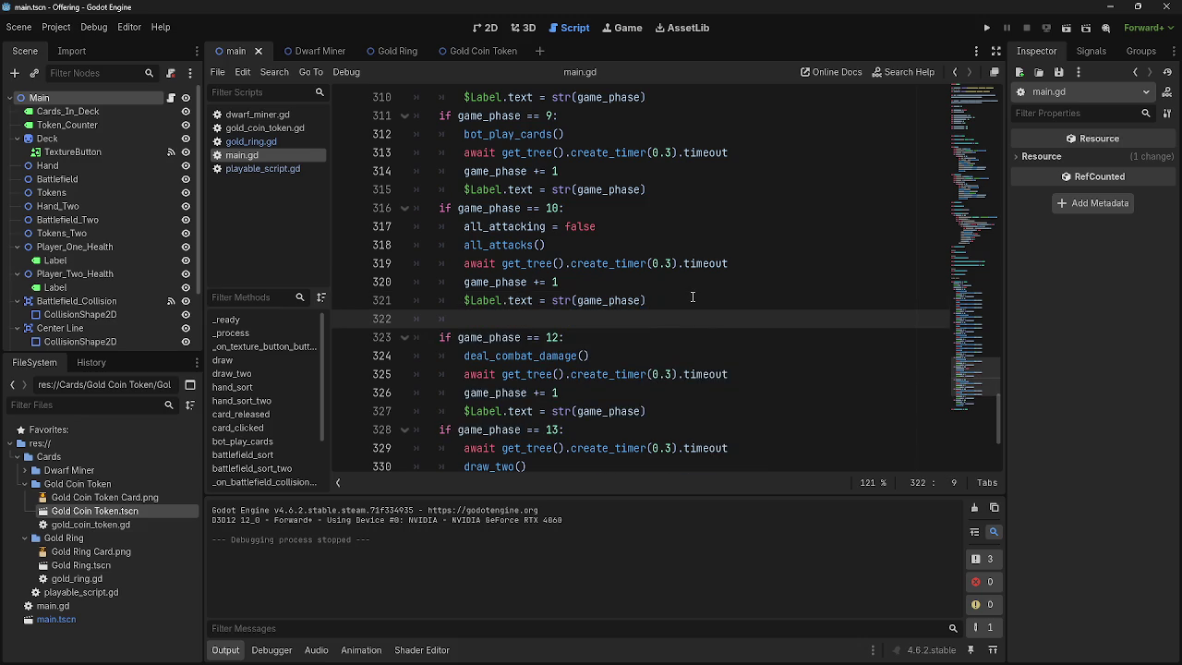
pyautogui.press('BackSpace')
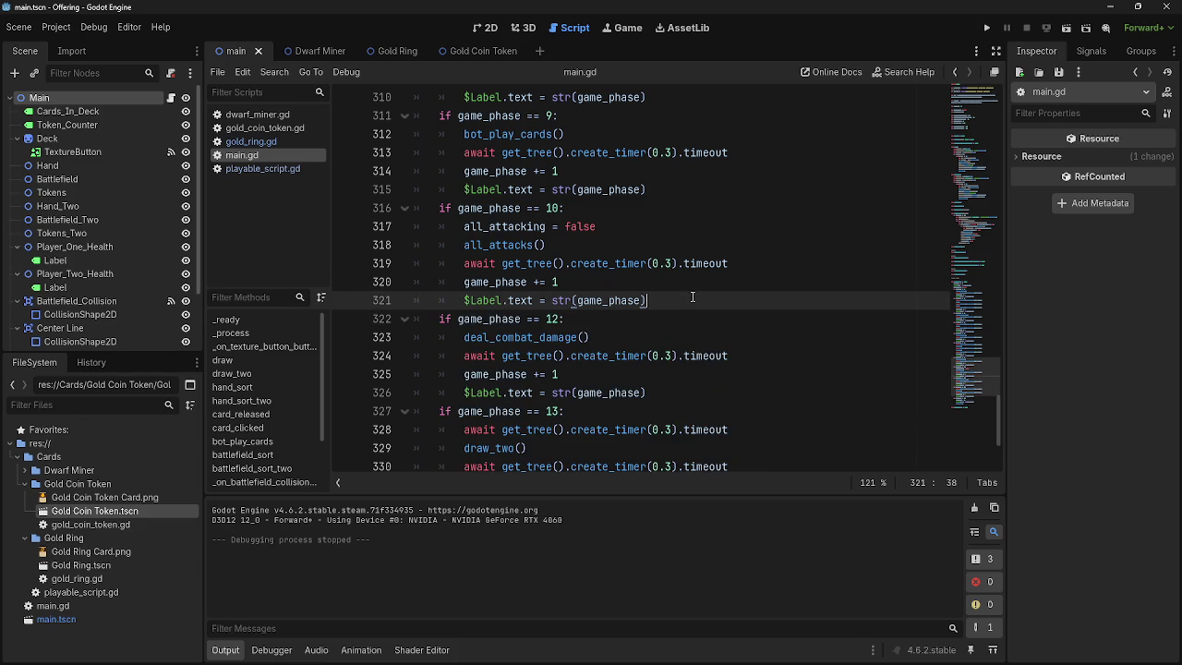
pyautogui.scroll(20, 693, 296)
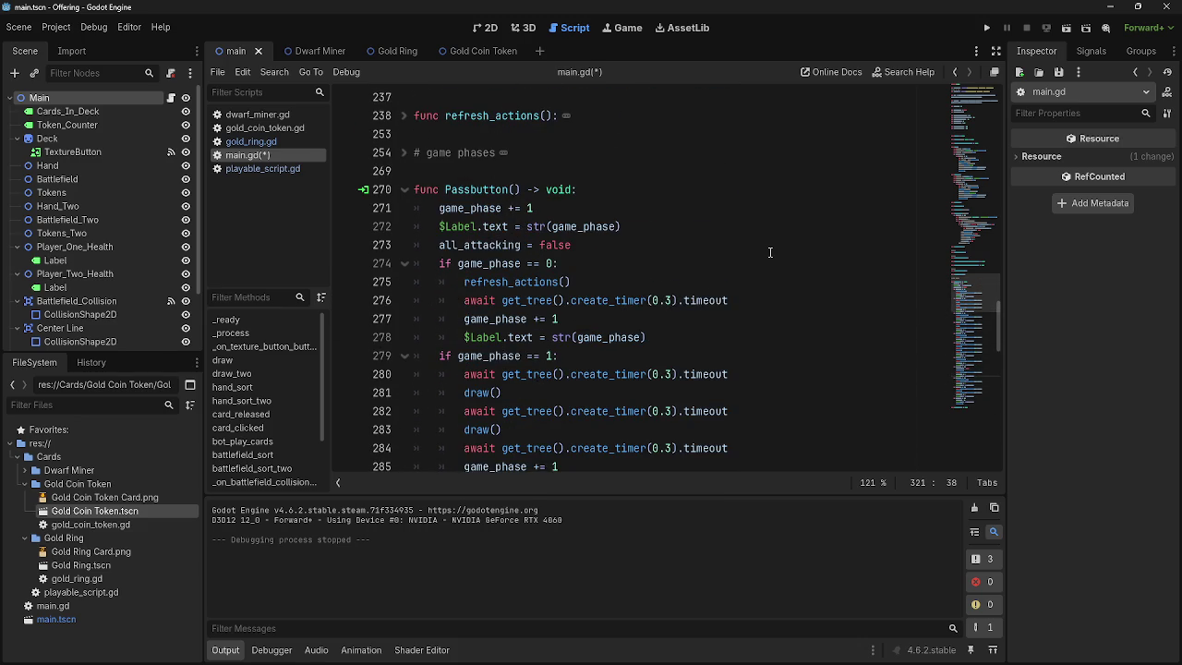
pyautogui.doubleClick(494, 319)
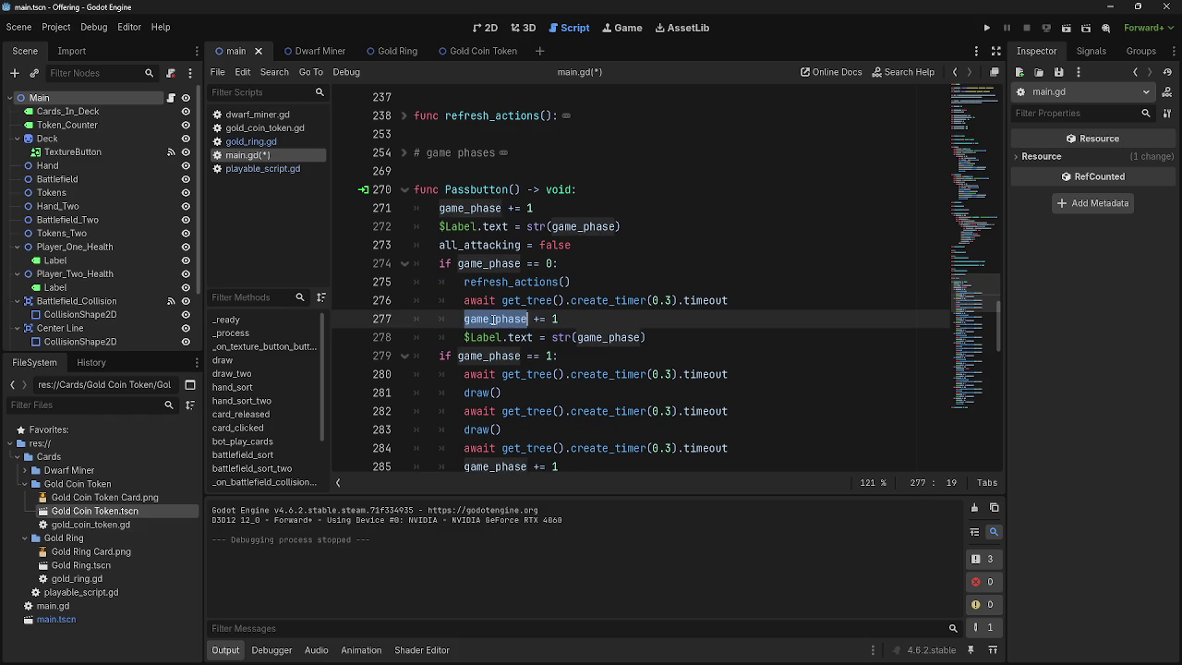
pyautogui.doubleClick(480, 191)
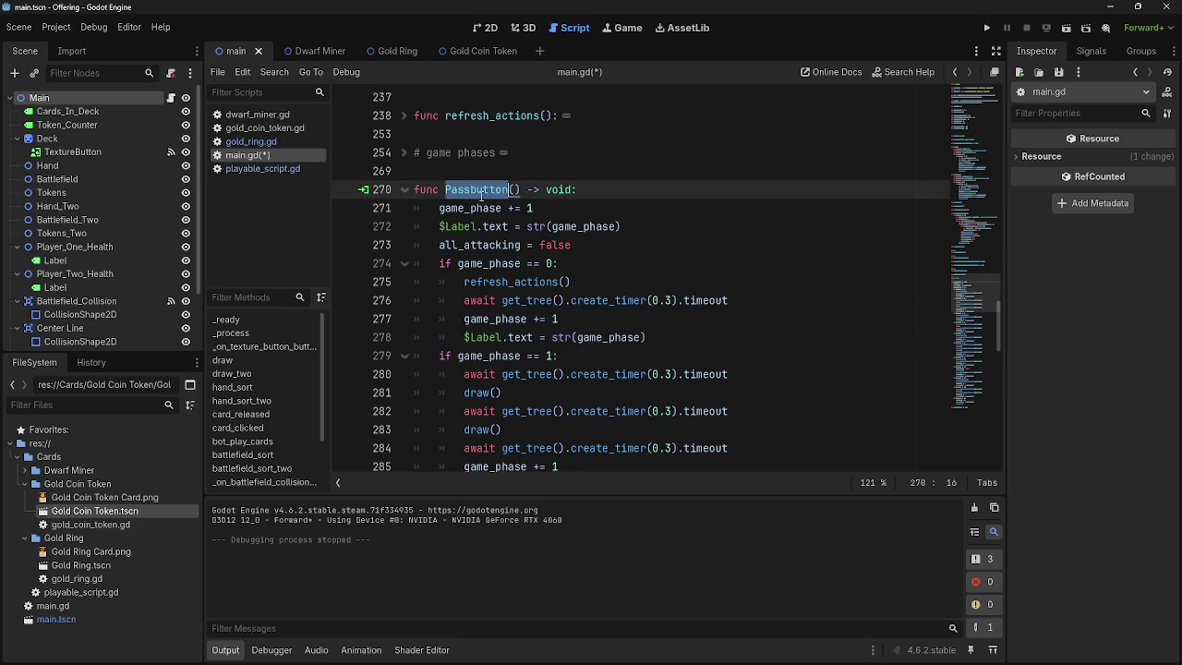
pyautogui.doubleClick(494, 319)
pyautogui.click(586, 319)
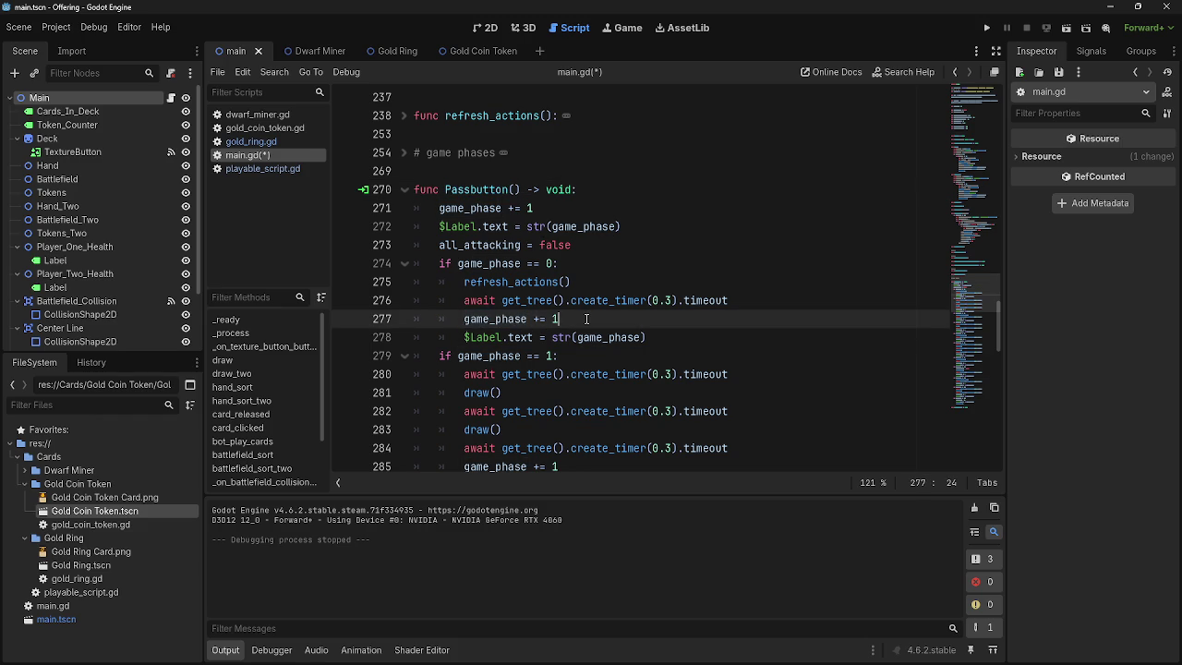
pyautogui.doubleClick(487, 319)
pyautogui.click(640, 261)
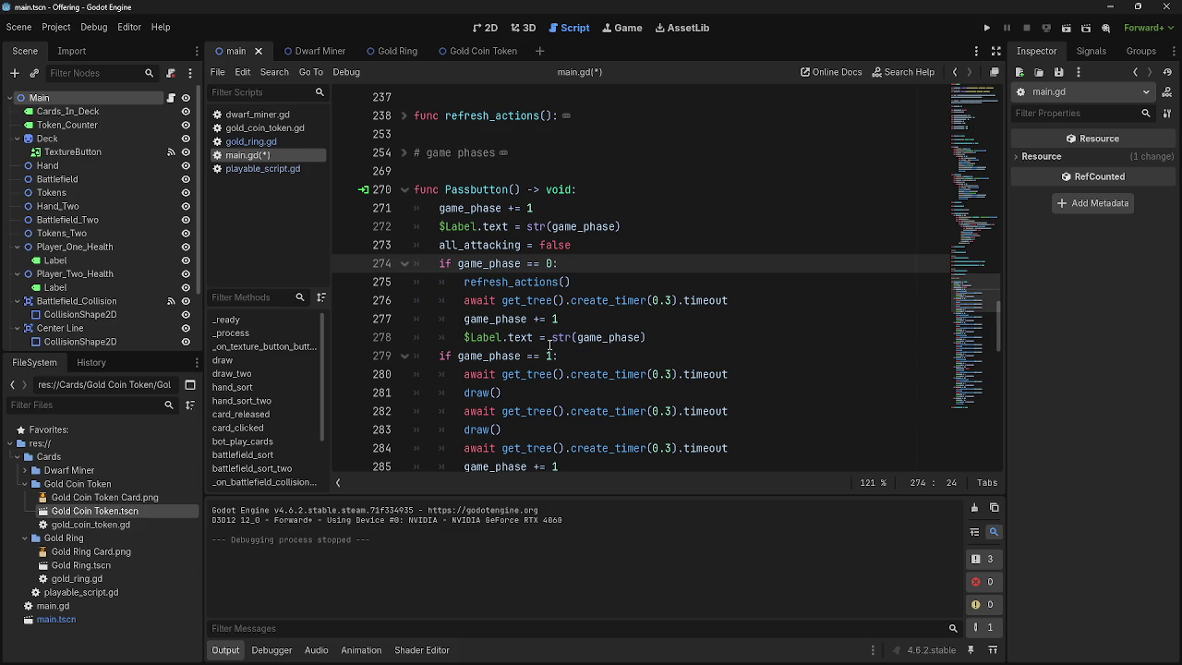
pyautogui.doubleClick(494, 319)
pyautogui.scroll(-2, 531, 360)
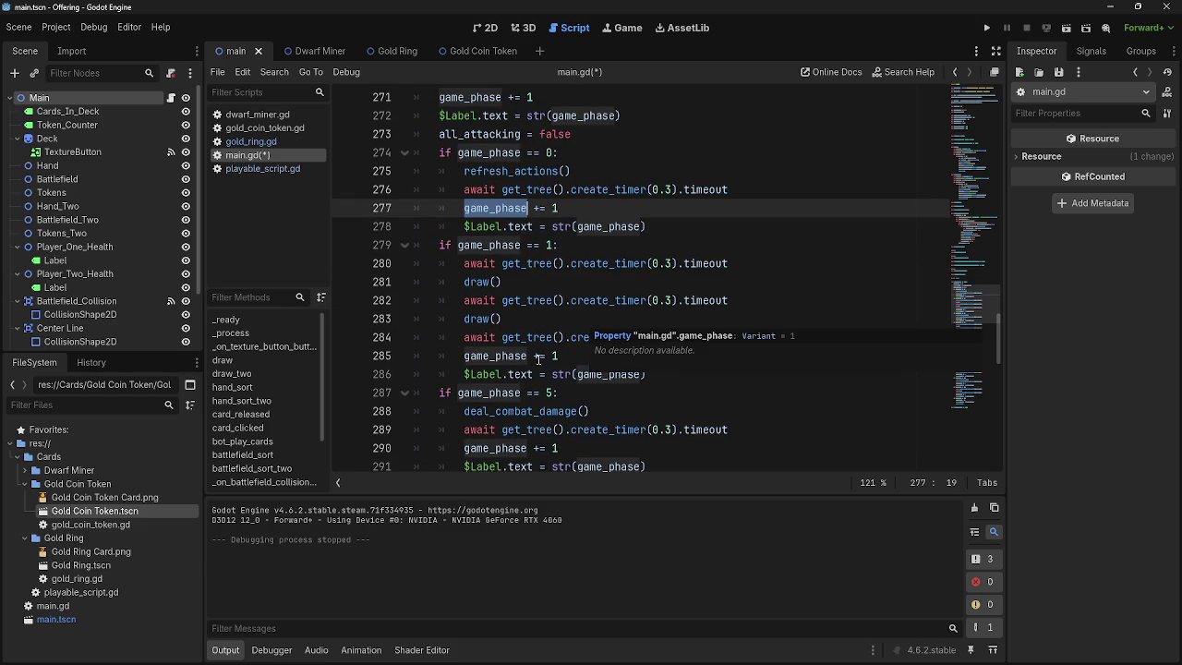
pyautogui.scroll(-10, 644, 353)
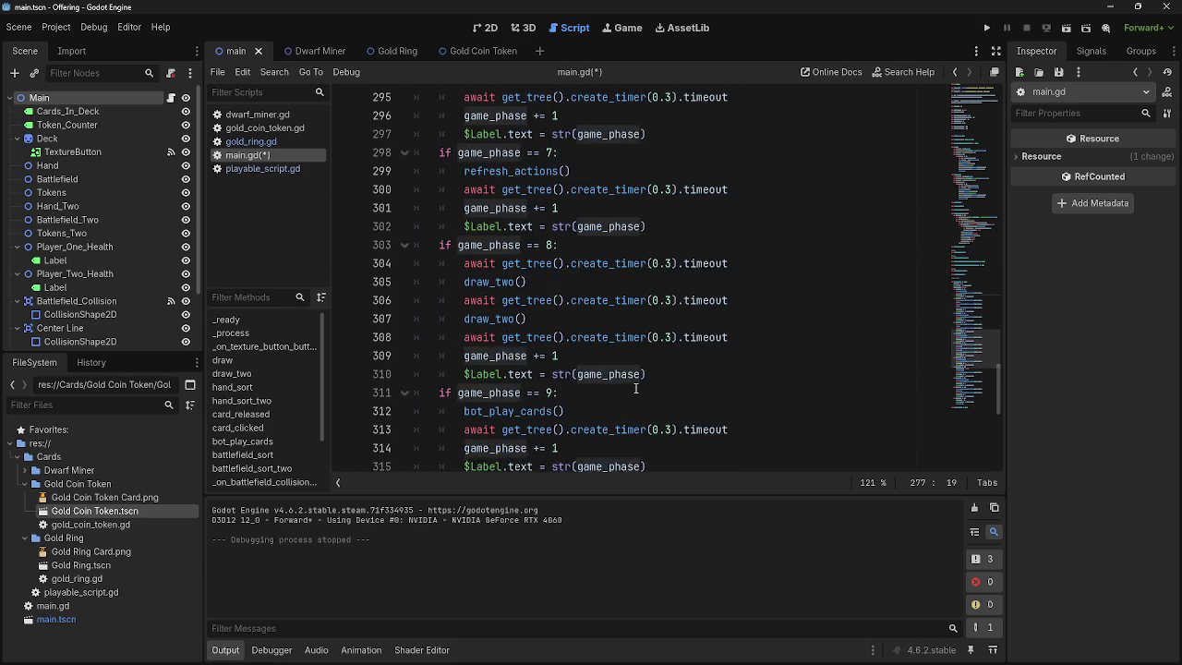
pyautogui.scroll(20, 635, 388)
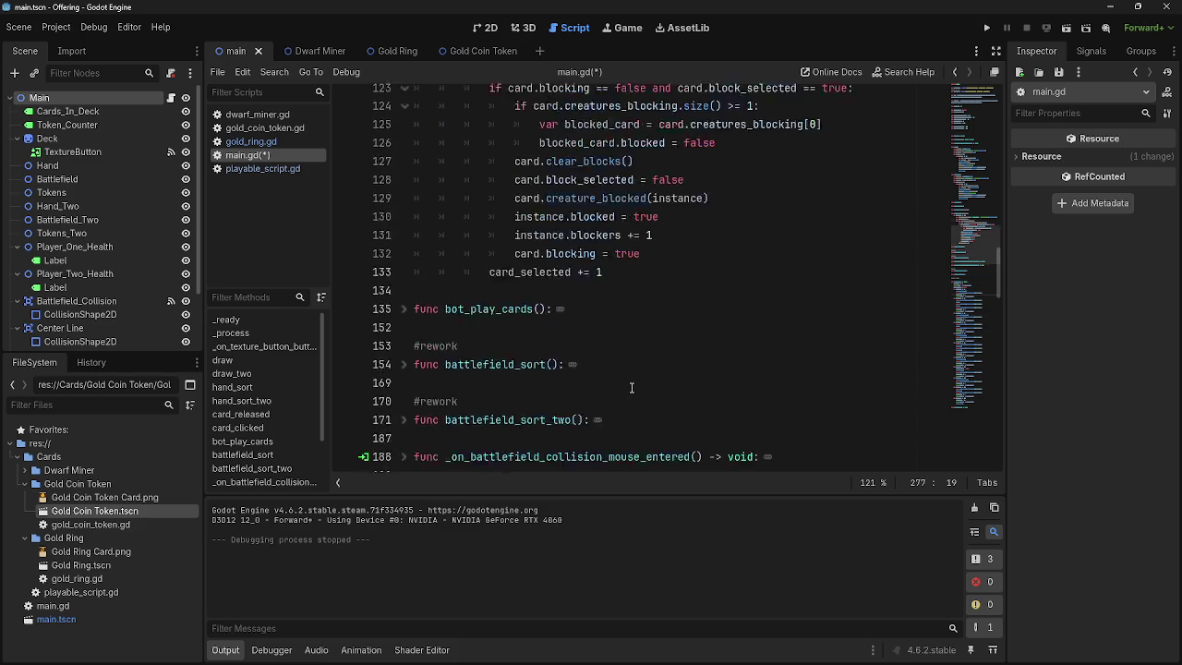
pyautogui.scroll(5, 631, 387)
pyautogui.scroll(-8, 632, 388)
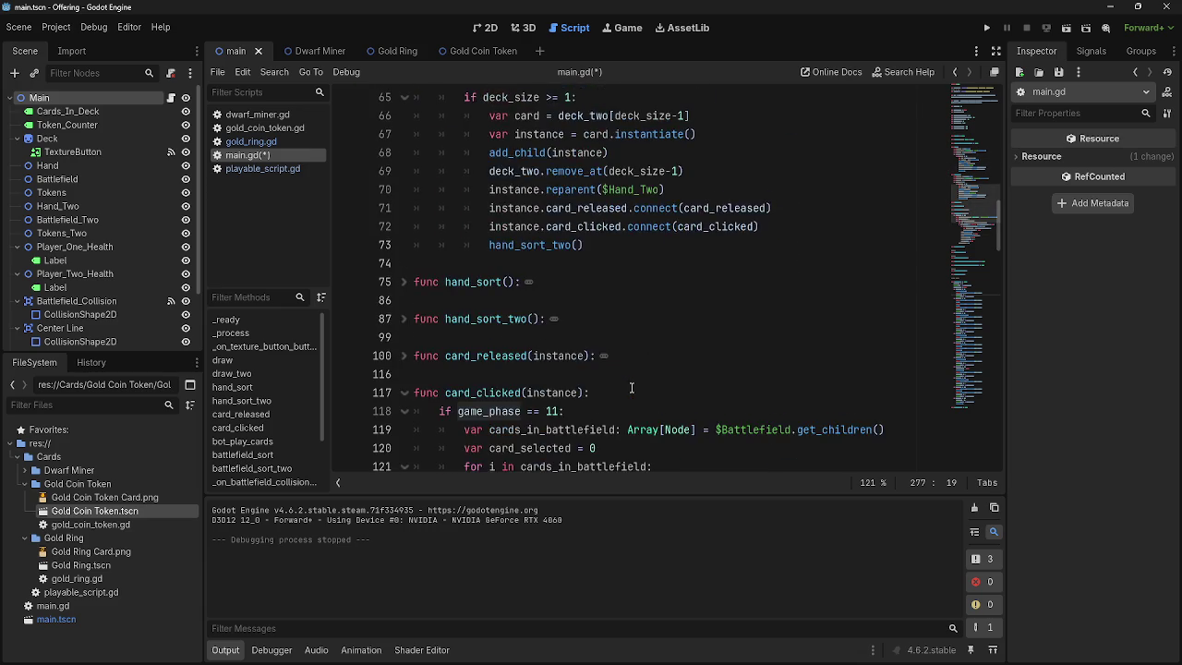
pyautogui.scroll(-20, 632, 387)
pyautogui.doubleClick(462, 189)
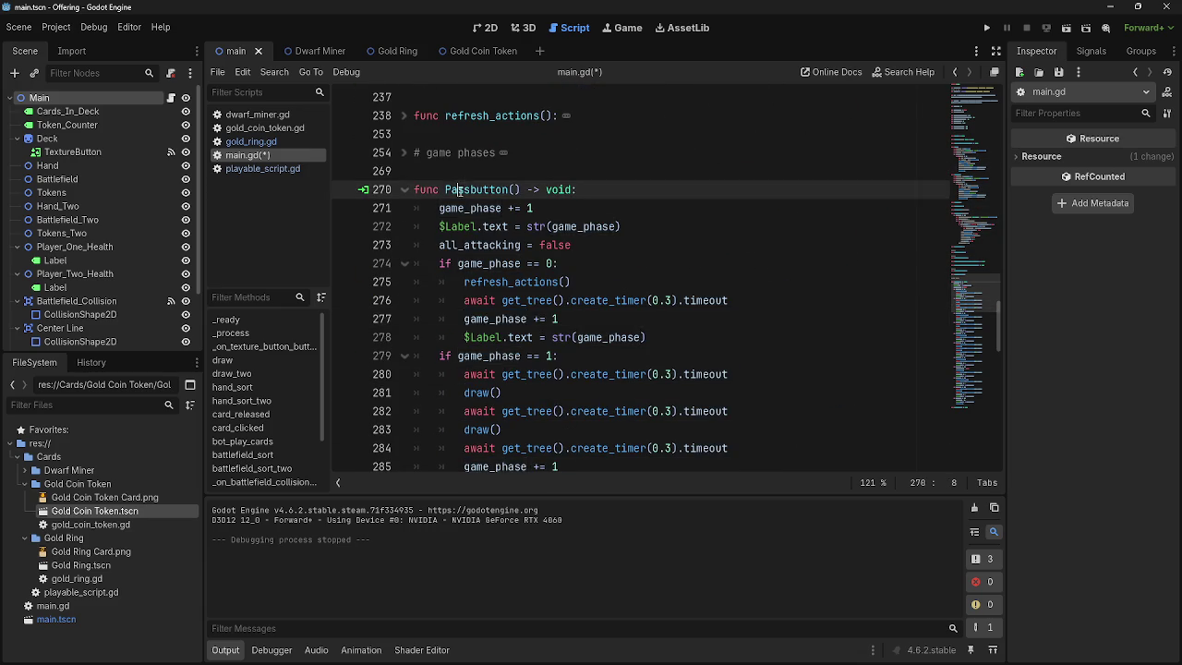
pyautogui.scroll(20, 653, 332)
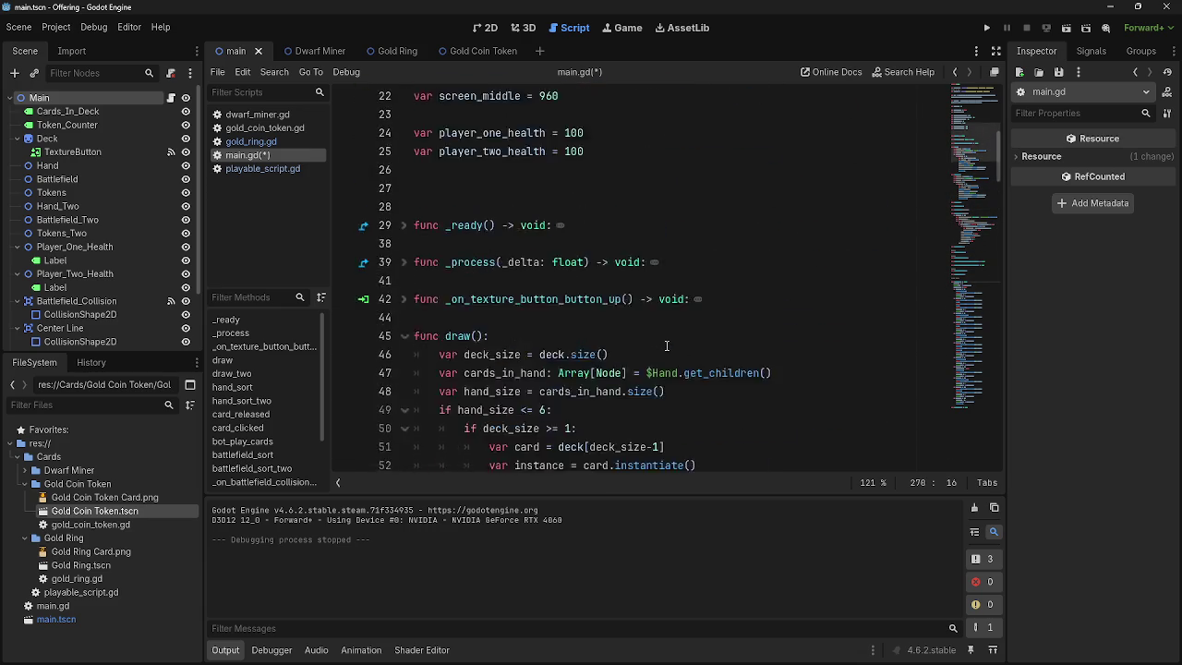
pyautogui.scroll(2, 666, 346)
pyautogui.hotkey('ctrl', 'f')
pyautogui.write('p')
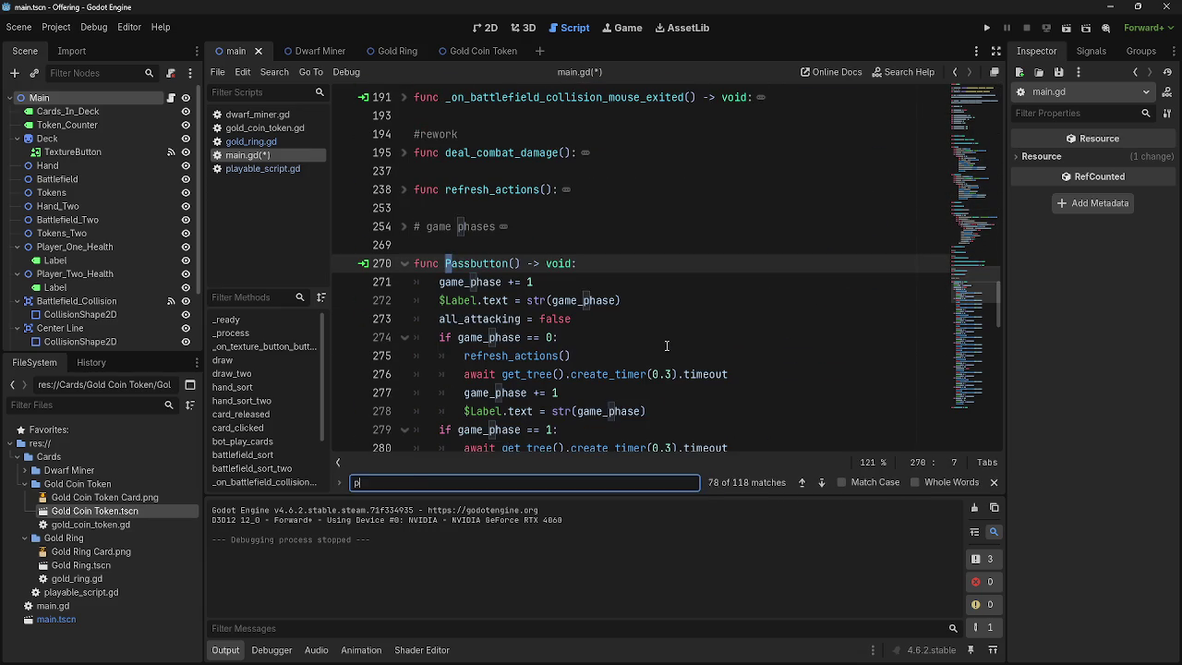
pyautogui.write('assbutton')
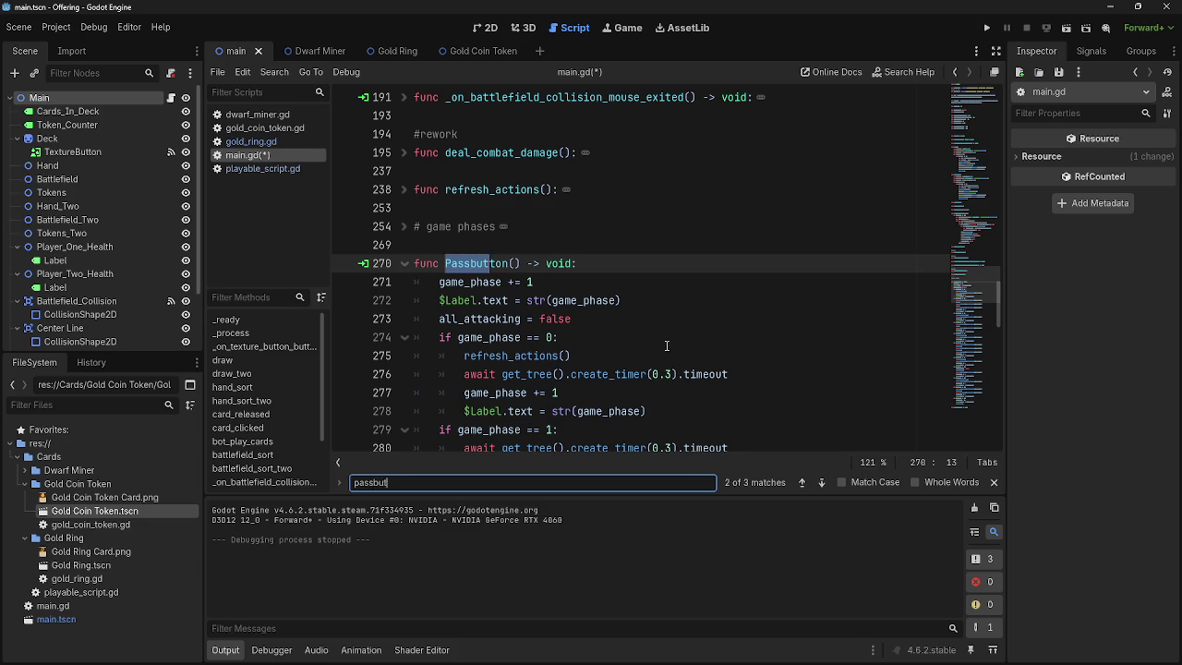
pyautogui.click(802, 482)
pyautogui.click(822, 482)
pyautogui.click(822, 481)
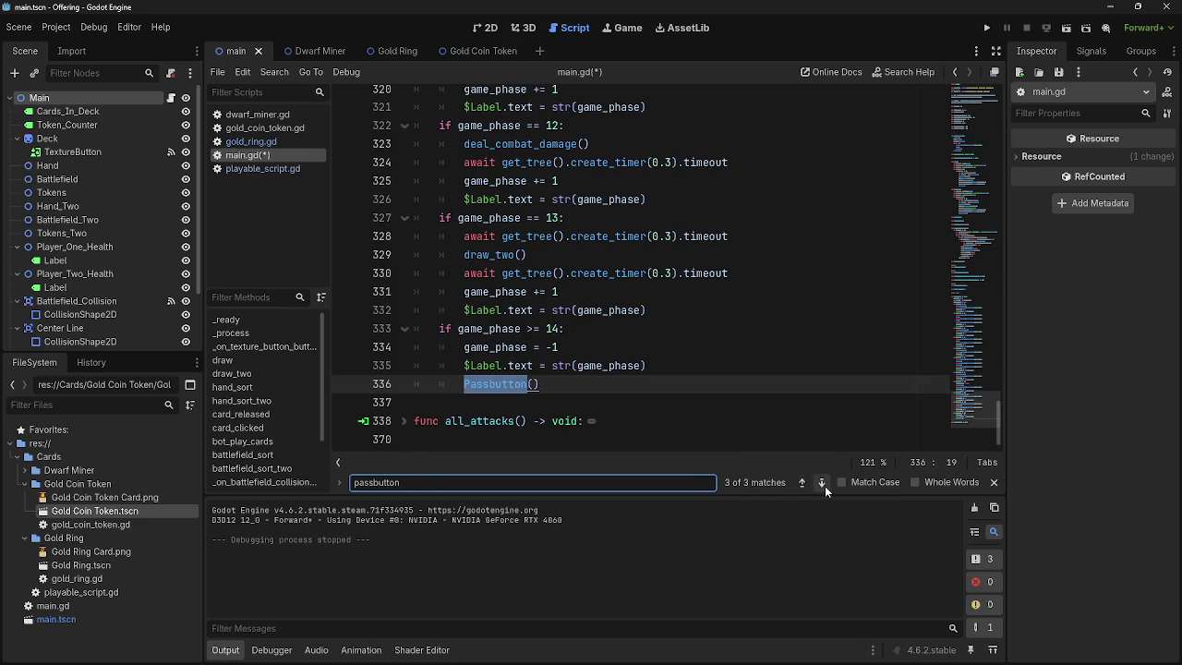
pyautogui.click(993, 481)
pyautogui.click(791, 380)
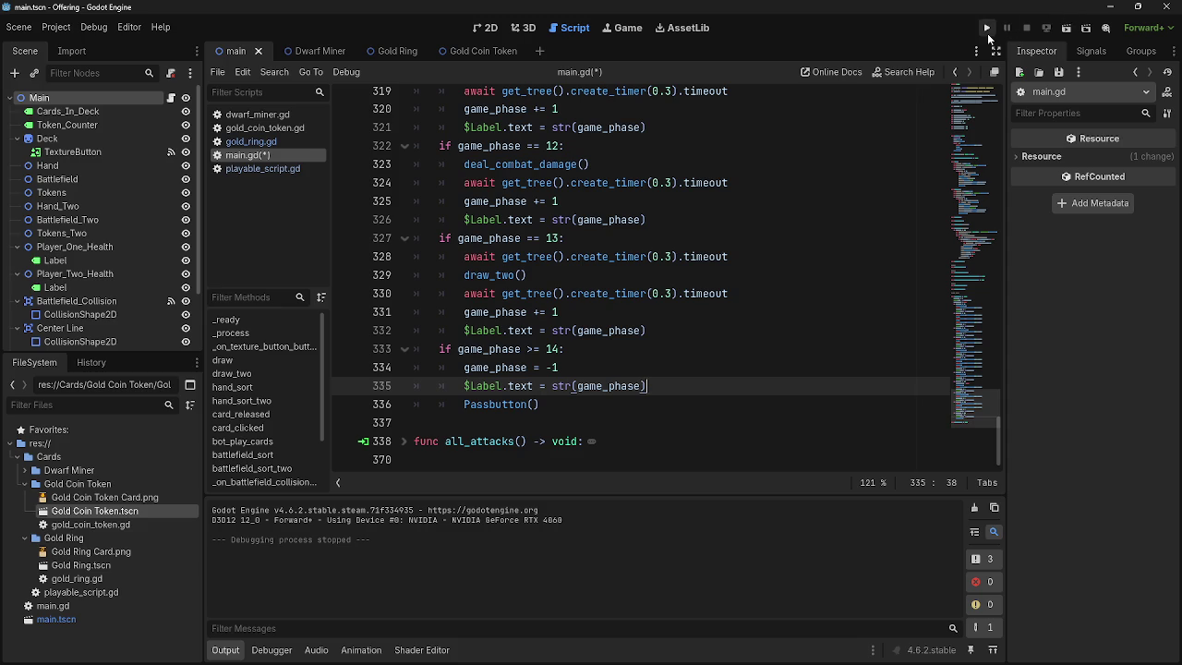
pyautogui.click(986, 27)
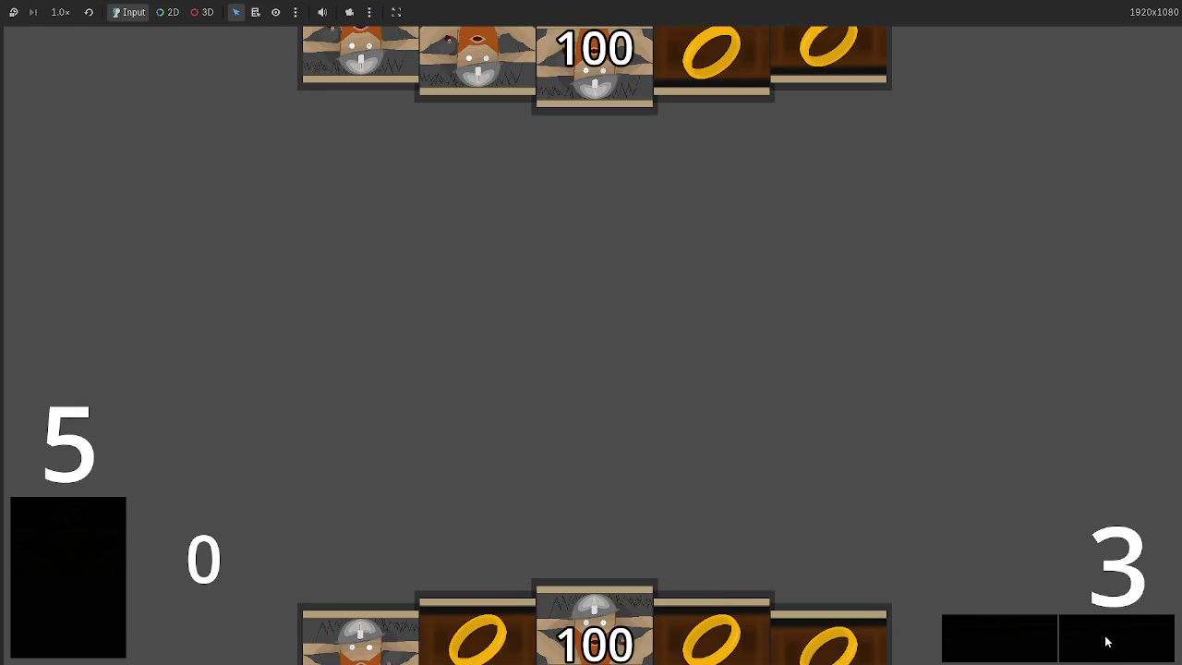
# - Advance the running game one phase, then stop it with F8 and return to main.gd
pyautogui.click(1107, 639)
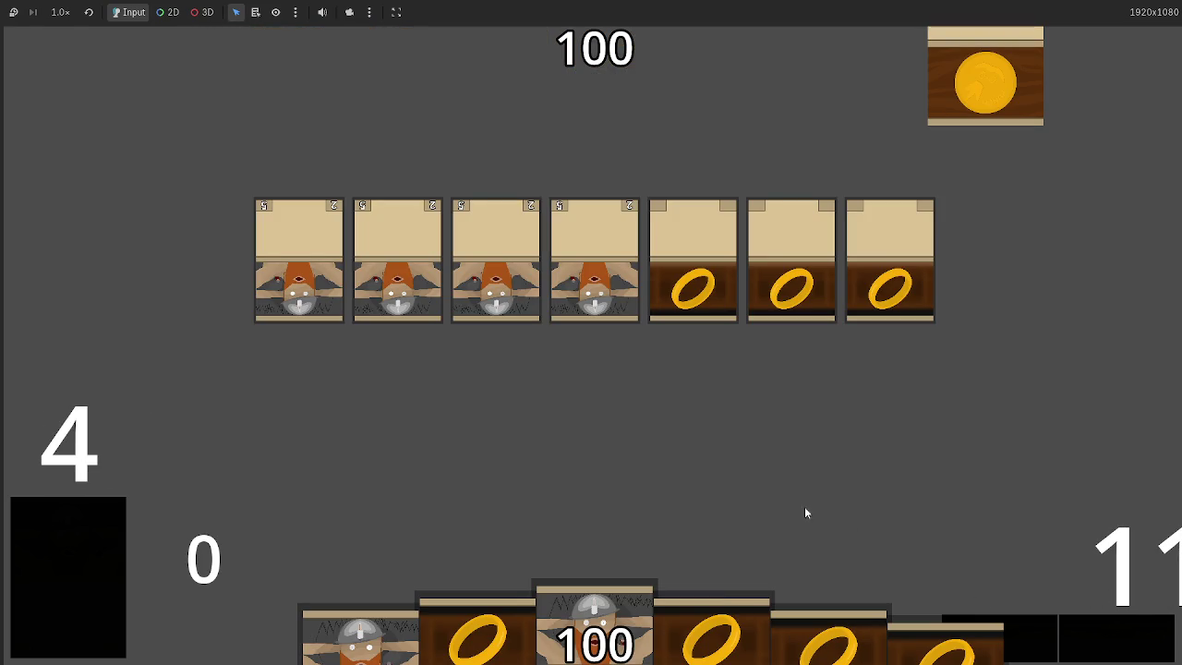
pyautogui.press('F8')
pyautogui.scroll(10, 651, 421)
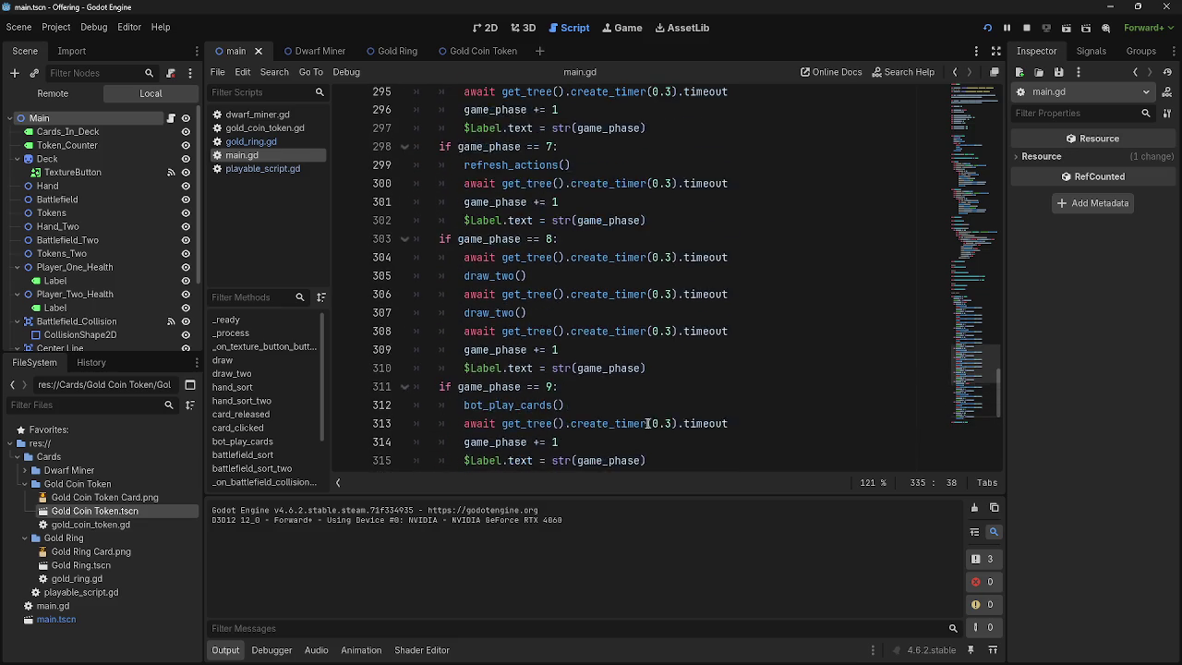
# - Write an 'if game_phase == 11:' condition on a new line after the phase-10 block
pyautogui.scroll(2, 651, 421)
pyautogui.click(497, 425)
pyautogui.scroll(4, 554, 416)
pyautogui.scroll(-4, 657, 405)
pyautogui.scroll(-7, 656, 405)
pyautogui.scroll(-2, 658, 405)
pyautogui.click(671, 296)
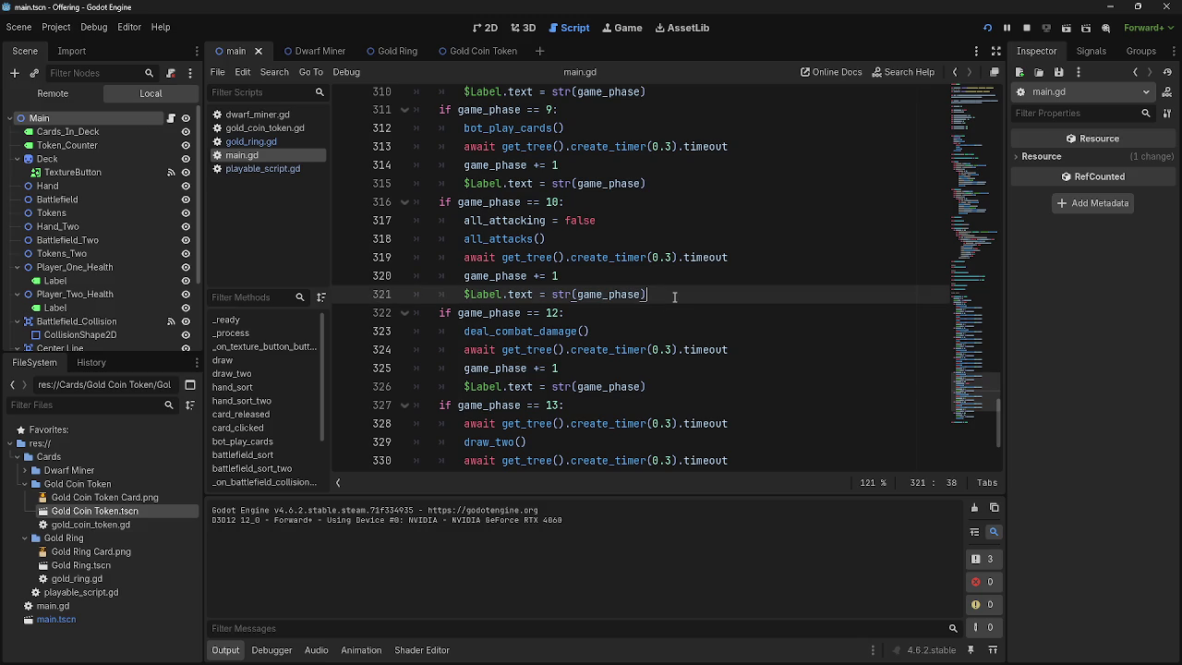
pyautogui.press('Return')
pyautogui.write('if game_')
pyautogui.press('Return')
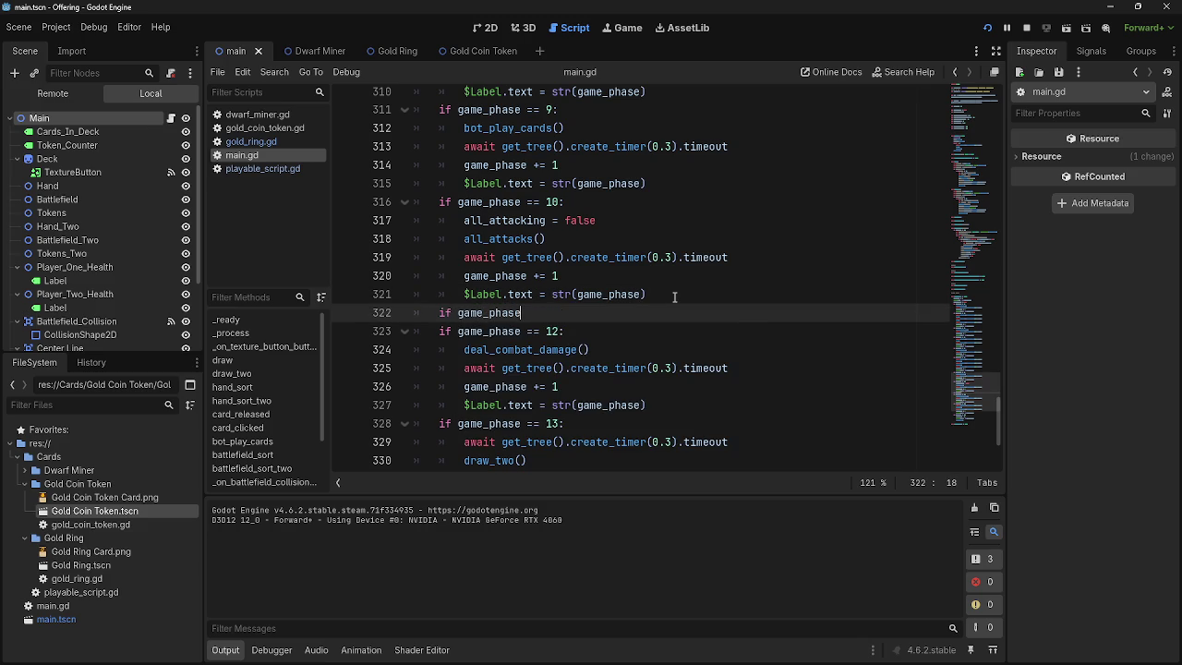
pyautogui.write('l')
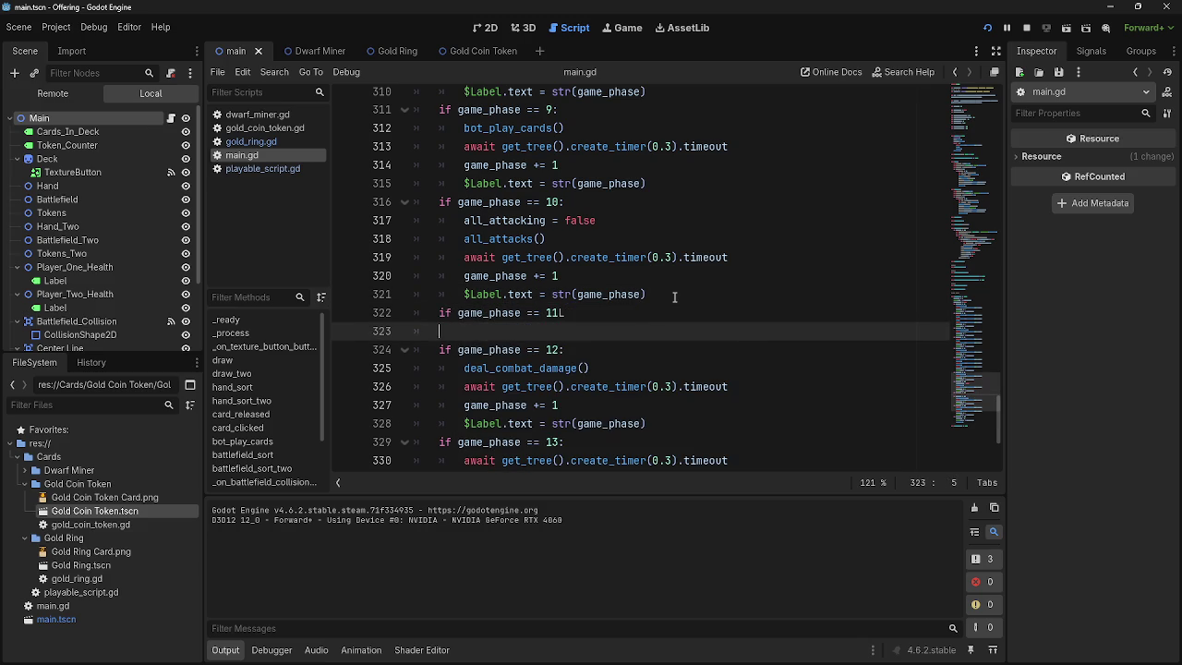
# - Give the phase-11 branch an indented 'pass' placeholder
pyautogui.press('Return')
pyautogui.write('i')
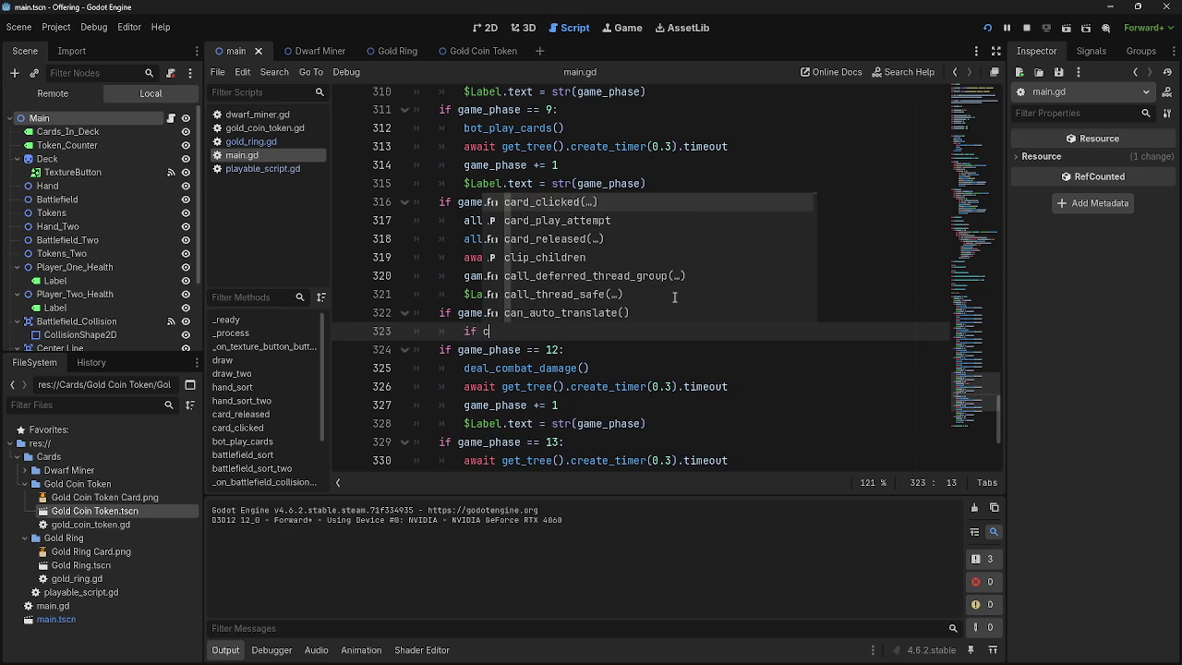
pyautogui.press('BackSpace')
pyautogui.write('va')
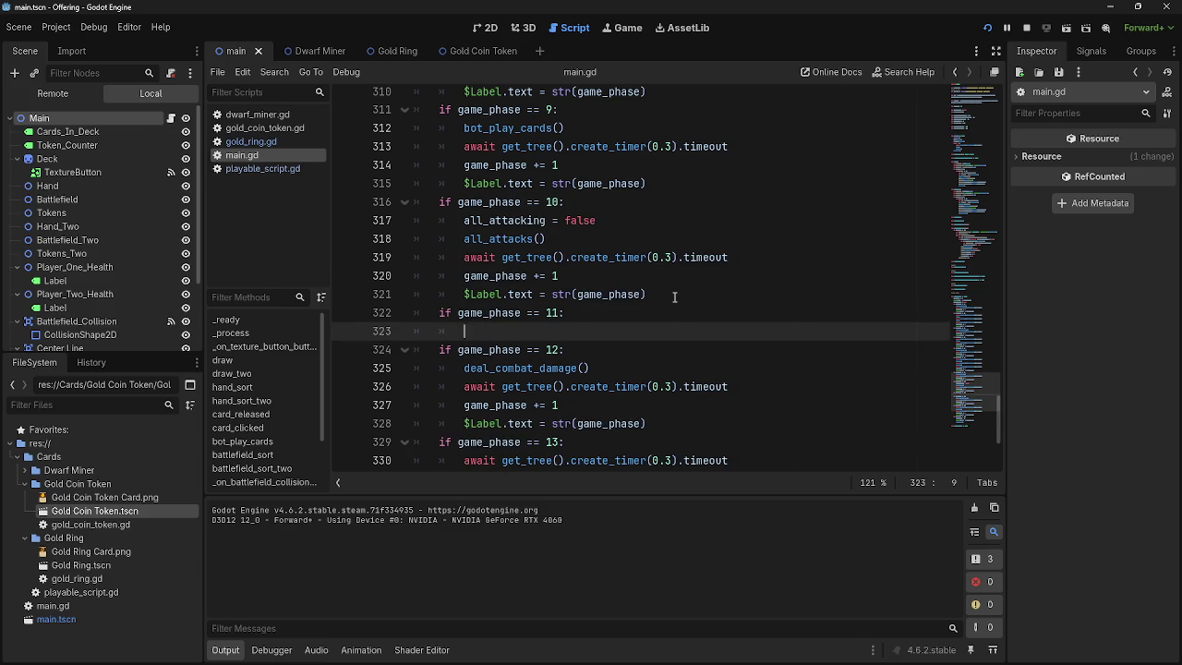
pyautogui.write('pass')
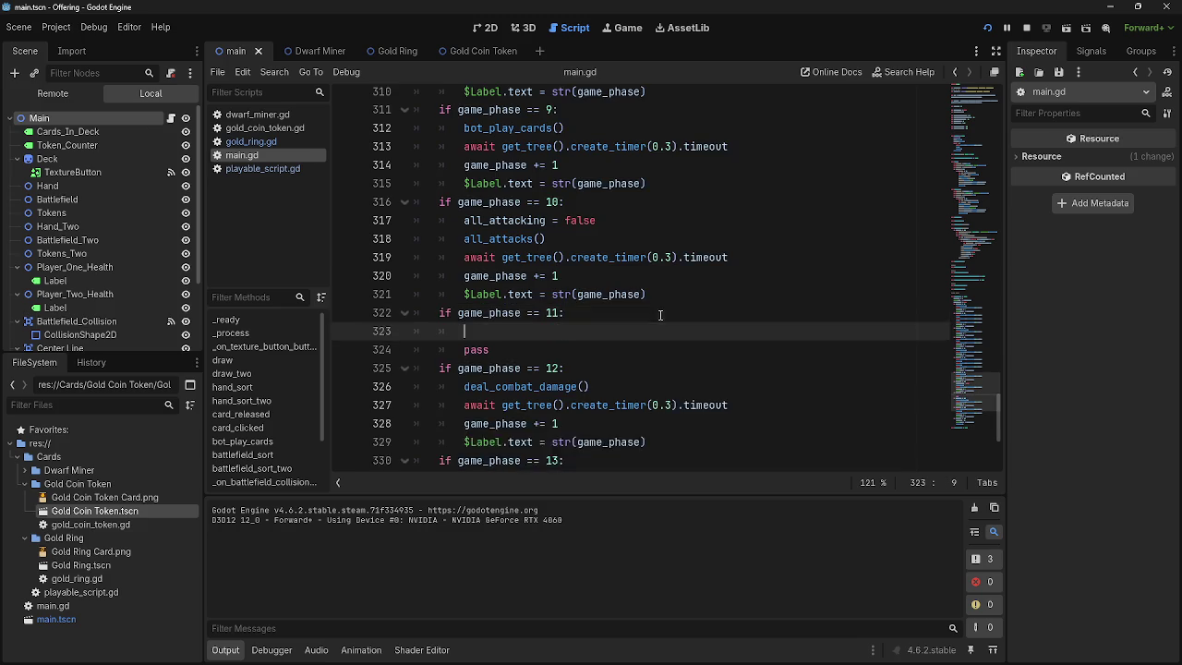
pyautogui.scroll(8, 624, 240)
pyautogui.scroll(20, 626, 240)
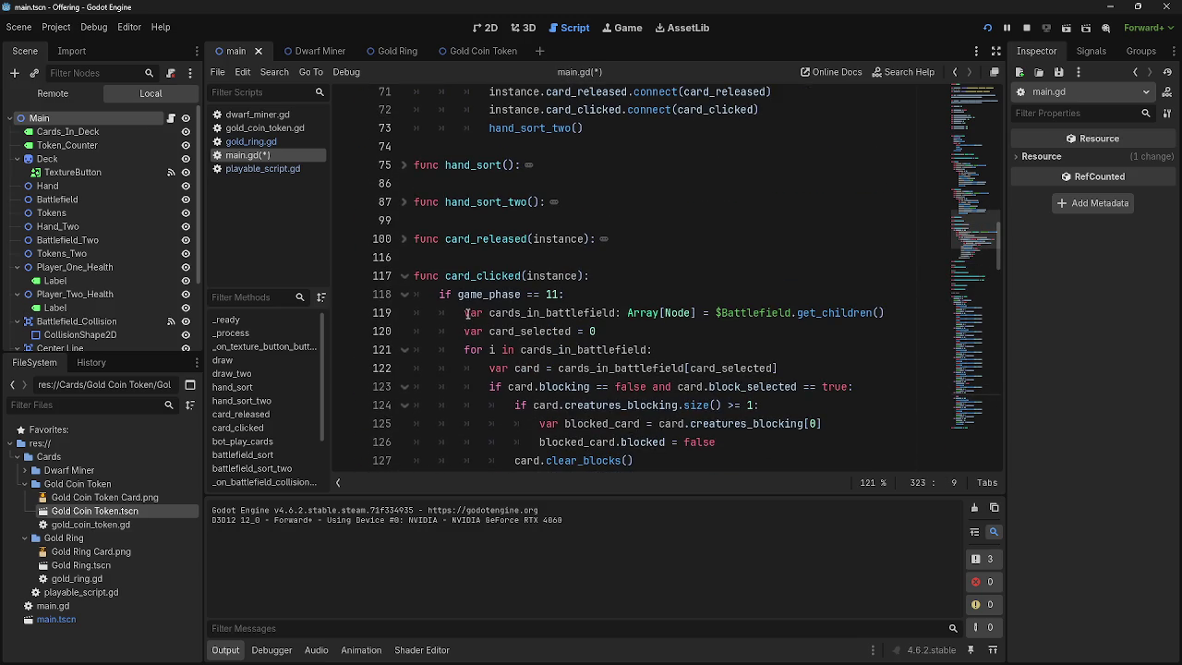
# - Copy the battlefield card loop from card_clicked into the empty phase-11 branch
pyautogui.moveTo(466, 313)
pyautogui.mouseDown()
pyautogui.moveTo(766, 331)
pyautogui.moveTo(762, 317)
pyautogui.moveTo(771, 343)
pyautogui.moveTo(815, 360)
pyautogui.mouseUp()
pyautogui.hotkey('ctrl', 'c')
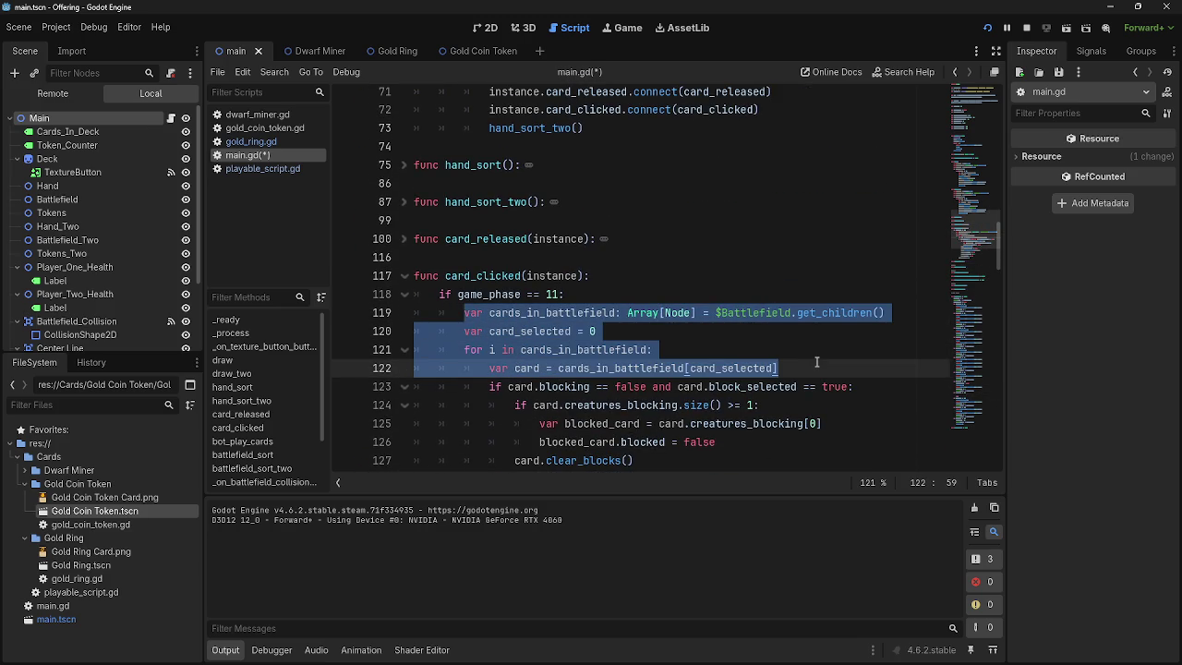
pyautogui.scroll(-1, 686, 305)
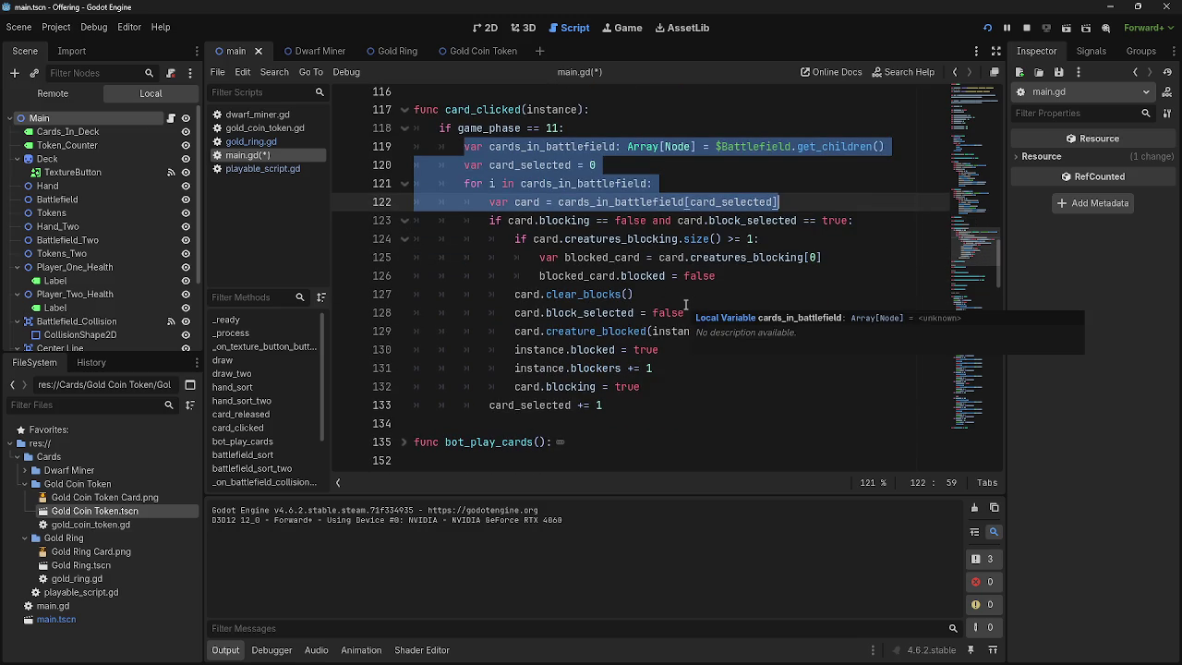
pyautogui.scroll(-20, 686, 304)
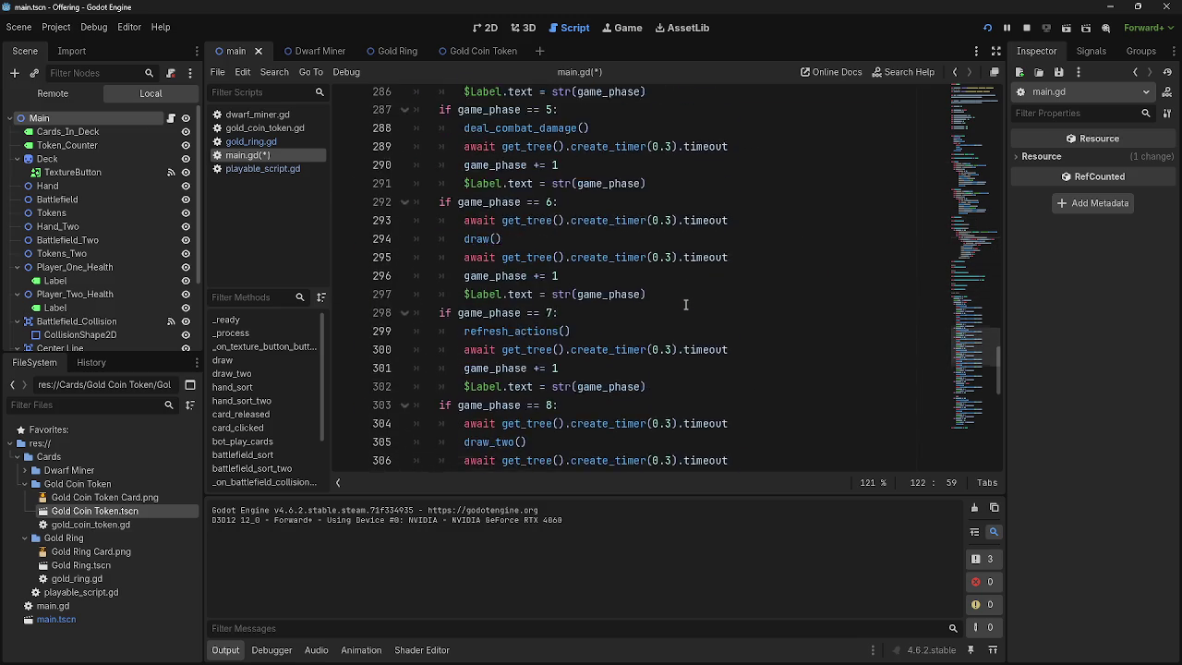
pyautogui.scroll(-5, 686, 304)
pyautogui.click(582, 382)
pyautogui.hotkey('ctrl', 'v')
pyautogui.scroll(-1, 644, 388)
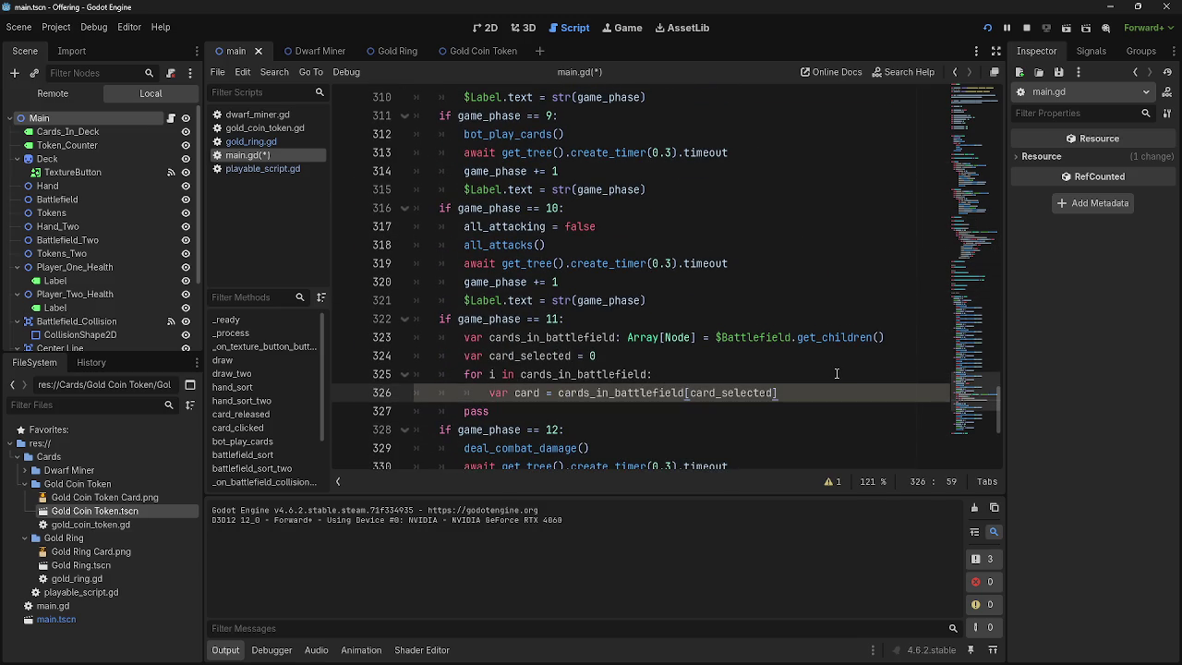
# - Declare 'var cards_attacking = 0' on a new line above the pasted loop
pyautogui.click(724, 317)
pyautogui.press('Return')
pyautogui.write('var cards_')
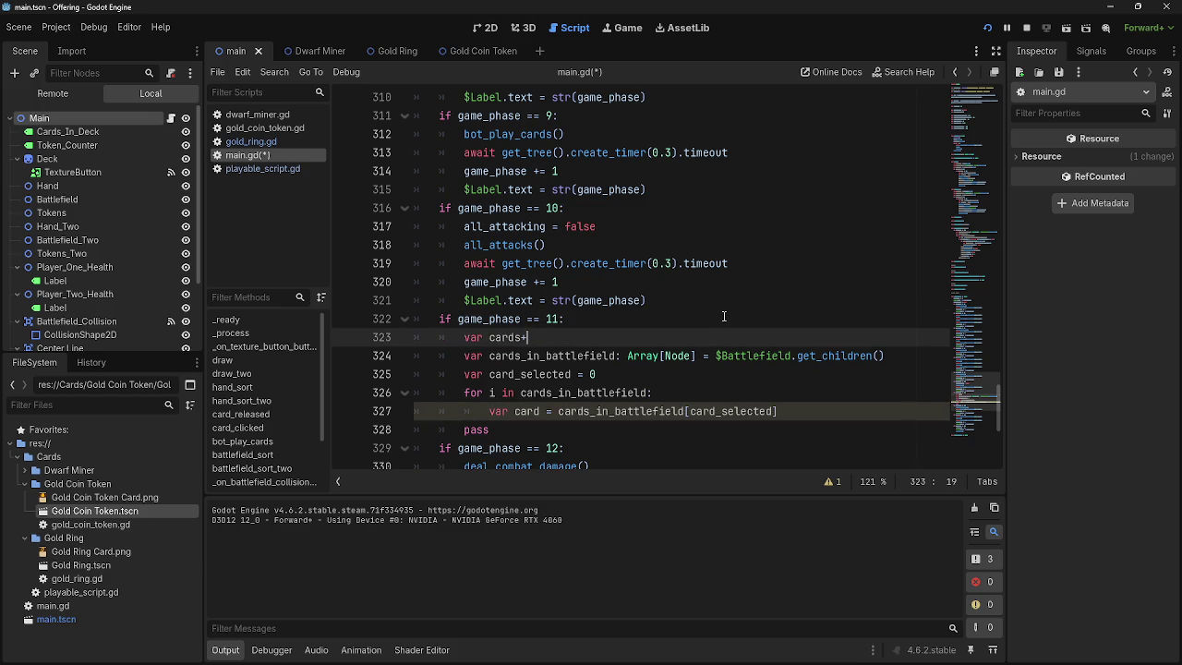
pyautogui.write('attacking')
pyautogui.scroll(-1, 727, 383)
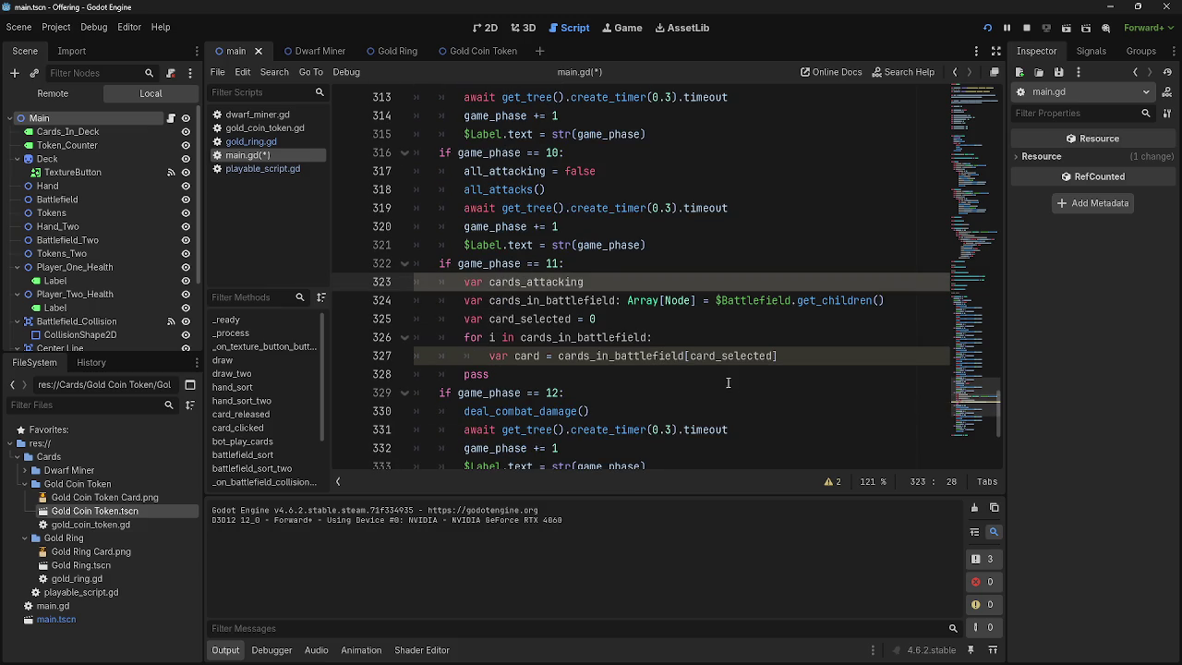
pyautogui.write('- 0')
pyautogui.press('BackSpace')
pyautogui.press('BackSpace')
pyautogui.press('BackSpace')
pyautogui.write('=')
pyautogui.write(' [')
pyautogui.click(817, 367)
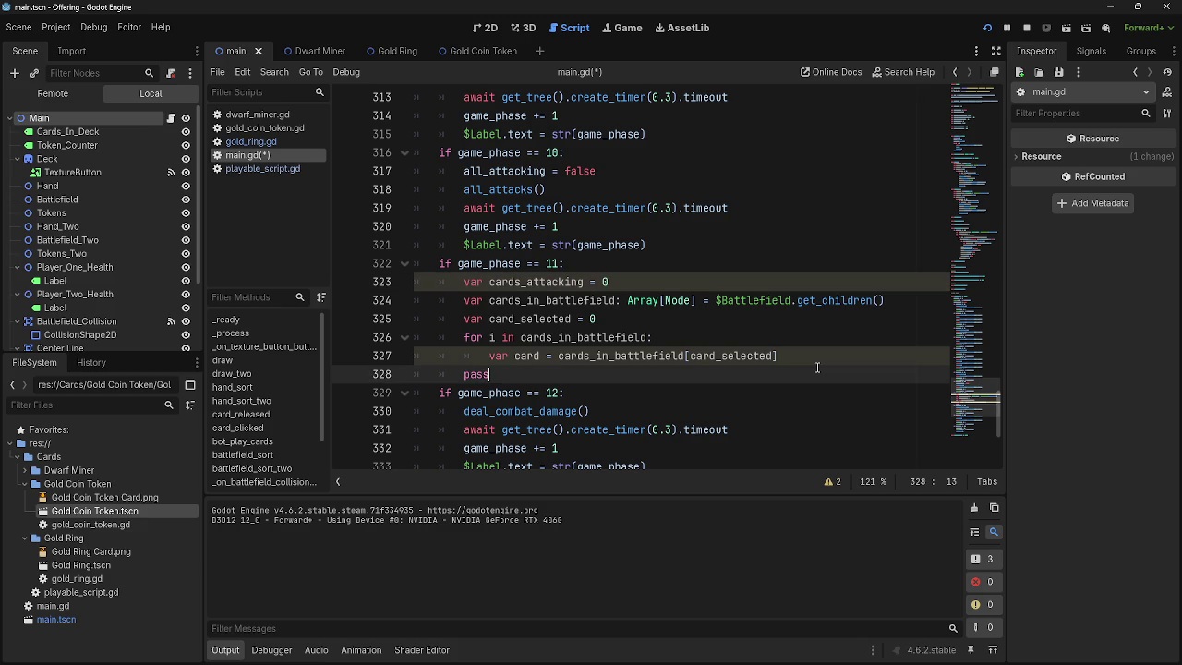
# - Add an indented 'card_selected +=1' line inside the game_phase 11 loop
pyautogui.scroll(20, 817, 368)
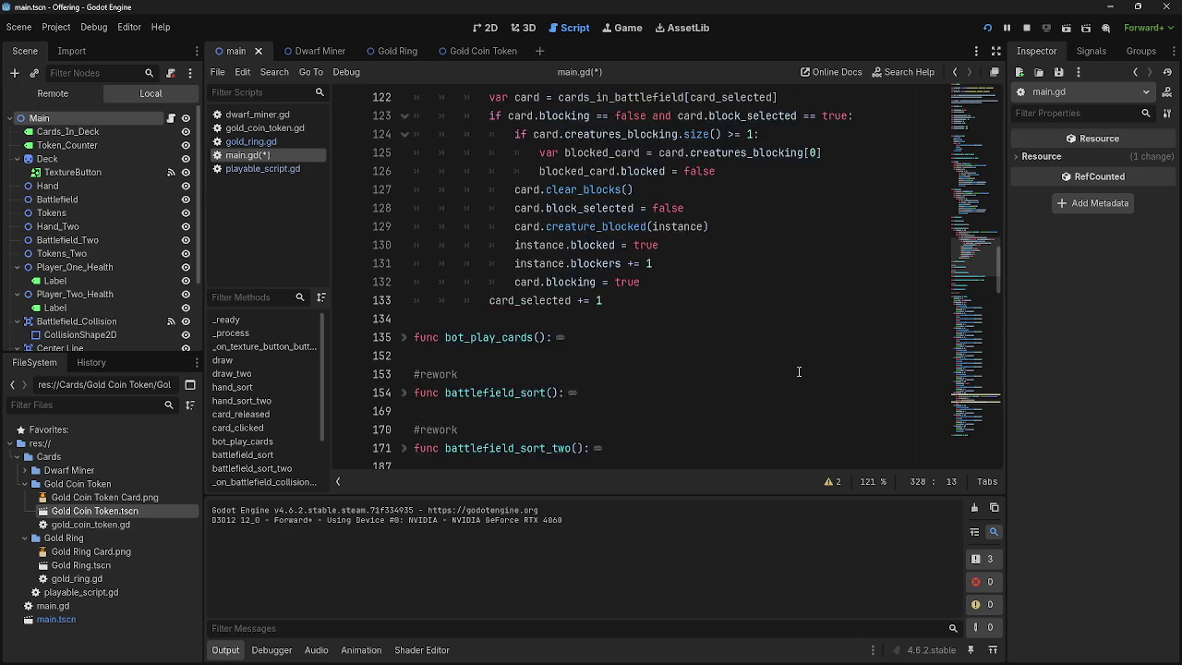
pyautogui.scroll(3, 799, 371)
pyautogui.scroll(-11, 443, 240)
pyautogui.scroll(-17, 459, 271)
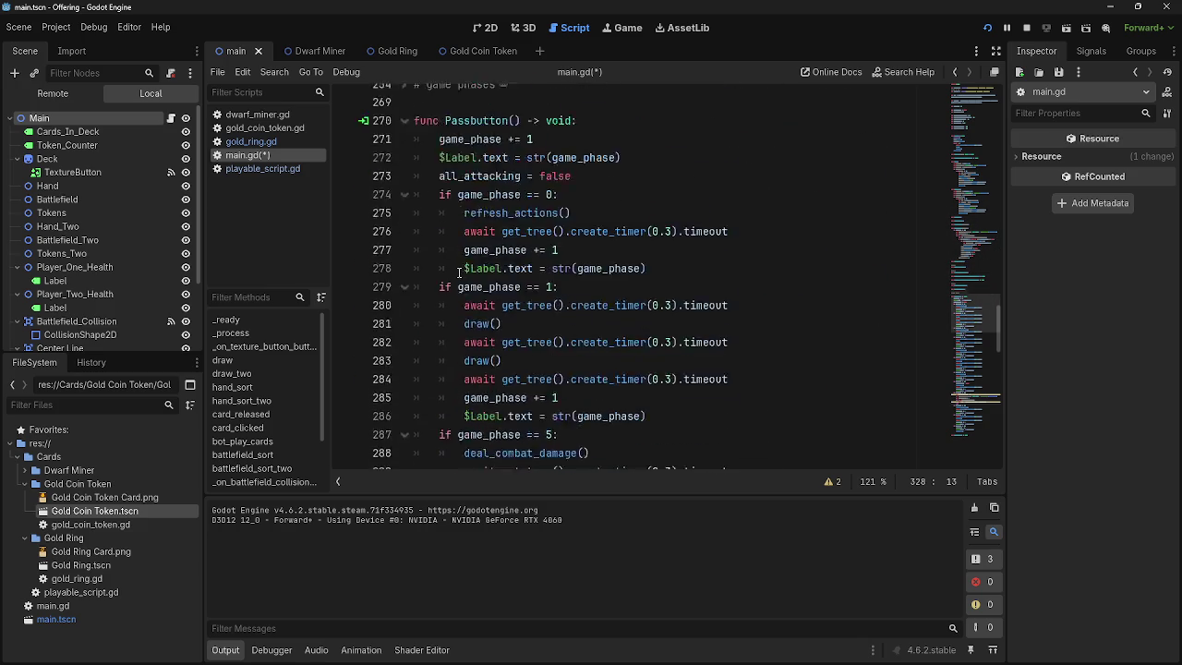
pyautogui.scroll(-2, 459, 270)
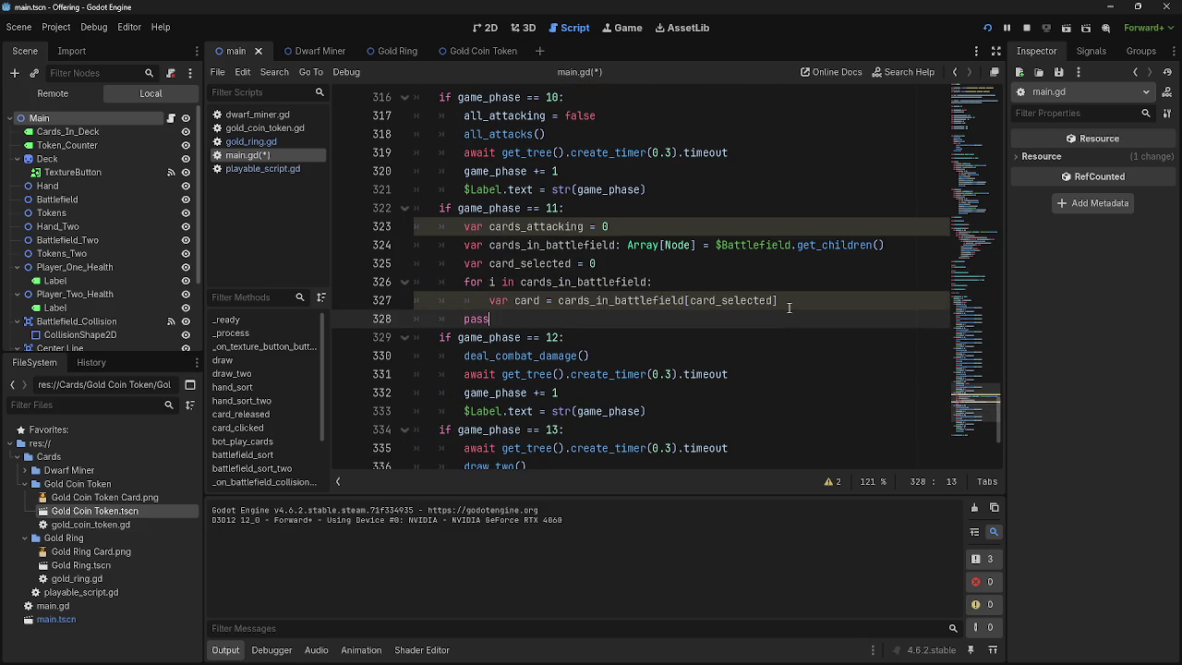
pyautogui.click(783, 303)
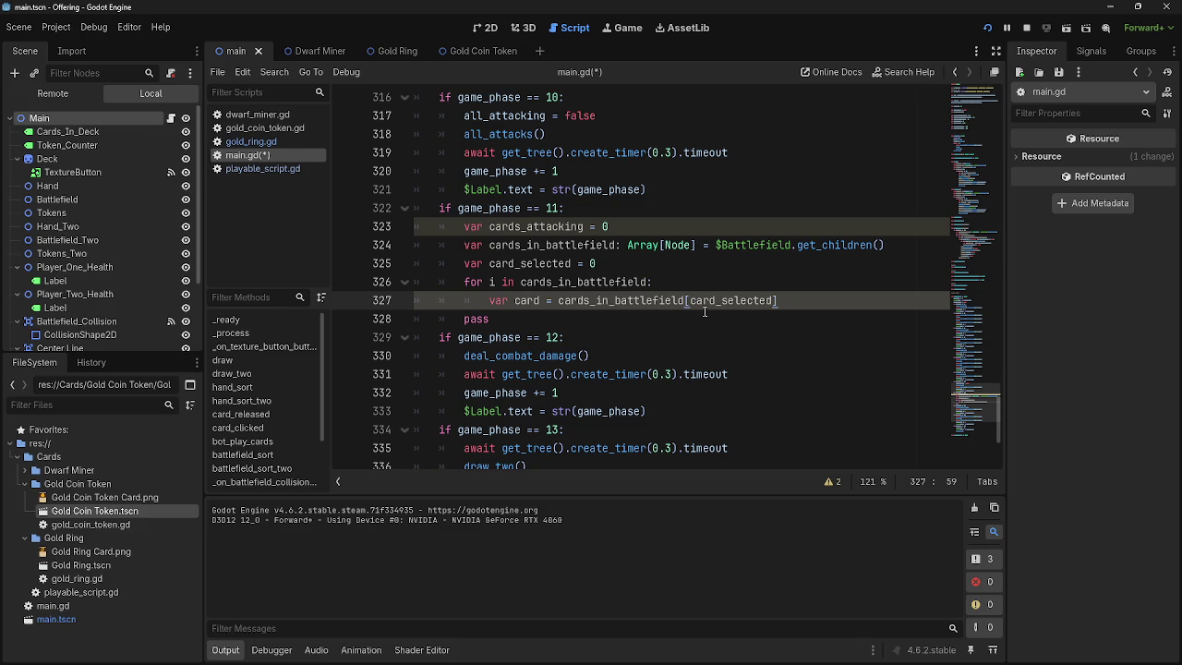
pyautogui.moveTo(491, 301); pyautogui.dragTo(851, 316)
pyautogui.click(851, 316)
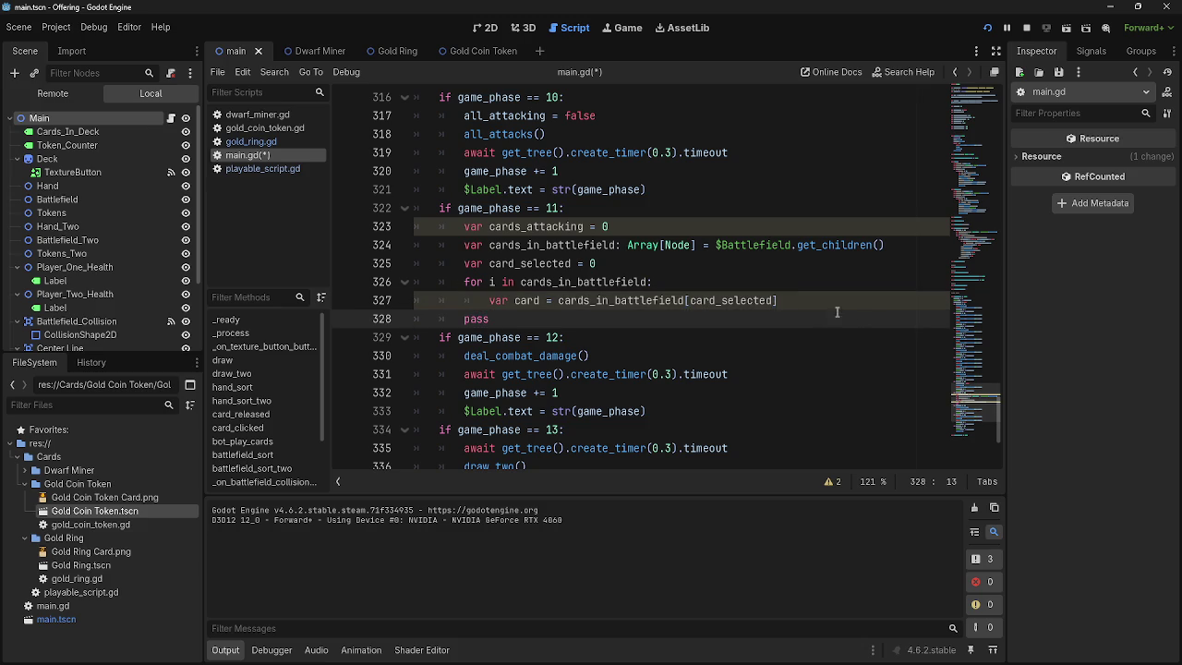
pyautogui.click(845, 306)
pyautogui.press('Return')
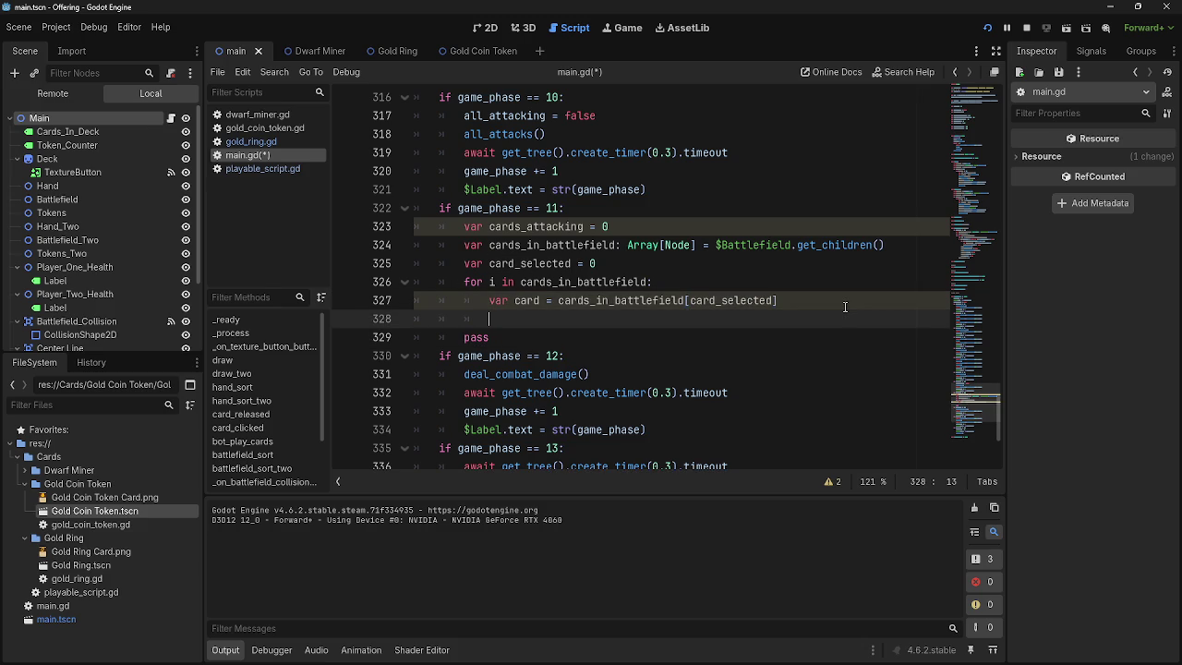
pyautogui.write('card_')
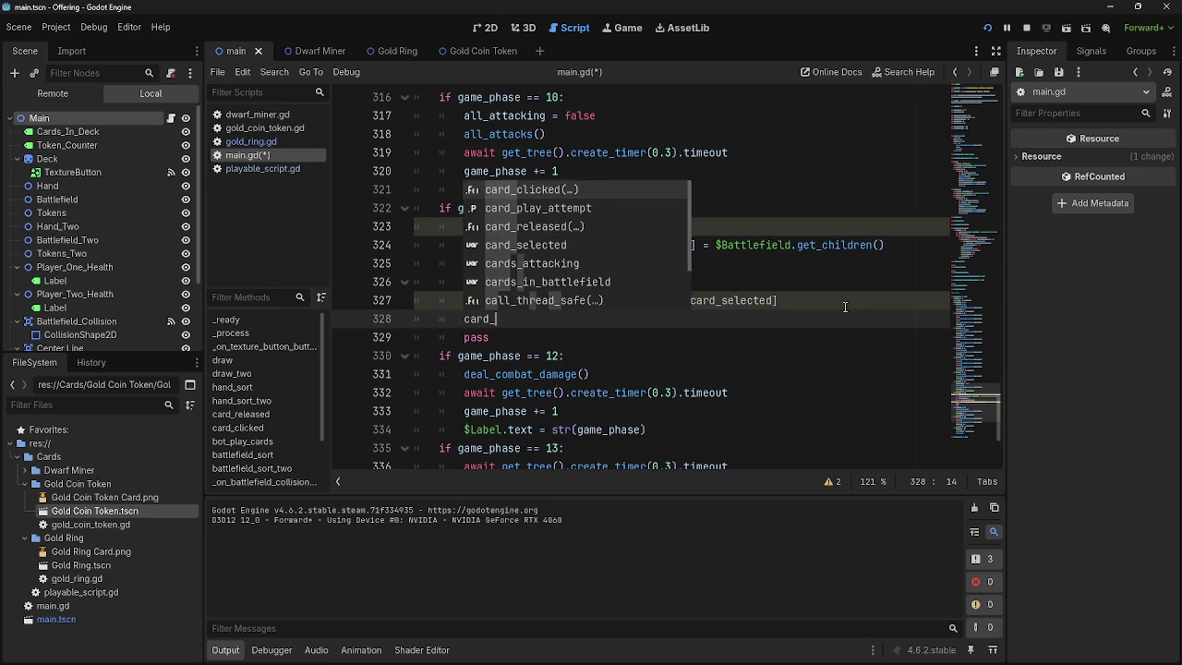
pyautogui.write('selected +=')
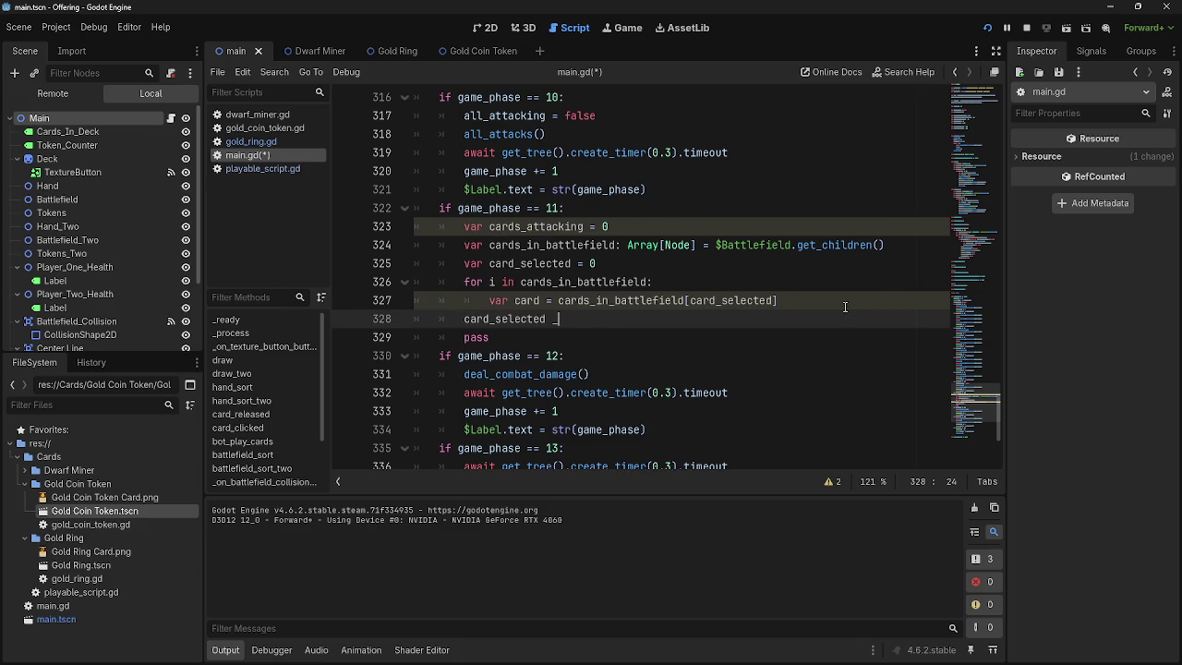
pyautogui.write('1')
pyautogui.click(424, 323)
pyautogui.press('Tab')
# - Above it, add 'if card.attacking == true:' with 'cards_attacking += 1' as its body
pyautogui.click(802, 300)
pyautogui.press('Return')
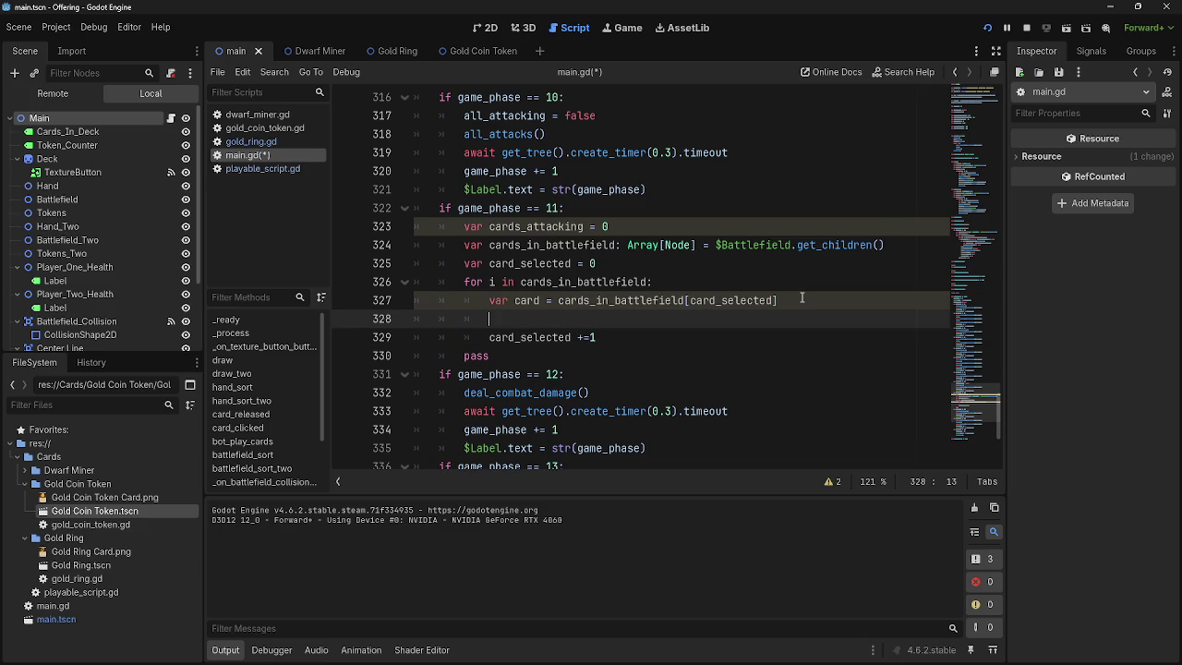
pyautogui.write('if card.')
pyautogui.write('attacking==')
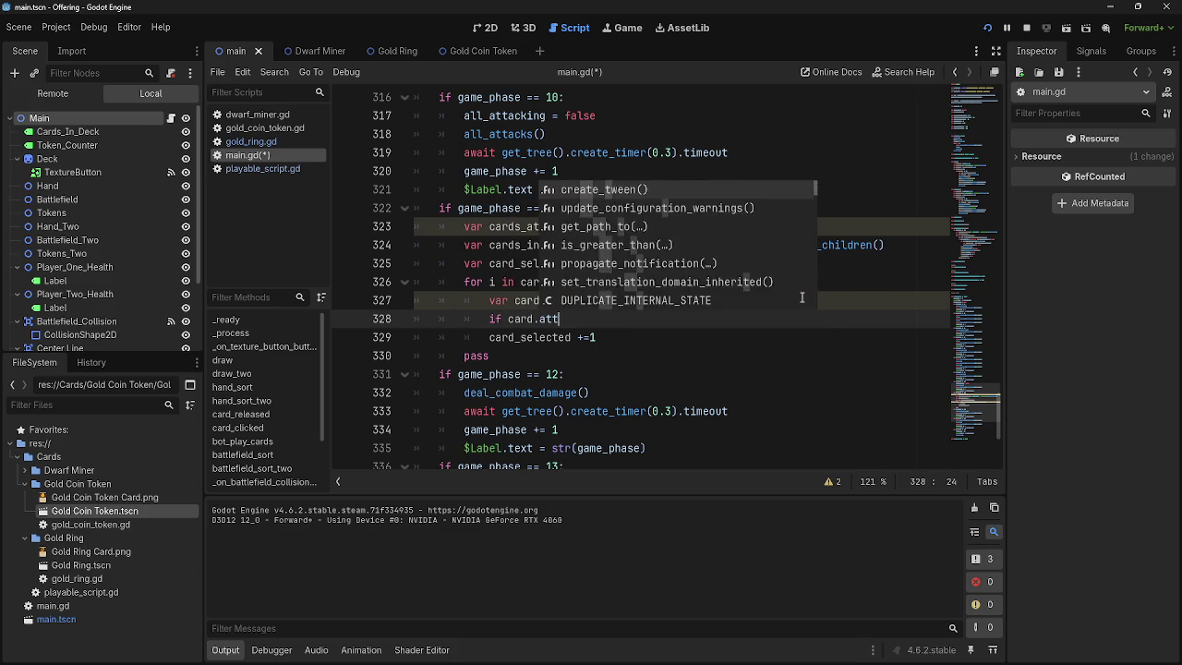
pyautogui.press('BackSpace')
pyautogui.press('BackSpace')
pyautogui.write('== true')
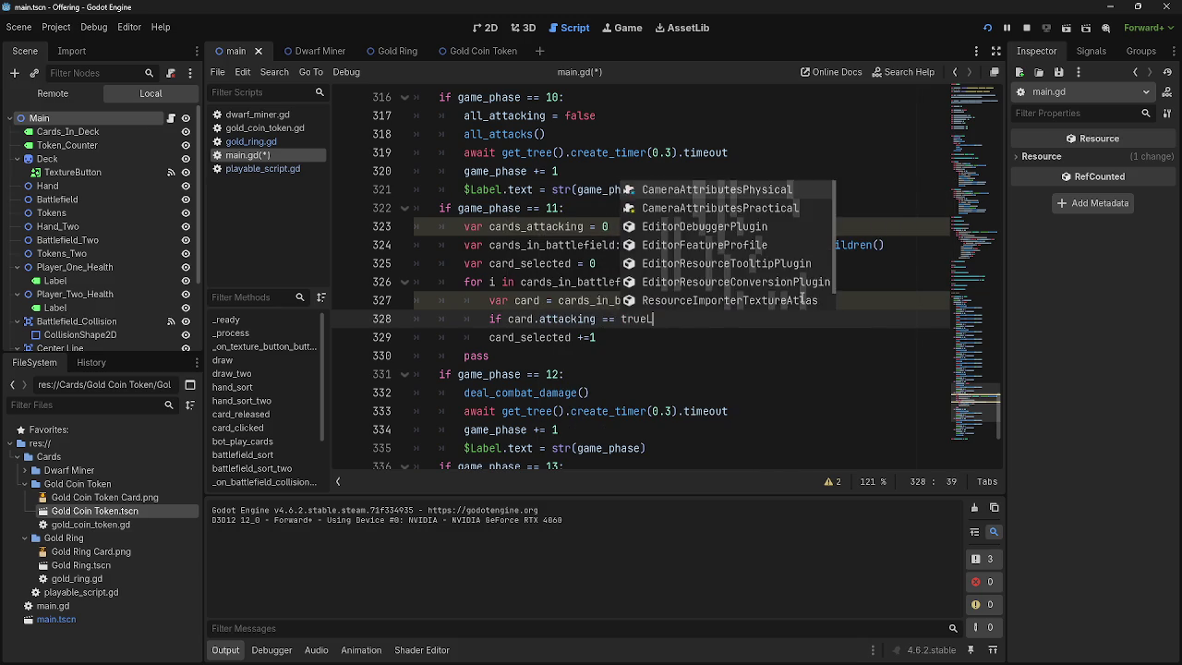
pyautogui.write(':')
pyautogui.press('Return')
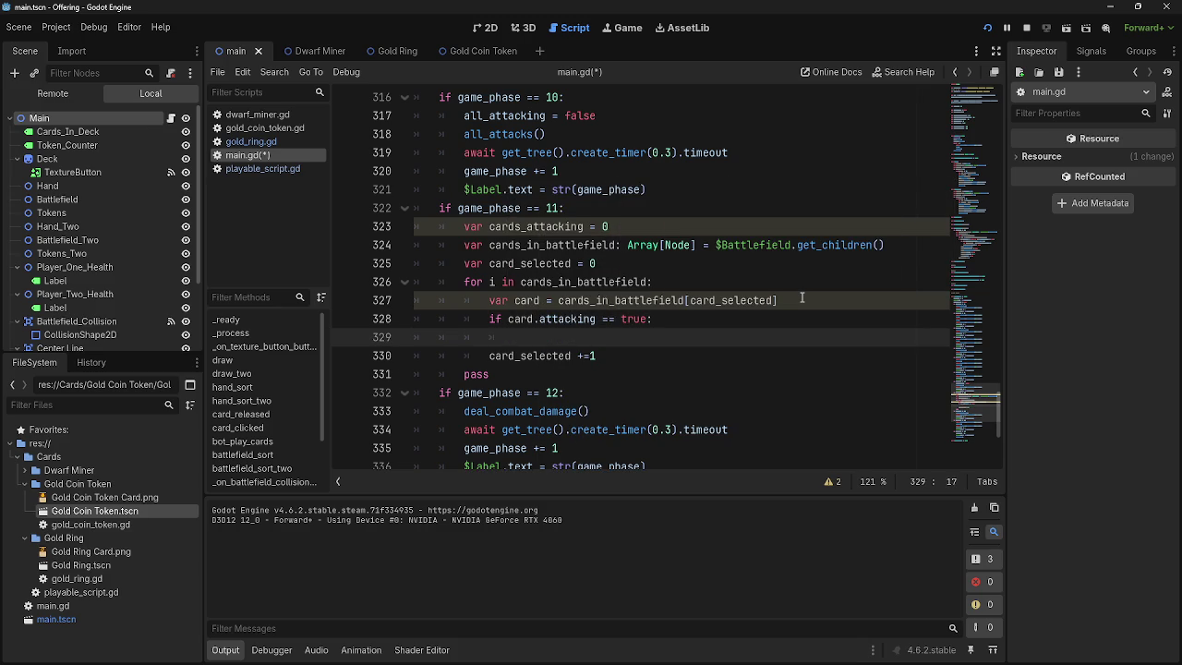
pyautogui.write('card')
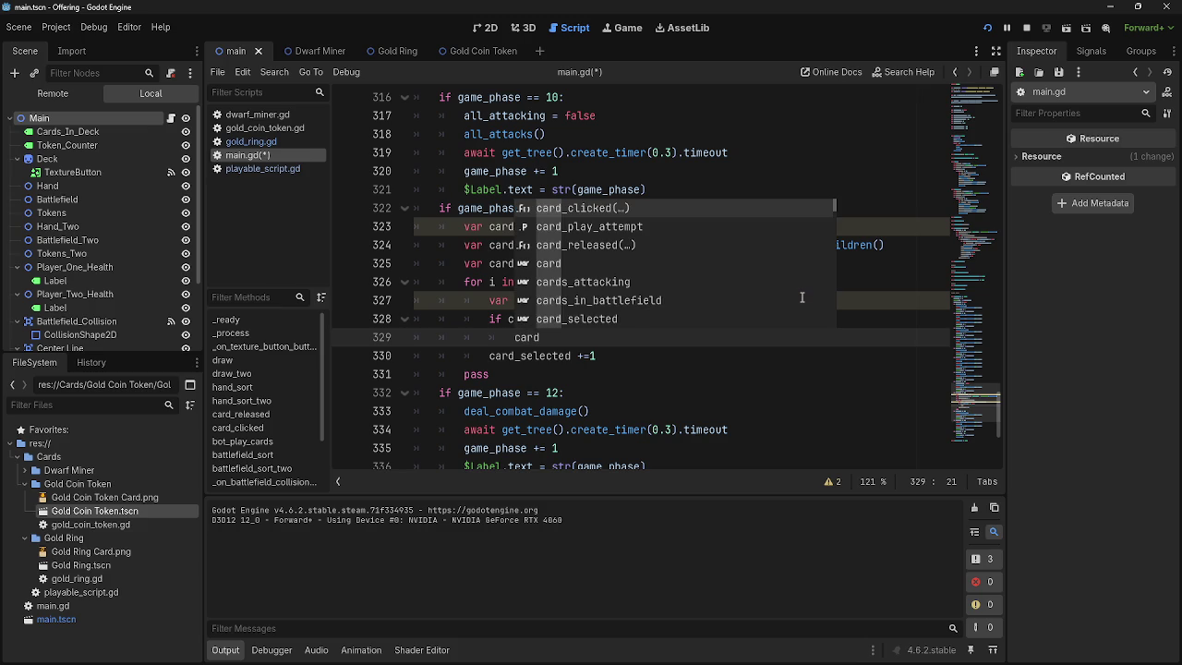
pyautogui.press('BackSpace')
pyautogui.press('BackSpace')
pyautogui.press('BackSpace')
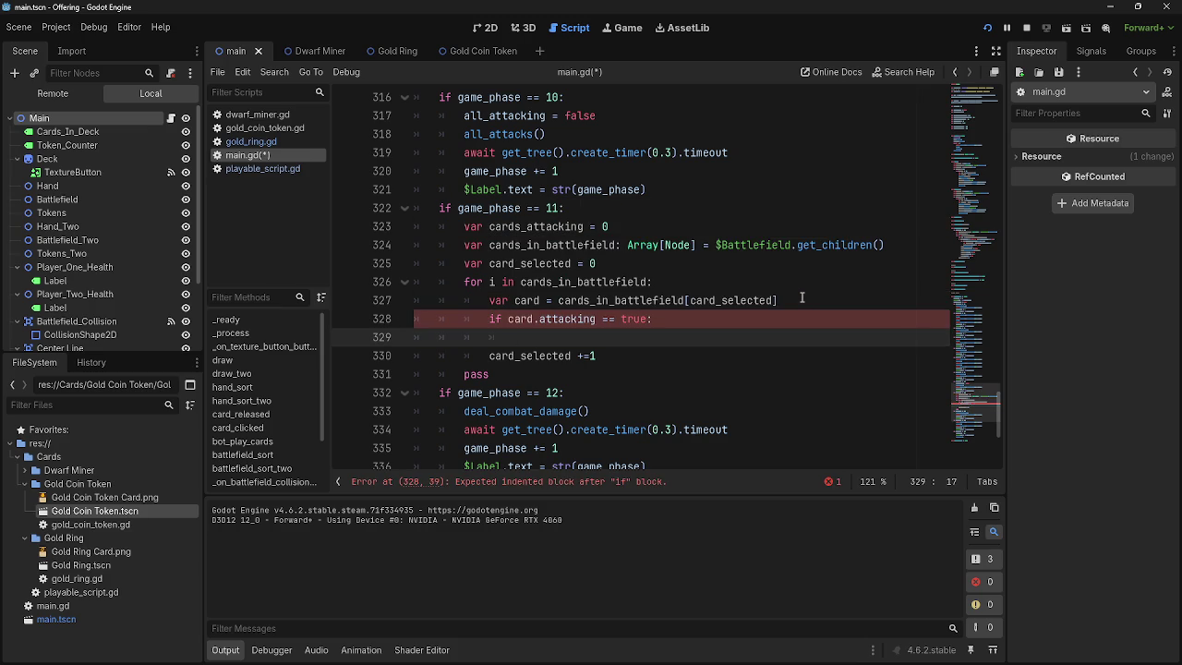
pyautogui.write('card')
pyautogui.write('.')
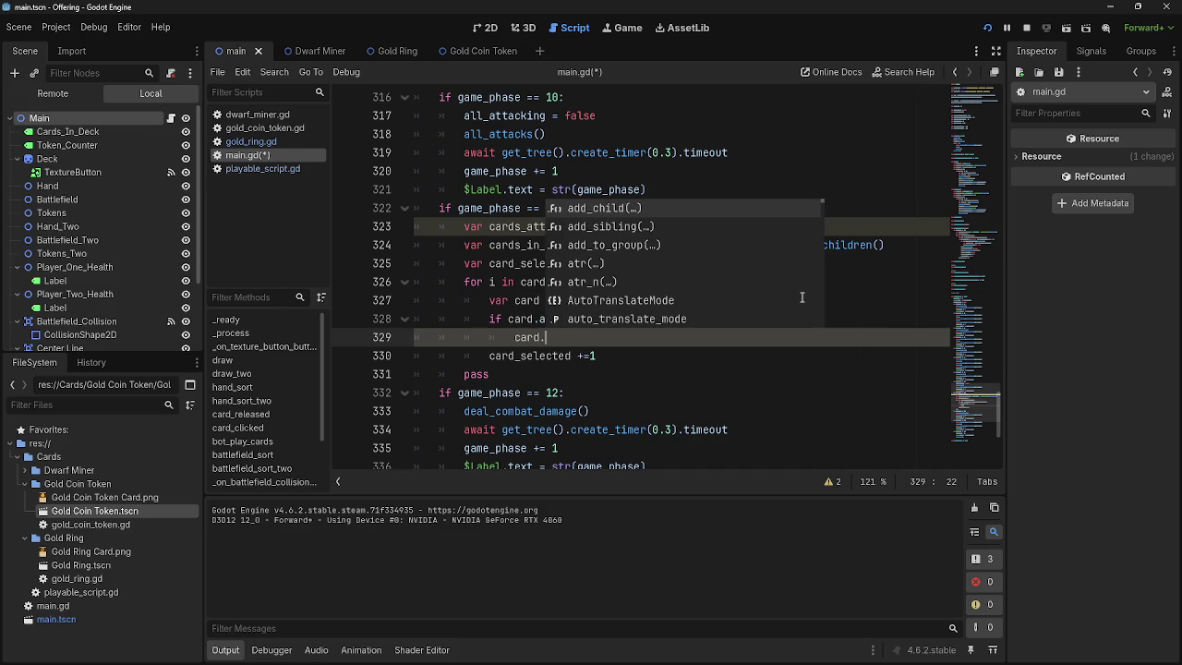
pyautogui.press('BackSpace')
pyautogui.write('_')
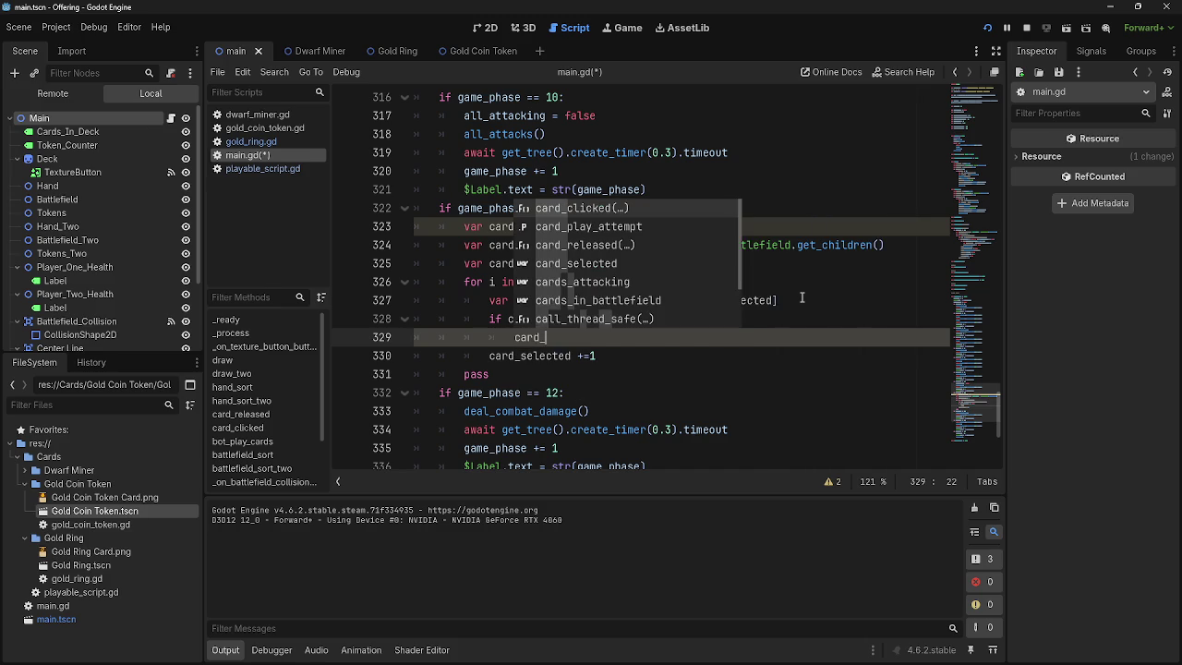
pyautogui.press('BackSpace')
pyautogui.press('BackSpace')
pyautogui.press('BackSpace')
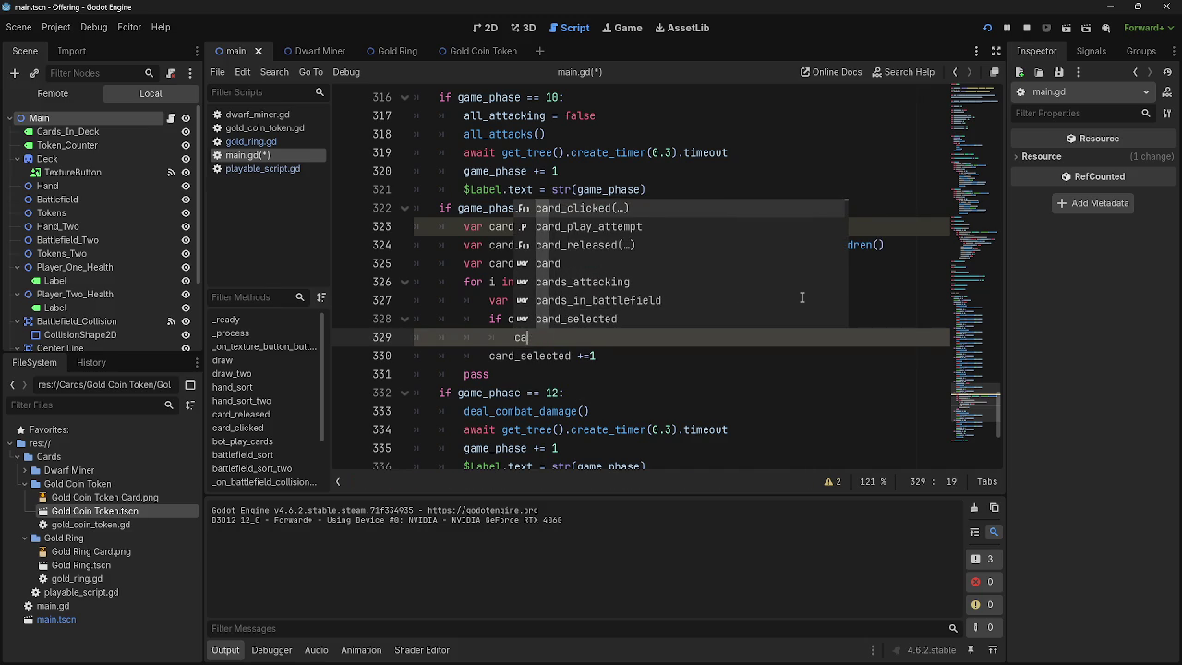
pyautogui.write('cards_')
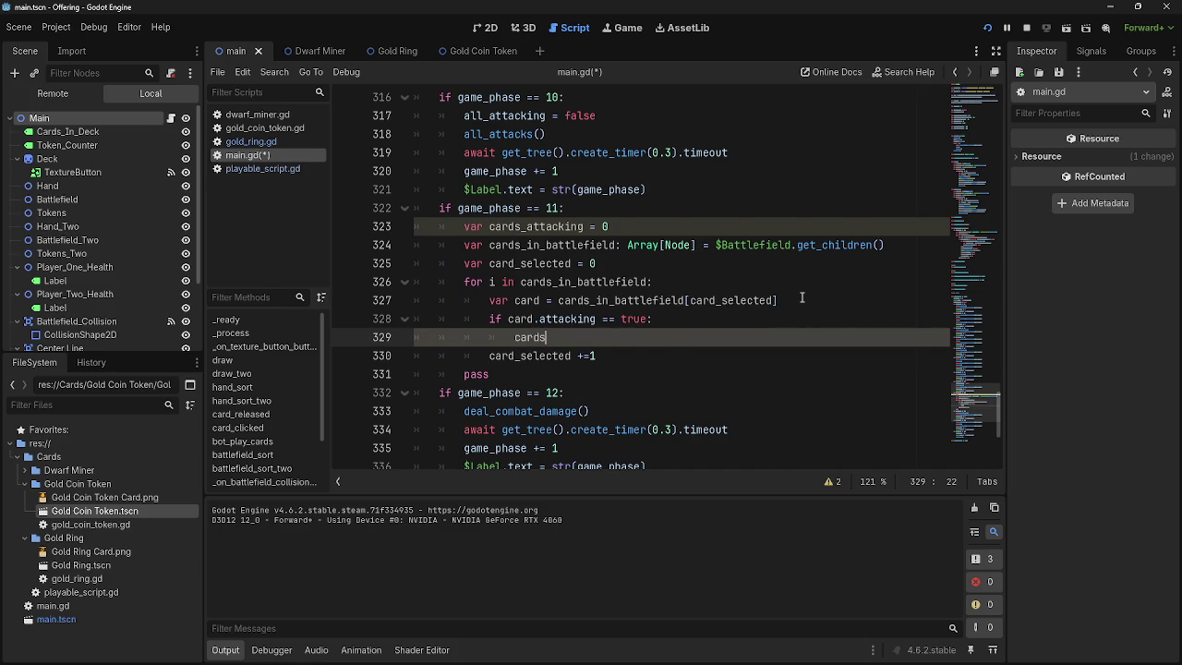
pyautogui.press('Return')
pyautogui.write('+= 1')
# - Check the attacking name on line 328 against the cards_attacking declaration on line 323
pyautogui.click(598, 318)
pyautogui.doubleClick(597, 318)
pyautogui.click(624, 226)
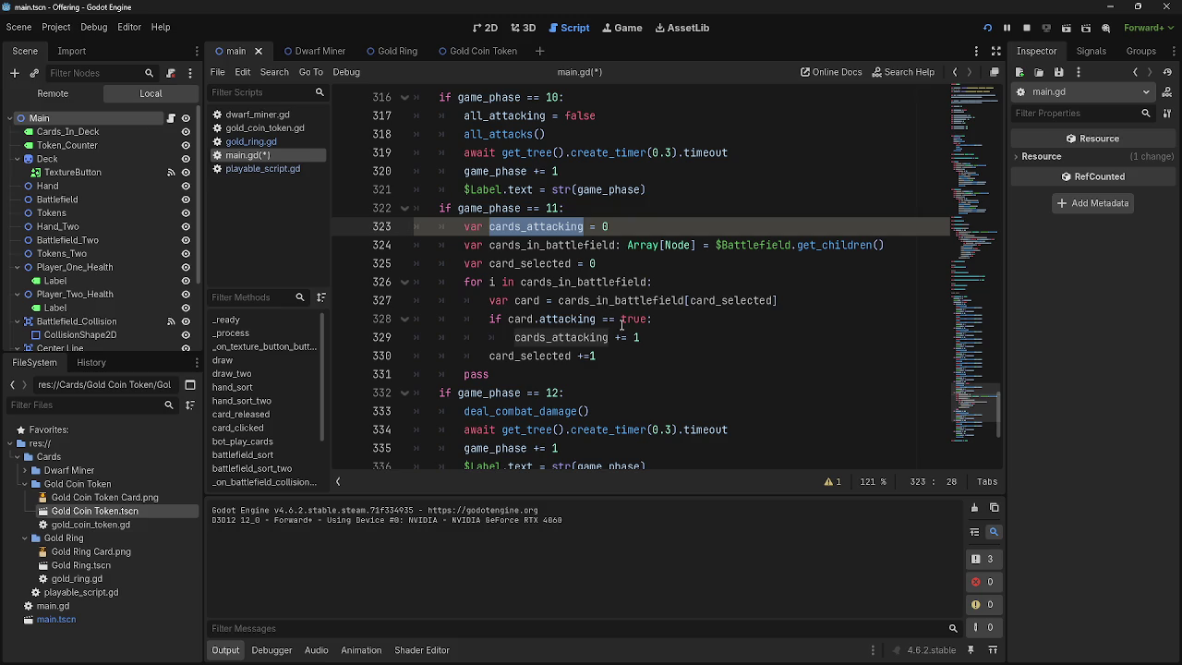
pyautogui.click(679, 337)
pyautogui.click(671, 366)
pyautogui.click(676, 357)
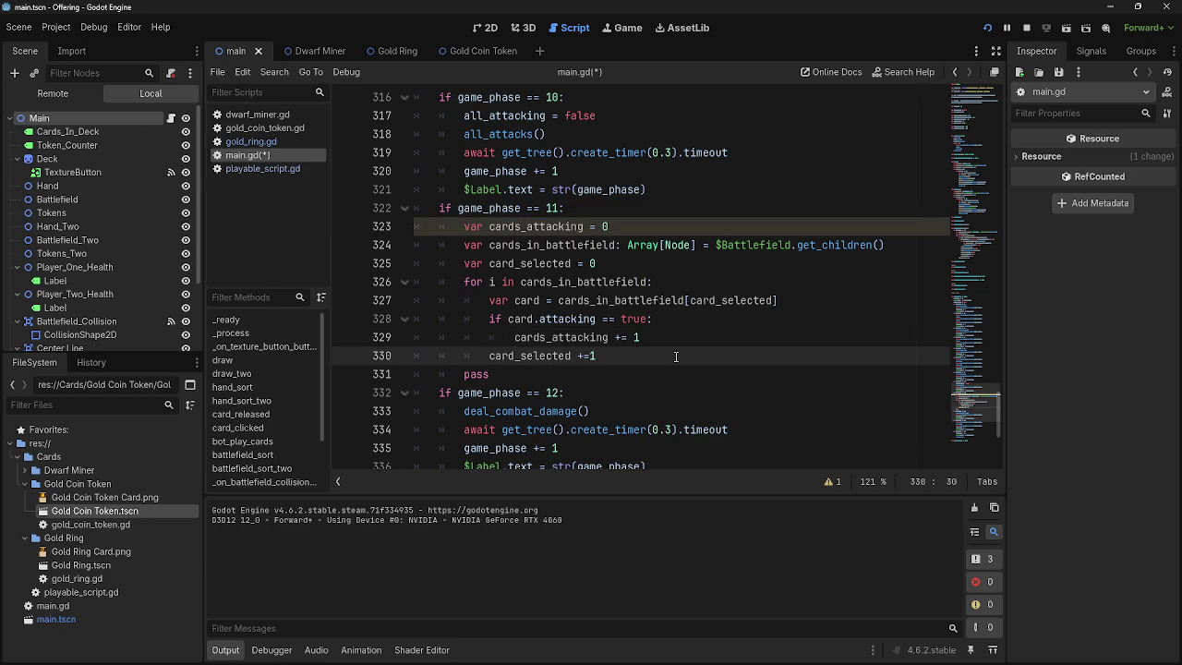
# - After the loop, add 'if cards_attacking >= 1: game_phase += 1', delete pass, and run the game
pyautogui.press('Return')
pyautogui.press('BackSpace')
pyautogui.write('if card')
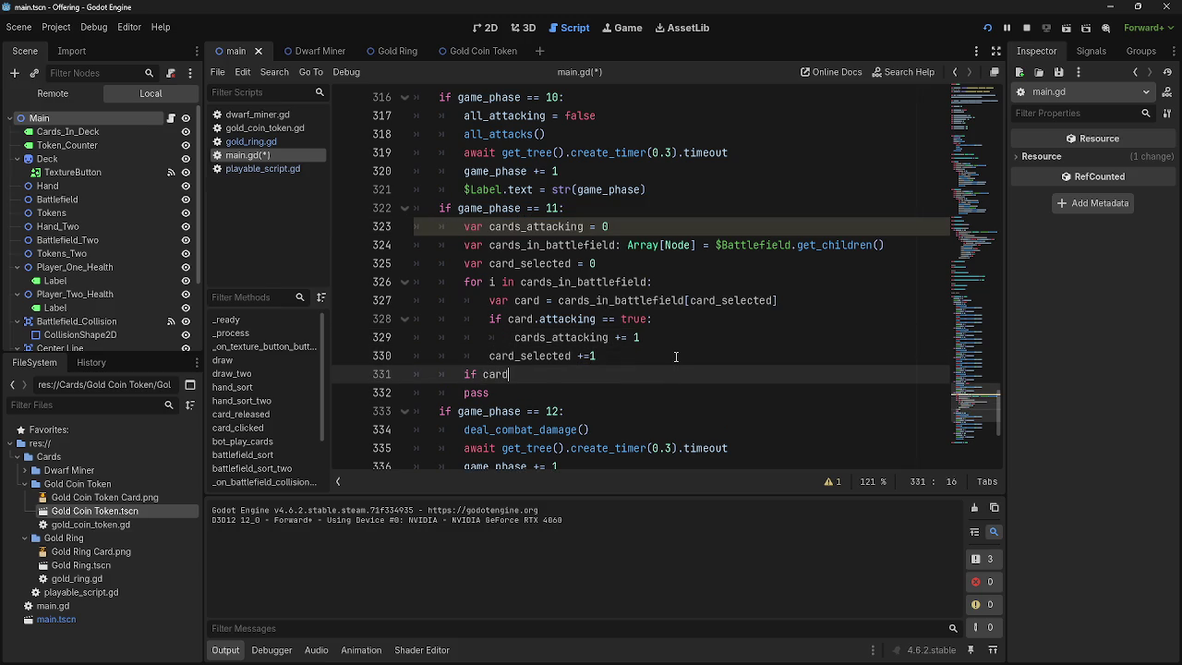
pyautogui.write('s_at')
pyautogui.press('Return')
pyautogui.write('= 1:')
pyautogui.press('Return')
pyautogui.write('game')
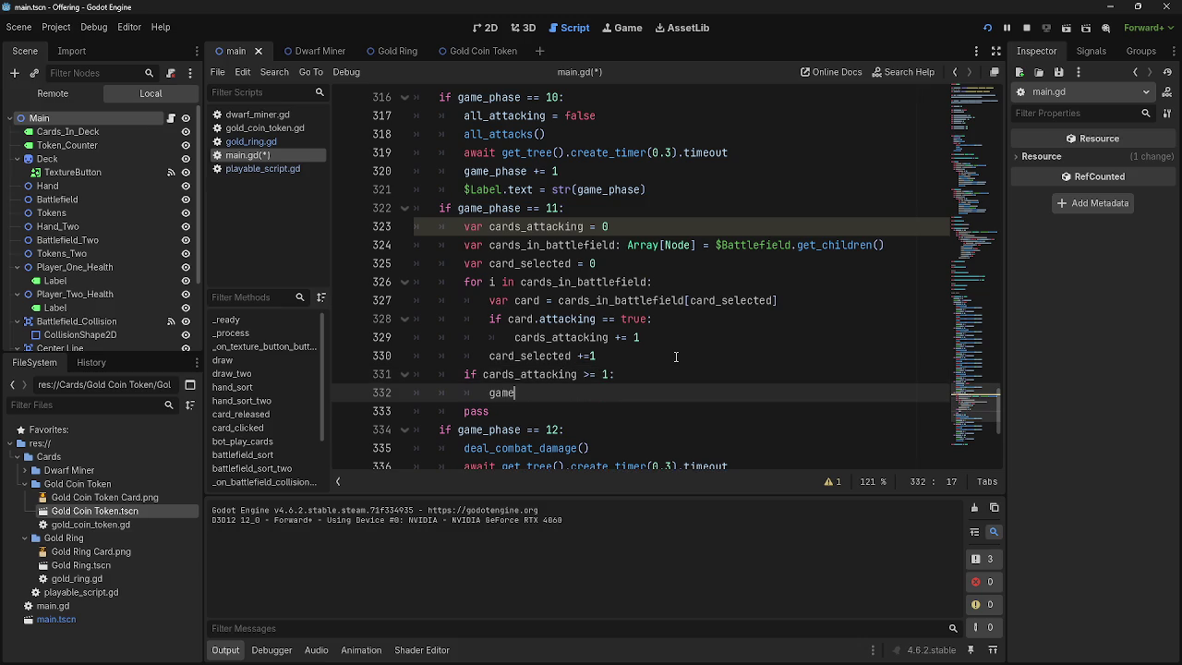
pyautogui.write('_pha')
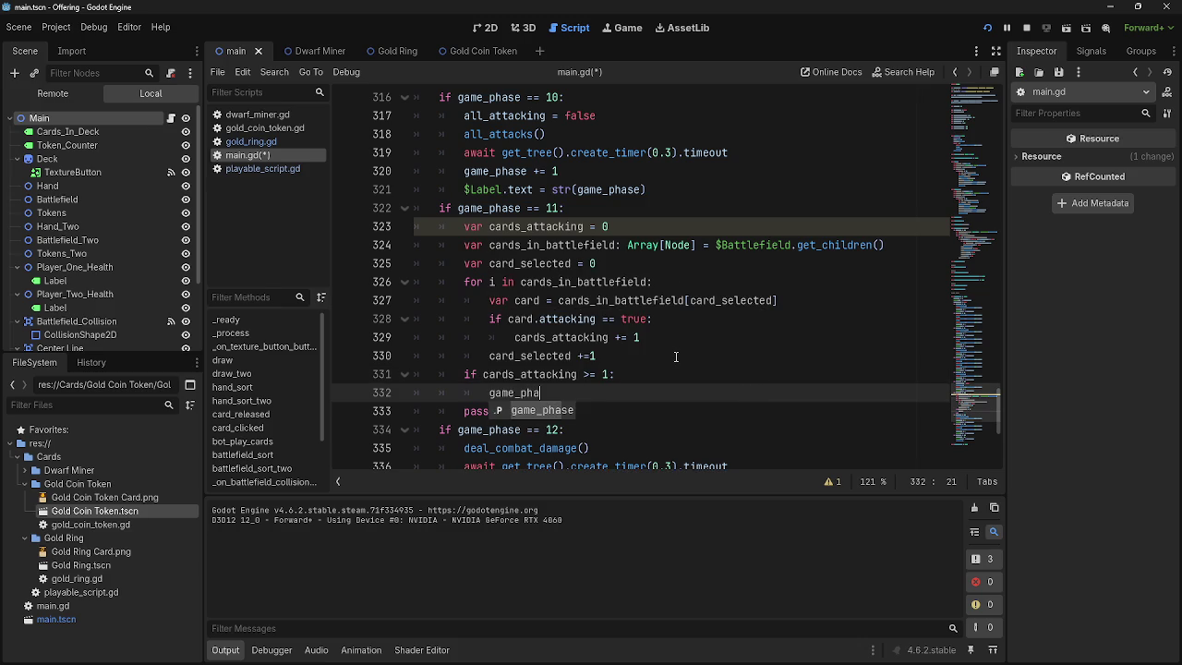
pyautogui.write('se += 1')
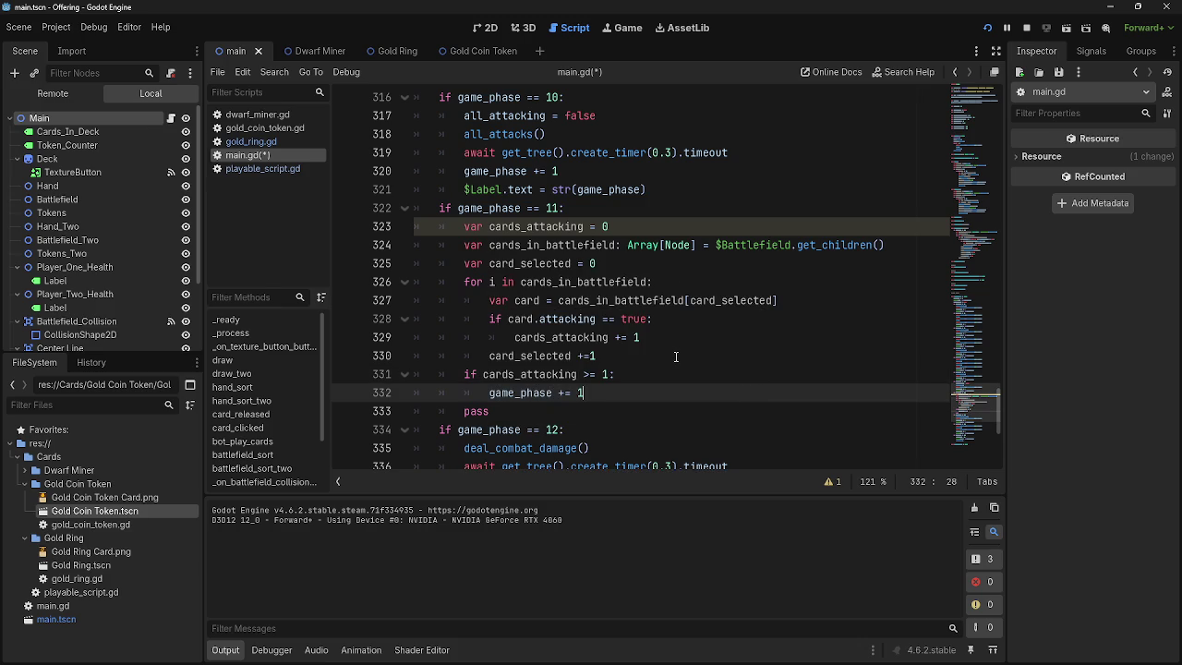
pyautogui.click(519, 411)
pyautogui.press('BackSpace')
pyautogui.press('BackSpace')
pyautogui.press('BackSpace')
pyautogui.press('BackSpace')
pyautogui.press('BackSpace')
pyautogui.press('BackSpace')
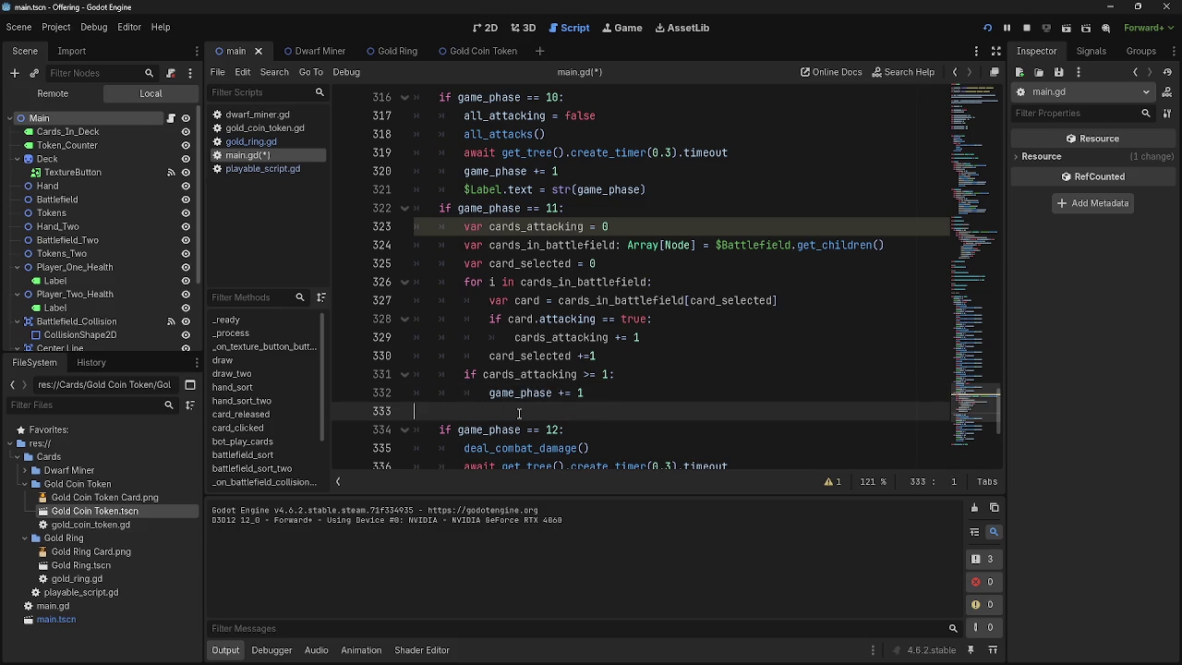
pyautogui.click(1027, 31)
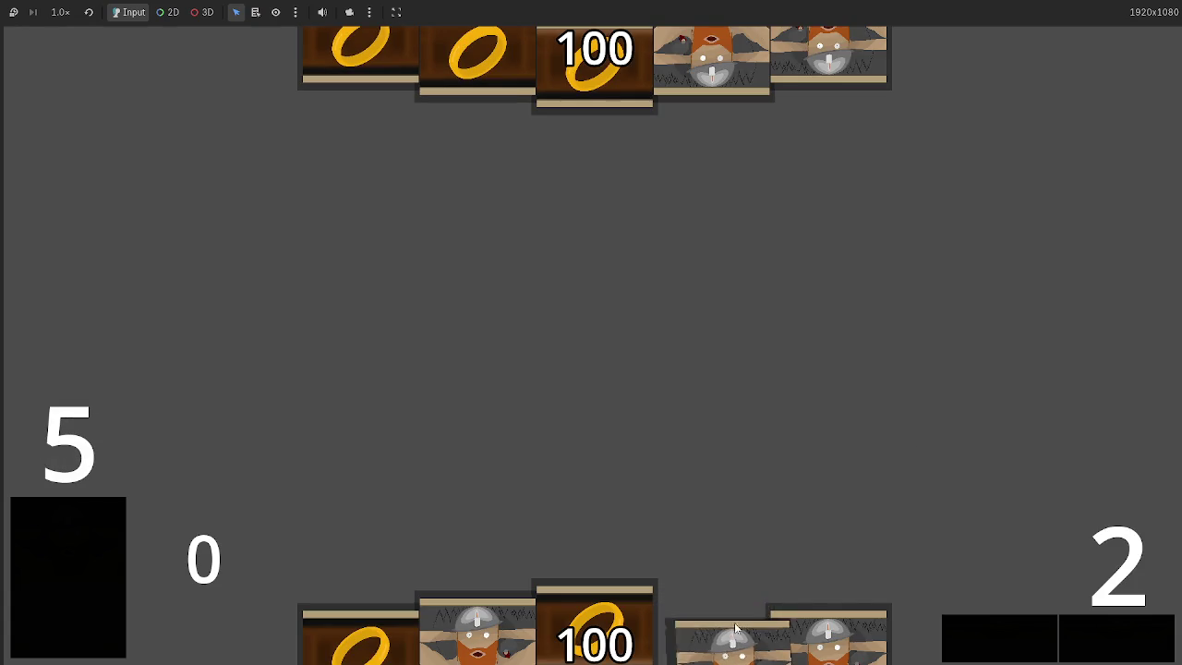
# - Play a third dwarf onto the battlefield, pass to the next phase, and return to the editor
pyautogui.moveTo(697, 631); pyautogui.dragTo(827, 473)
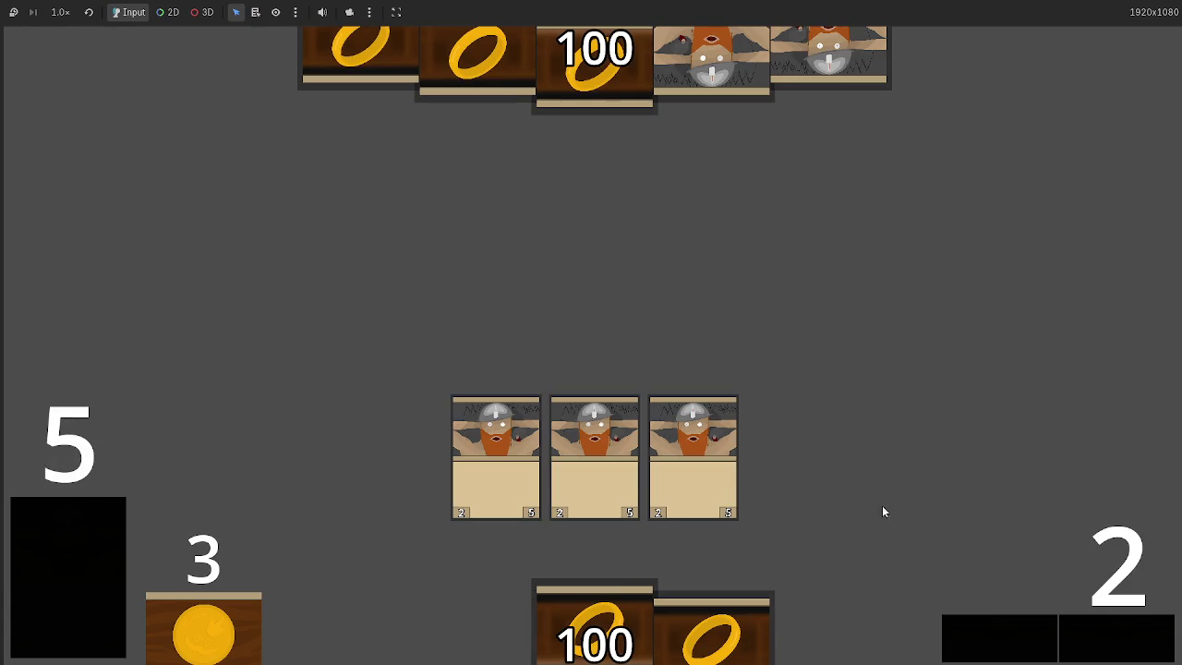
pyautogui.click(1086, 630)
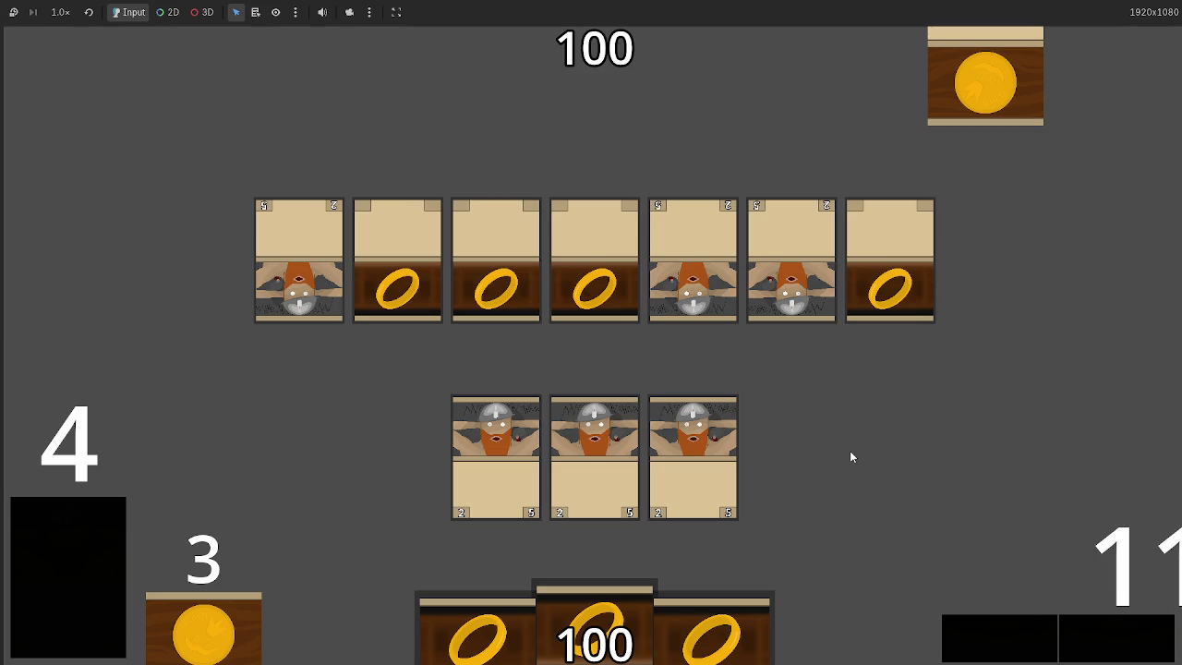
pyautogui.hotkey('alt', 'Tab')
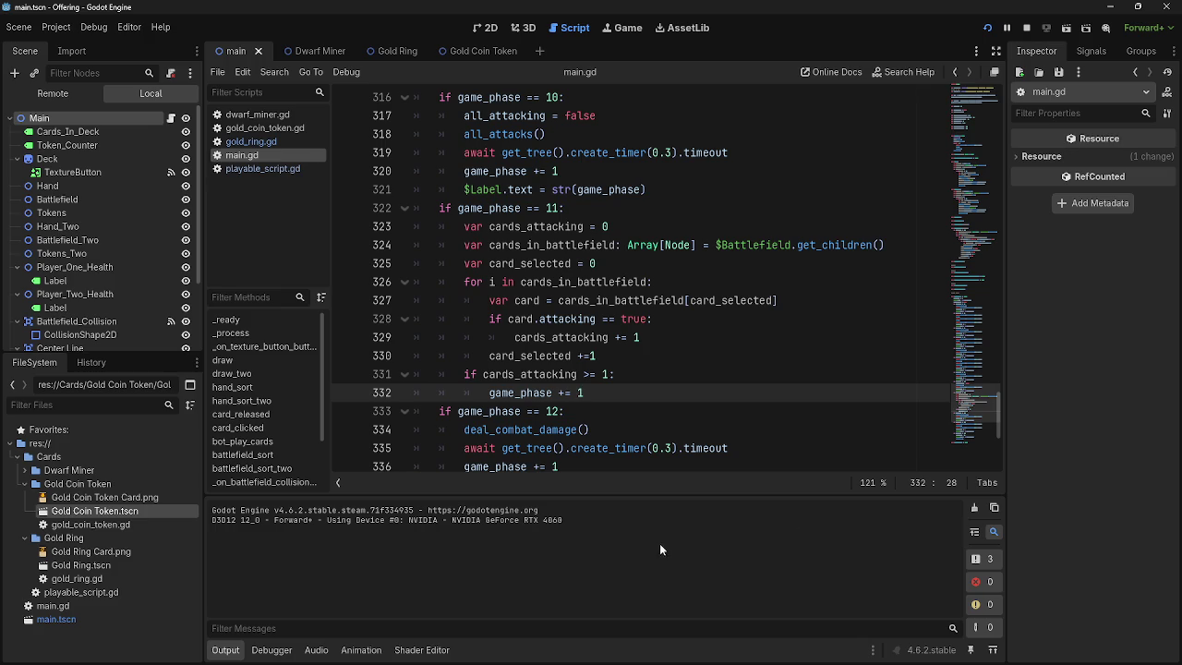
# - Review phase 11's counters and change $Battlefield to $Battlefield_two on line 324
pyautogui.doubleClick(513, 226)
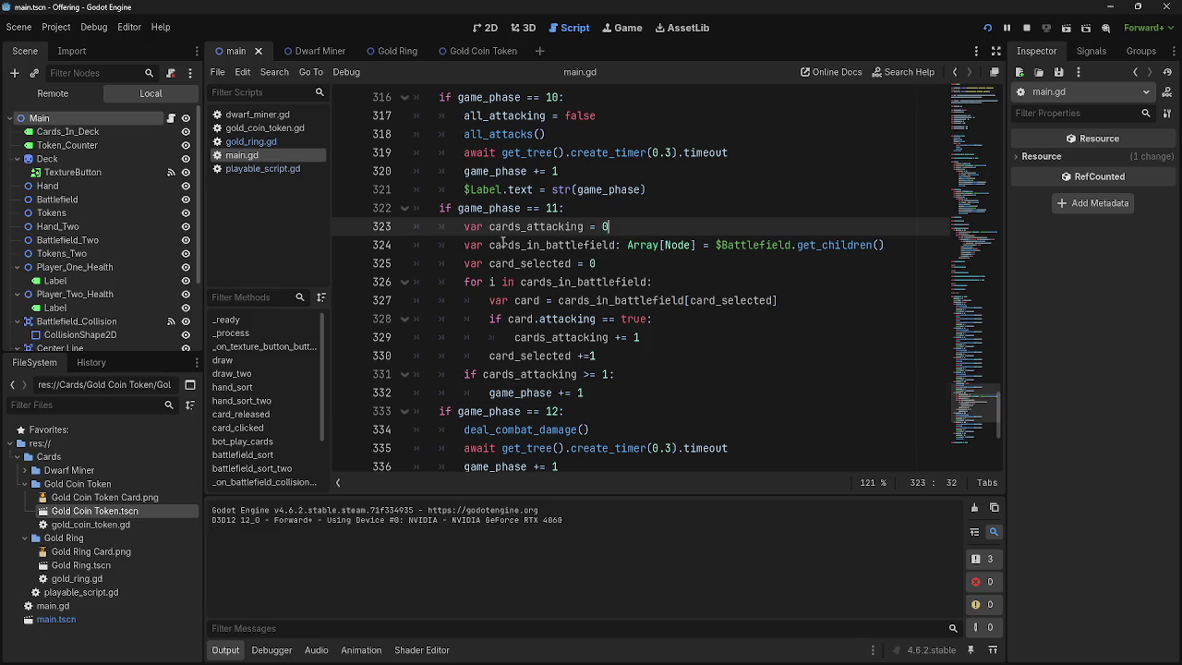
pyautogui.doubleClick(511, 243)
pyautogui.doubleClick(522, 263)
pyautogui.doubleClick(541, 245)
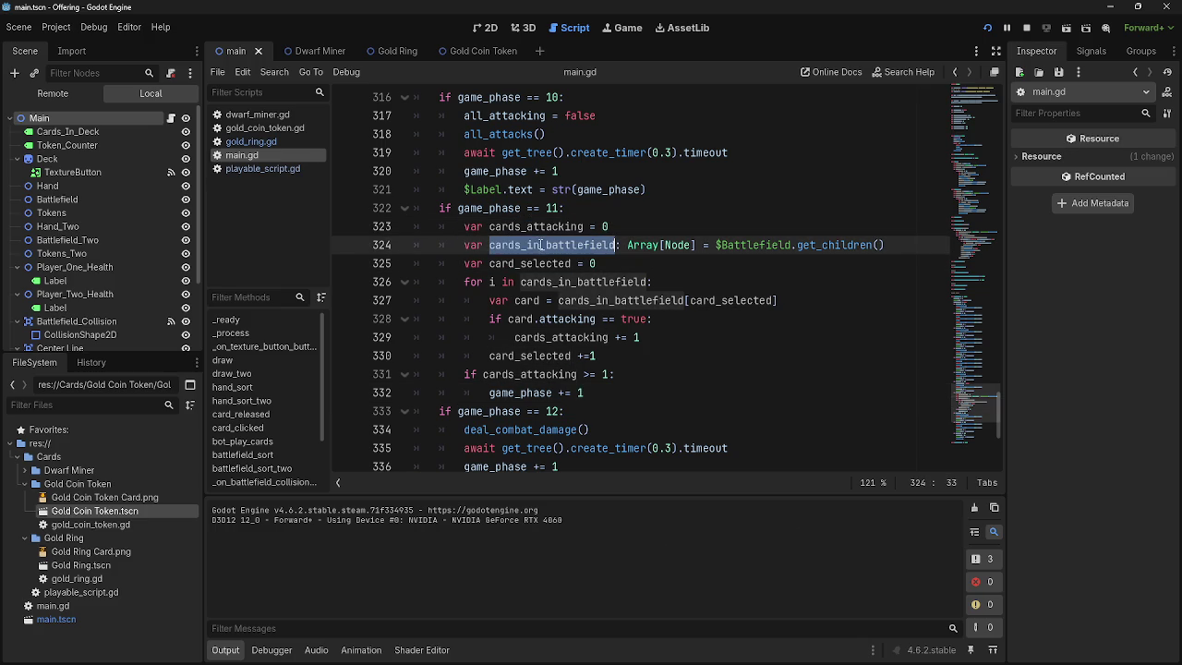
pyautogui.click(791, 244)
pyautogui.write('_two')
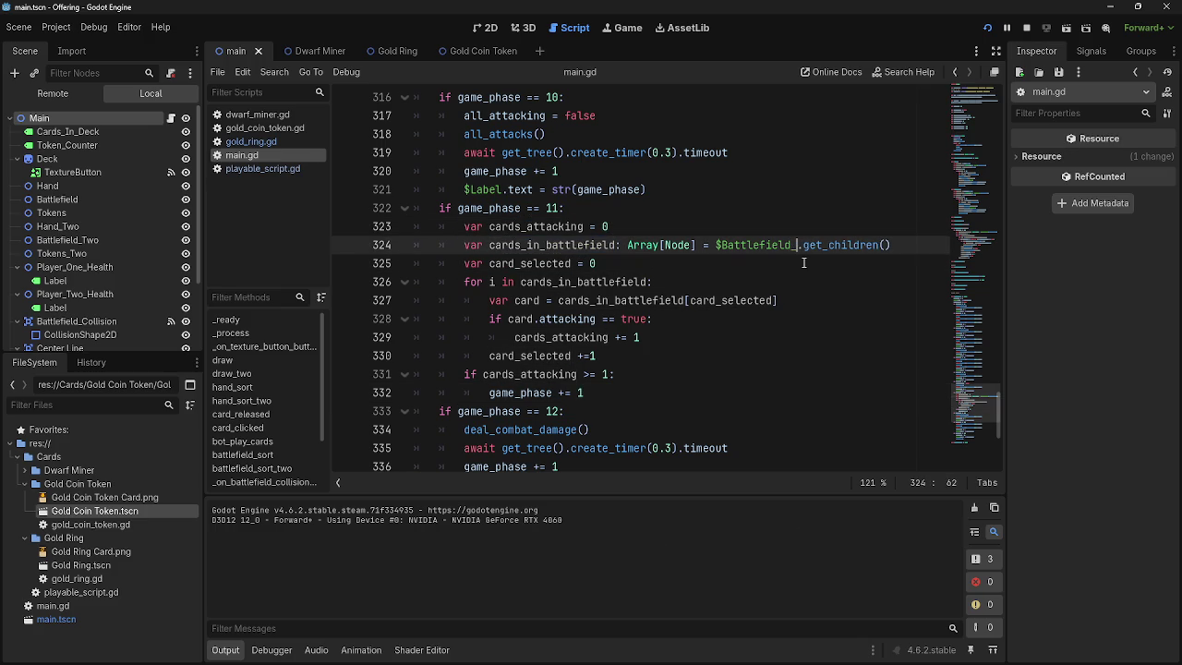
pyautogui.click(800, 270)
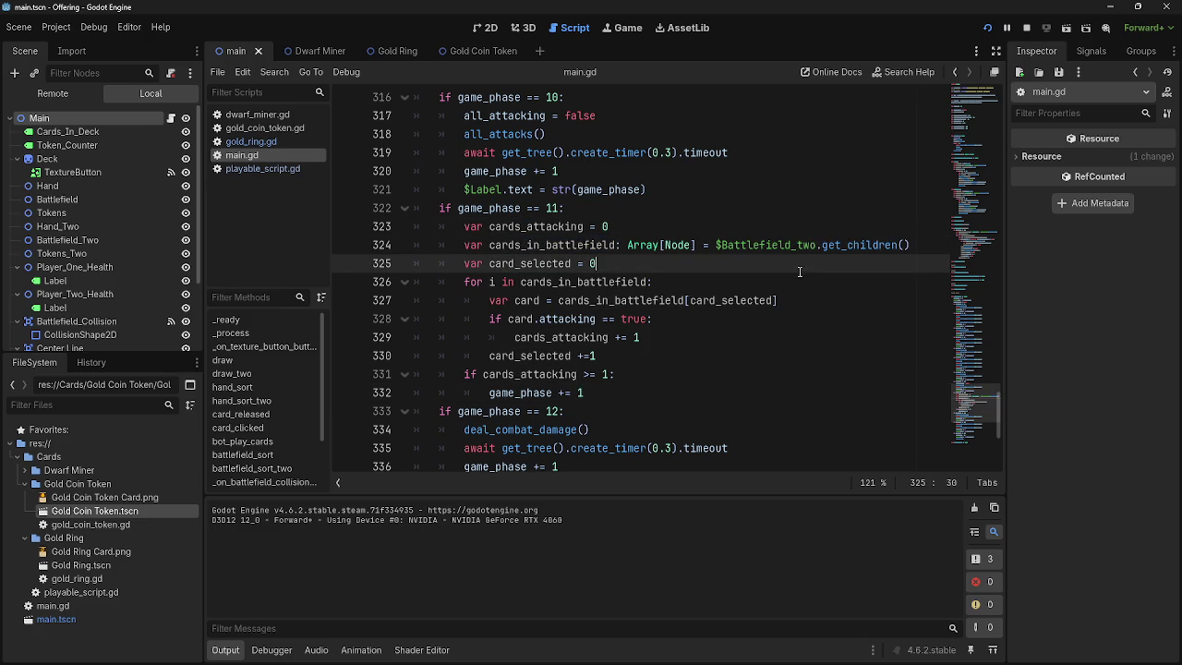
# - Recheck the Battlefield_two reference and launch the game to test it
pyautogui.click(685, 300)
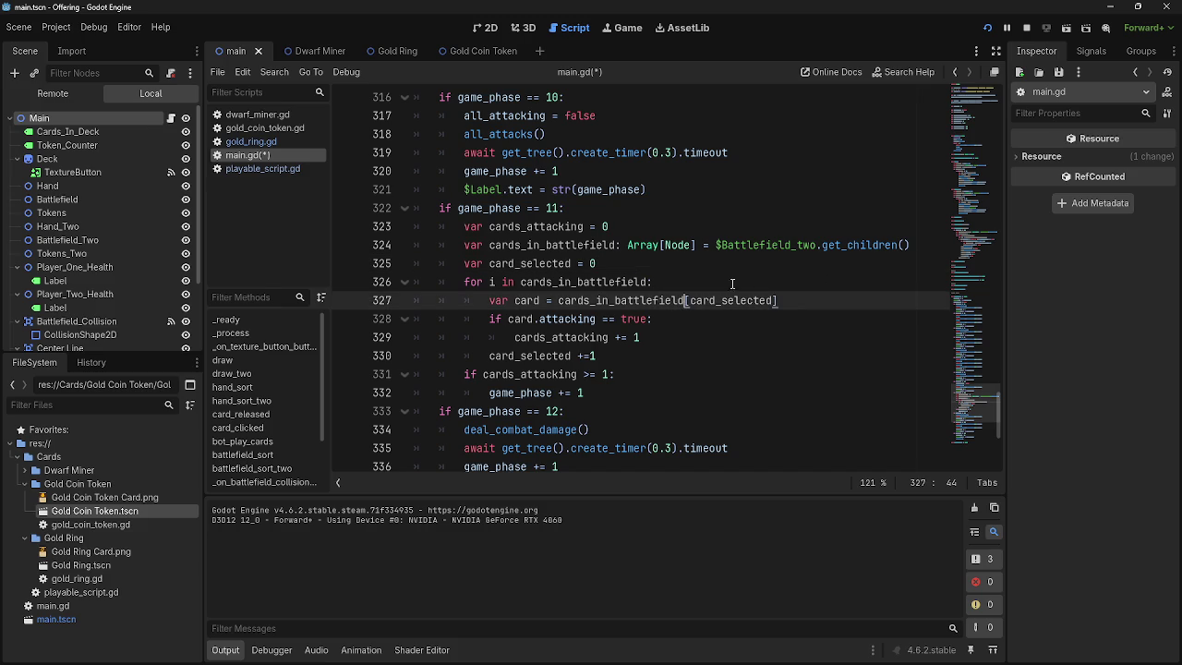
pyautogui.doubleClick(649, 300)
pyautogui.doubleClick(756, 244)
pyautogui.click(733, 273)
pyautogui.click(987, 28)
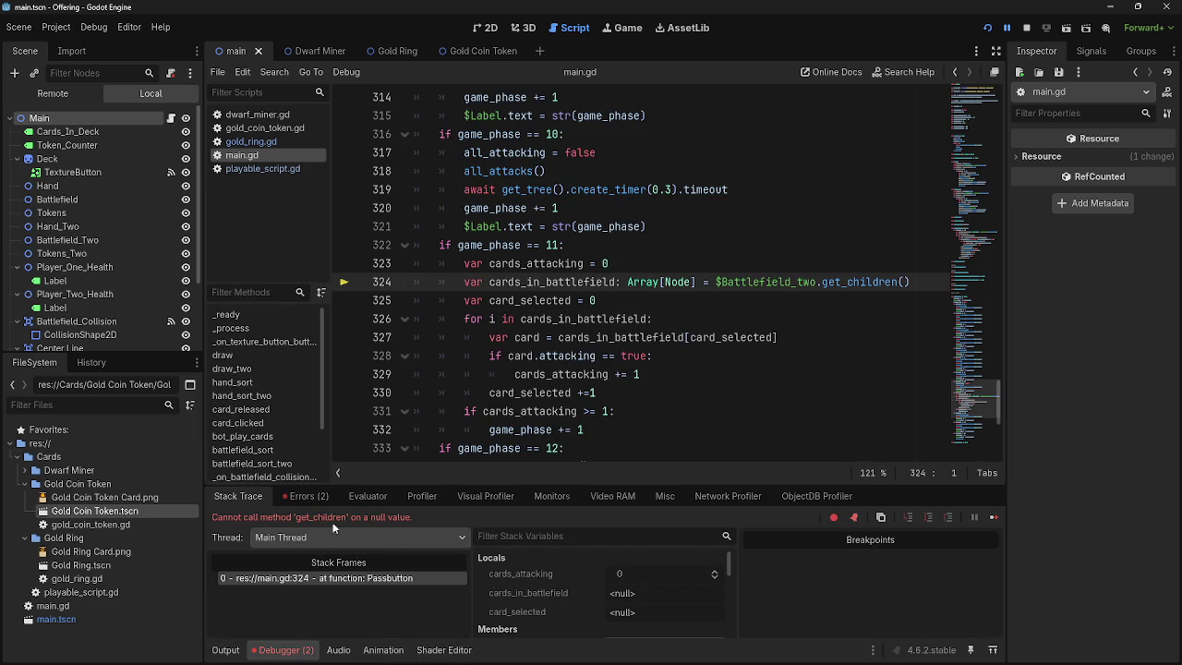
# - Stop the errored run and capitalize line 324's reference to $Battlefield_Two
pyautogui.doubleClick(787, 281)
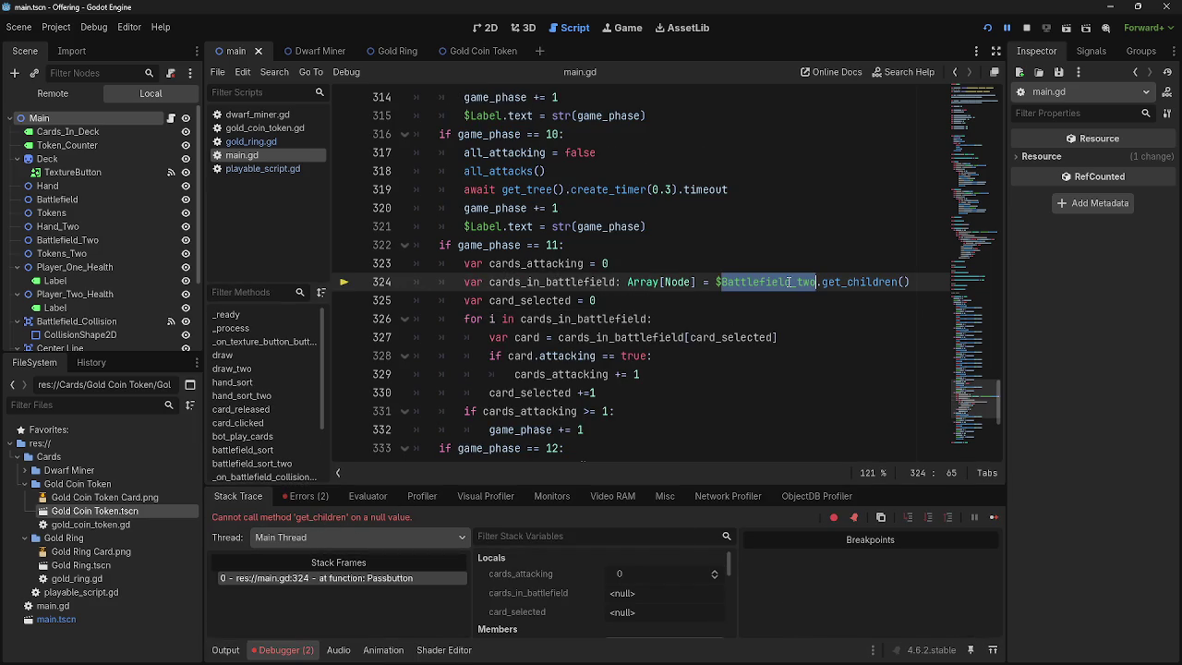
pyautogui.click(1025, 28)
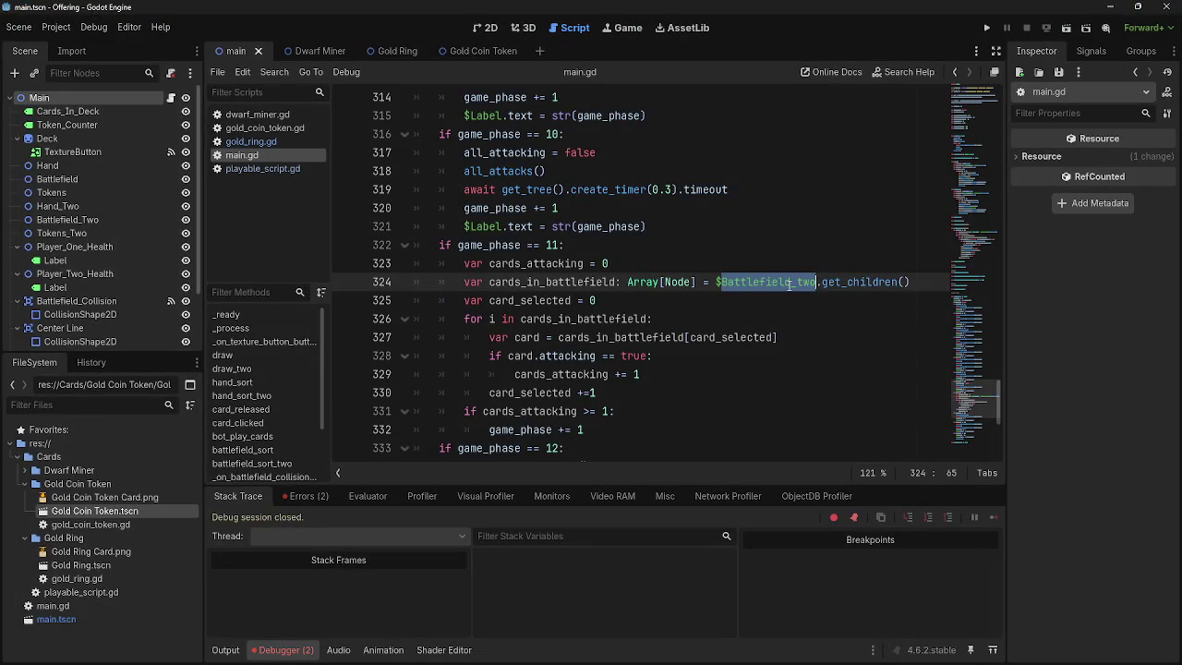
pyautogui.click(807, 283)
pyautogui.hotkey('shift', 'Right')
pyautogui.write('T')
pyautogui.press('Escape')
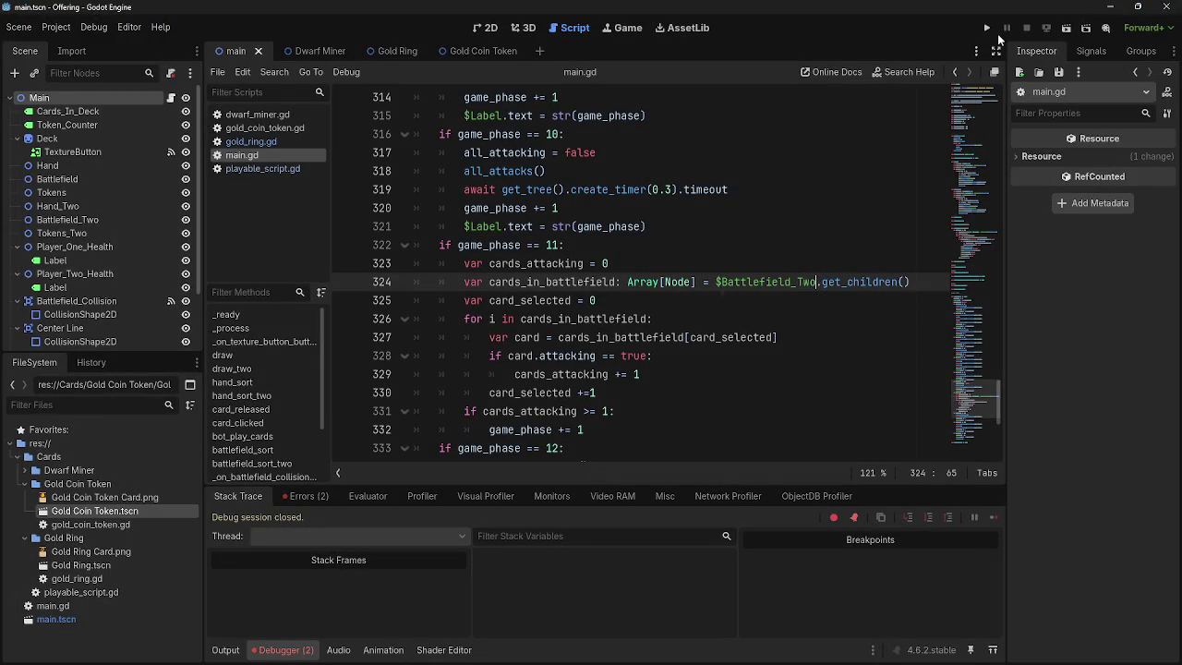
# - Rerun the game, advance a phase, then return to card_selected in main.gd
pyautogui.click(986, 28)
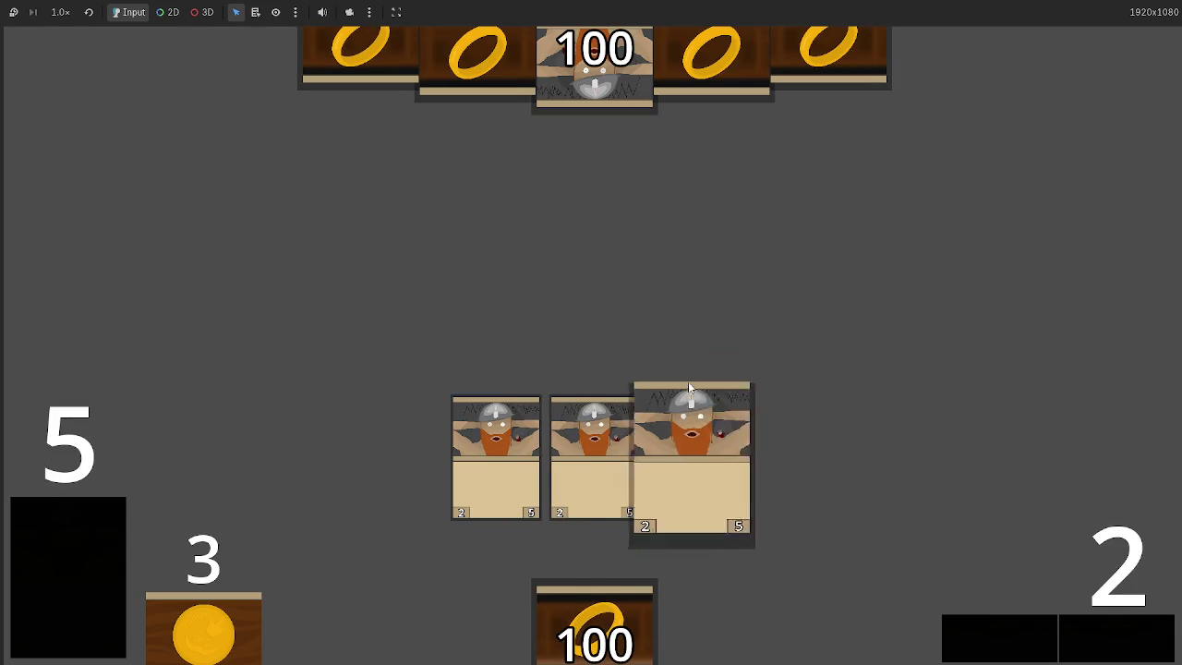
pyautogui.click(1064, 644)
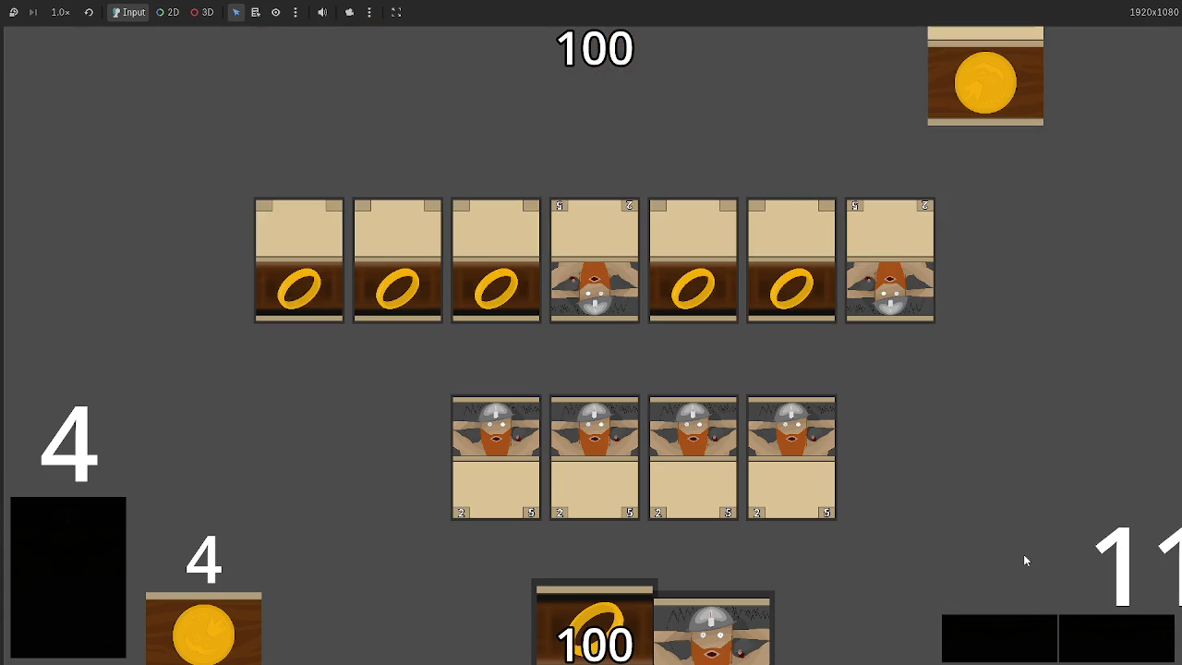
pyautogui.hotkey('alt', 'Tab')
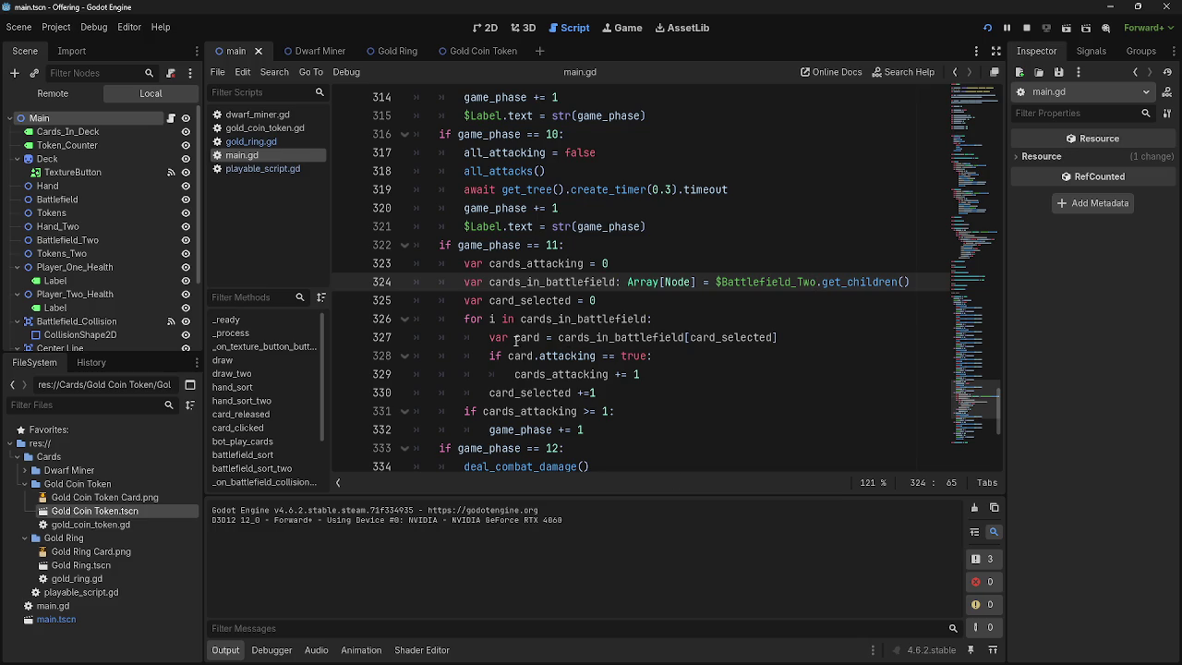
pyautogui.click(517, 300)
pyautogui.doubleClick(516, 300)
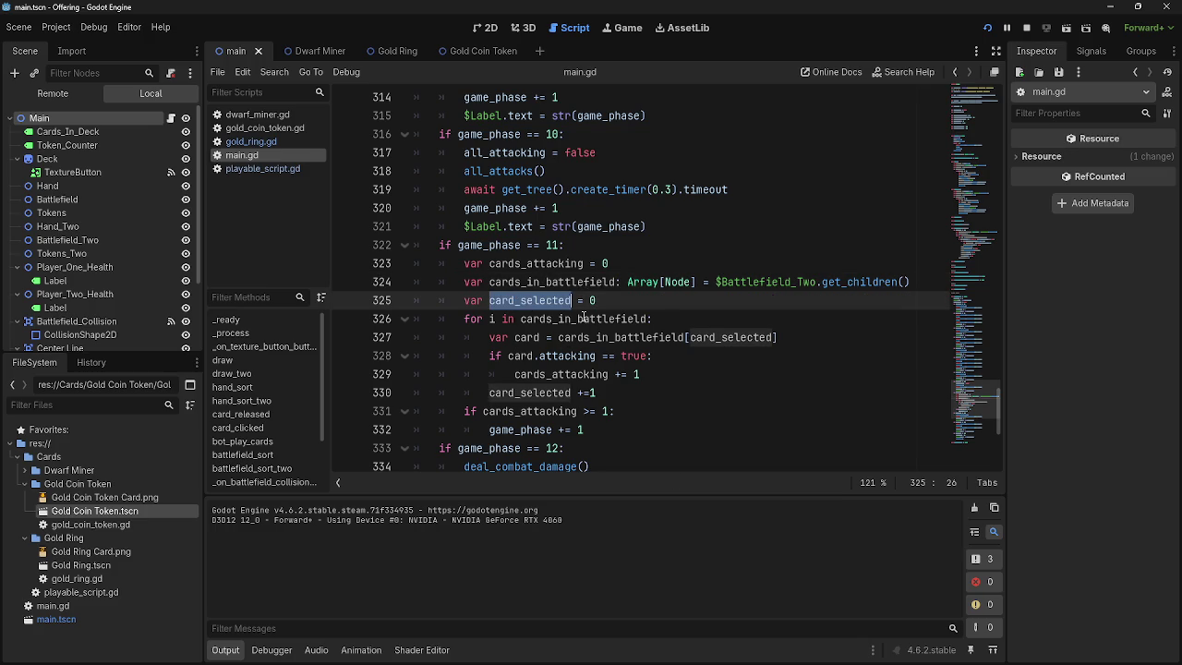
pyautogui.doubleClick(551, 319)
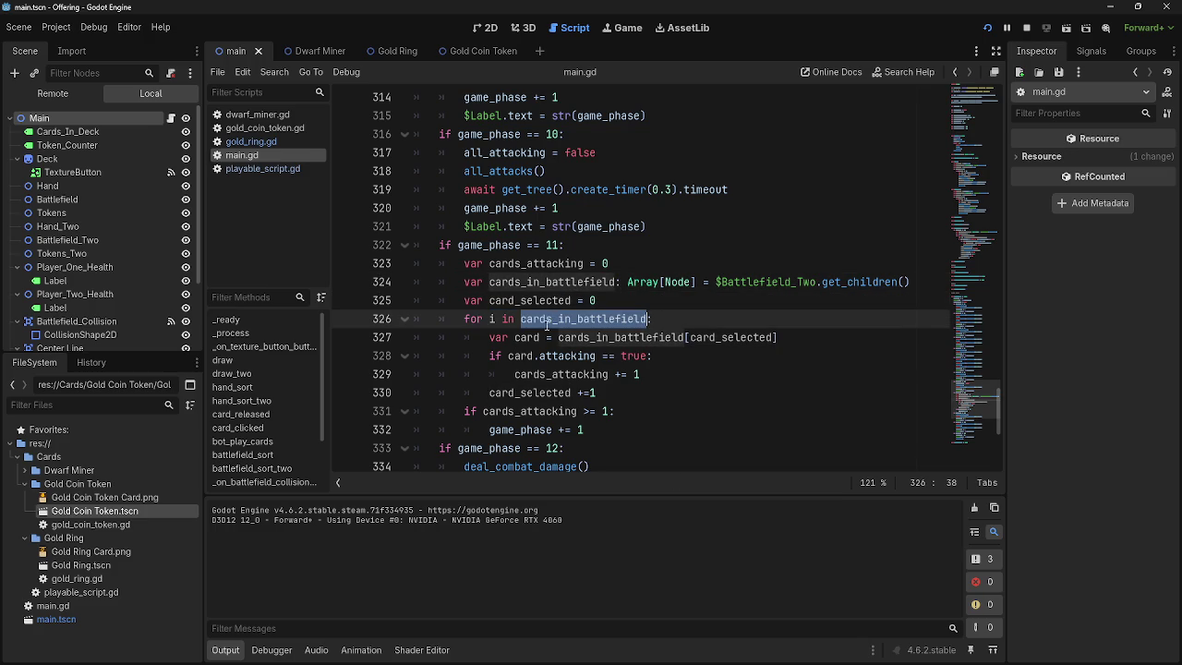
pyautogui.doubleClick(533, 340)
pyautogui.doubleClick(591, 340)
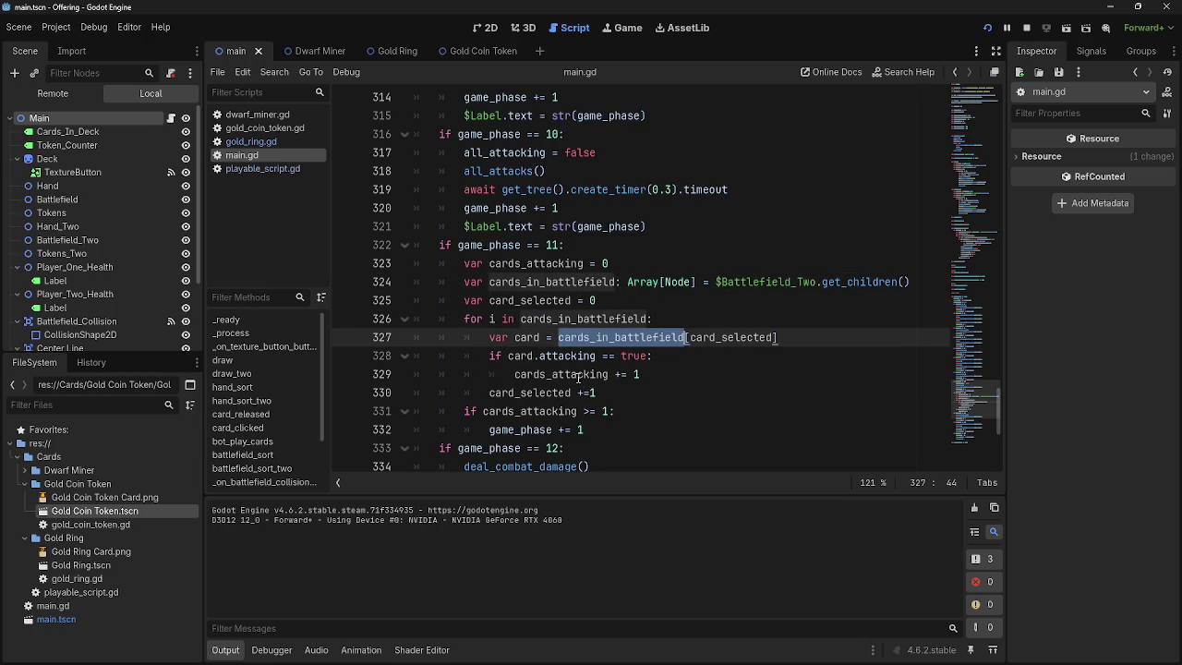
pyautogui.doubleClick(579, 374)
pyautogui.click(702, 396)
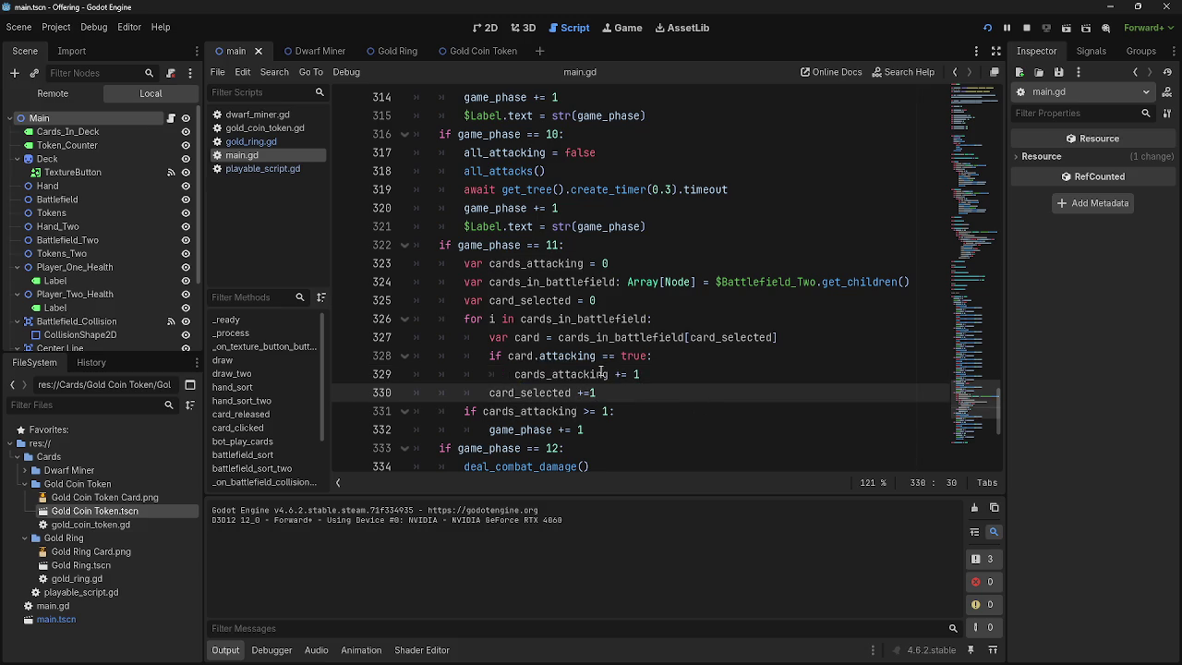
pyautogui.doubleClick(585, 339)
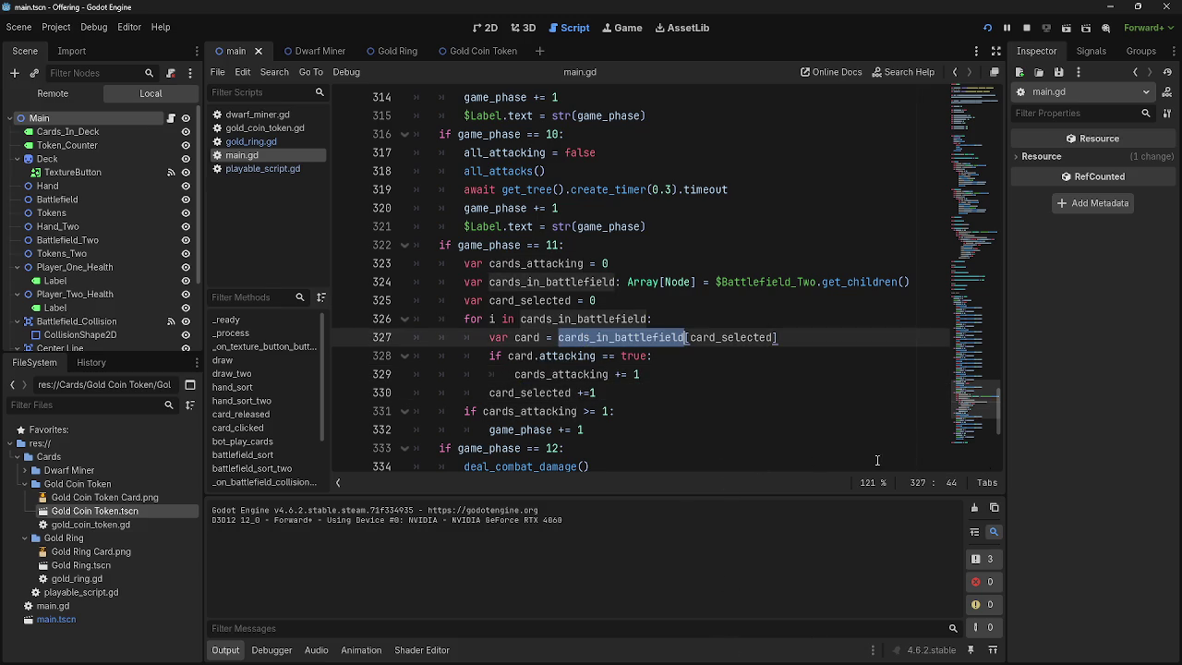
pyautogui.doubleClick(526, 337)
pyautogui.click(490, 338)
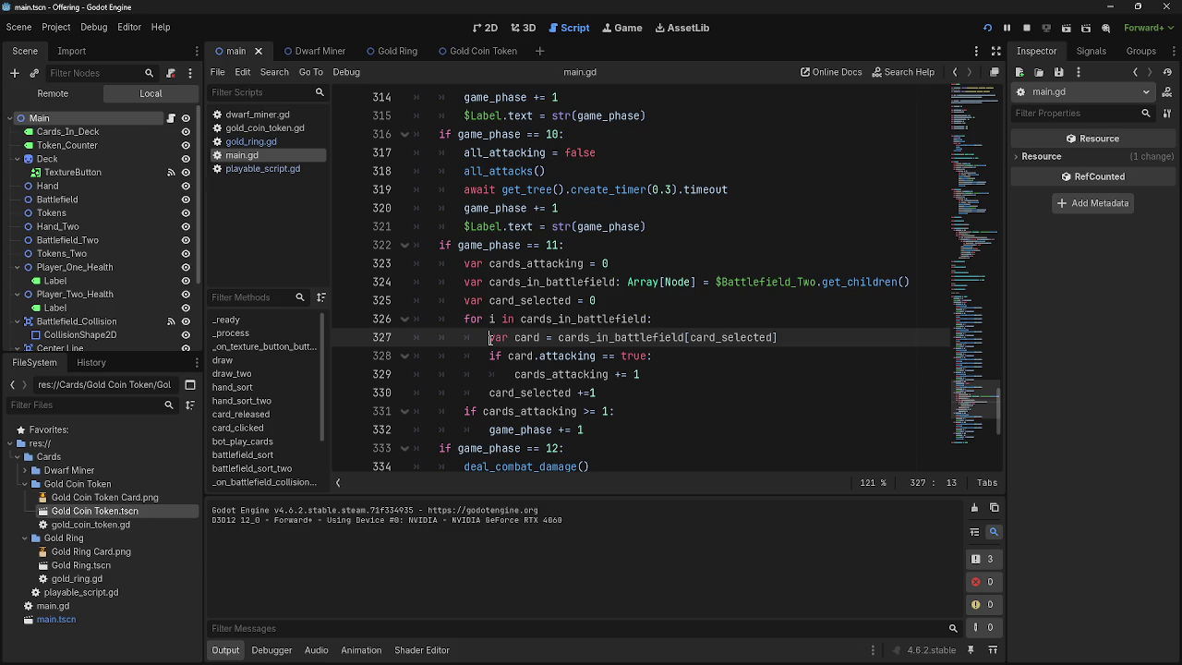
pyautogui.doubleClick(489, 337)
pyautogui.doubleClick(526, 337)
pyautogui.click(620, 337)
pyautogui.doubleClick(620, 337)
pyautogui.doubleClick(731, 337)
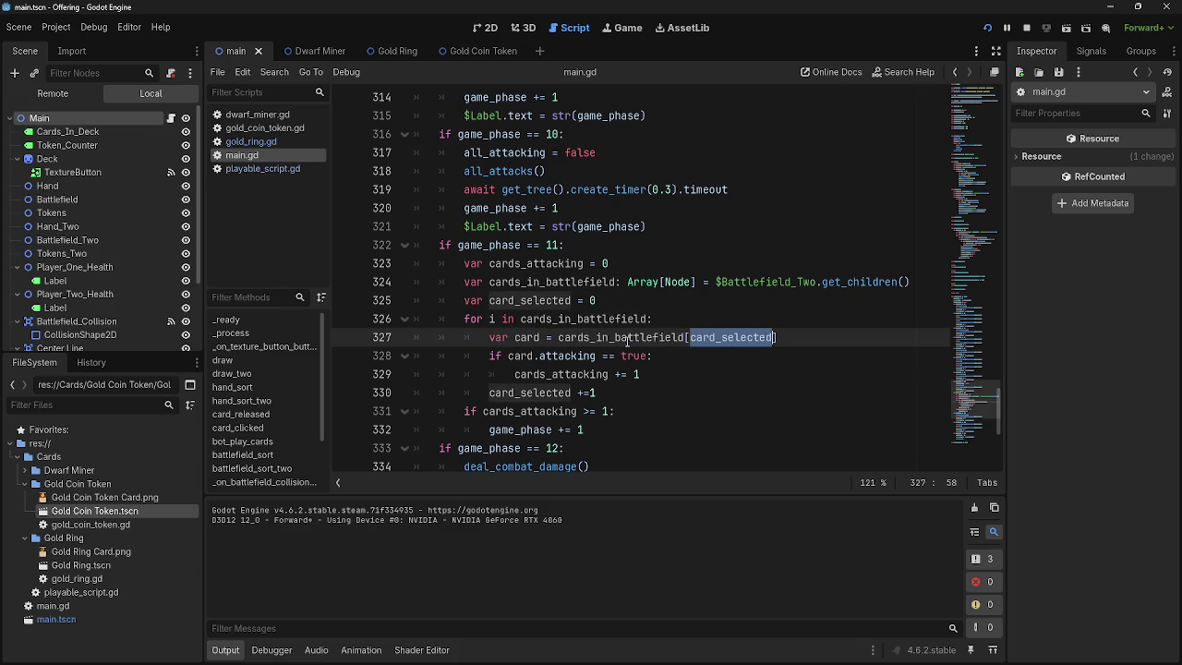
pyautogui.doubleClick(521, 338)
pyautogui.doubleClick(602, 337)
pyautogui.click(683, 337)
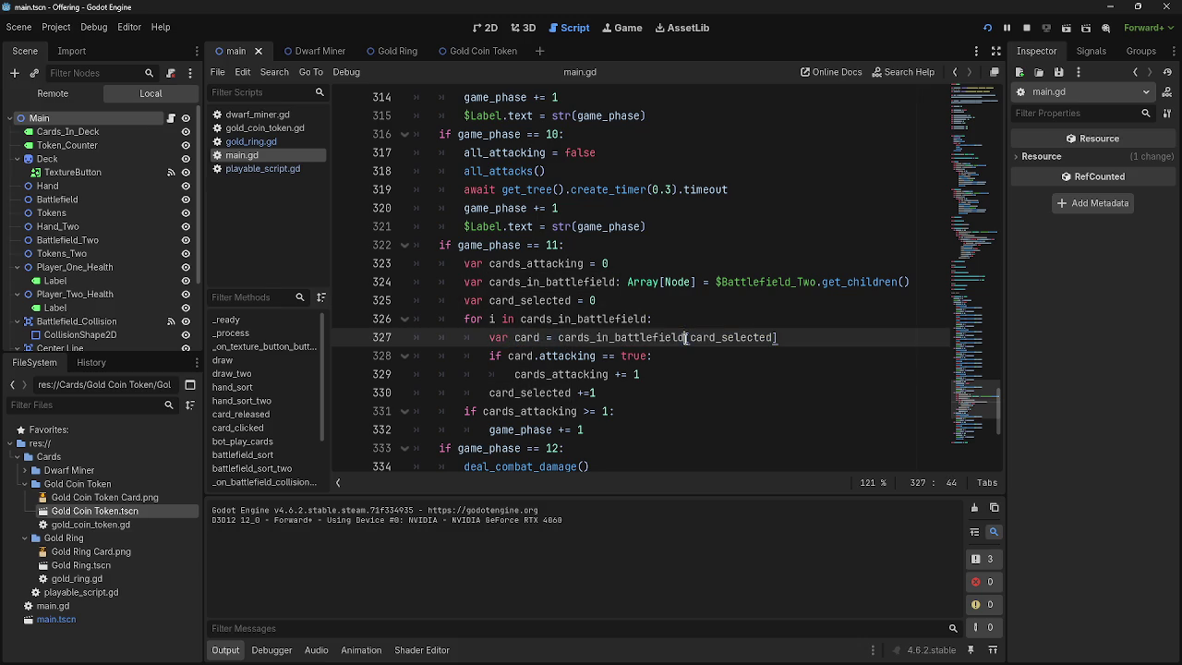
pyautogui.doubleClick(729, 337)
pyautogui.click(628, 337)
pyautogui.doubleClick(628, 337)
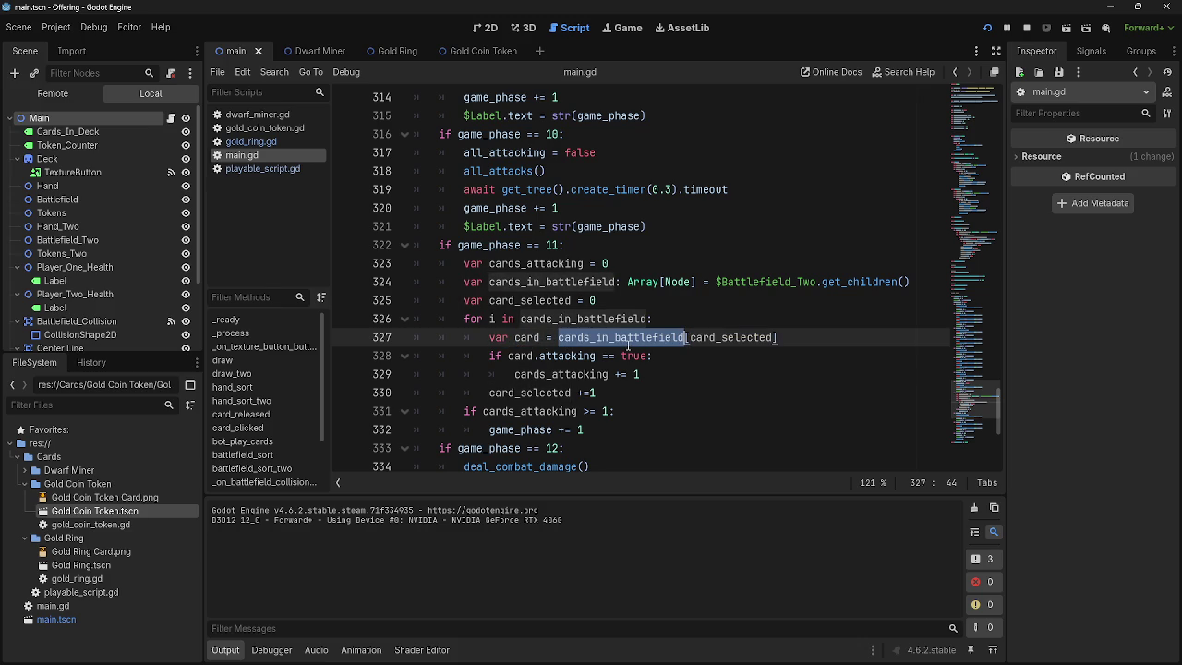
pyautogui.doubleClick(522, 337)
pyautogui.doubleClick(519, 355)
pyautogui.click(559, 355)
pyautogui.click(552, 374)
pyautogui.doubleClick(552, 374)
pyautogui.doubleClick(565, 355)
pyautogui.doubleClick(552, 374)
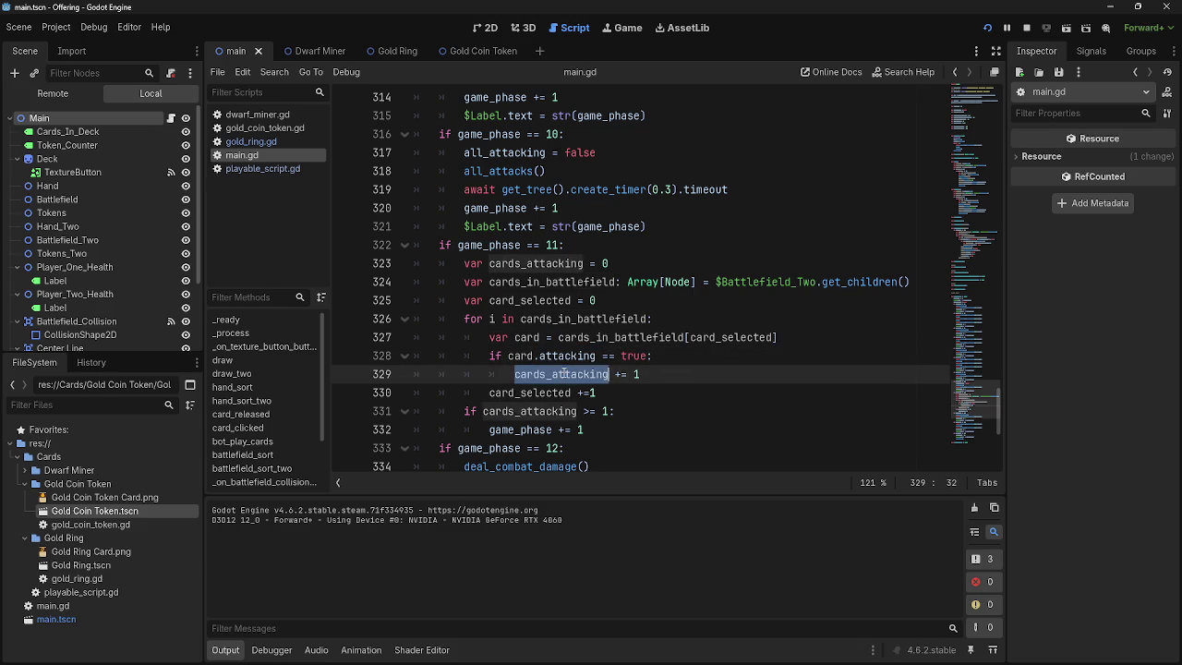
pyautogui.click(554, 393)
pyautogui.doubleClick(555, 392)
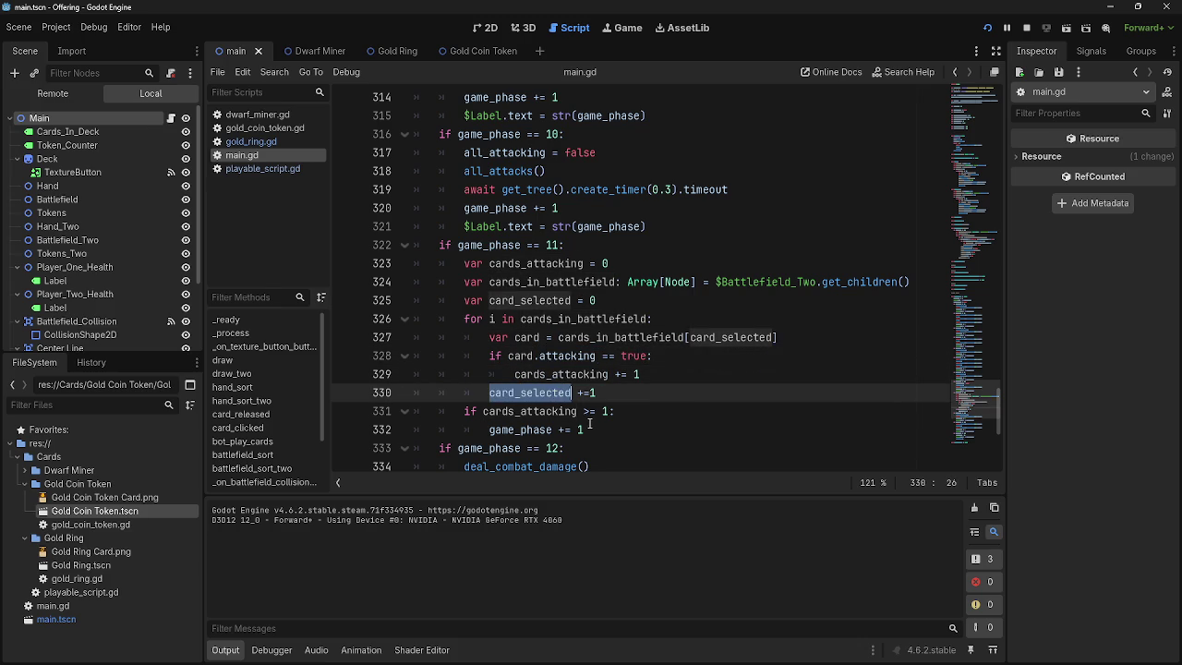
pyautogui.click(583, 411)
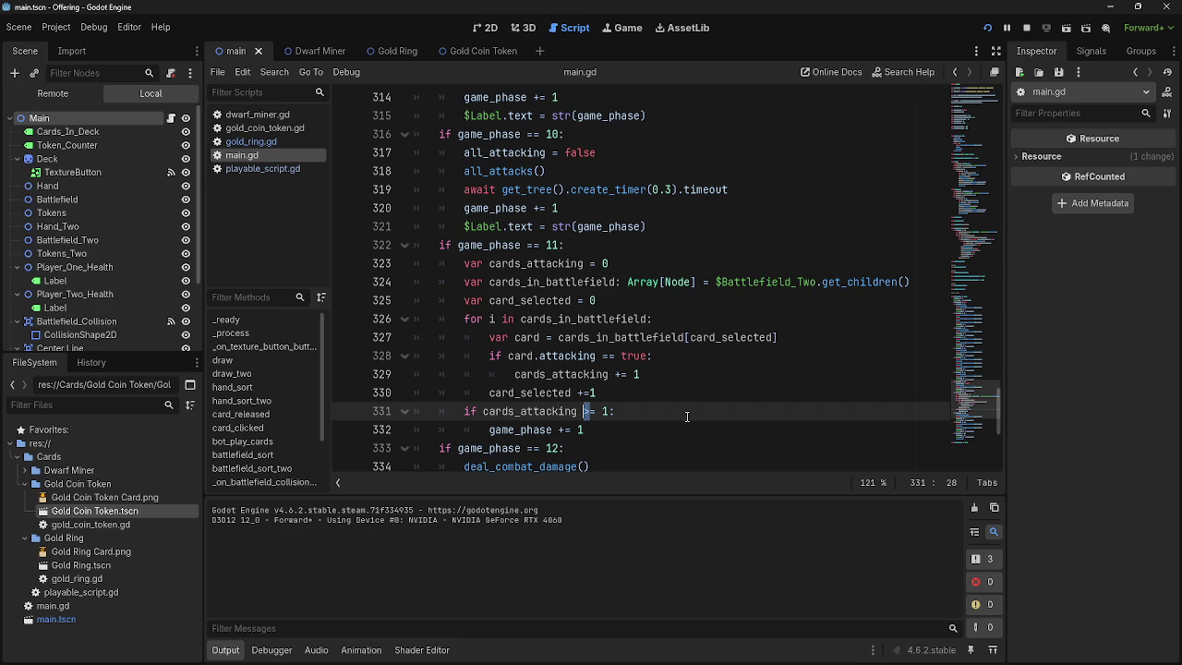
# - Change line 331's check to 'cards_attacking == 0' and run the game to test it
pyautogui.press('Right')
pyautogui.press('BackSpace')
pyautogui.write('>')
pyautogui.press('Left')
pyautogui.press('Delete')
pyautogui.write('=')
pyautogui.press('Right')
pyautogui.press('Right')
pyautogui.write('-')
pyautogui.press('Right')
pyautogui.press('BackSpace')
pyautogui.press('BackSpace')
pyautogui.write('0')
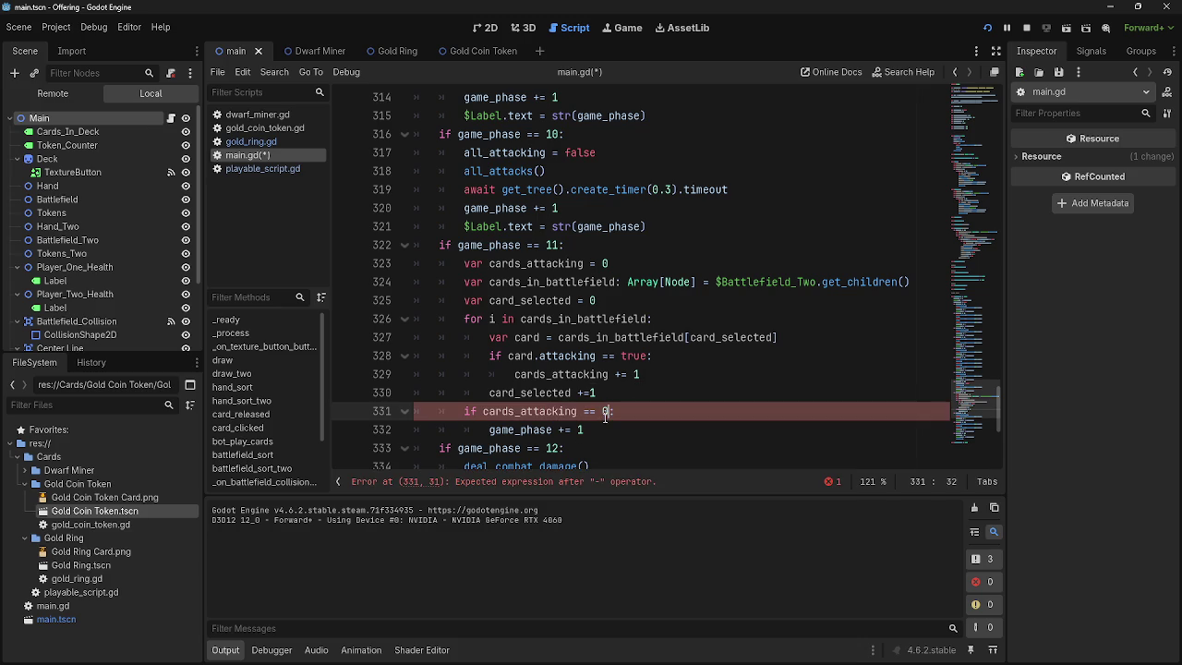
pyautogui.click(1005, 30)
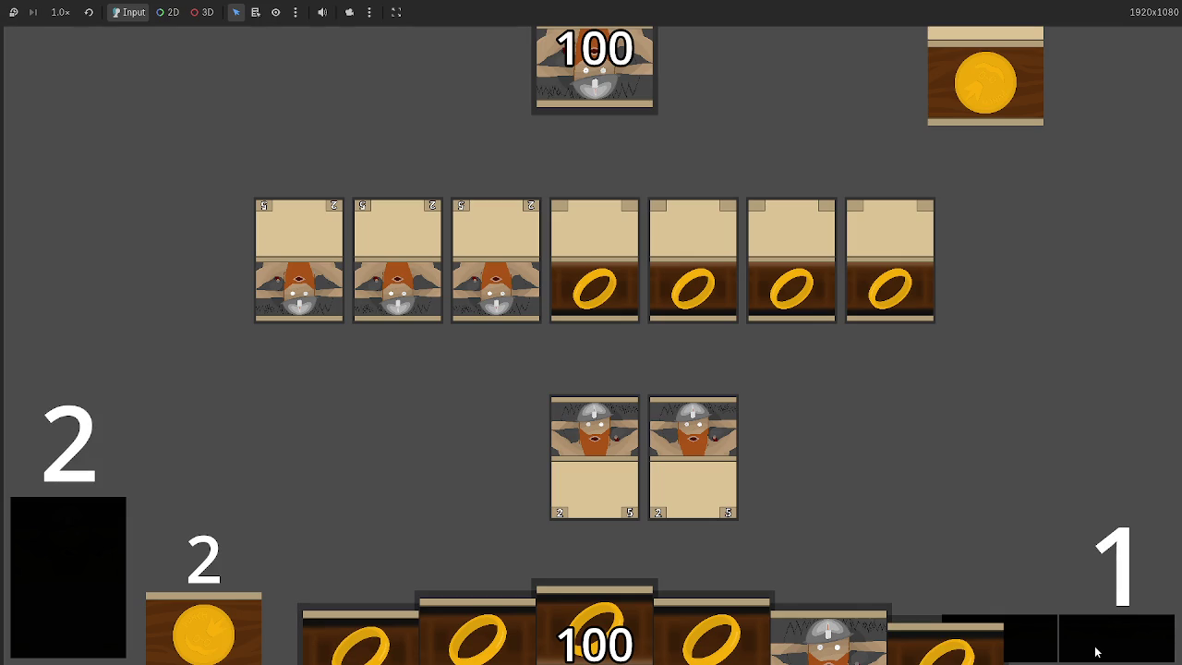
pyautogui.scroll(-3, 590, 354)
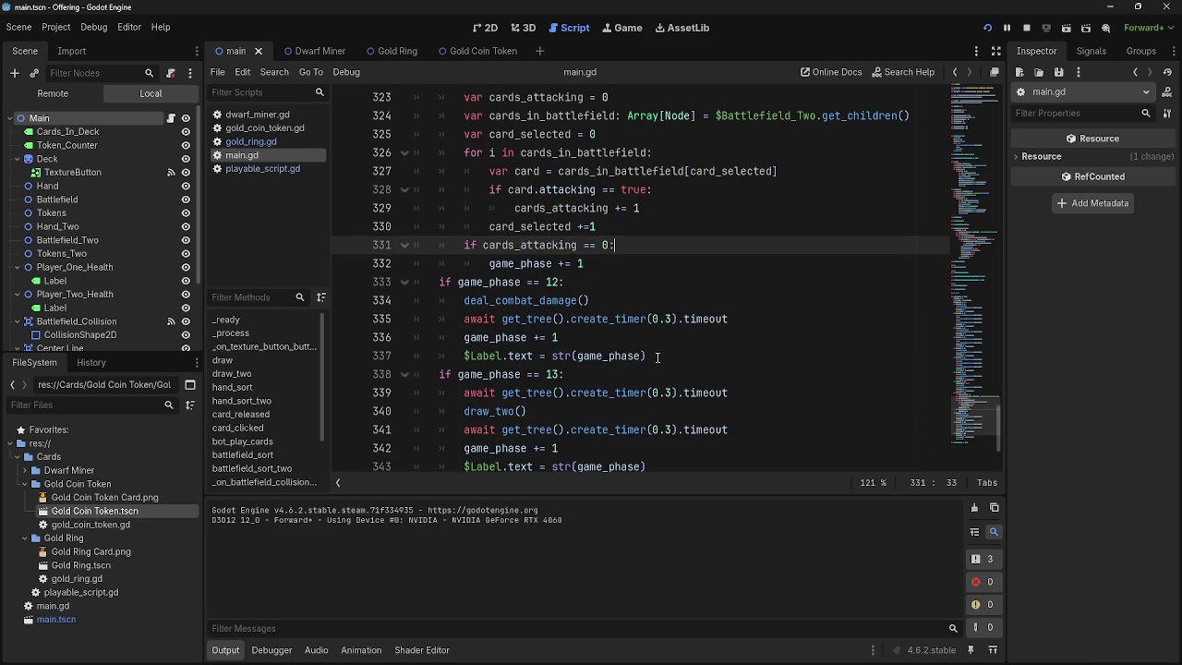
# - Copy phase 12's 0.3-second timer wait onto a new line after game_phase += 1
pyautogui.moveTo(741, 320); pyautogui.dragTo(459, 323)
pyautogui.hotkey('ctrl', 'c')
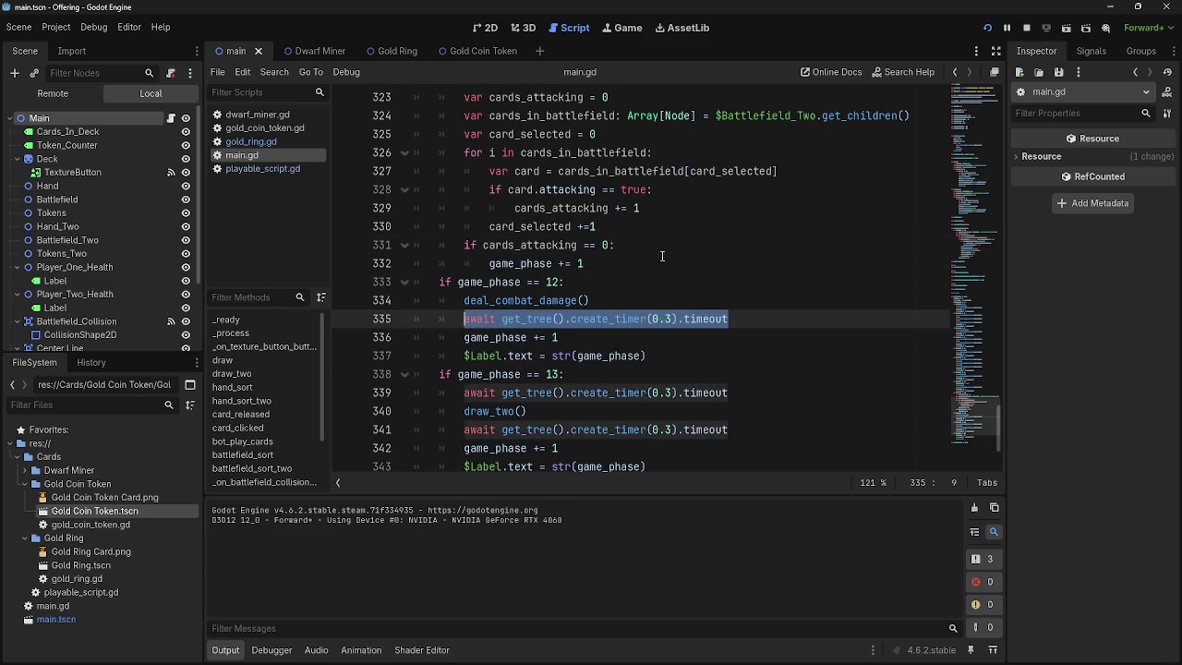
pyautogui.click(676, 264)
pyautogui.press('Return')
pyautogui.press('BackSpace')
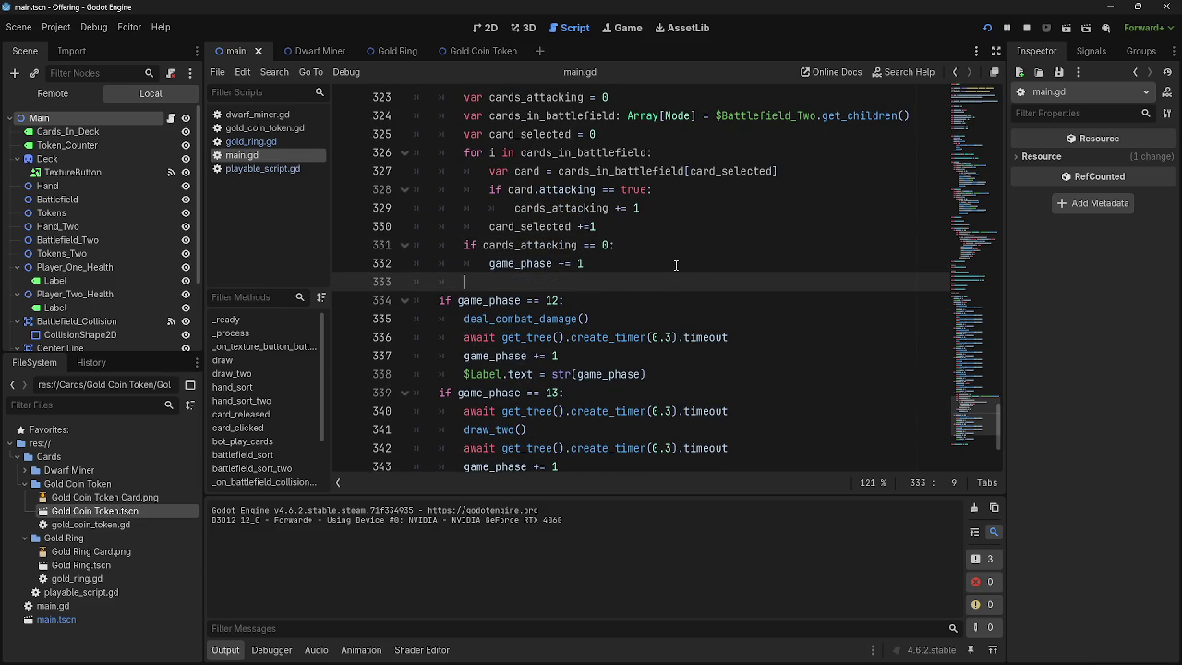
pyautogui.hotkey('ctrl', 'v')
# - Paste '$Label.text = str(game_phase)' below the phase increment and launch a test run
pyautogui.moveTo(636, 373); pyautogui.dragTo(461, 374)
pyautogui.hotkey('ctrl', 'c')
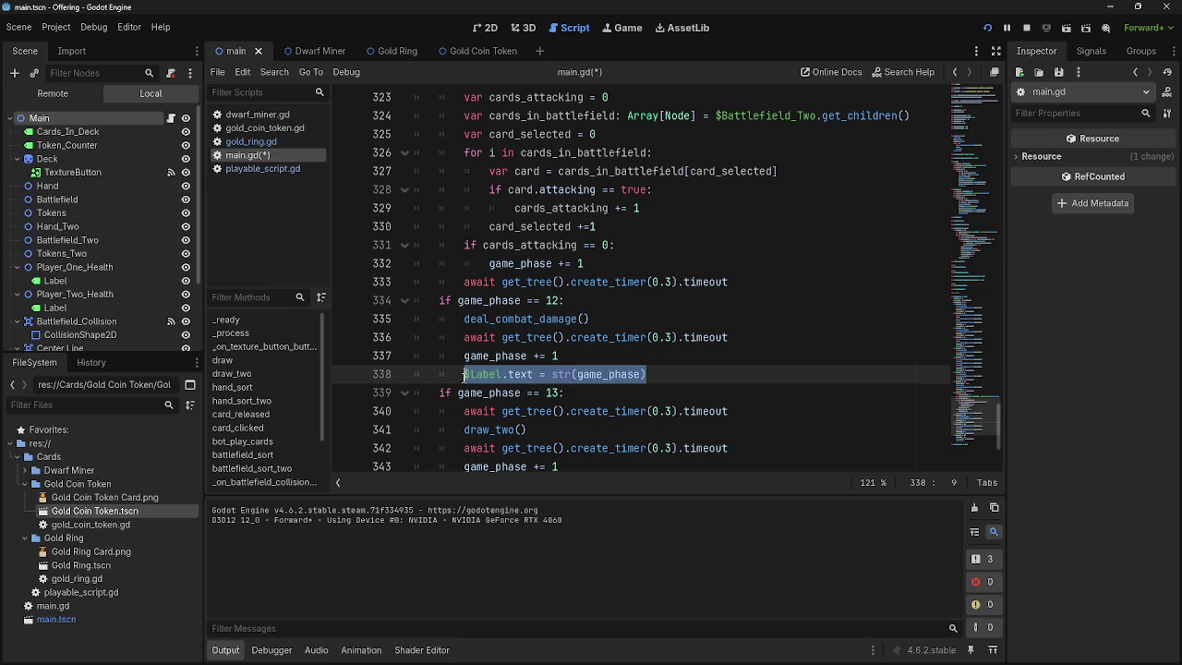
pyautogui.click(816, 279)
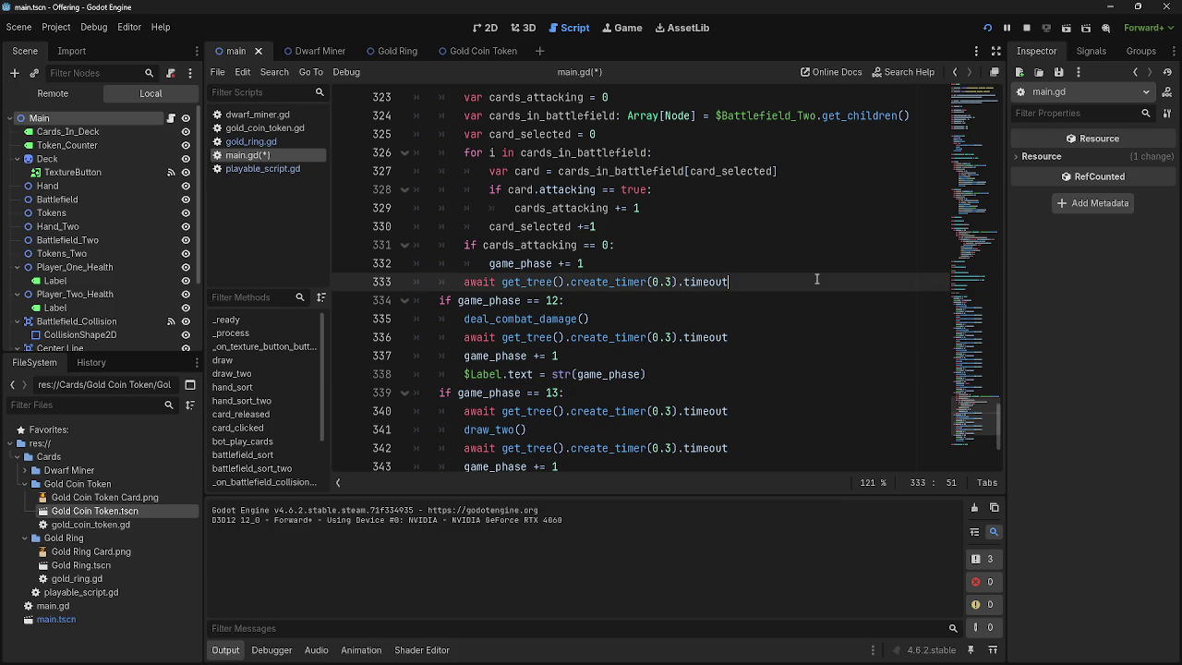
pyautogui.click(819, 269)
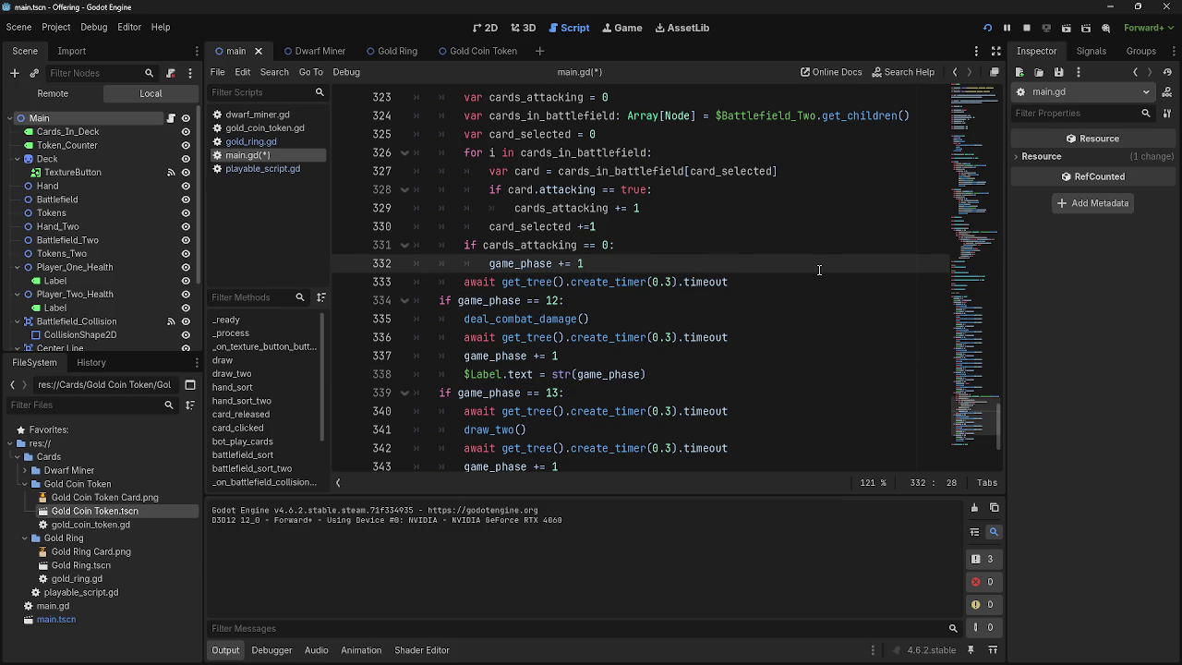
pyautogui.press('Return')
pyautogui.hotkey('ctrl', 'v')
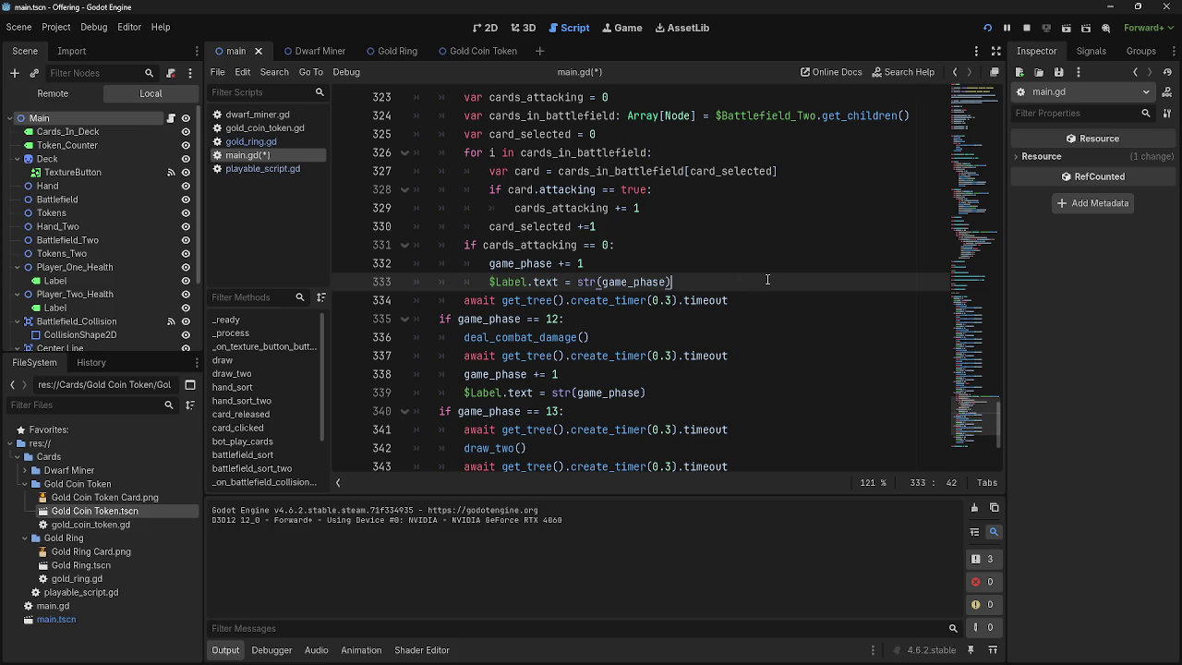
pyautogui.click(720, 356)
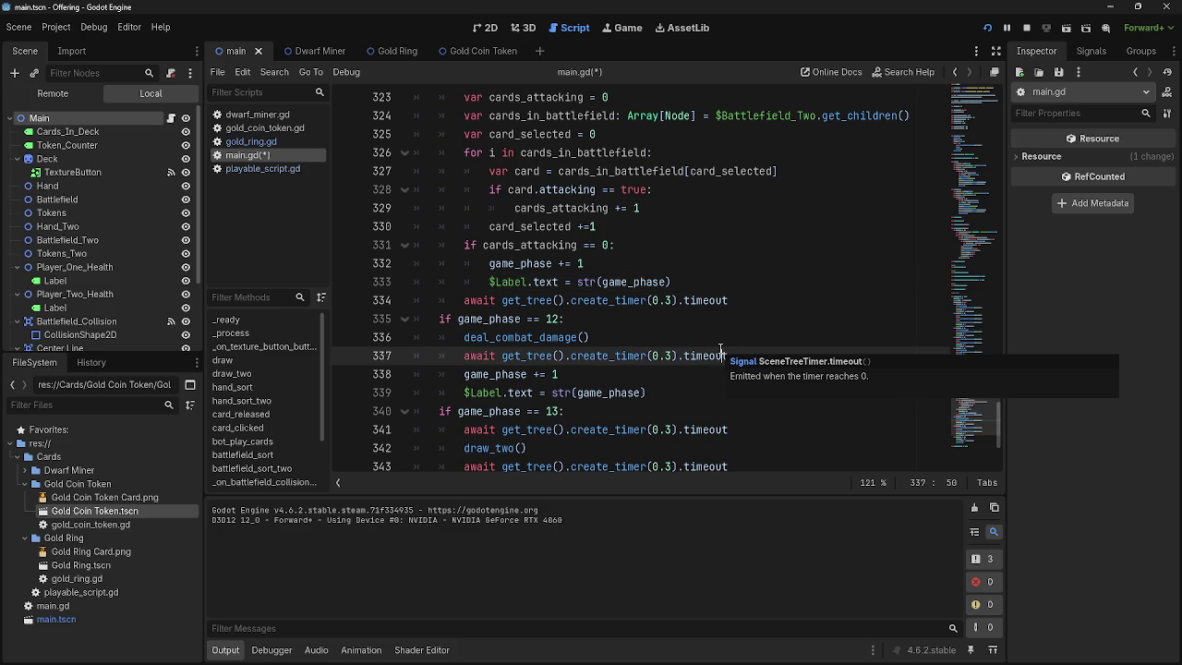
pyautogui.scroll(20, 720, 349)
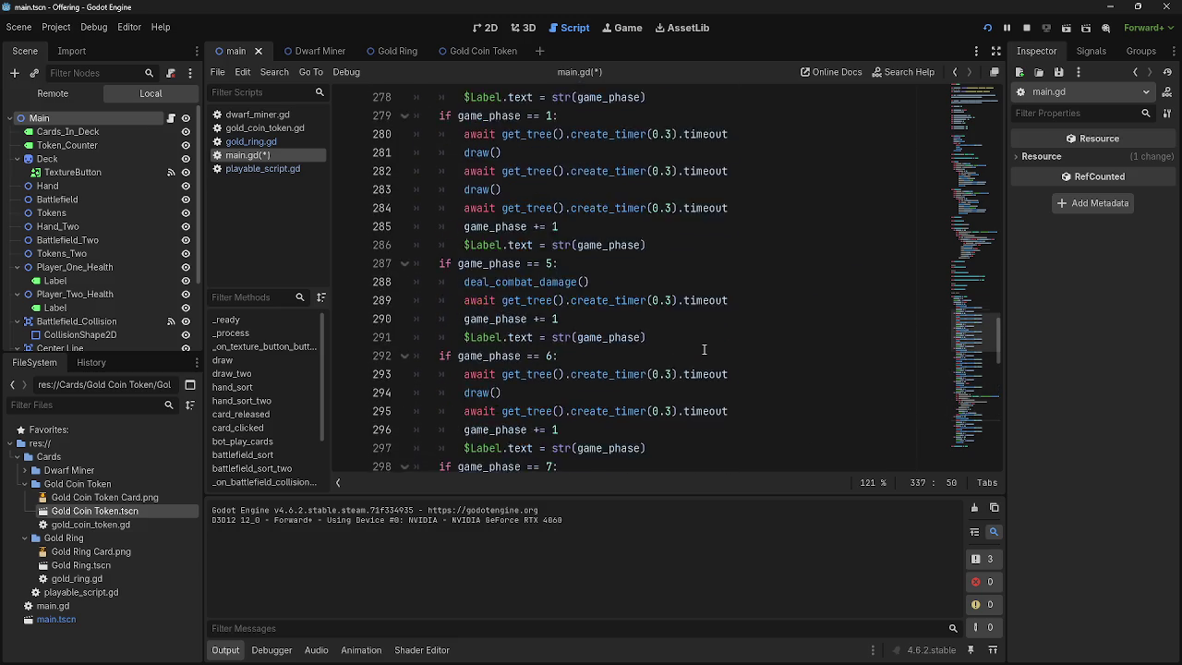
pyautogui.scroll(-12, 705, 351)
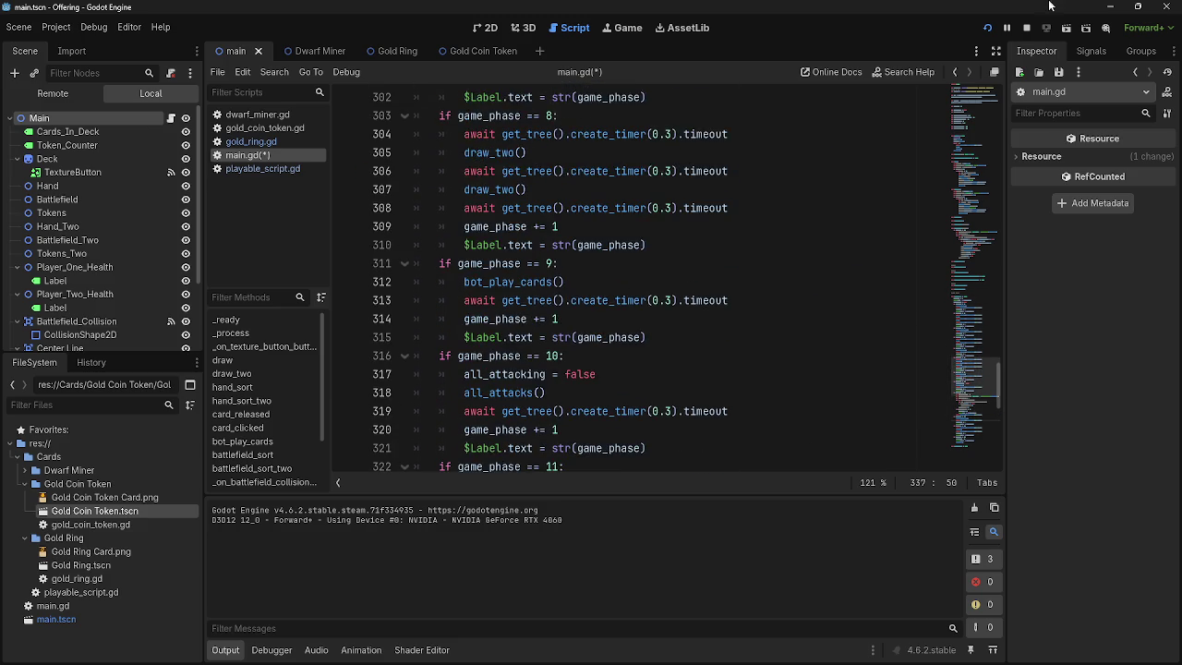
pyautogui.click(1027, 31)
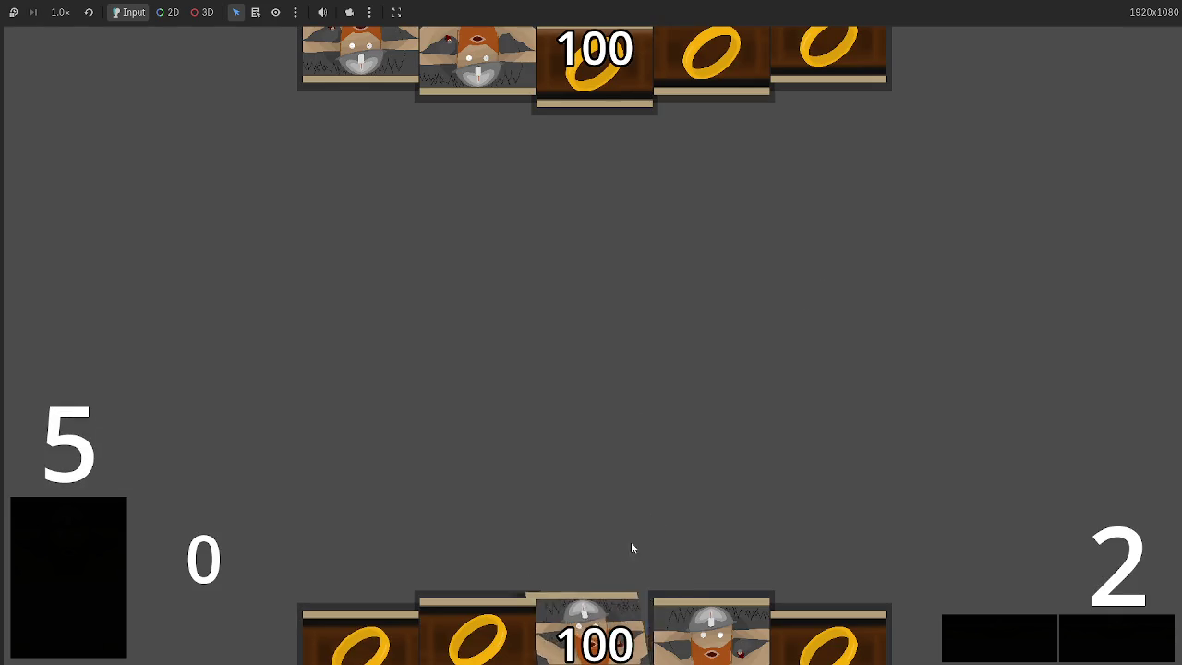
# - Play a dwarf card from the hand, then stop the test run with F8
pyautogui.click(575, 595)
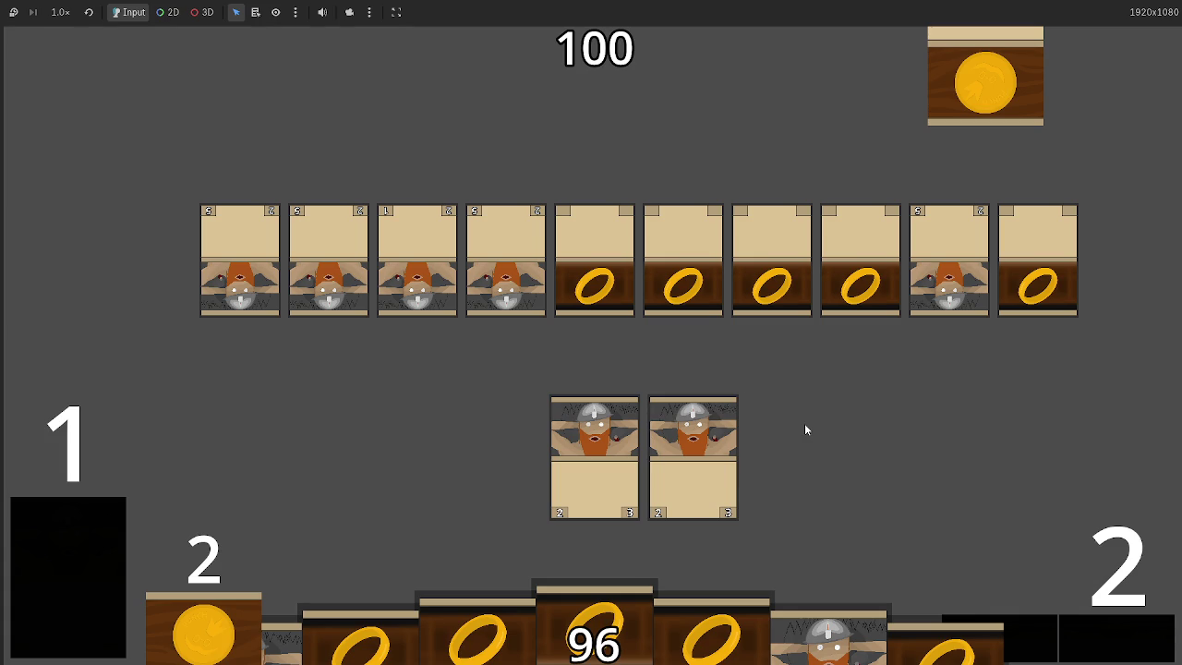
pyautogui.press('F8')
pyautogui.scroll(20, 616, 411)
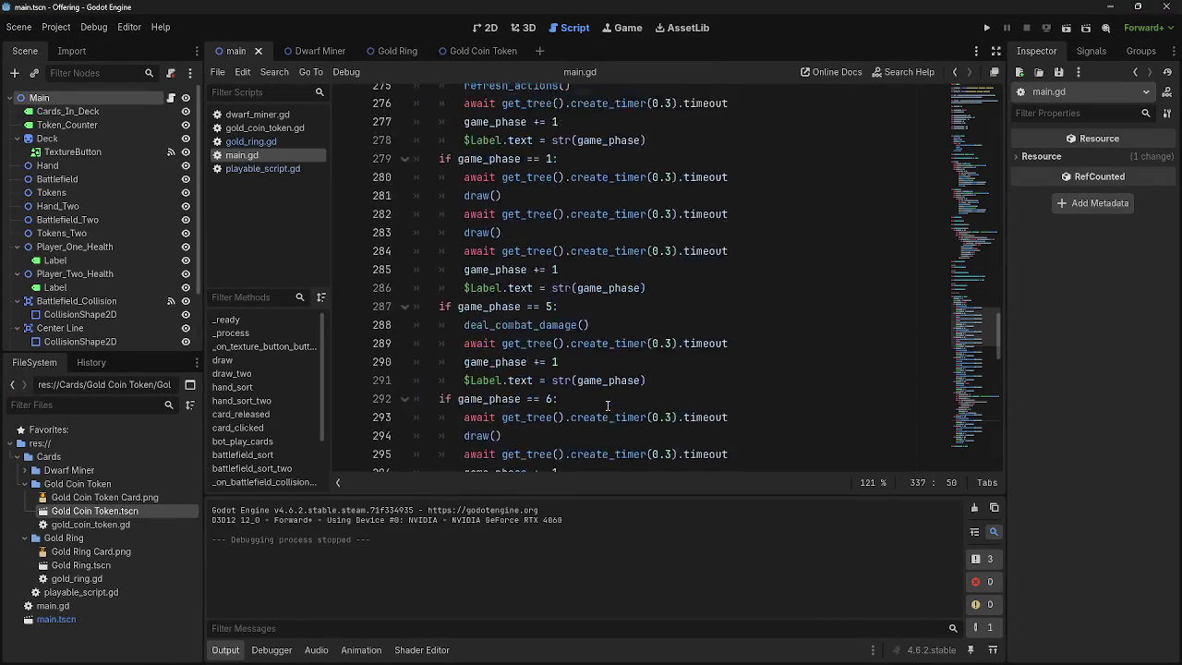
# - Scroll to card_clicked and inspect its blocking assignments and blockers count line
pyautogui.scroll(1, 607, 415)
pyautogui.scroll(-1, 607, 415)
pyautogui.click(692, 448)
pyautogui.click(692, 396)
pyautogui.click(691, 431)
pyautogui.click(678, 411)
pyautogui.click(681, 396)
pyautogui.click(682, 411)
pyautogui.click(682, 395)
pyautogui.click(519, 374)
pyautogui.click(519, 392)
pyautogui.click(712, 411)
pyautogui.scroll(1, 712, 407)
pyautogui.scroll(-1, 711, 407)
# - Review creatures_blocking on line 125, the blocked-flag reset, and the clear_blocks call on line 127
pyautogui.doubleClick(730, 300)
pyautogui.click(732, 320)
pyautogui.doubleClick(732, 302)
pyautogui.click(747, 320)
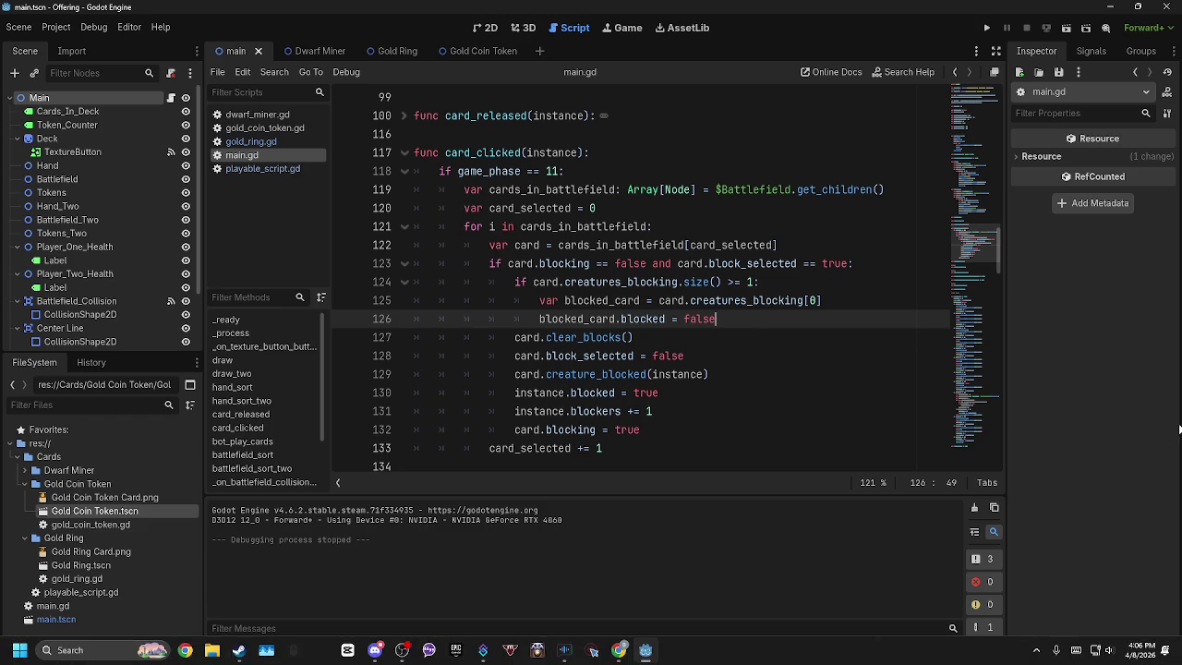
pyautogui.click(708, 329)
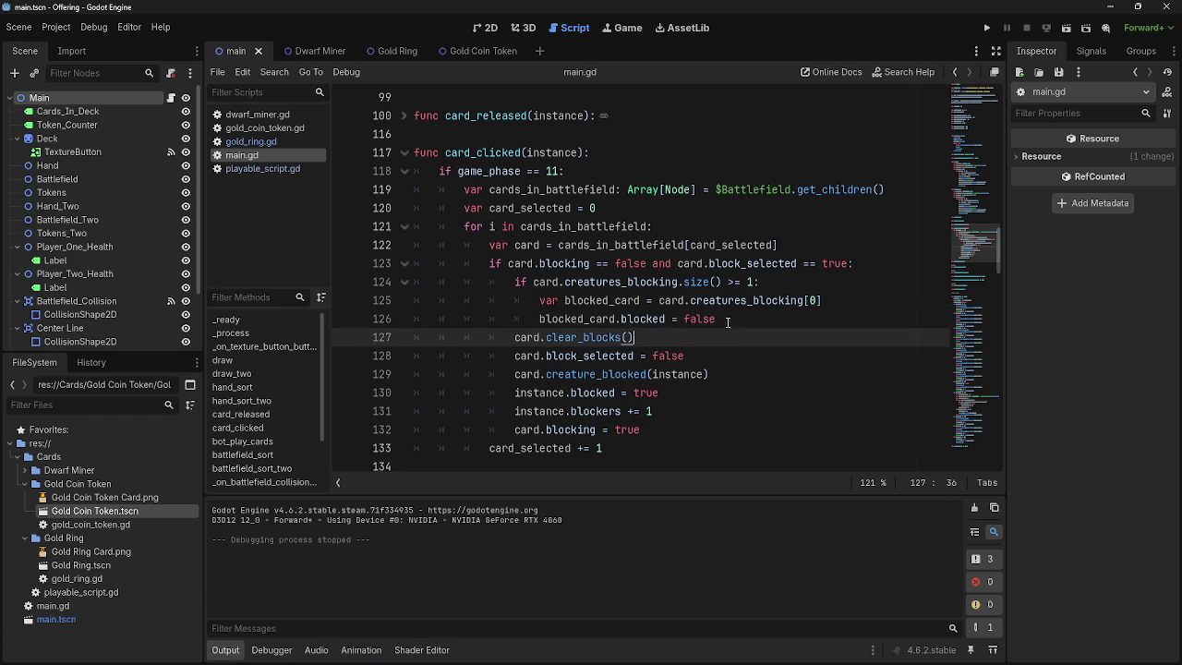
pyautogui.click(719, 323)
pyautogui.click(723, 341)
pyautogui.scroll(2, 726, 386)
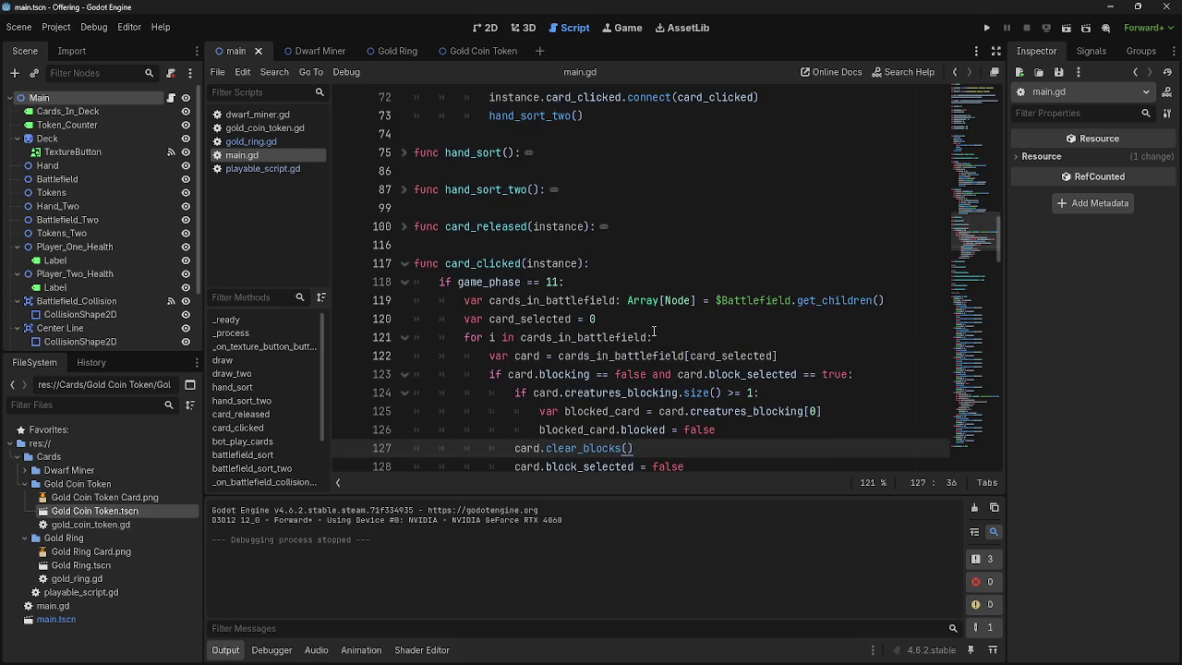
pyautogui.scroll(-3, 654, 332)
pyautogui.scroll(-3, 653, 332)
pyautogui.scroll(3, 654, 332)
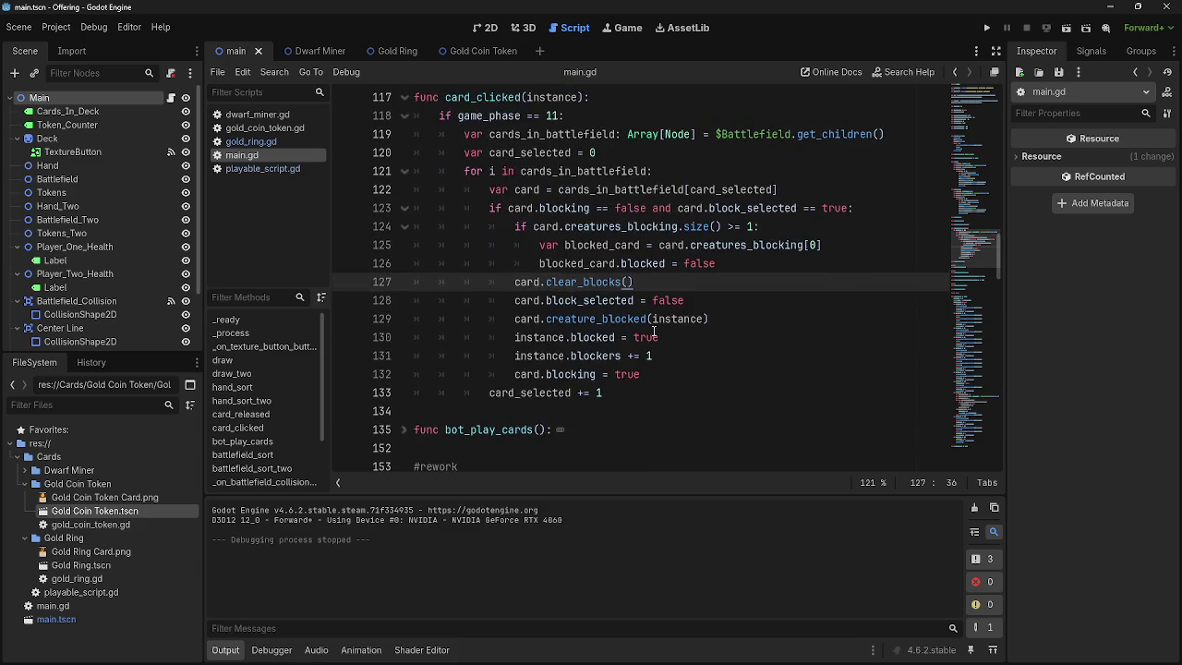
pyautogui.scroll(-8, 654, 333)
pyautogui.scroll(-3, 654, 331)
pyautogui.scroll(3, 654, 330)
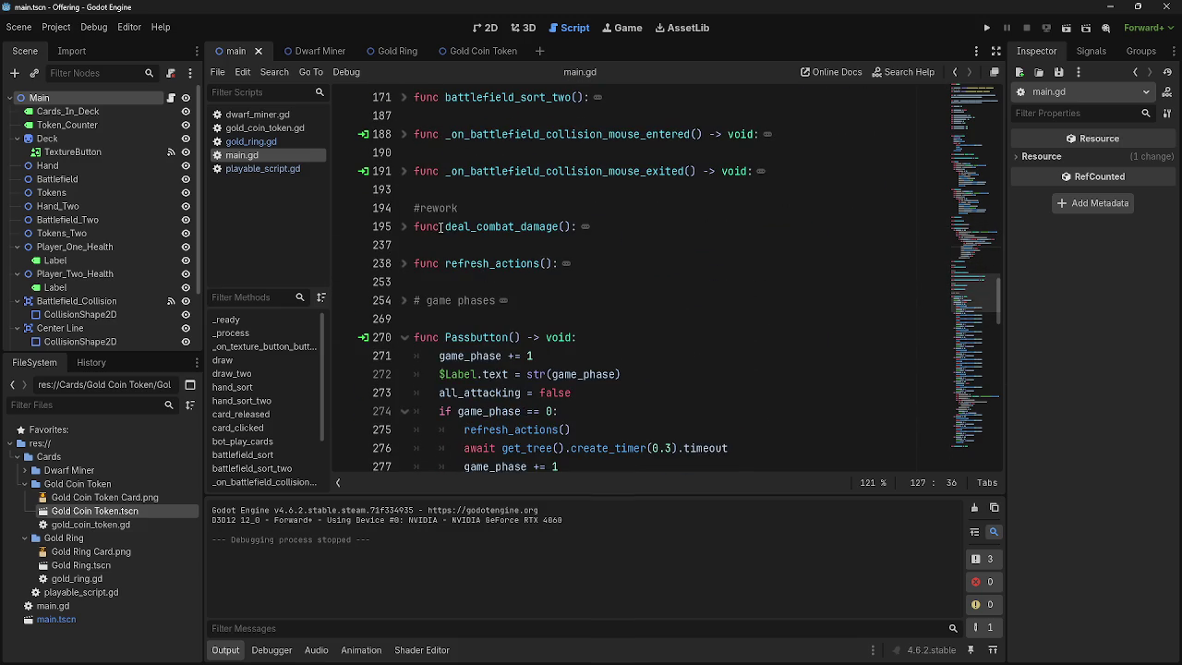
pyautogui.click(403, 227)
pyautogui.scroll(-6, 739, 362)
pyautogui.scroll(5, 506, 165)
pyautogui.click(506, 166)
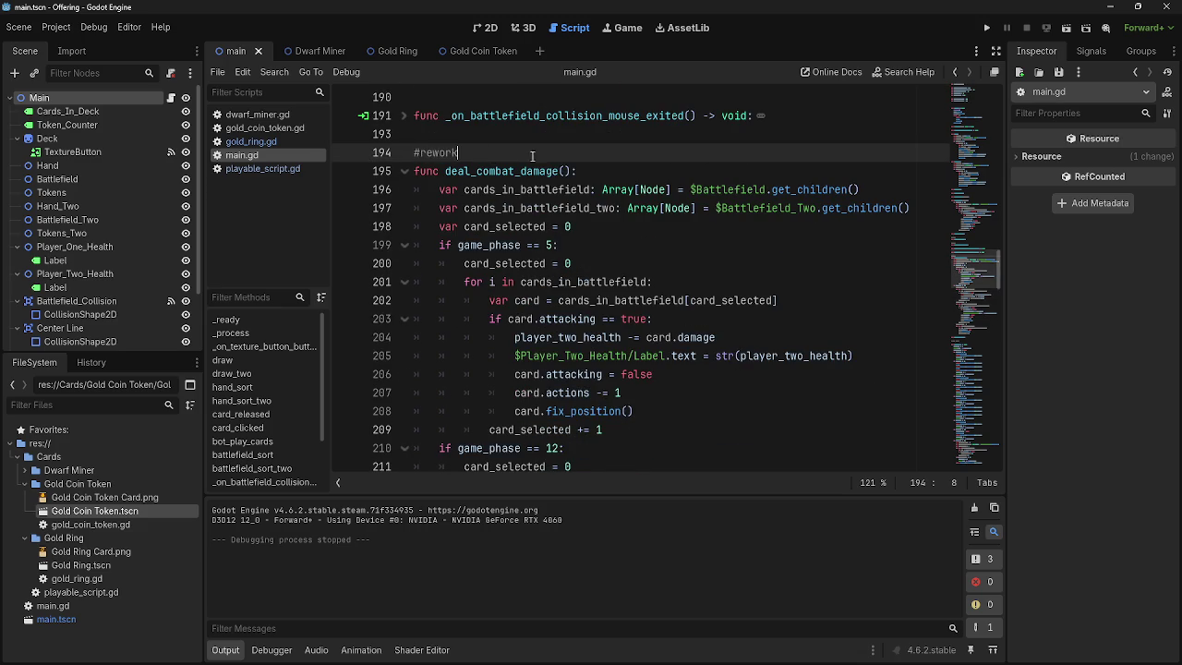
pyautogui.scroll(-8, 684, 345)
pyautogui.scroll(-2, 684, 345)
pyautogui.scroll(1, 684, 345)
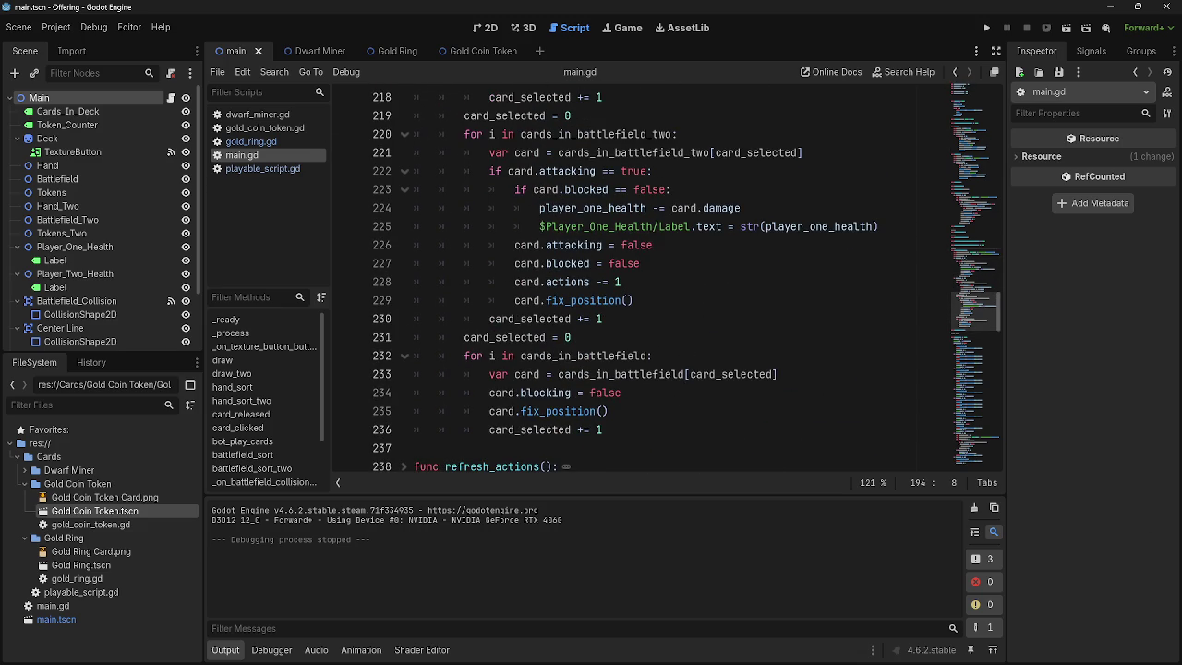
pyautogui.click(728, 388)
pyautogui.click(708, 429)
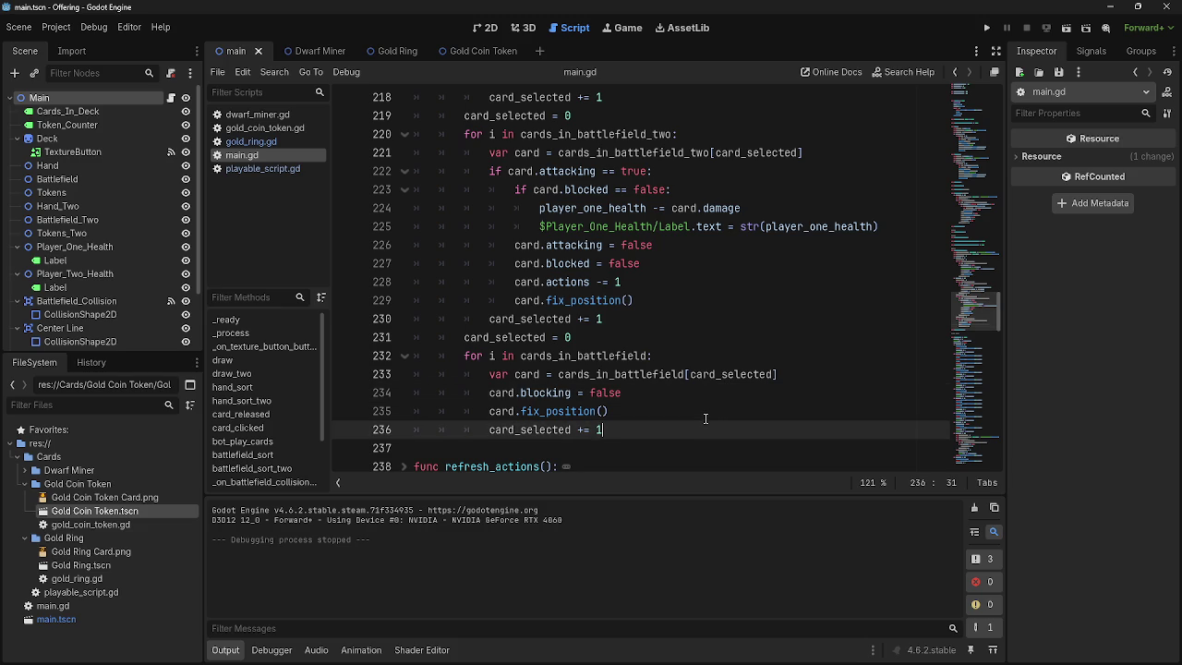
pyautogui.click(705, 407)
pyautogui.click(544, 411)
pyautogui.click(657, 415)
pyautogui.scroll(4, 660, 448)
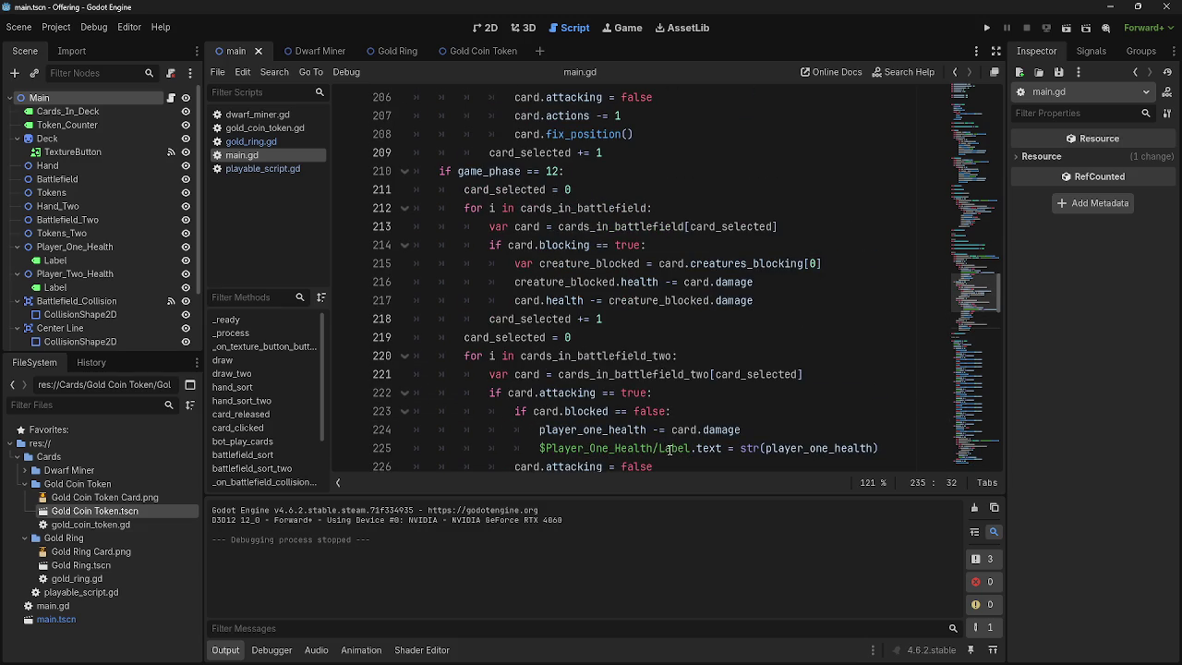
pyautogui.scroll(5, 670, 450)
pyautogui.scroll(-4, 681, 457)
pyautogui.scroll(-6, 681, 457)
pyautogui.scroll(1, 705, 430)
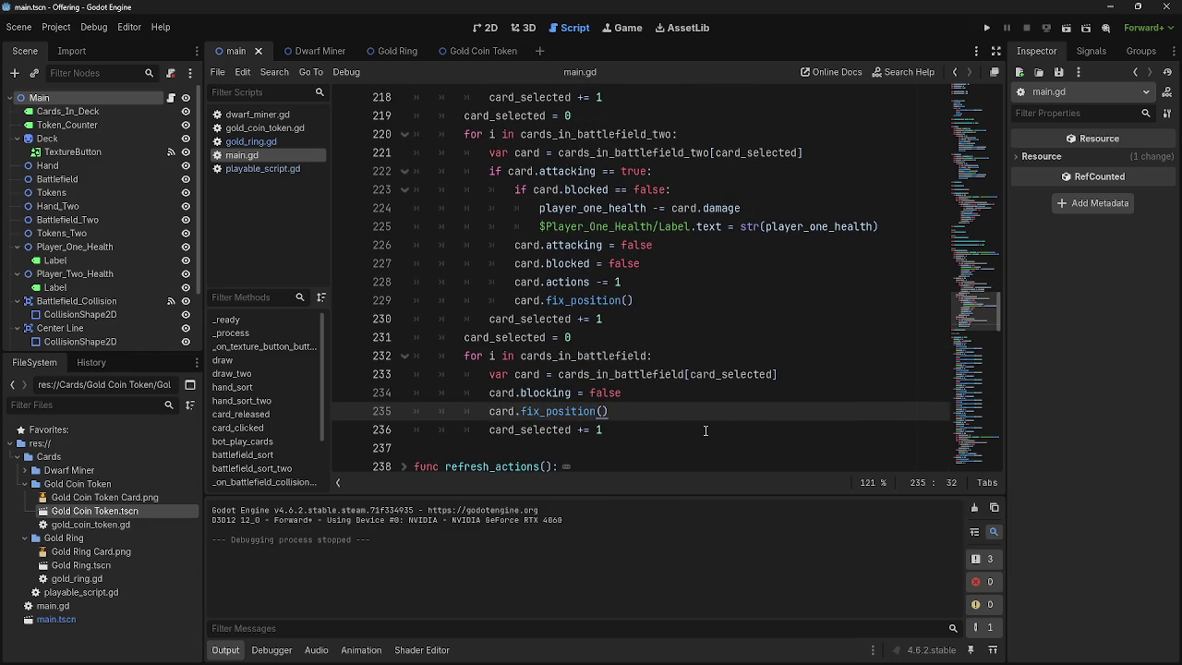
pyautogui.click(635, 300)
pyautogui.click(637, 282)
pyautogui.doubleClick(674, 226)
pyautogui.doubleClick(693, 207)
pyautogui.click(699, 189)
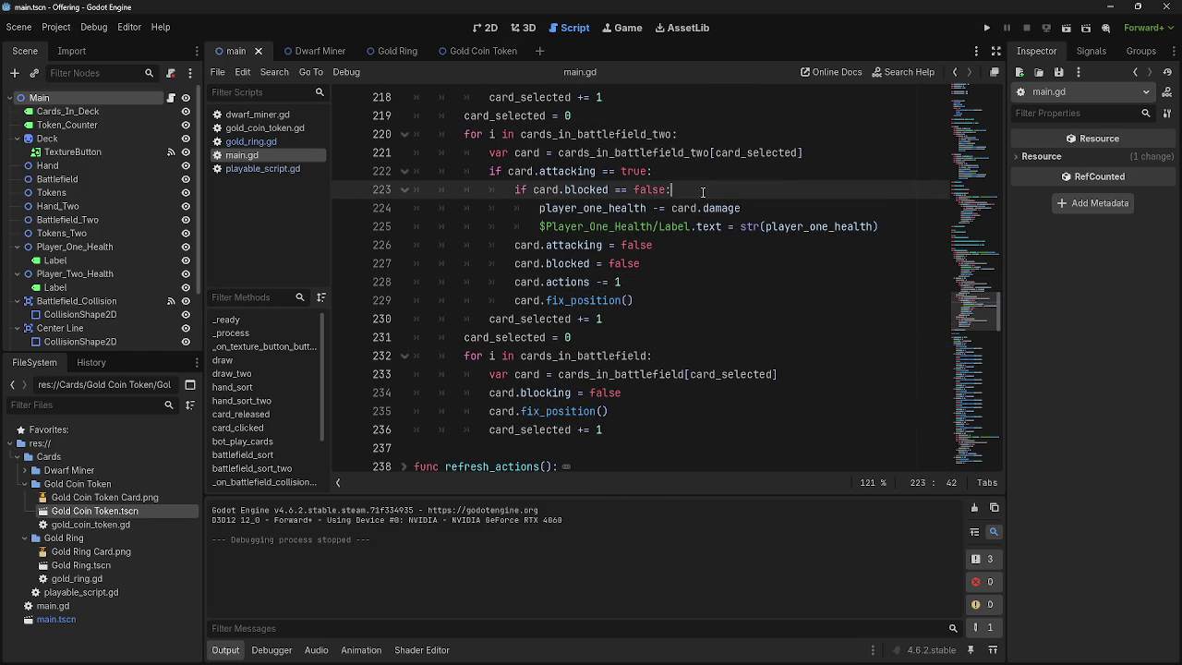
pyautogui.scroll(3, 718, 314)
pyautogui.doubleClick(816, 223)
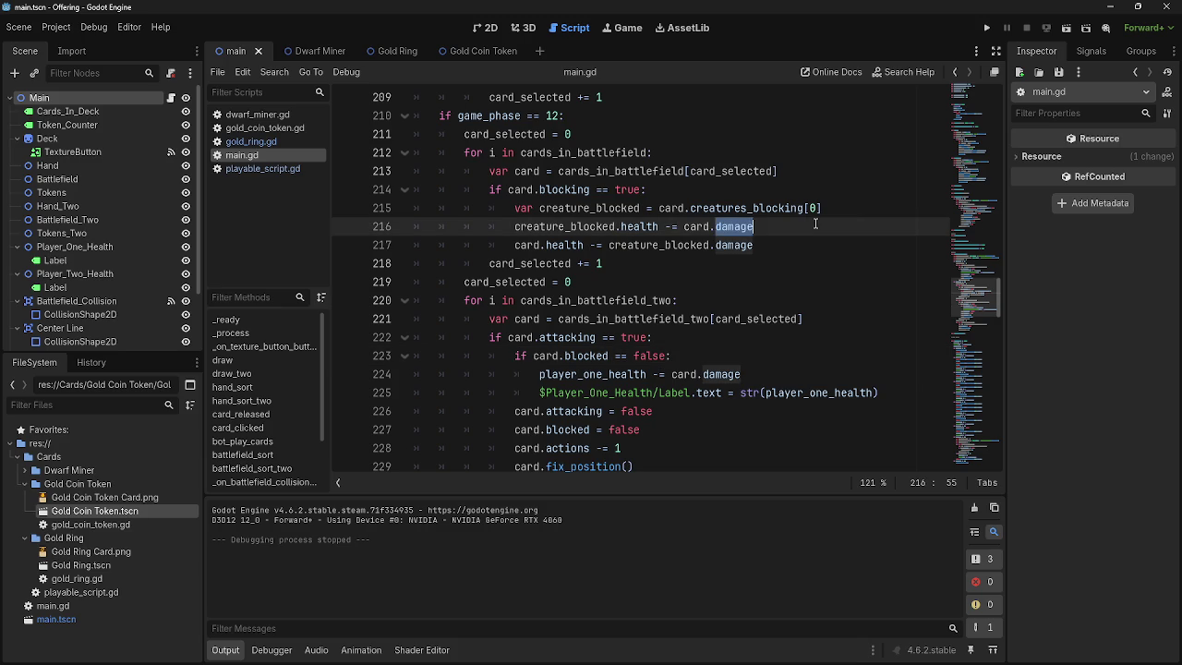
pyautogui.click(858, 206)
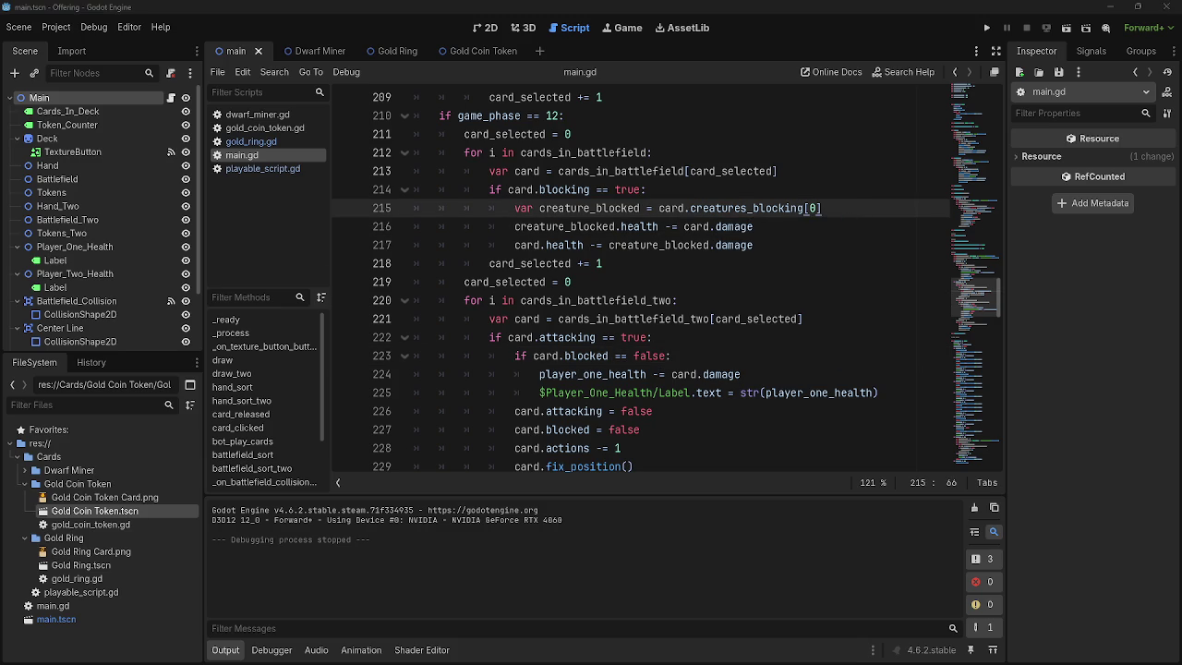
pyautogui.click(850, 221)
pyautogui.click(853, 214)
pyautogui.click(986, 462)
pyautogui.scroll(-5, 982, 430)
pyautogui.scroll(-3, 981, 430)
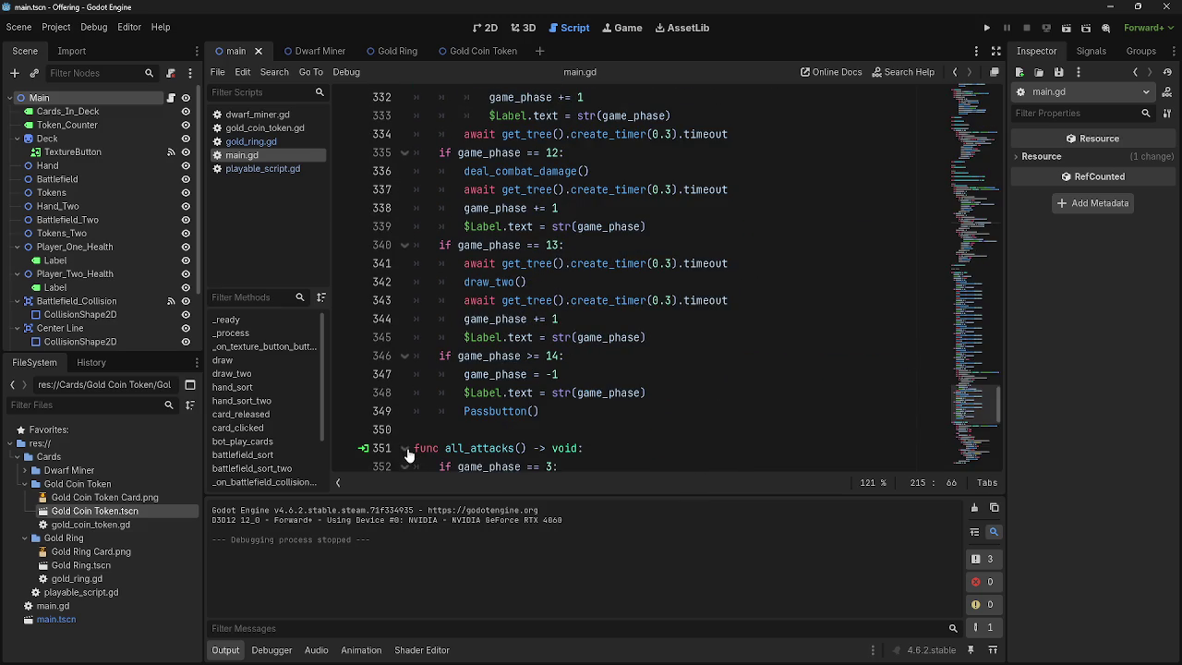
pyautogui.click(545, 460)
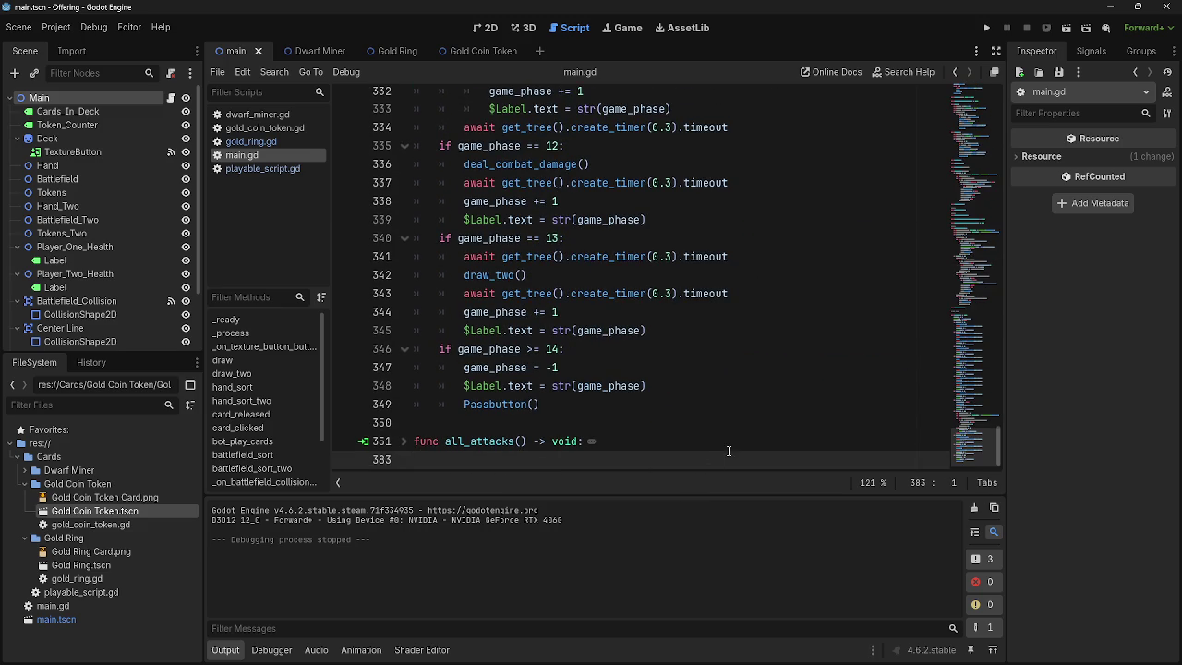
pyautogui.scroll(20, 728, 415)
pyautogui.scroll(10, 727, 372)
pyautogui.scroll(-8, 727, 372)
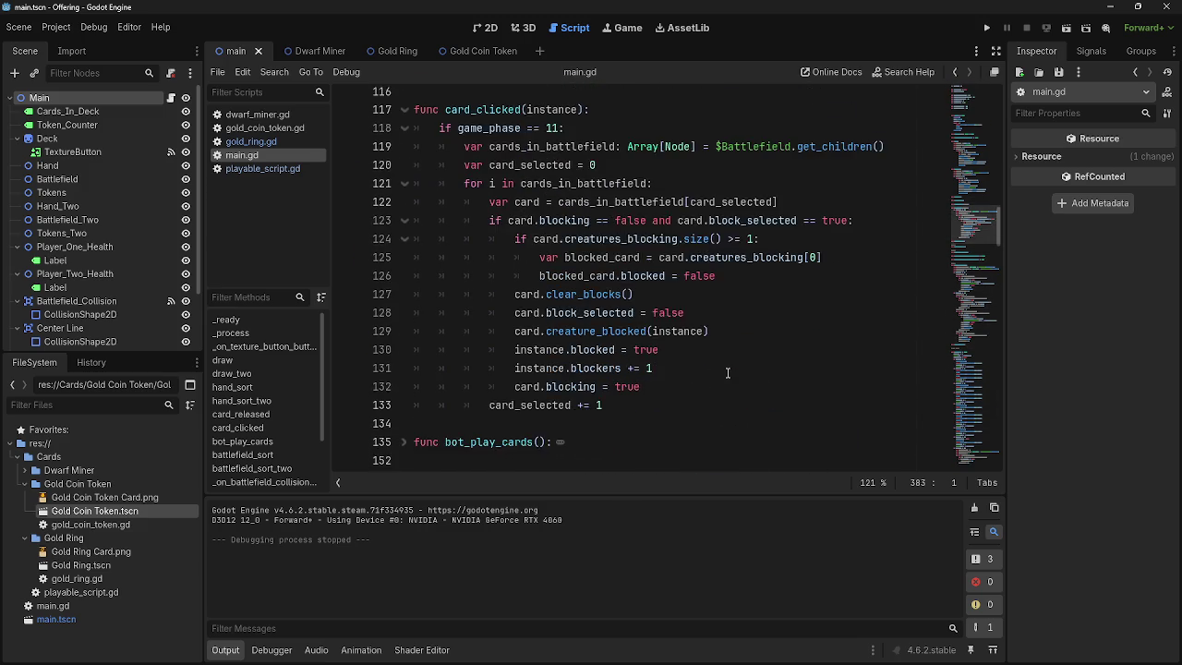
pyautogui.scroll(10, 554, 314)
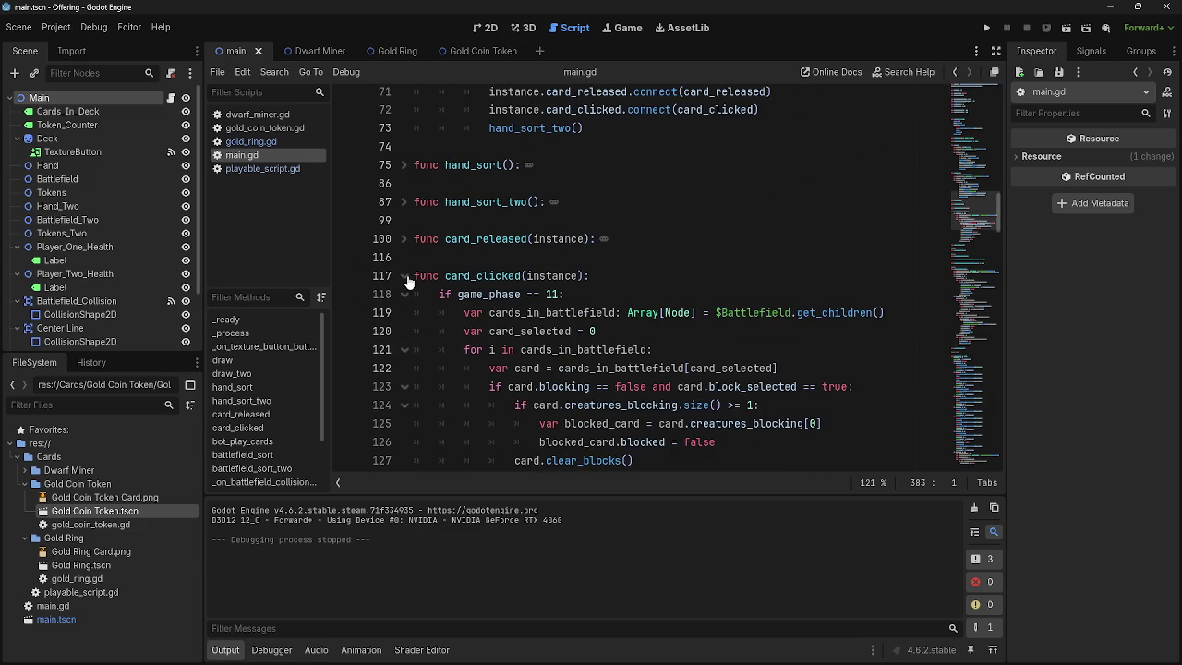
pyautogui.click(404, 275)
pyautogui.scroll(-4, 655, 329)
pyautogui.scroll(-2, 655, 329)
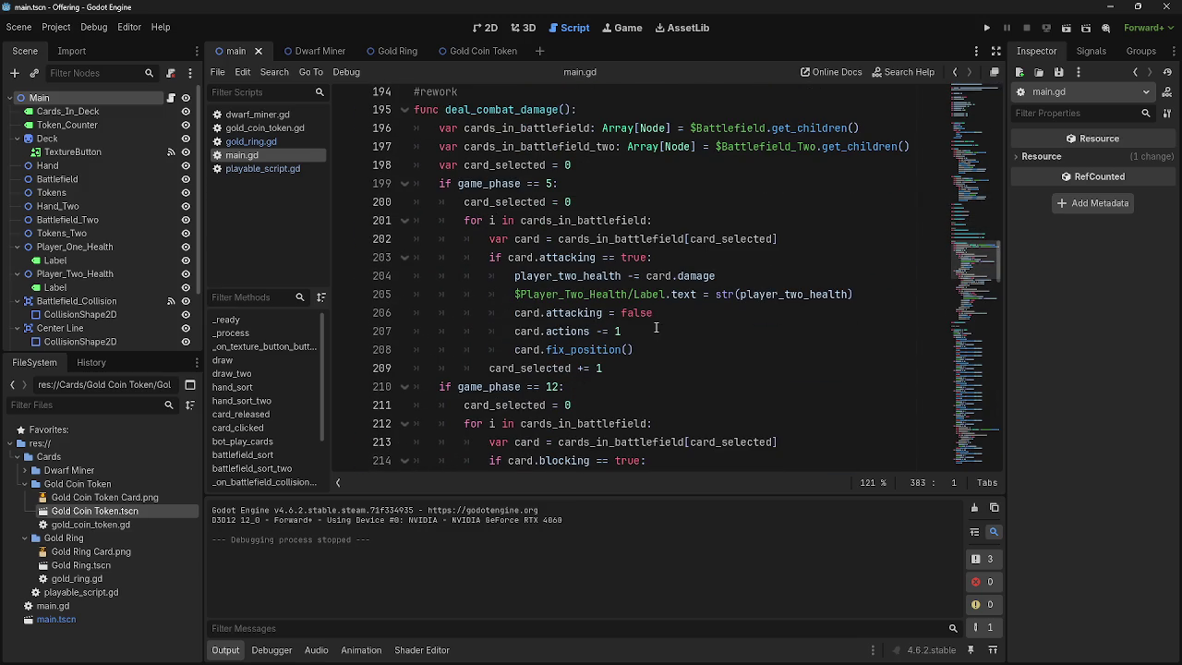
pyautogui.click(729, 202)
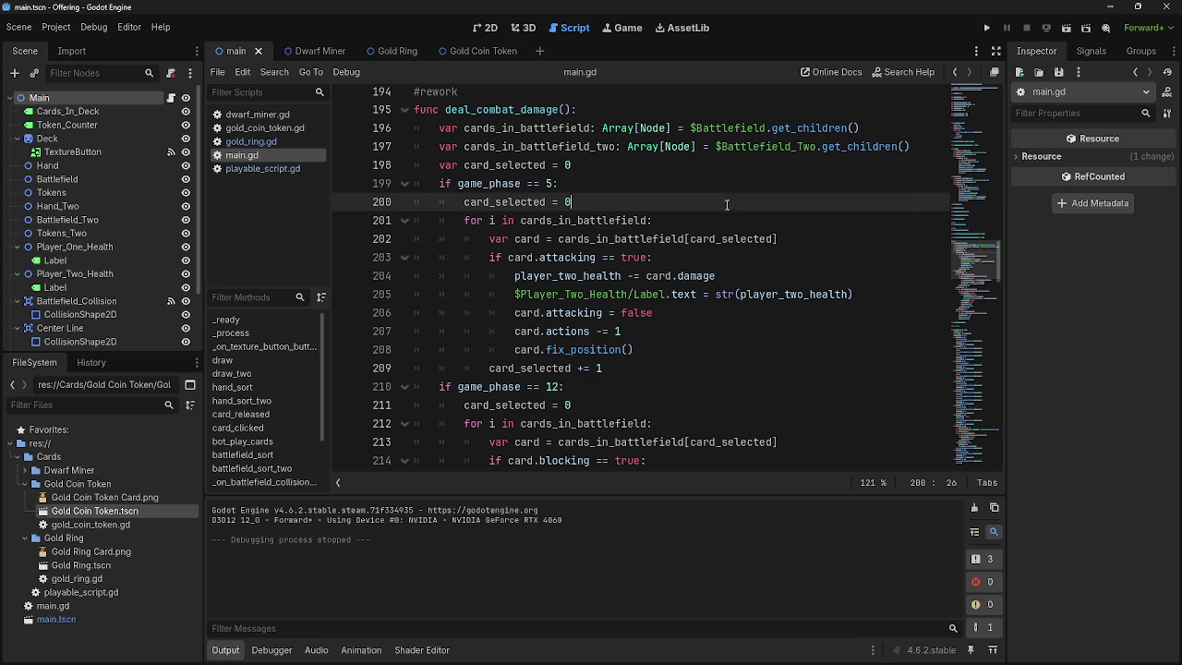
pyautogui.doubleClick(659, 240)
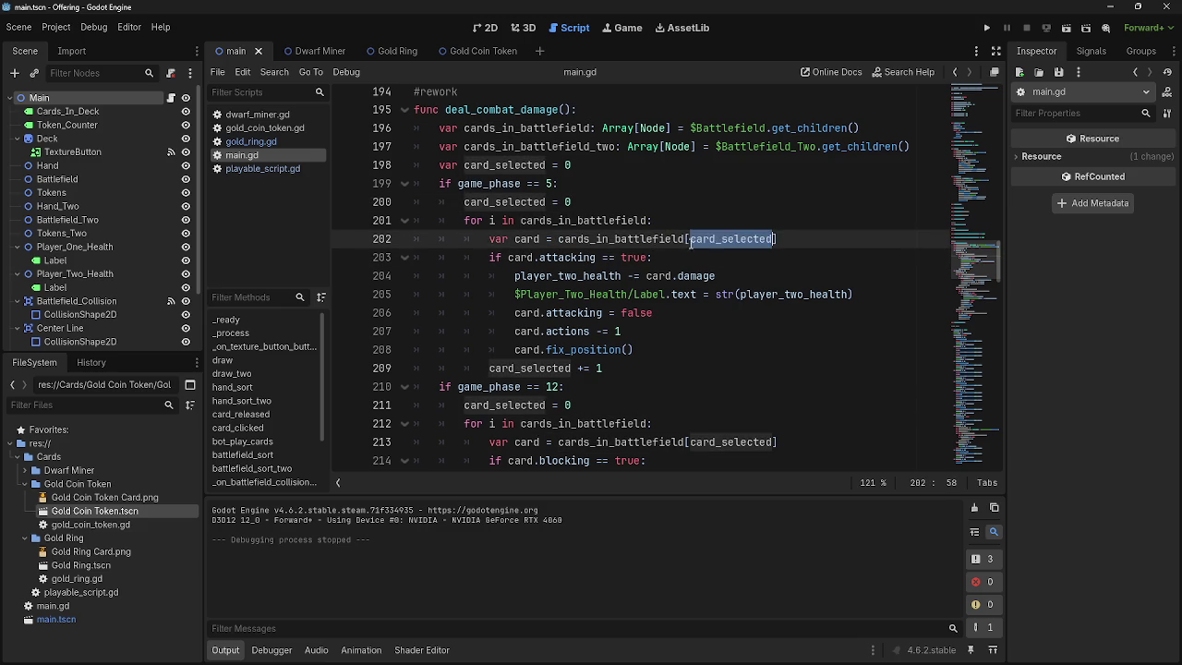
pyautogui.doubleClick(730, 238)
pyautogui.click(671, 251)
pyautogui.tripleClick(671, 240)
pyautogui.click(671, 242)
pyautogui.click(666, 259)
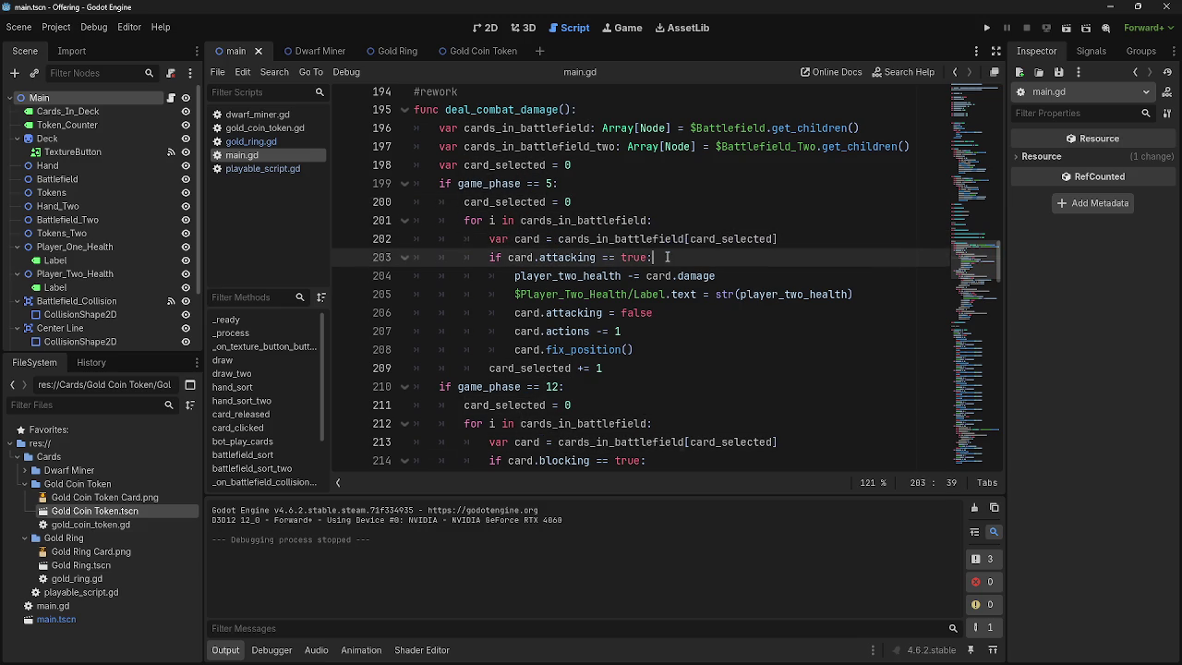
pyautogui.doubleClick(663, 239)
pyautogui.click(723, 275)
pyautogui.scroll(-5, 703, 328)
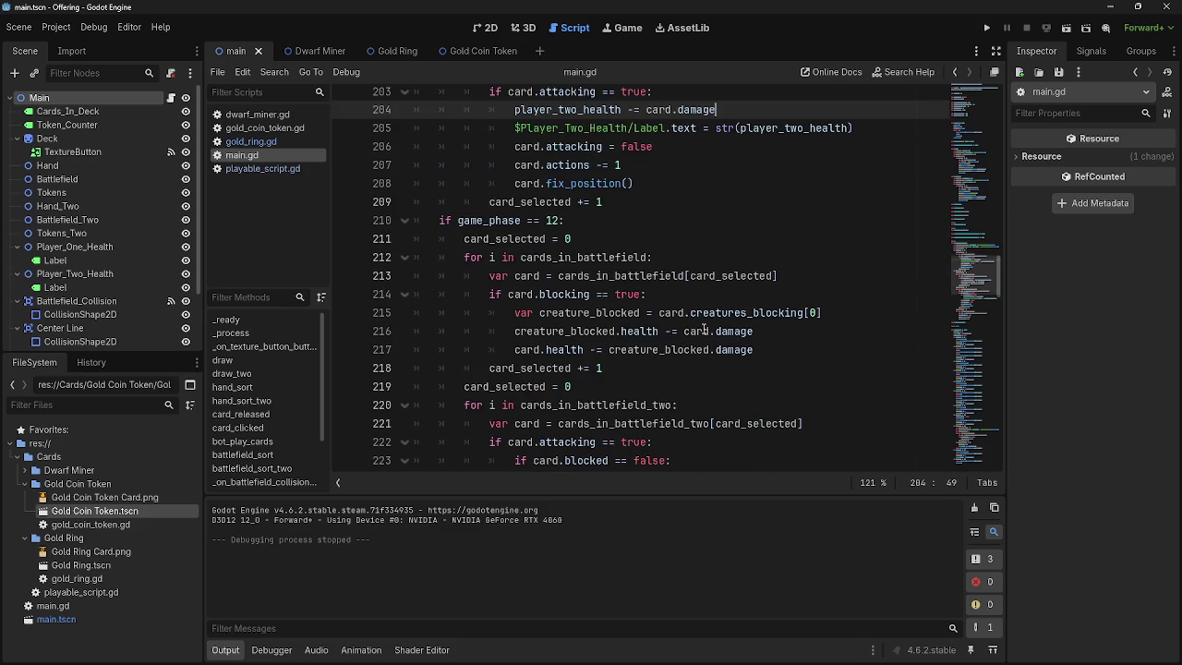
pyautogui.scroll(1, 753, 275)
pyautogui.click(765, 293)
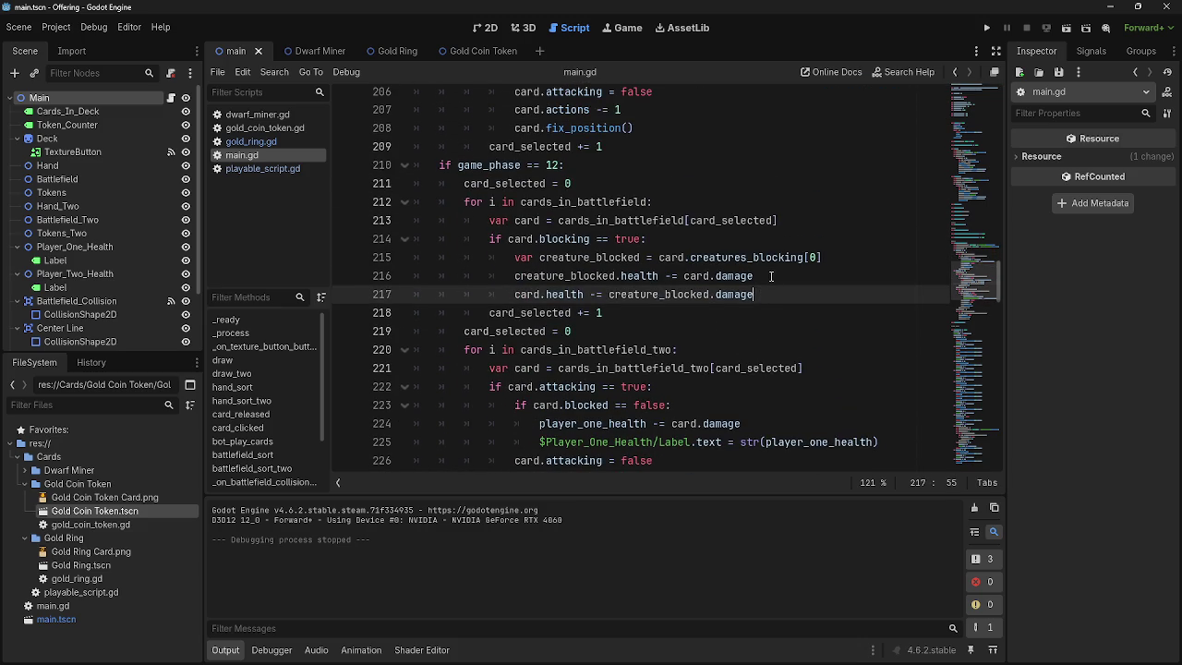
pyautogui.click(768, 275)
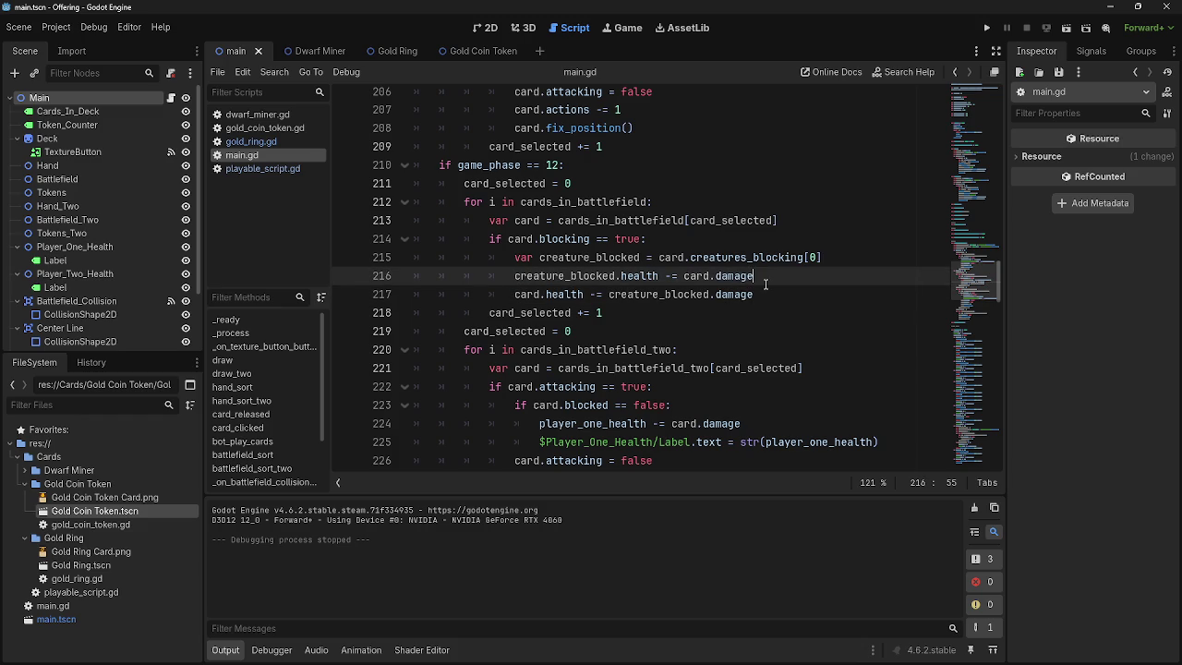
pyautogui.click(765, 257)
pyautogui.click(794, 222)
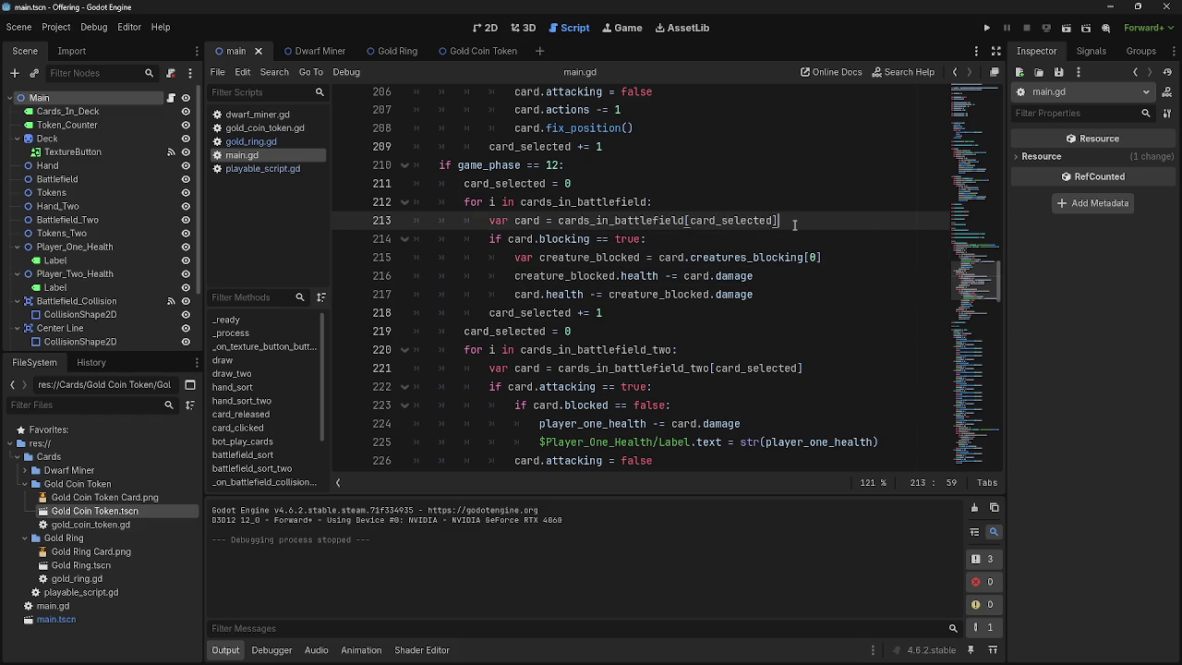
pyautogui.click(674, 239)
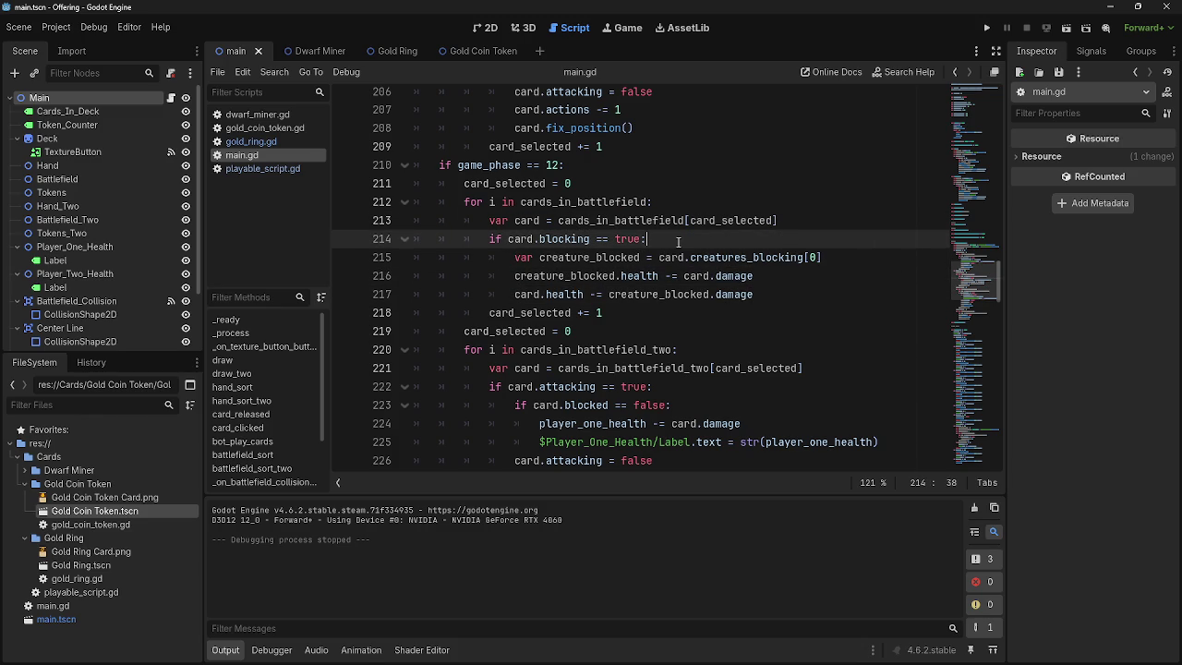
pyautogui.click(755, 294)
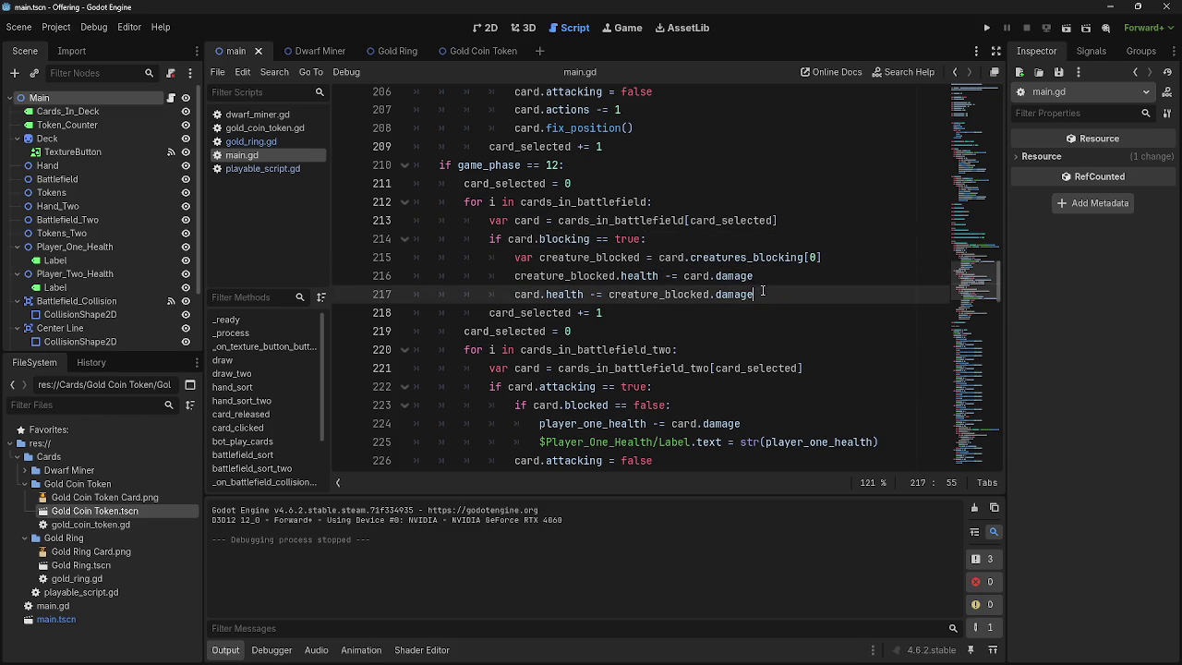
pyautogui.doubleClick(734, 275)
pyautogui.doubleClick(734, 294)
pyautogui.click(709, 275)
pyautogui.doubleClick(658, 294)
pyautogui.click(734, 293)
pyautogui.click(784, 277)
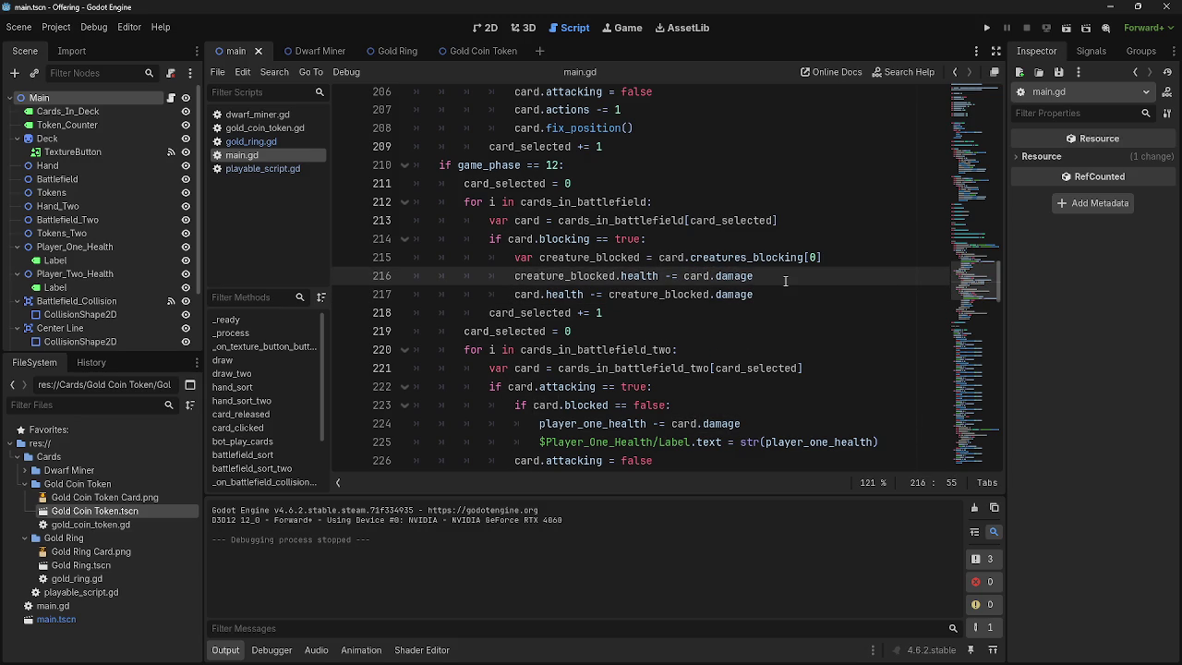
pyautogui.click(846, 264)
pyautogui.doubleClick(734, 293)
pyautogui.click(681, 275)
pyautogui.doubleClick(696, 275)
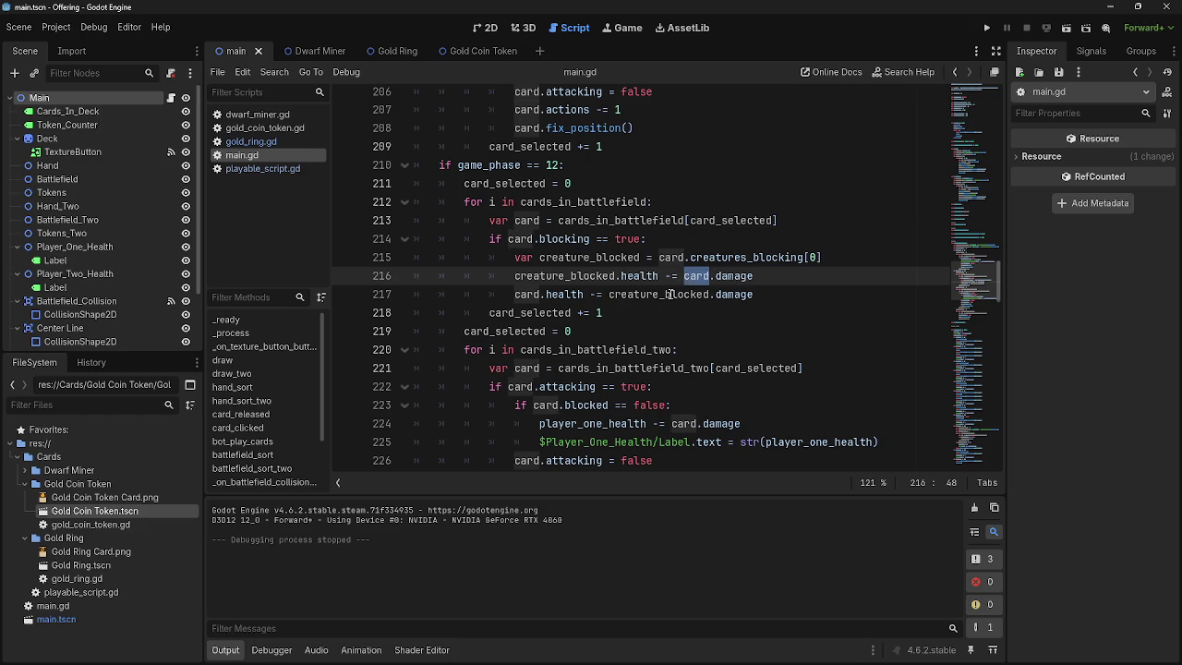
pyautogui.doubleClick(670, 294)
pyautogui.doubleClick(580, 276)
pyautogui.doubleClick(639, 277)
pyautogui.doubleClick(734, 294)
pyautogui.doubleClick(734, 275)
pyautogui.doubleClick(639, 275)
pyautogui.click(515, 294)
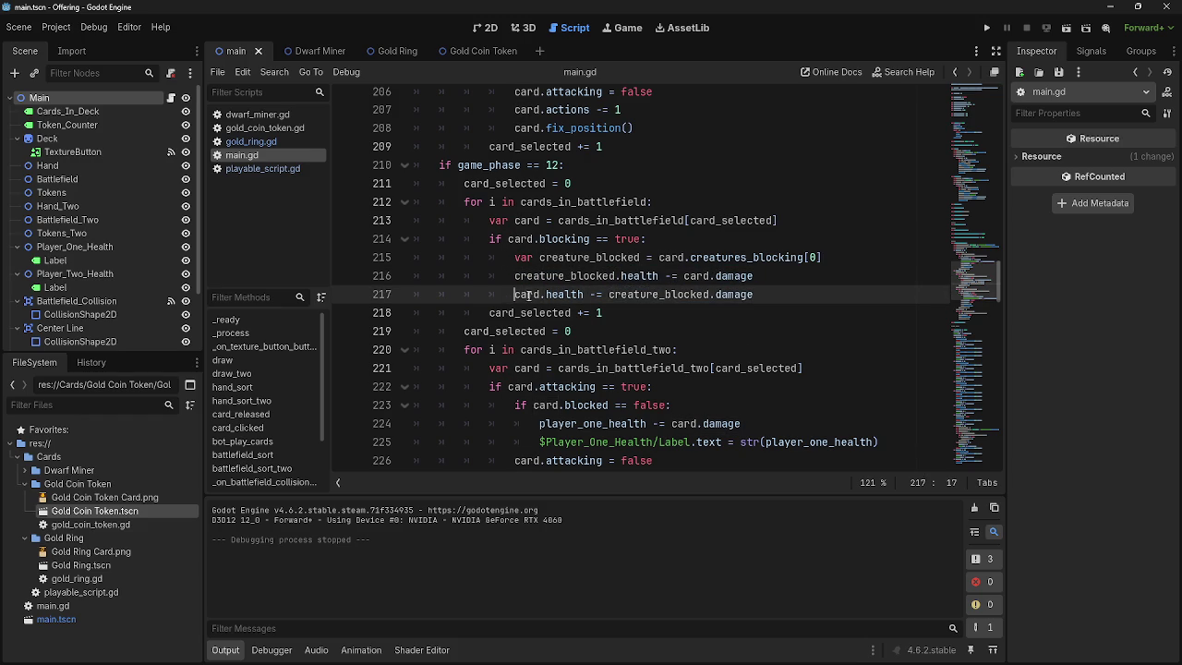
pyautogui.doubleClick(666, 293)
pyautogui.doubleClick(562, 275)
pyautogui.doubleClick(667, 294)
pyautogui.doubleClick(609, 258)
pyautogui.doubleClick(609, 257)
pyautogui.doubleClick(667, 293)
pyautogui.doubleClick(582, 276)
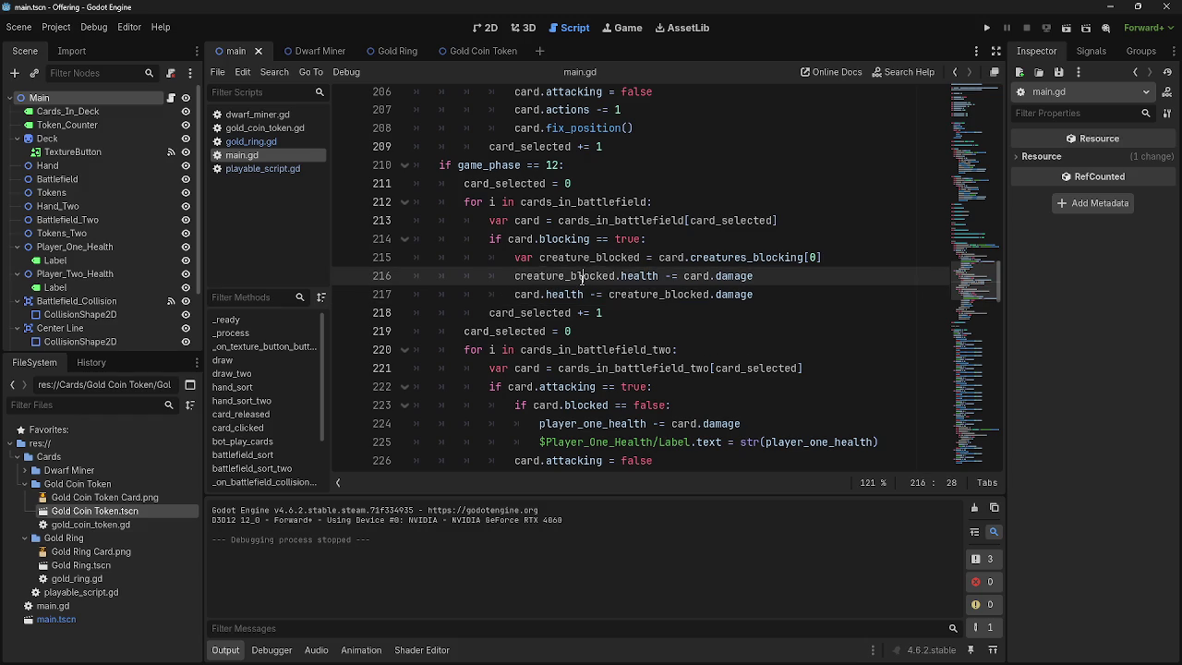
pyautogui.click(598, 289)
pyautogui.doubleClick(734, 293)
pyautogui.click(761, 293)
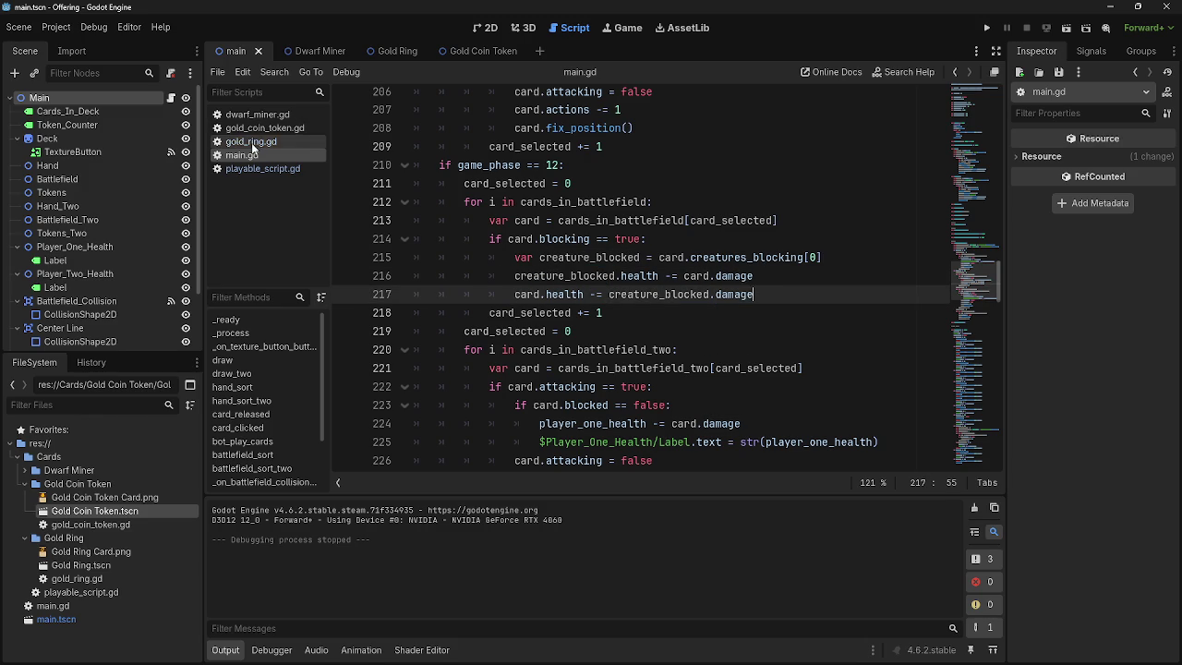
# - Check the blockers variable declaration in playable_script.gd
pyautogui.click(253, 169)
pyautogui.scroll(4, 471, 338)
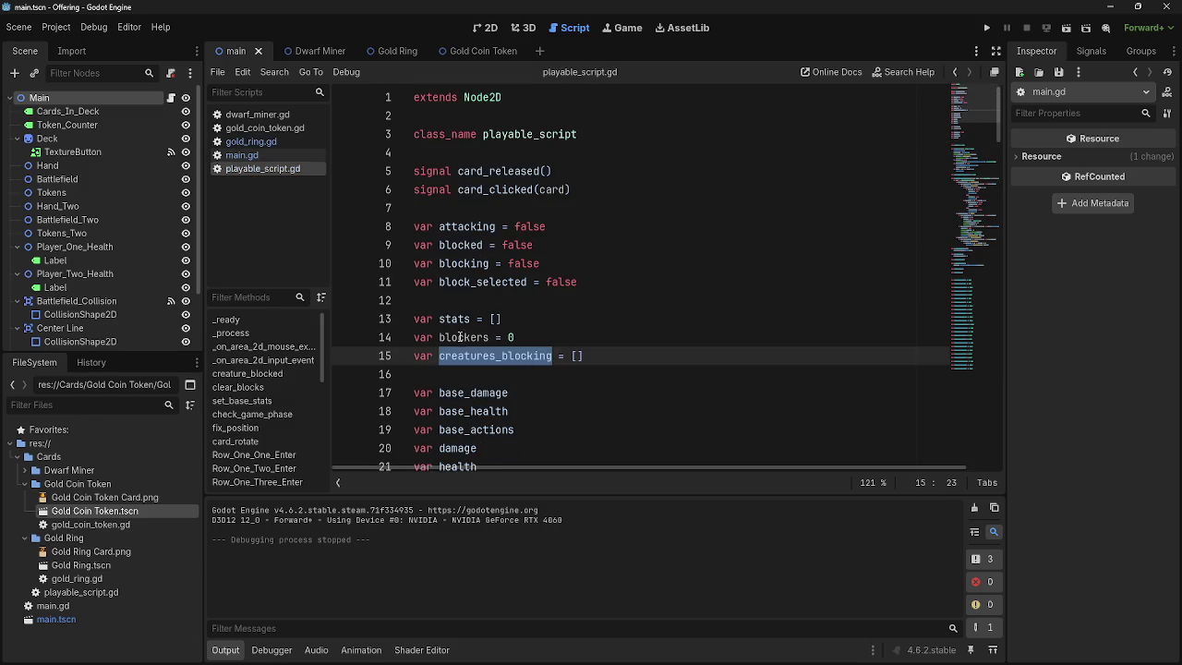
pyautogui.doubleClick(470, 337)
pyautogui.click(513, 338)
# - Back in main.gd, unfold the card_clicked function
pyautogui.click(242, 155)
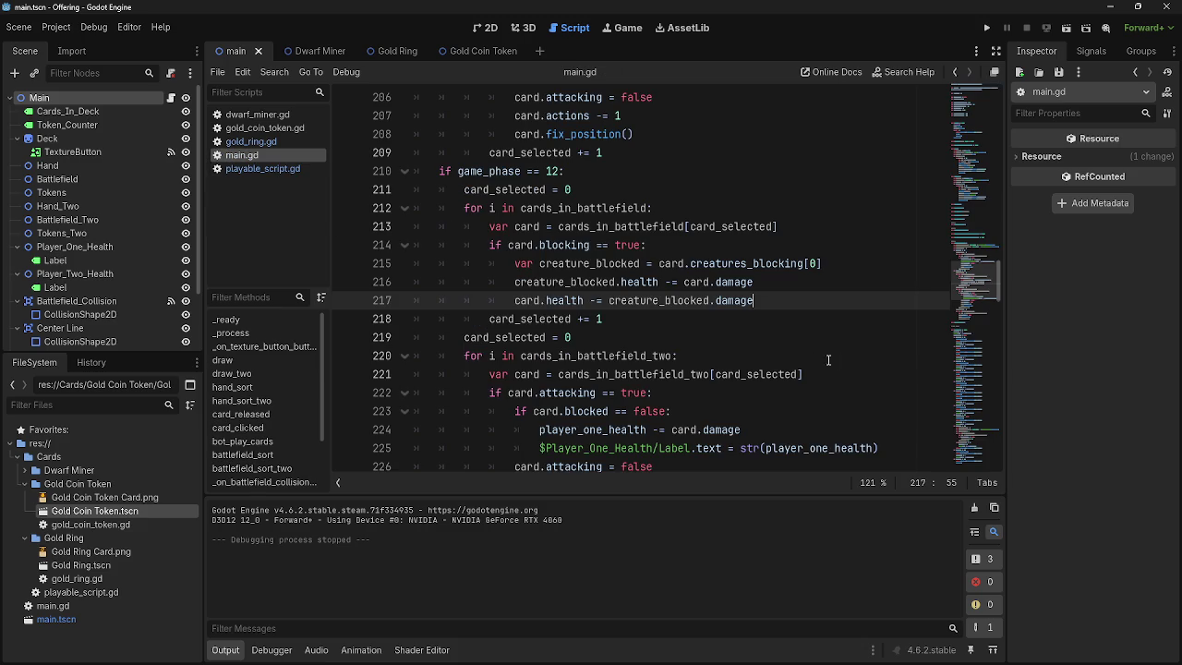
pyautogui.scroll(20, 791, 341)
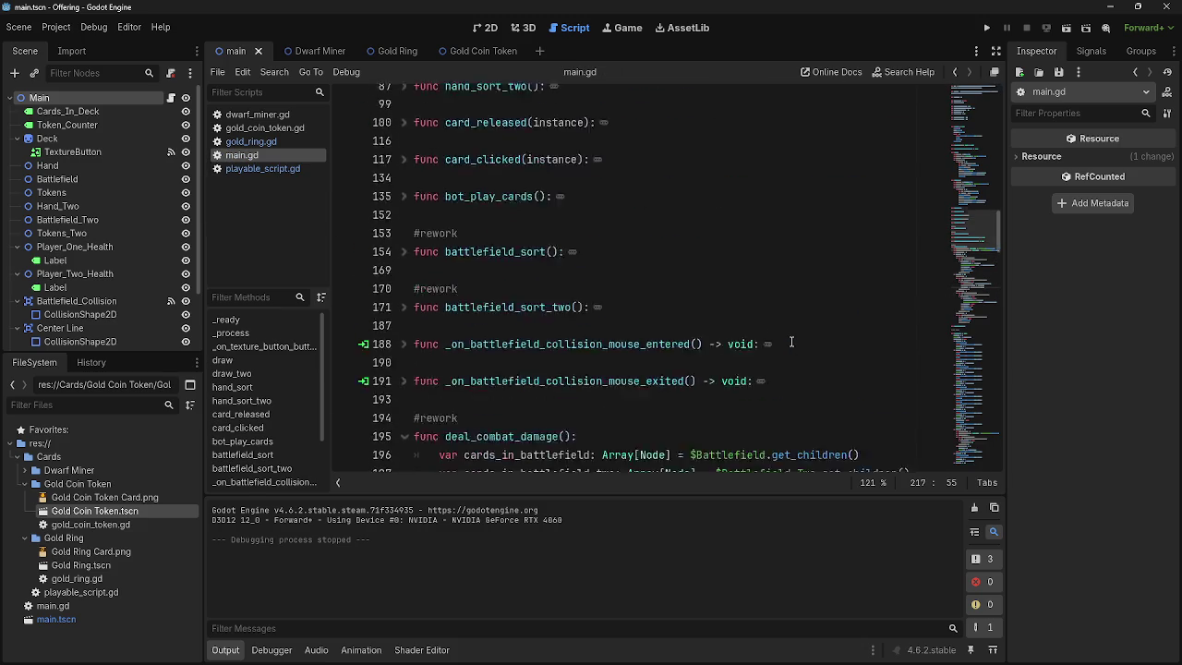
pyautogui.scroll(10, 791, 341)
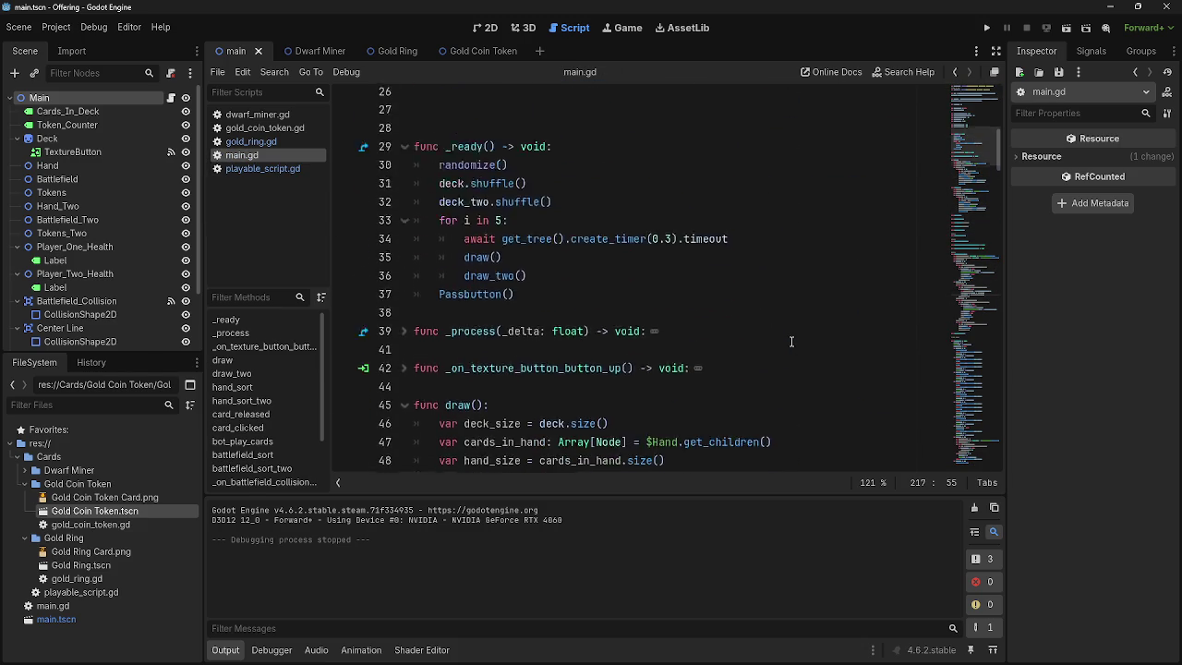
pyautogui.scroll(-15, 791, 342)
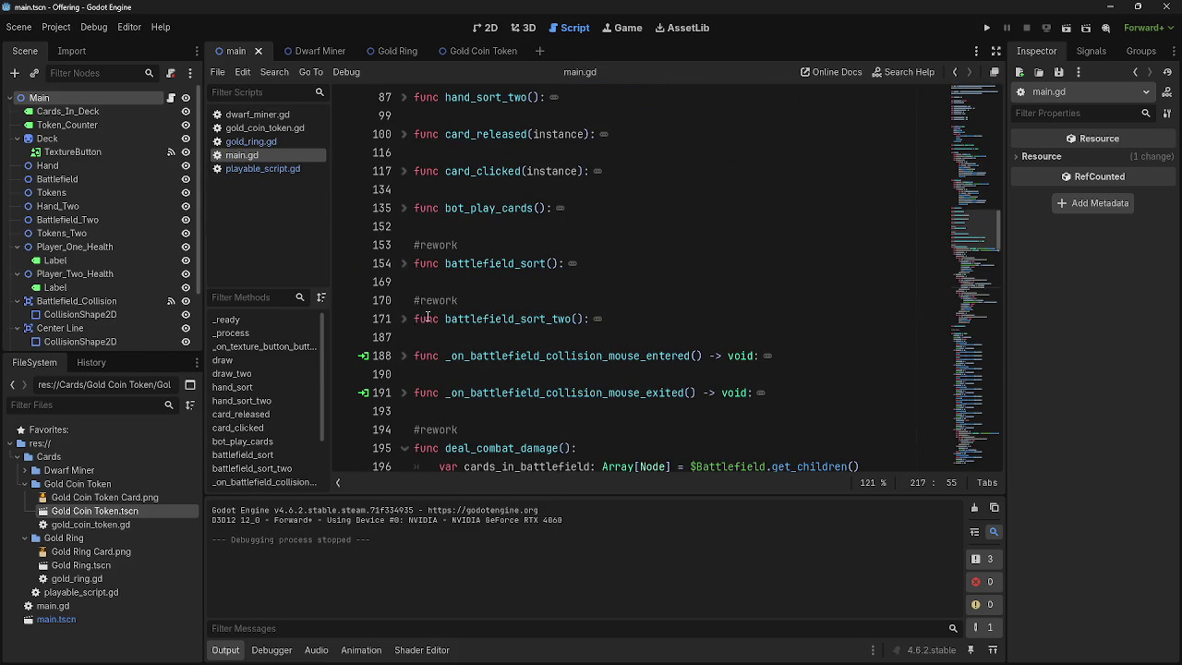
pyautogui.click(406, 173)
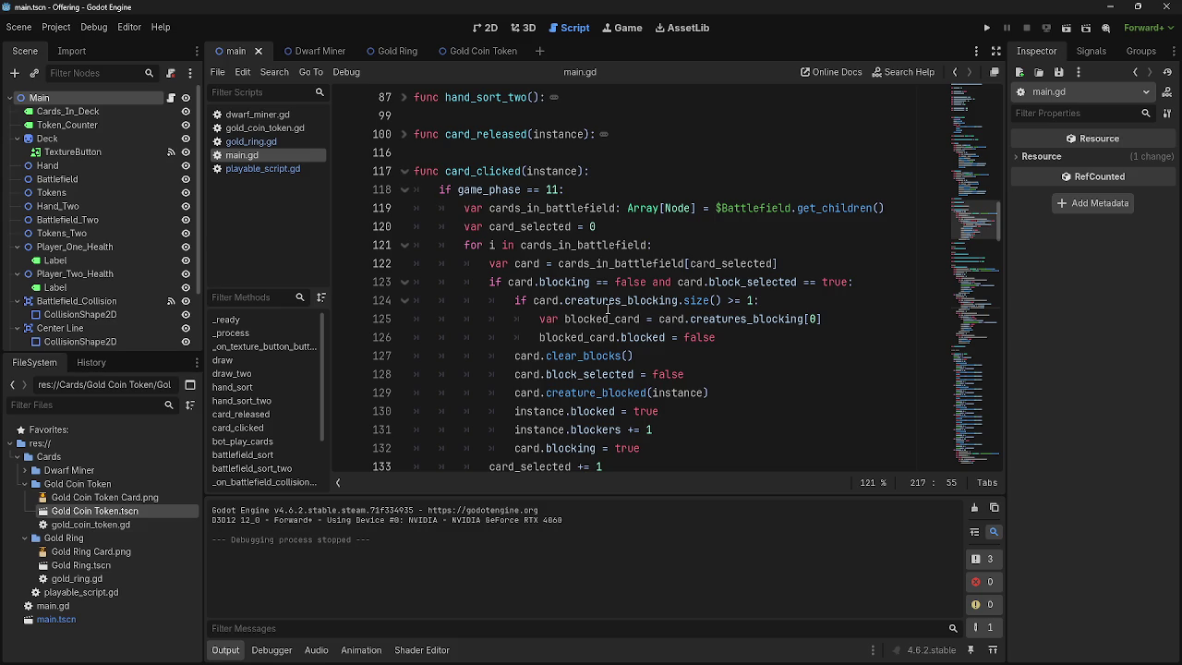
pyautogui.scroll(-1, 606, 307)
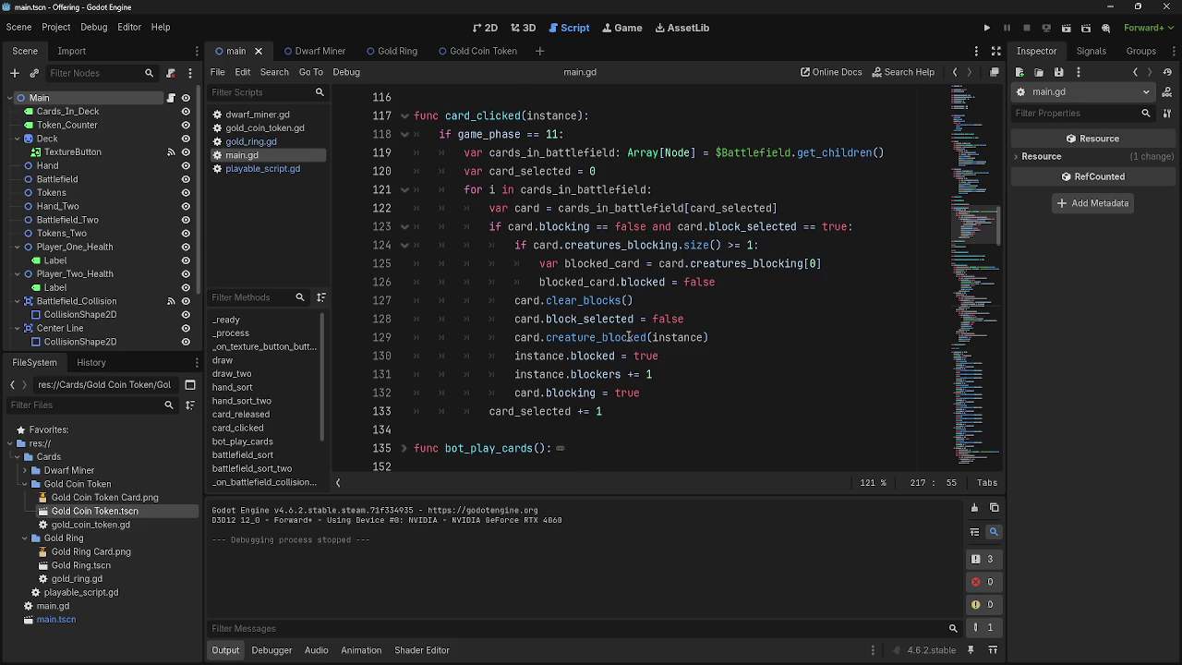
# - Inspect the creatures_blocking, blocked and blockers references on lines 125–131
pyautogui.doubleClick(706, 266)
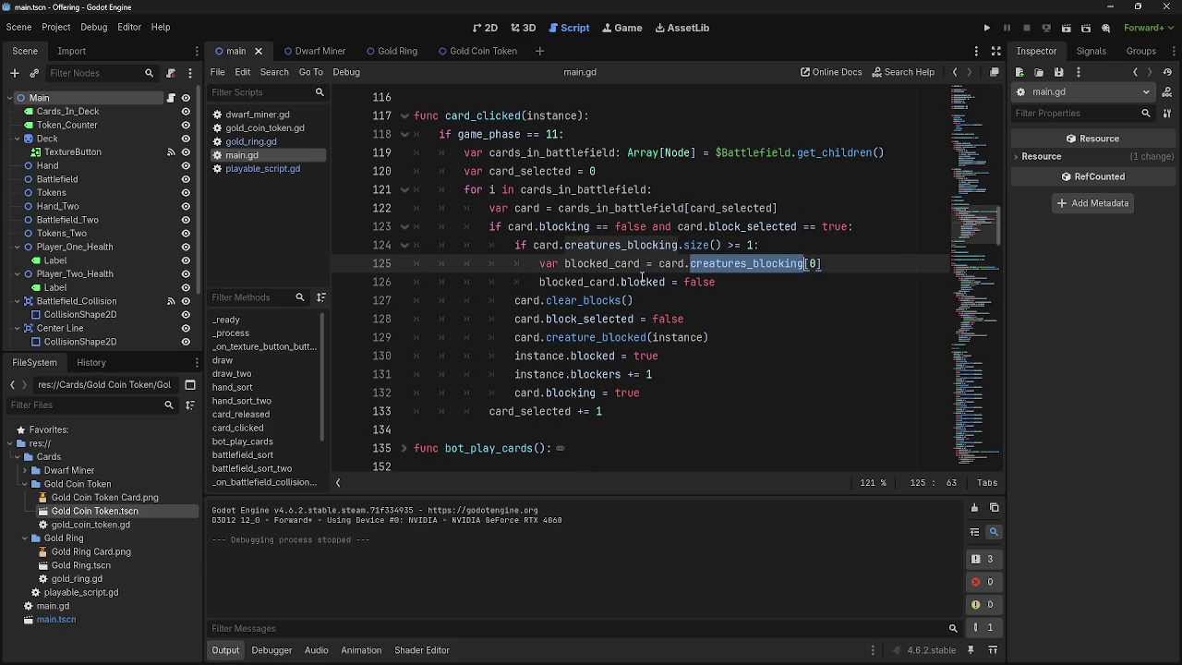
pyautogui.doubleClick(653, 283)
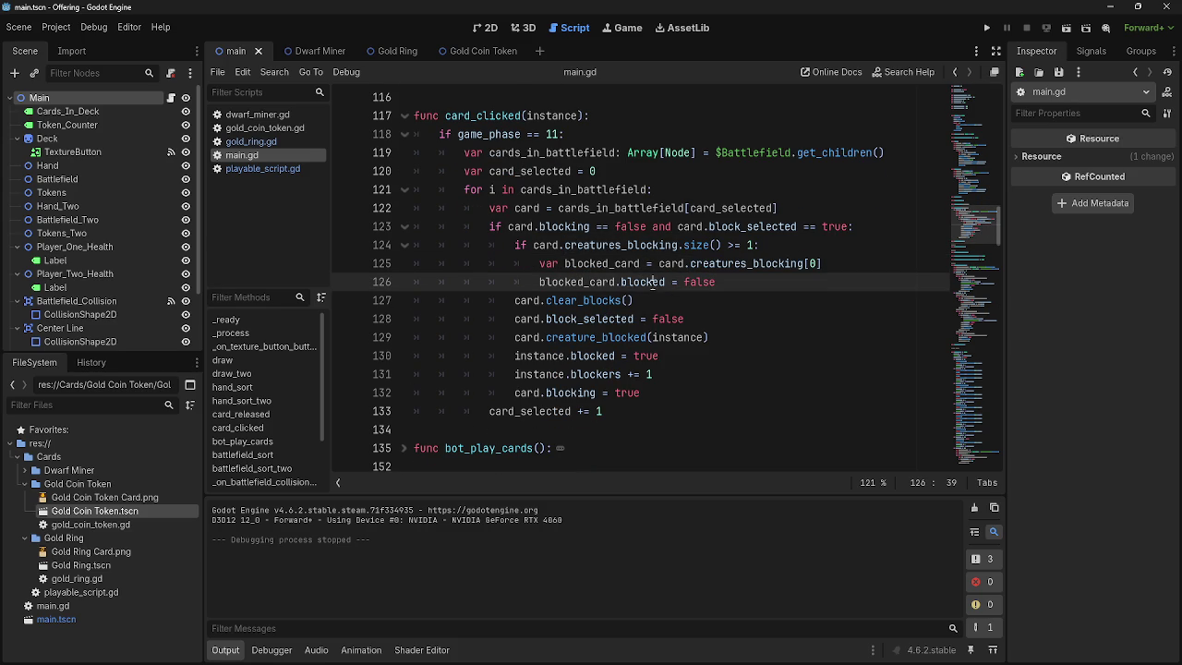
pyautogui.click(609, 373)
pyautogui.doubleClick(609, 373)
pyautogui.click(704, 373)
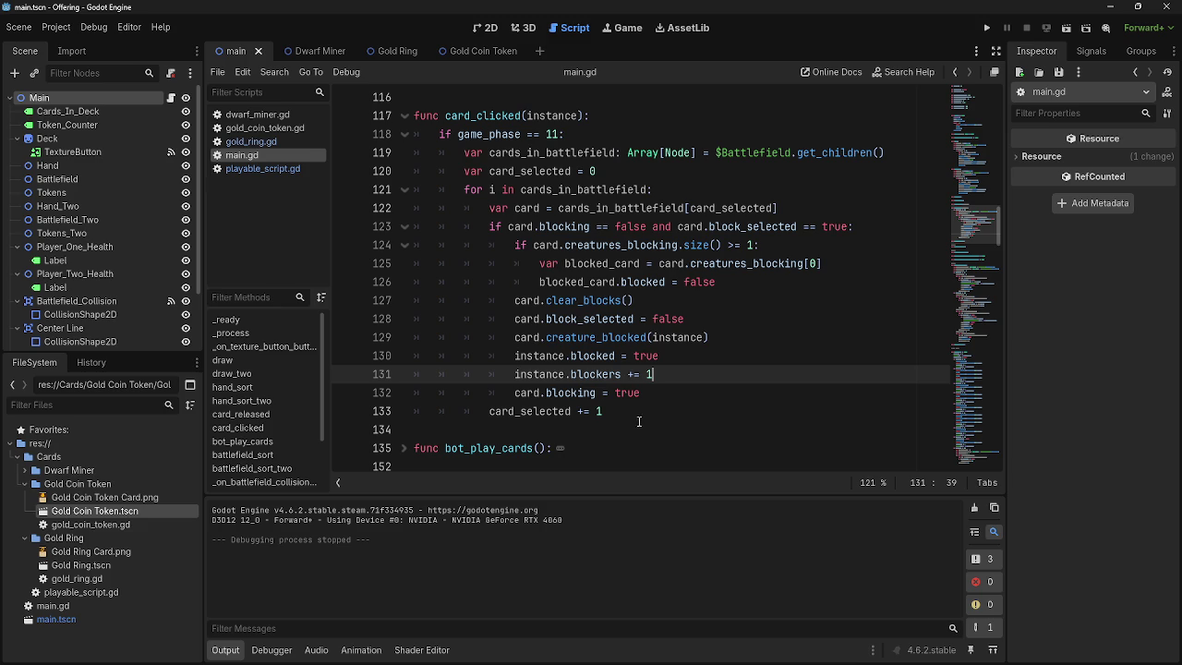
pyautogui.doubleClick(584, 374)
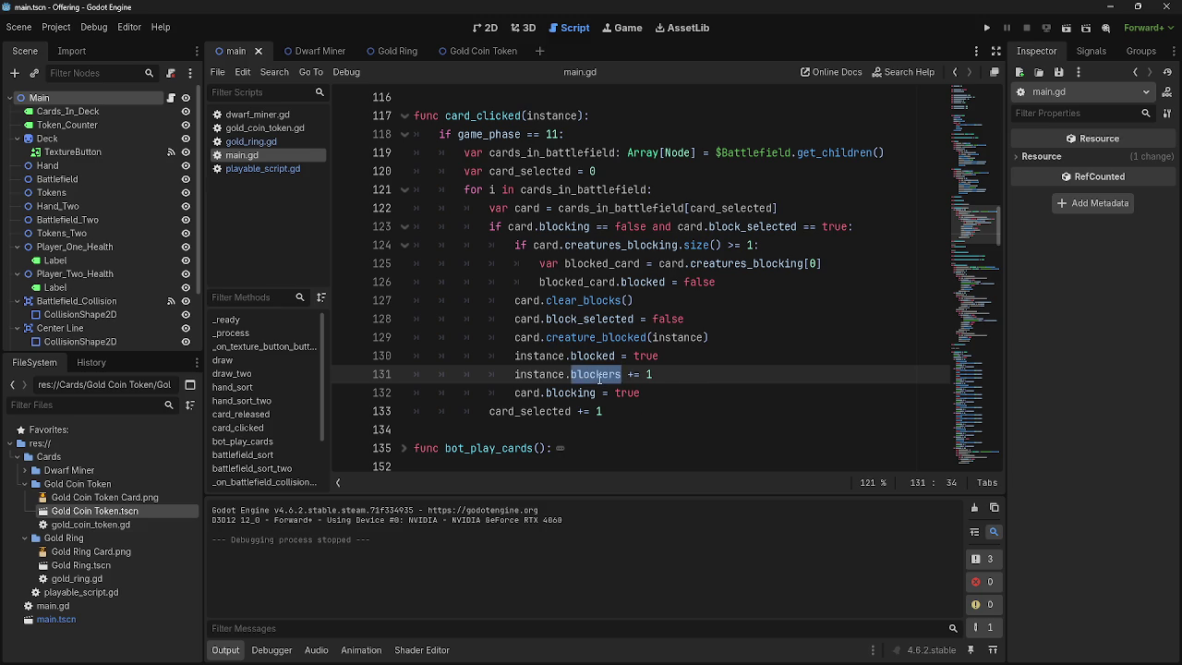
pyautogui.click(658, 373)
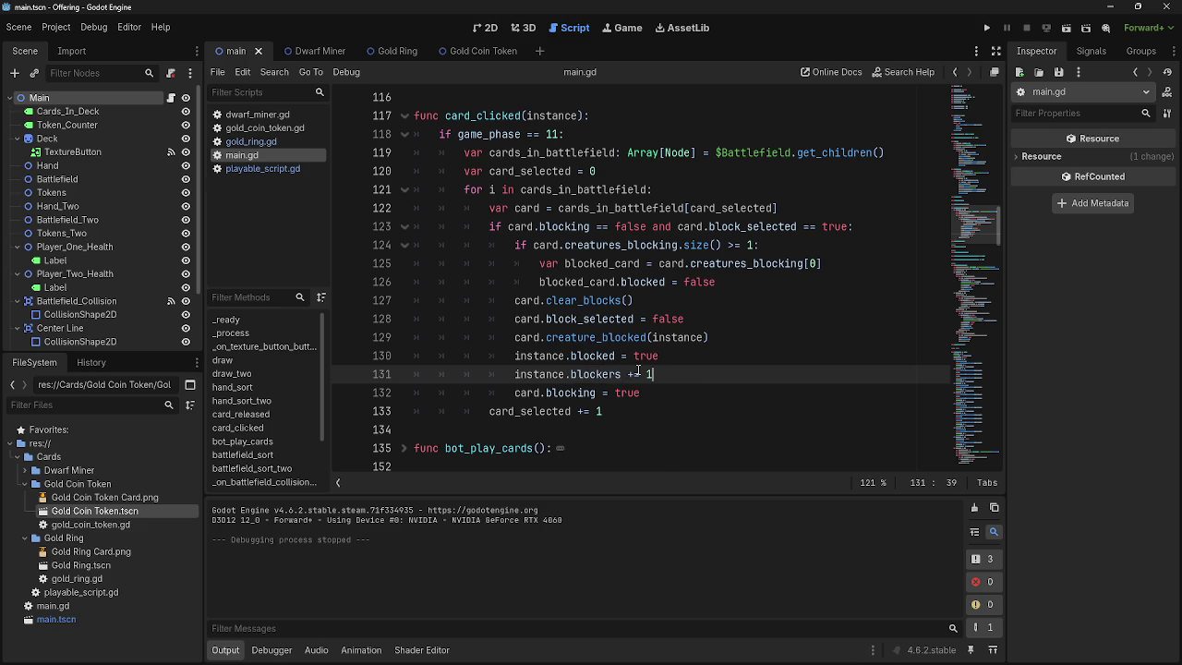
pyautogui.doubleClick(590, 373)
pyautogui.click(687, 375)
pyautogui.doubleClick(602, 373)
pyautogui.click(698, 378)
pyautogui.doubleClick(597, 374)
pyautogui.click(677, 374)
# - Insert an empty line below blocked_card.blocked = false on line 126
pyautogui.doubleClick(548, 245)
pyautogui.doubleClick(621, 246)
pyautogui.click(759, 244)
pyautogui.click(837, 263)
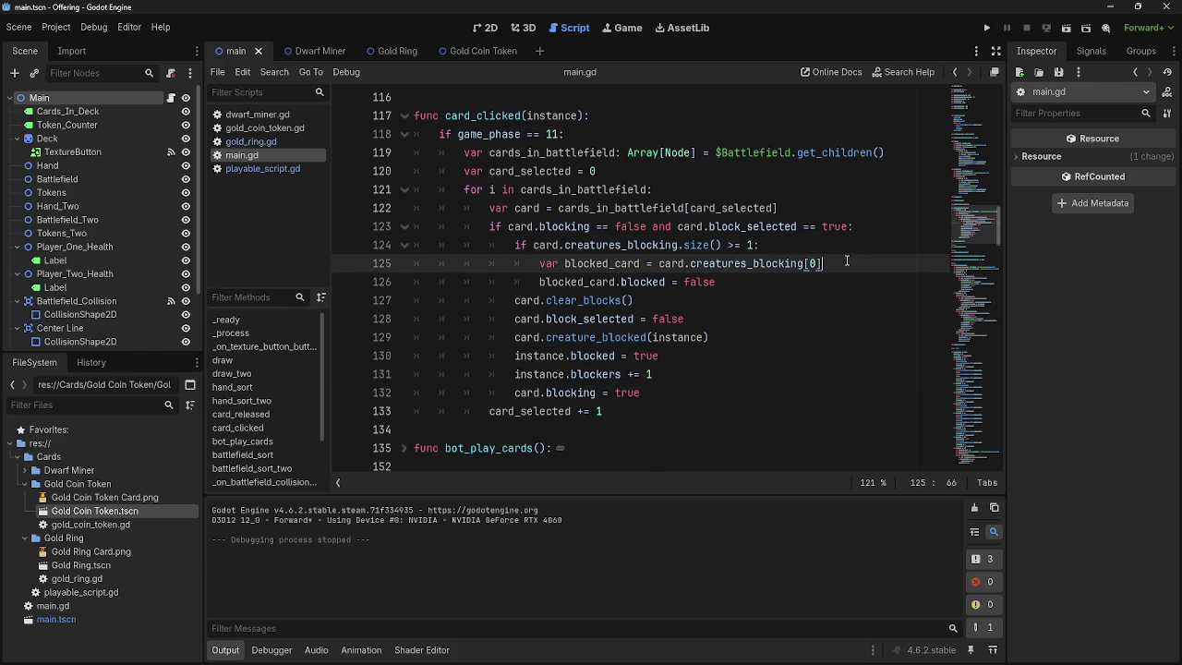
pyautogui.click(838, 282)
pyautogui.press('Return')
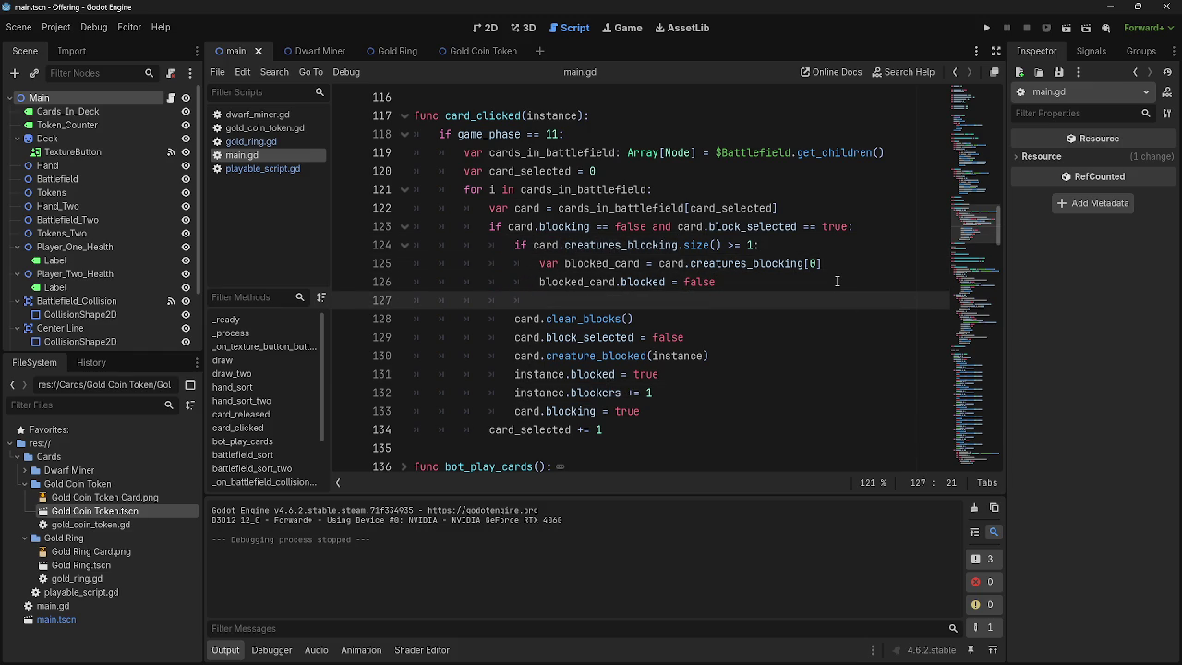
# - Write blocked_card.blockers -= 1 on line 127, using the blocked_card autocomplete
pyautogui.write('blocked+c')
pyautogui.press('BackSpace')
pyautogui.press('BackSpace')
pyautogui.write('_c')
pyautogui.press('Return')
pyautogui.write('blockers -= 1')
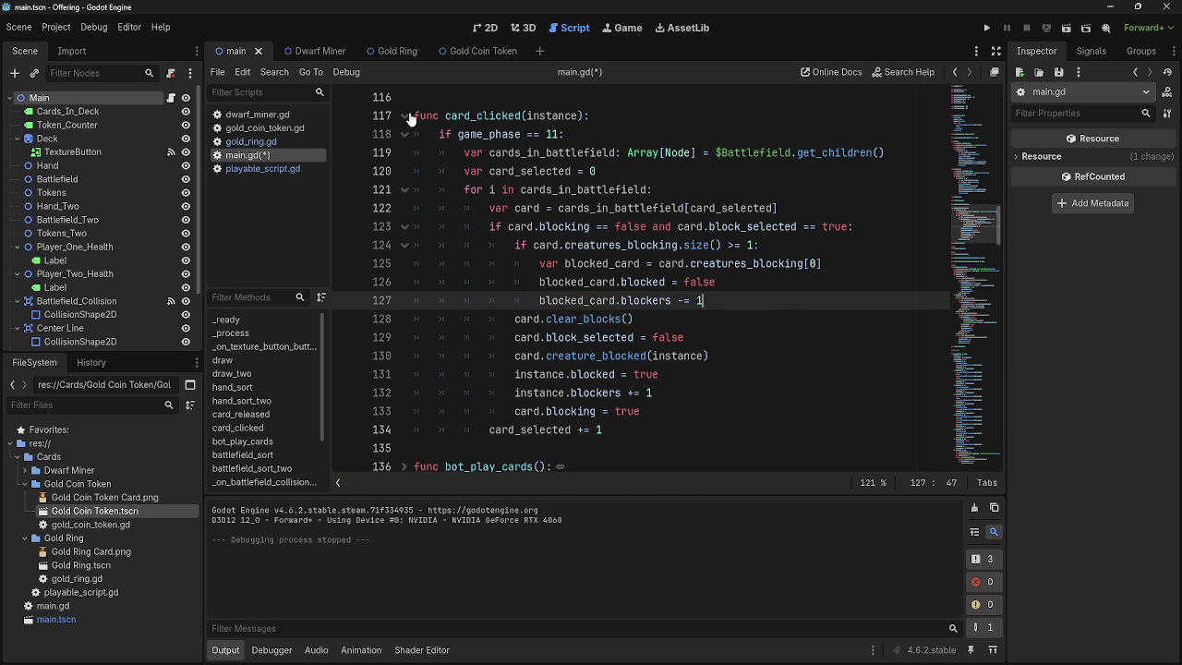
pyautogui.scroll(-20, 796, 397)
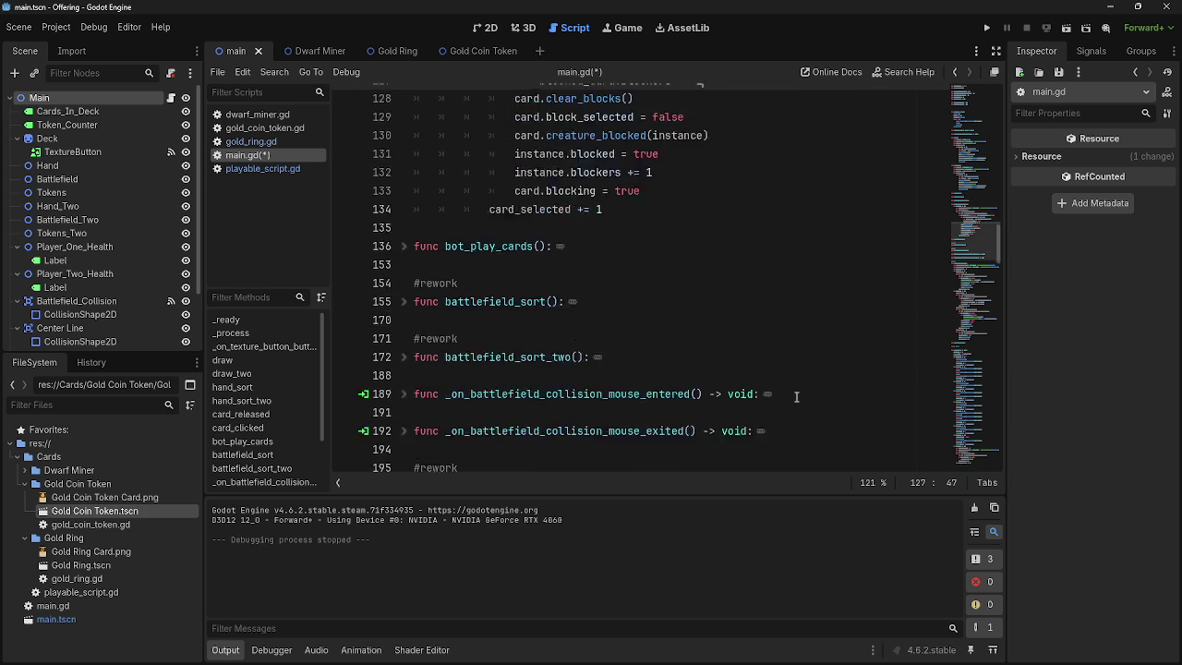
# - Review the attacking and blocked checks in the phase 12 damage code around lines 218–226
pyautogui.scroll(-1, 796, 397)
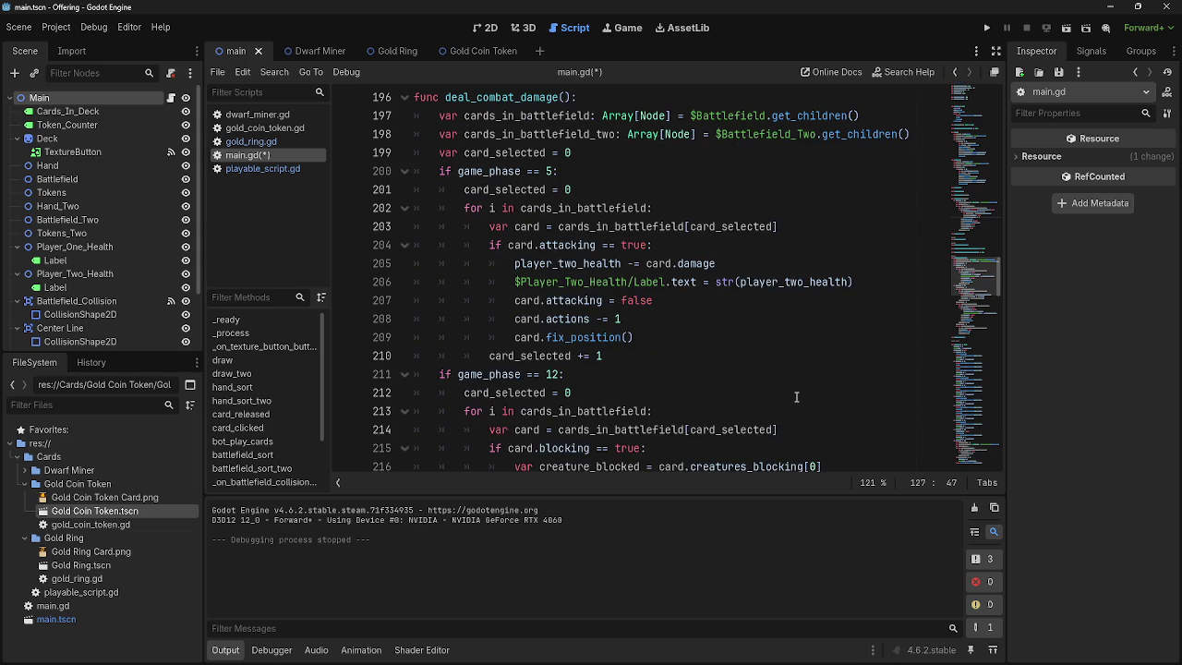
pyautogui.scroll(-3, 796, 397)
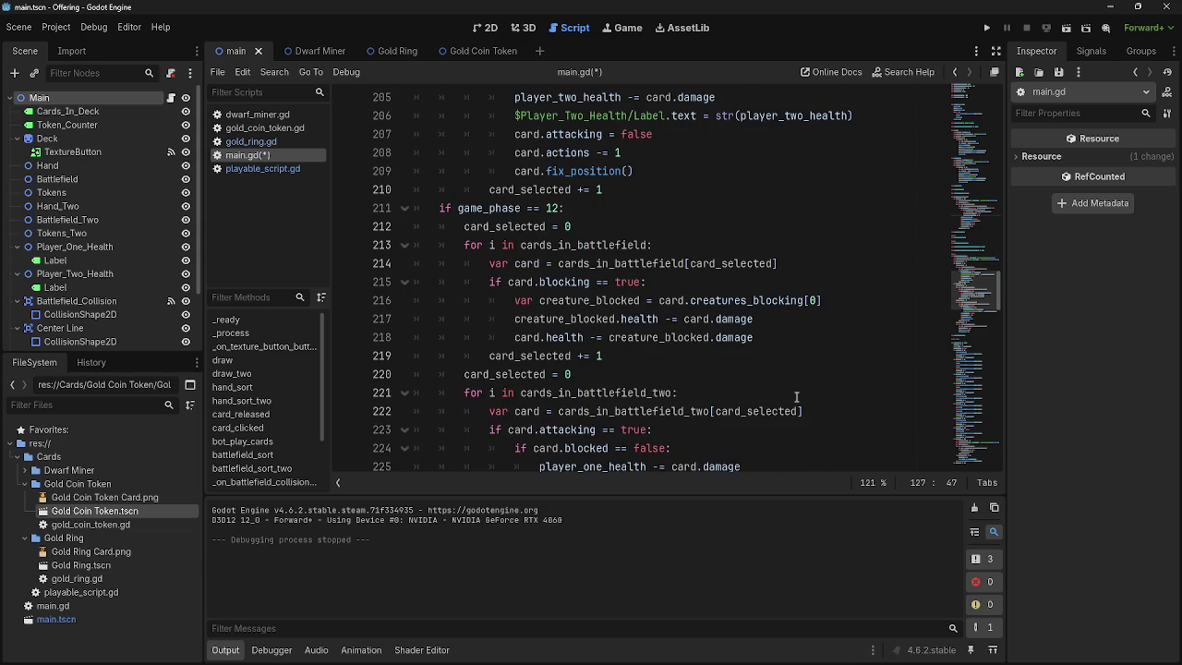
pyautogui.scroll(1, 796, 397)
pyautogui.scroll(-4, 796, 397)
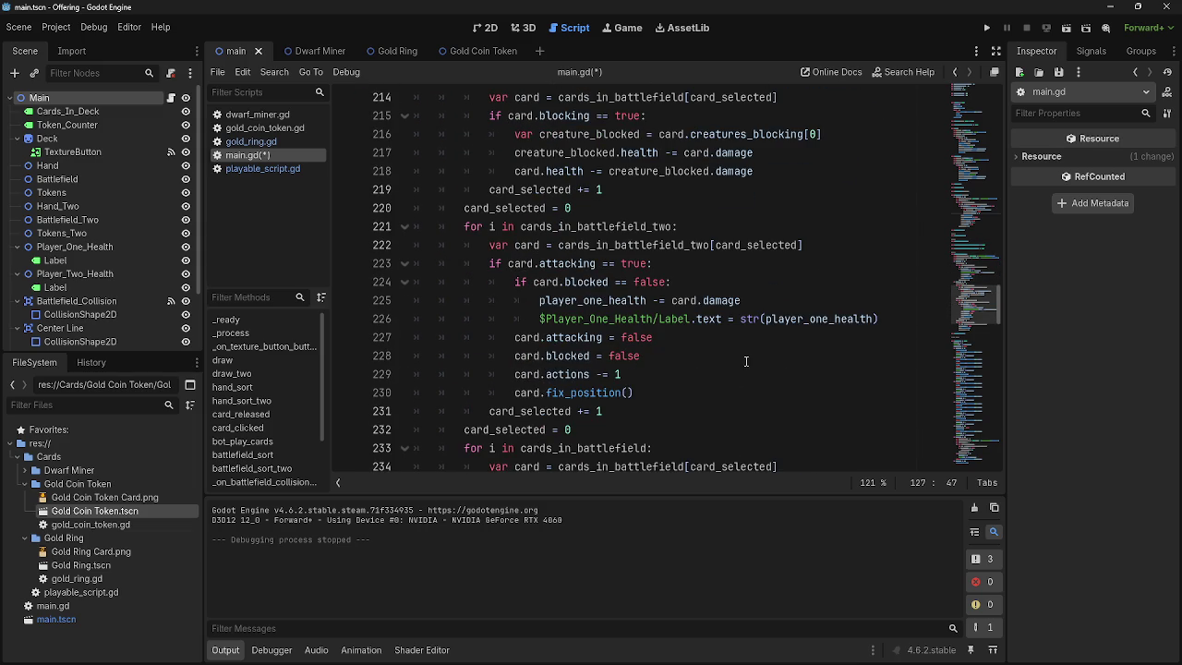
pyautogui.click(781, 288)
pyautogui.click(889, 319)
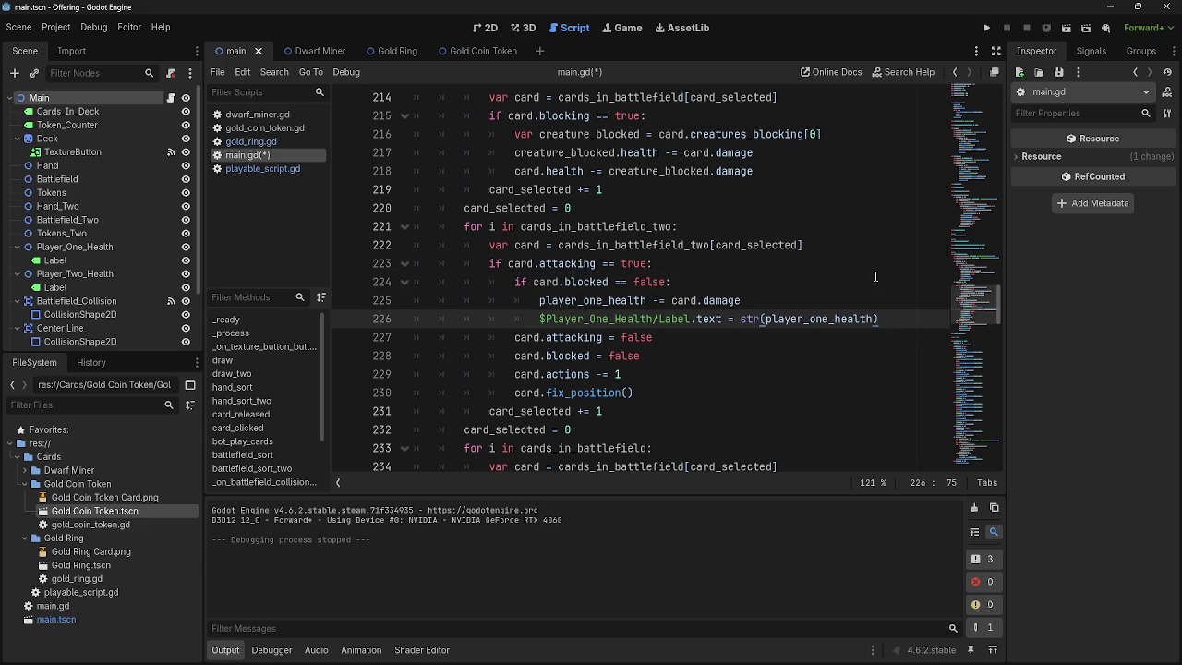
pyautogui.press('Up')
pyautogui.press('Up')
pyautogui.press('Up')
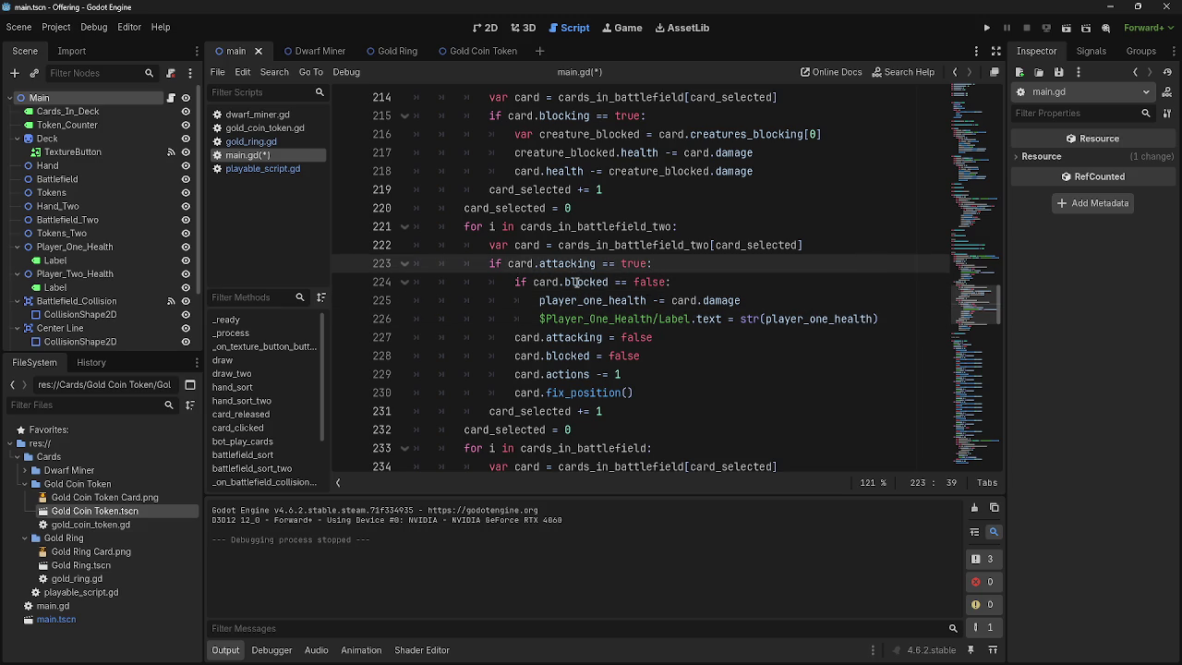
pyautogui.click(647, 282)
pyautogui.click(735, 262)
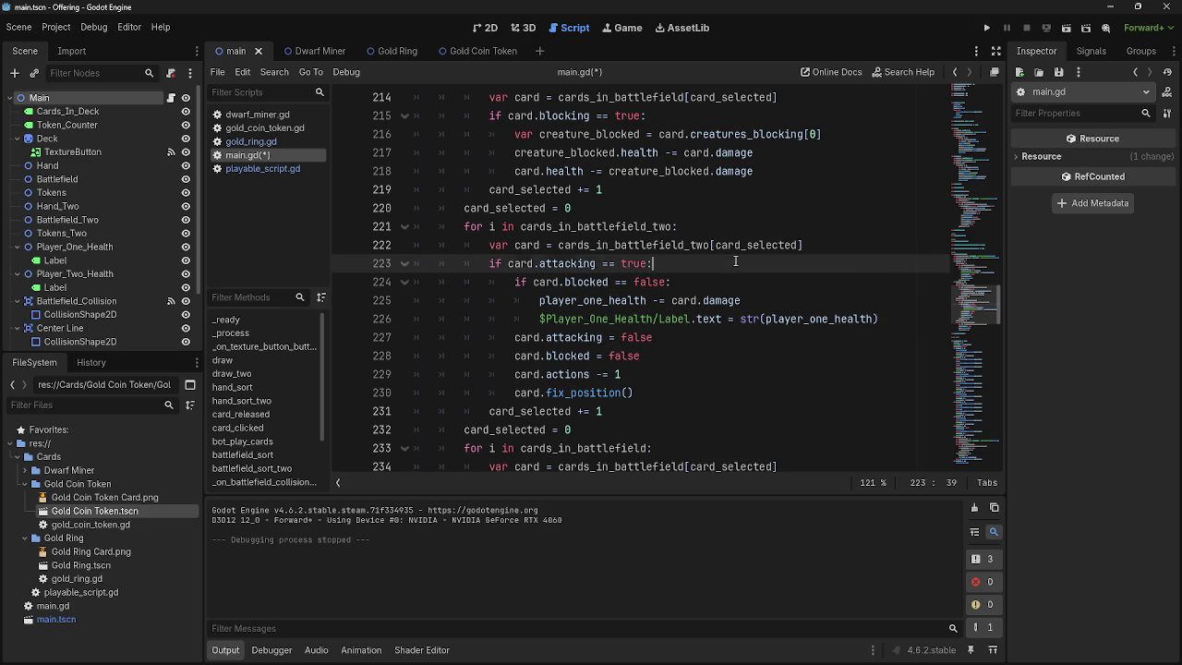
pyautogui.click(646, 281)
pyautogui.click(717, 263)
pyautogui.scroll(2, 716, 295)
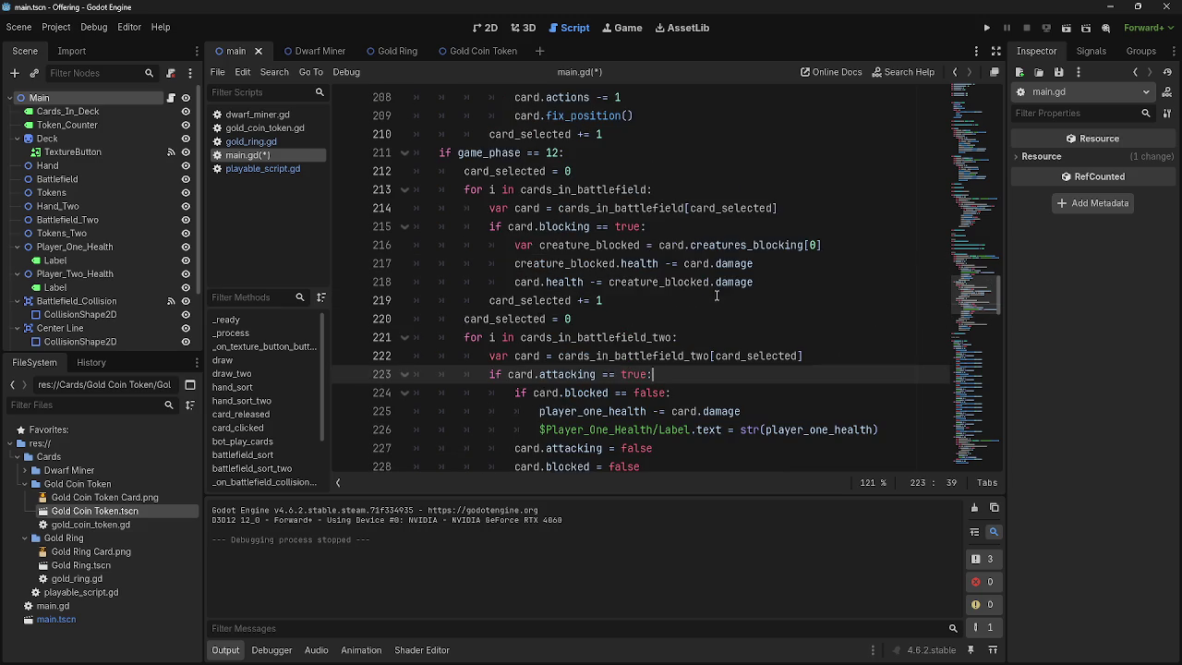
# - Append a division by creature_blocked.blockers to the damage on line 218
pyautogui.click(775, 265)
pyautogui.click(763, 283)
pyautogui.moveTo(609, 282); pyautogui.dragTo(853, 277)
pyautogui.click(853, 277)
pyautogui.write('/c')
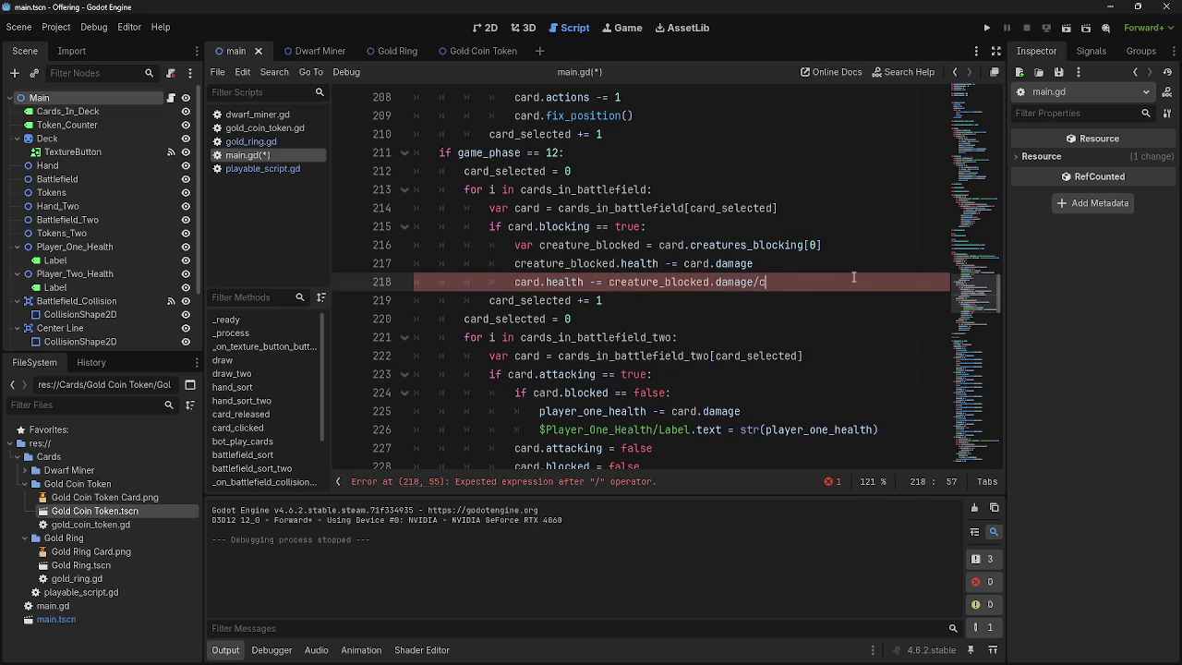
pyautogui.write('reature')
pyautogui.write('_blocked.')
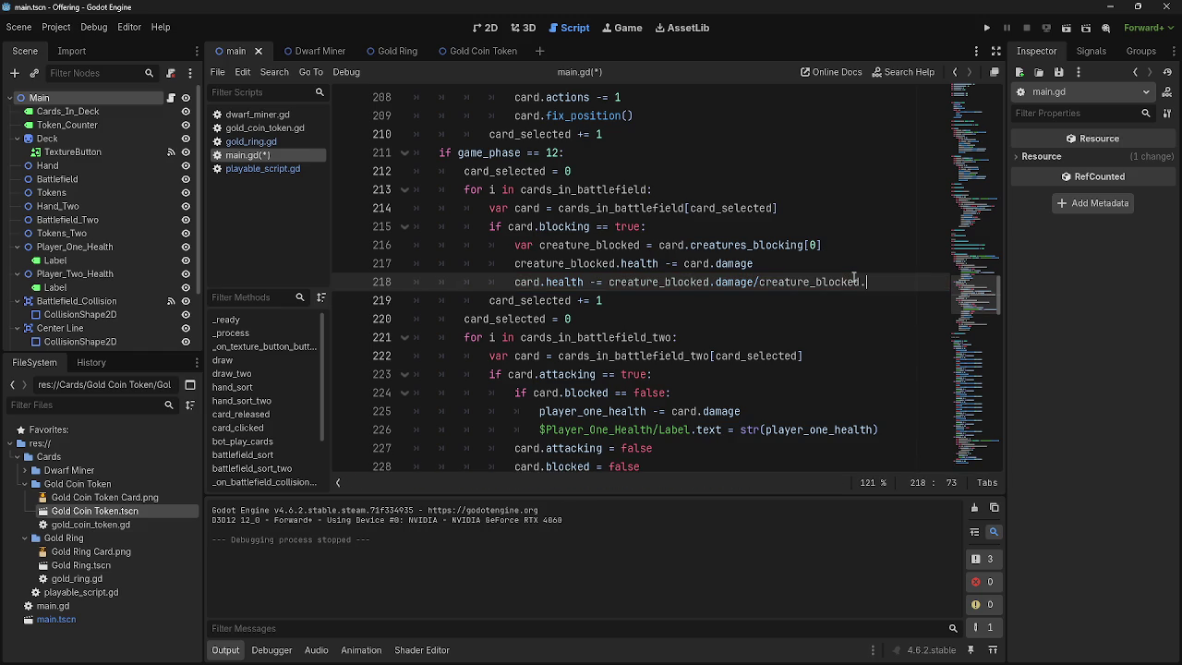
pyautogui.write('blockers')
# - Run the game, play two dwarf cards onto the board and pass the turn
pyautogui.click(986, 29)
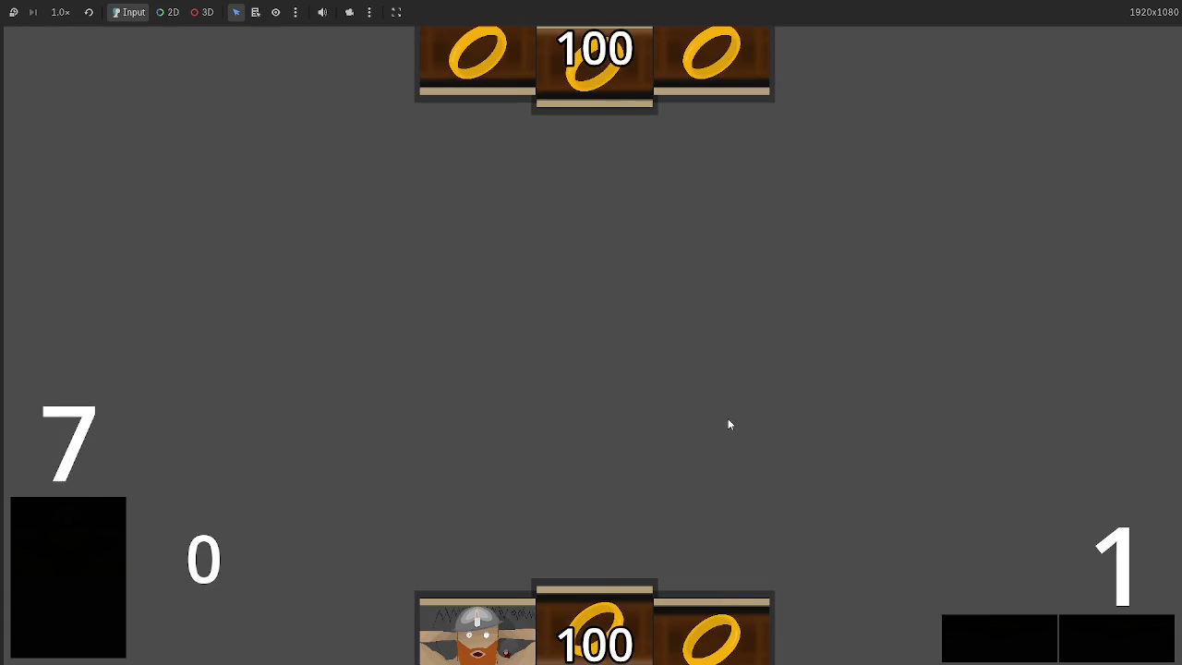
pyautogui.click(609, 593)
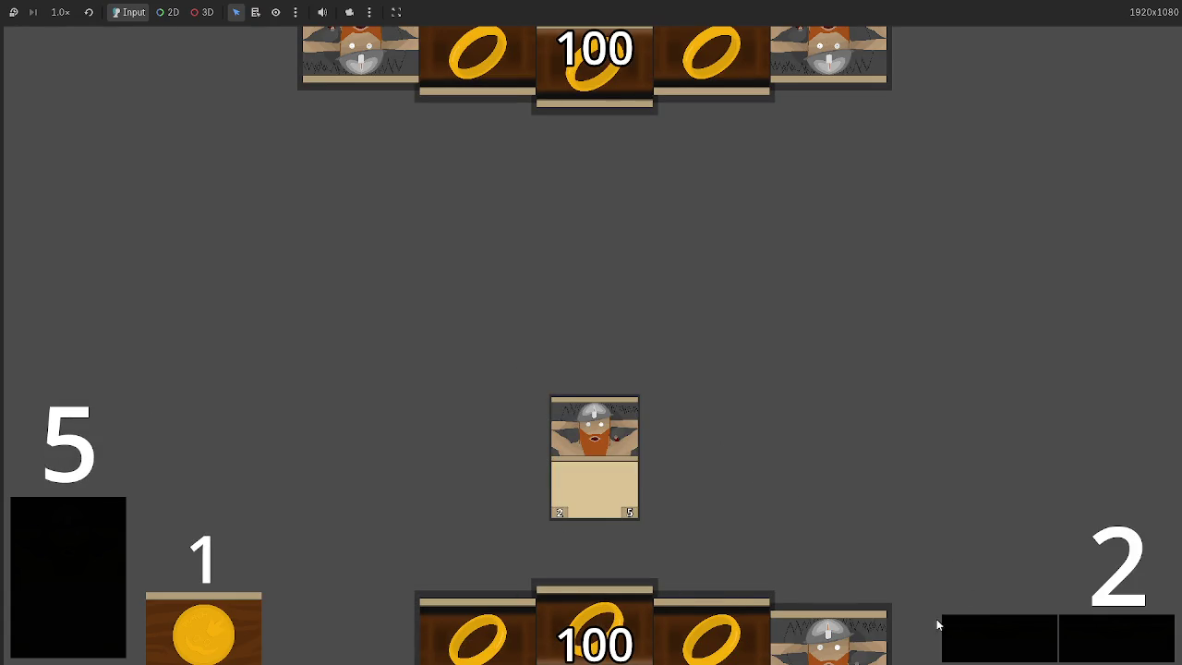
pyautogui.click(828, 637)
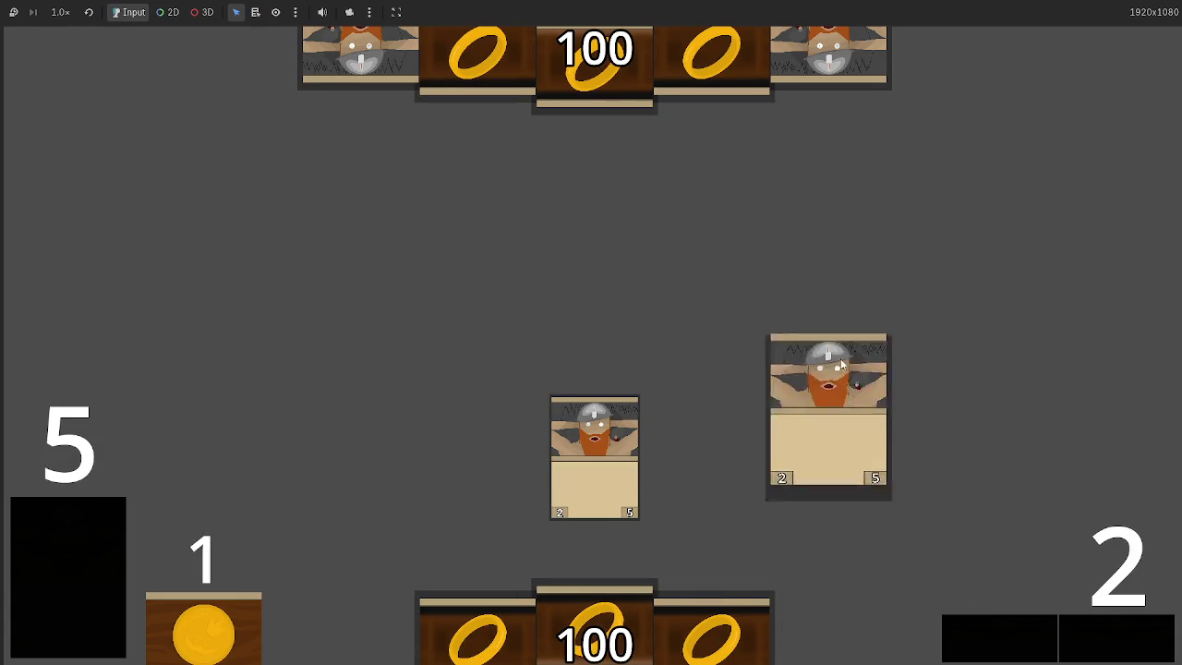
pyautogui.click(1109, 654)
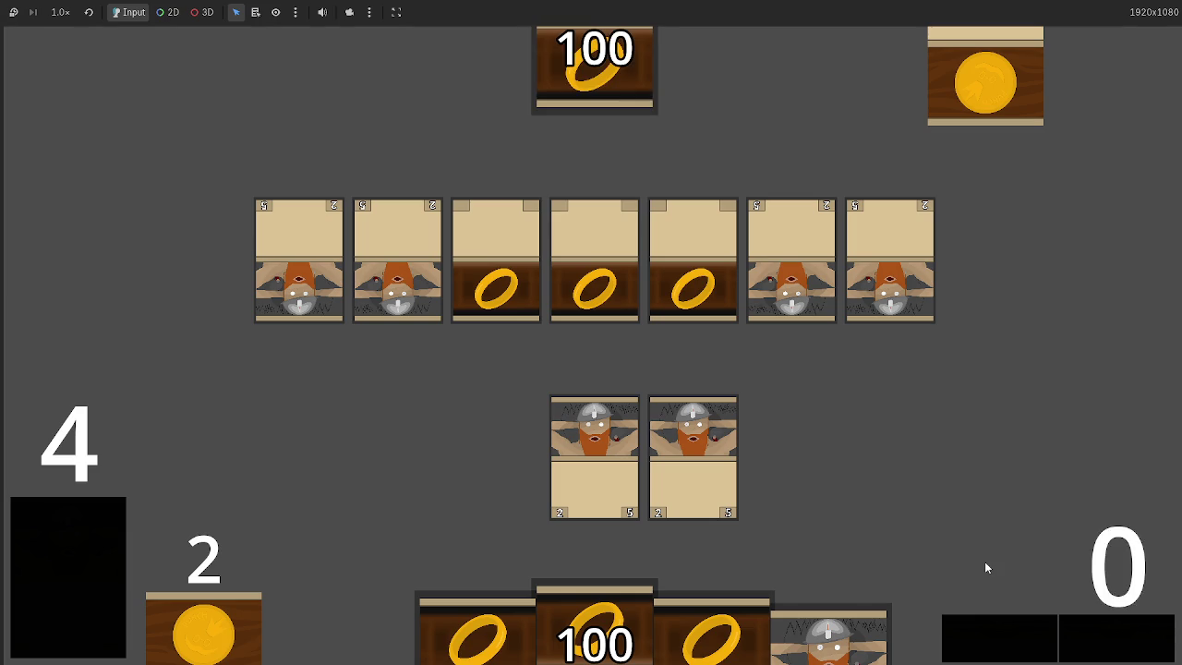
pyautogui.scroll(-15, 480, 309)
# - Outdent the $Label.text update line in phase 11 by one level
pyautogui.scroll(-6, 424, 306)
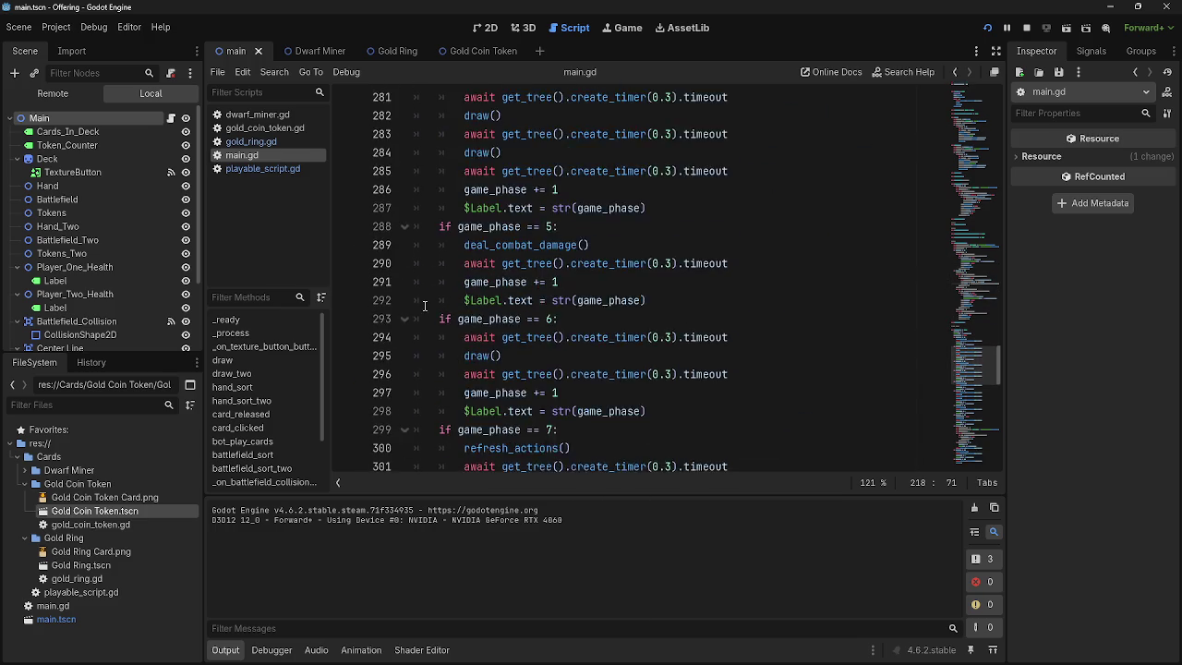
pyautogui.scroll(-3, 425, 306)
pyautogui.scroll(4, 461, 314)
pyautogui.scroll(-10, 469, 318)
pyautogui.scroll(-3, 469, 319)
pyautogui.click(490, 411)
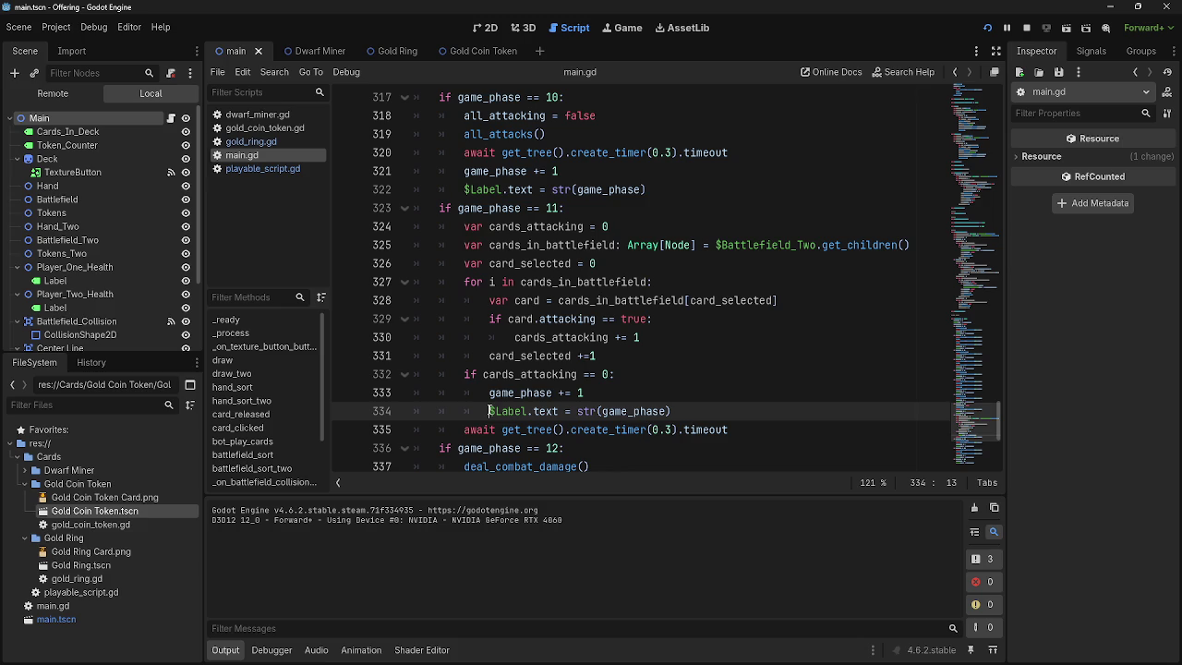
pyautogui.press('BackSpace')
# - Insert a correctly indented blank line above the cards_attacking == 0 check
pyautogui.scroll(-3, 523, 397)
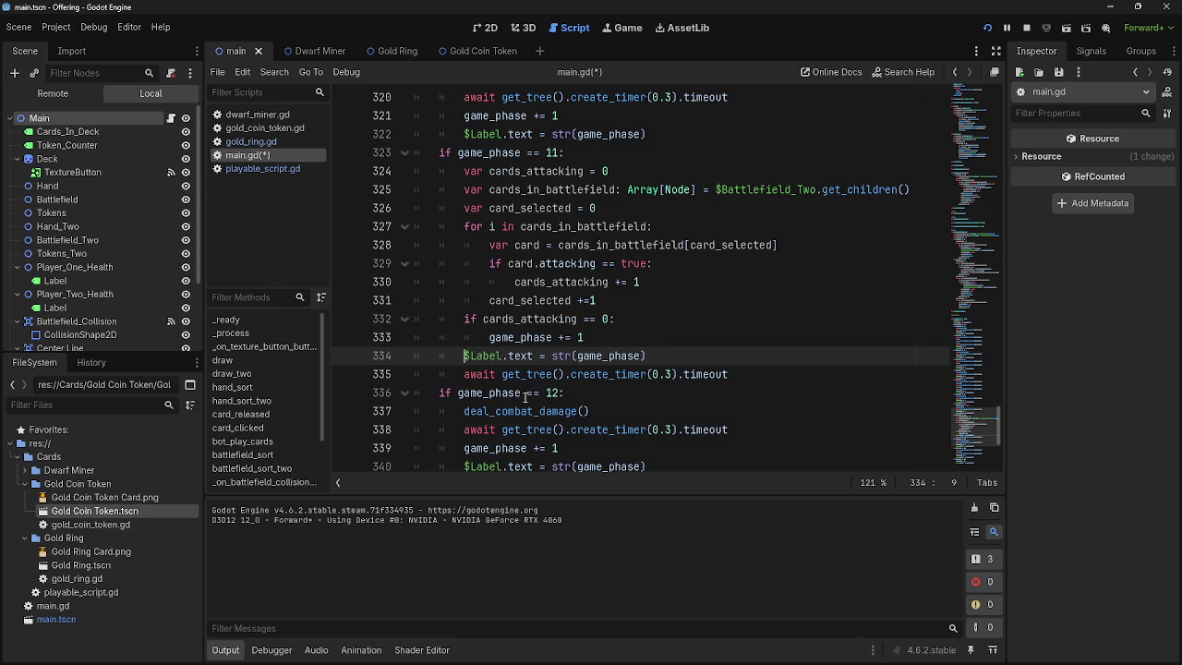
pyautogui.scroll(-3, 512, 367)
pyautogui.scroll(-1, 512, 366)
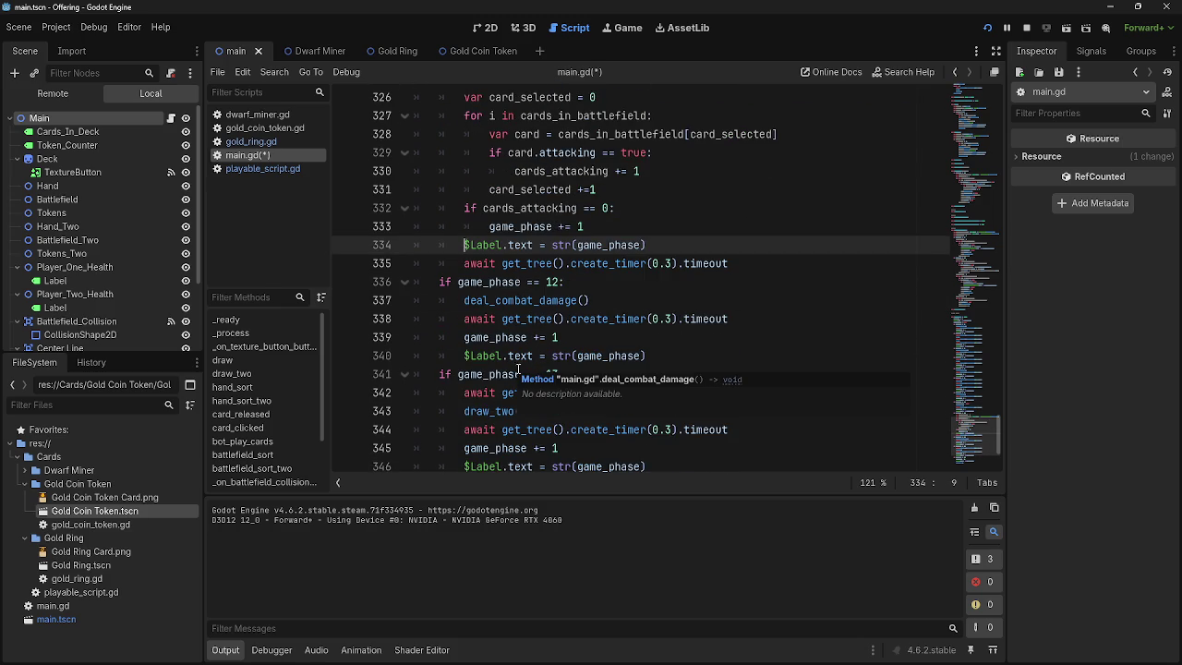
pyautogui.click(623, 210)
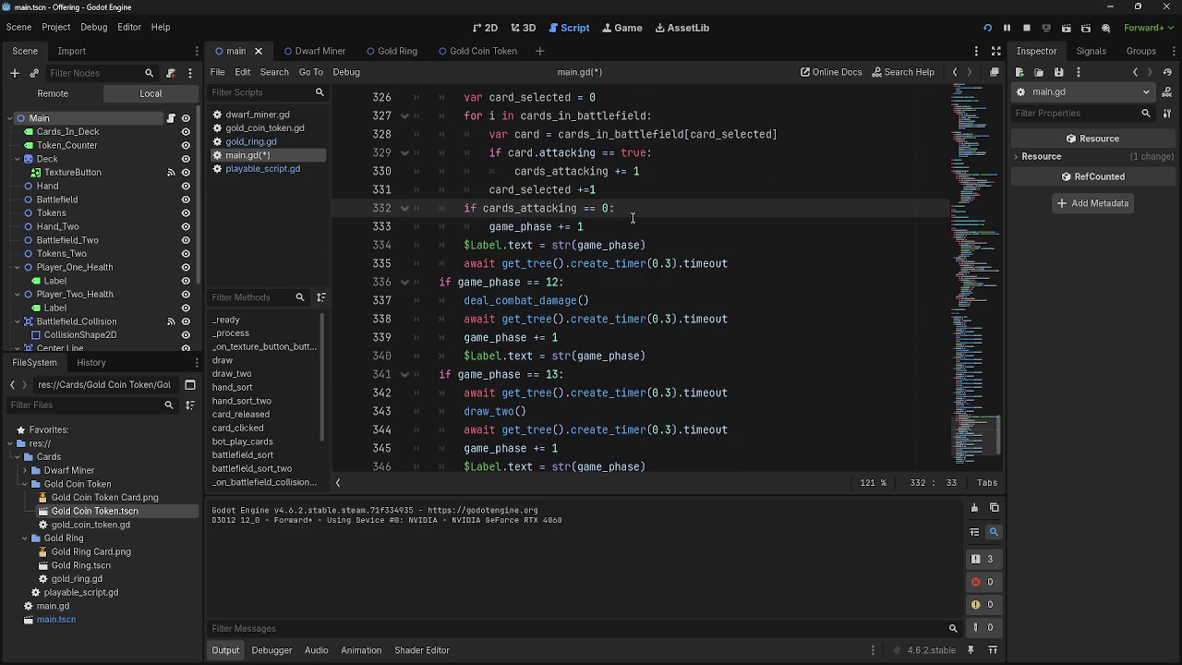
pyautogui.hotkey('ctrl', 'shift', 'Return')
pyautogui.scroll(1, 685, 322)
pyautogui.press('BackSpace')
# - Move the 0.3-second await timer onto that line, indent the label update under the check, and run
pyautogui.moveTo(751, 344)
pyautogui.mouseDown()
pyautogui.moveTo(463, 338)
pyautogui.moveTo(508, 263)
pyautogui.mouseUp()
pyautogui.click(712, 288)
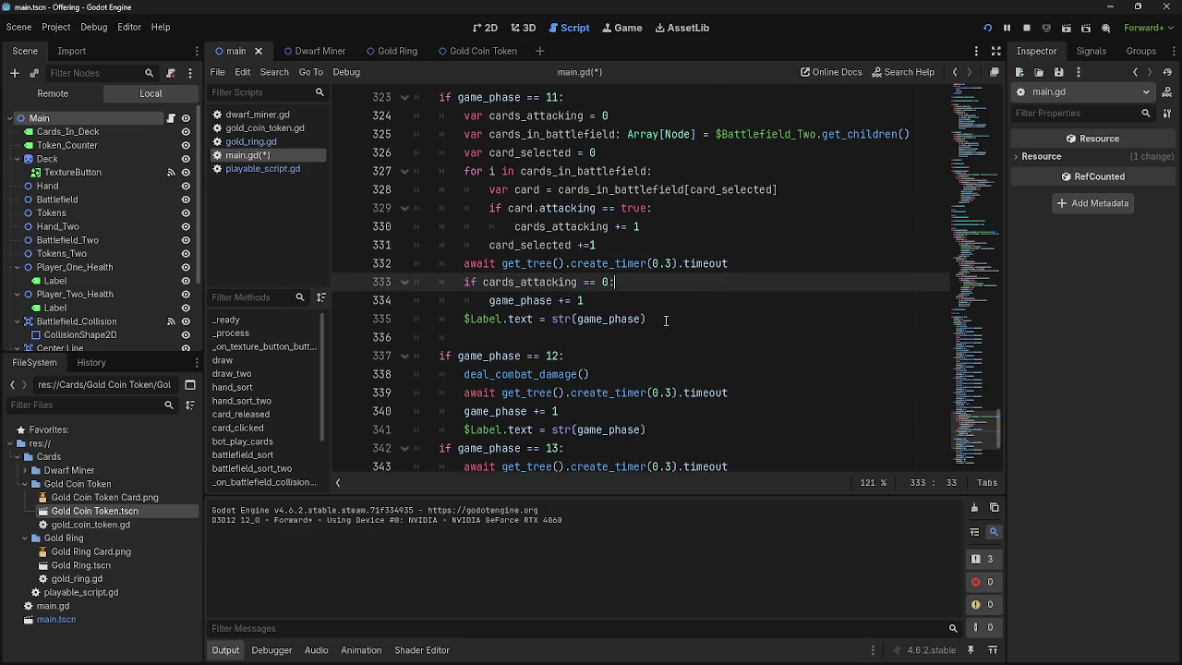
pyautogui.click(462, 318)
pyautogui.press('Tab')
pyautogui.press('Down')
pyautogui.press('BackSpace')
pyautogui.press('BackSpace')
pyautogui.click(987, 27)
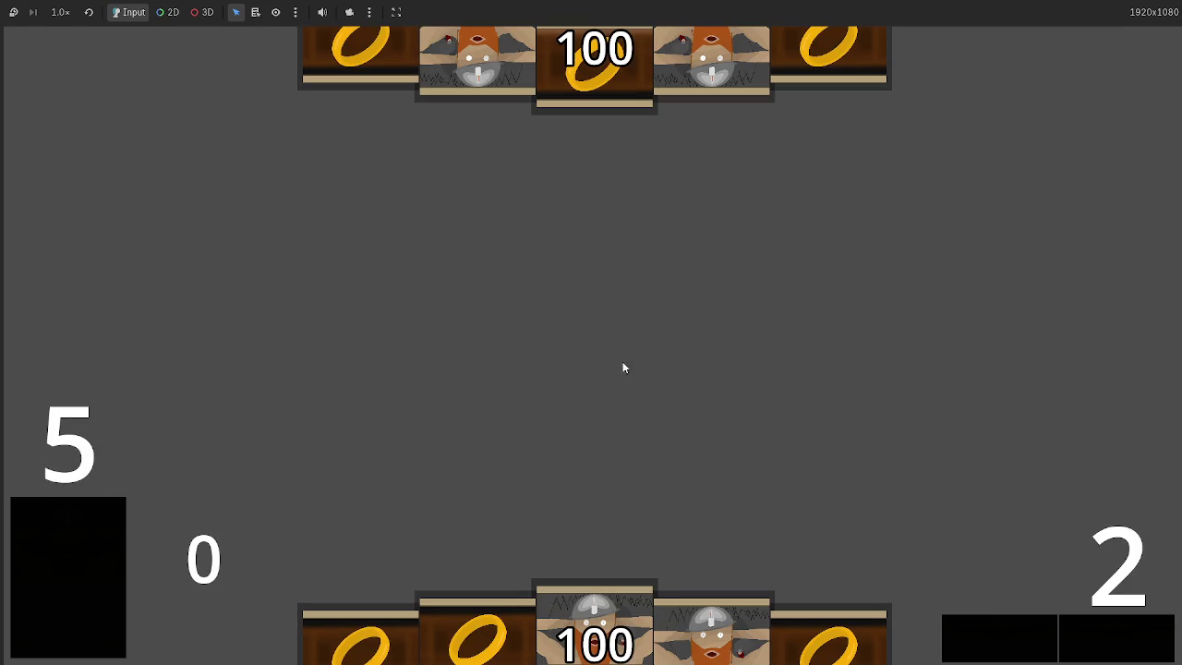
# - Play two dwarf cards and advance the phase so combat drops a life total to 96
pyautogui.click(595, 627)
pyautogui.click(595, 628)
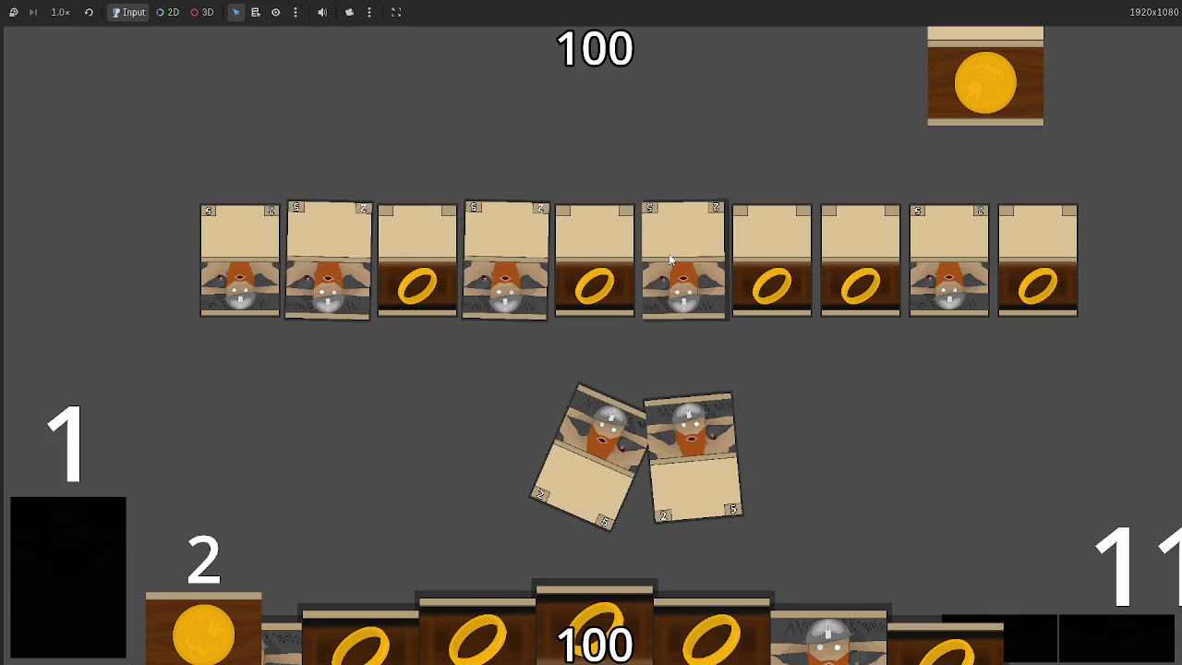
pyautogui.click(1111, 638)
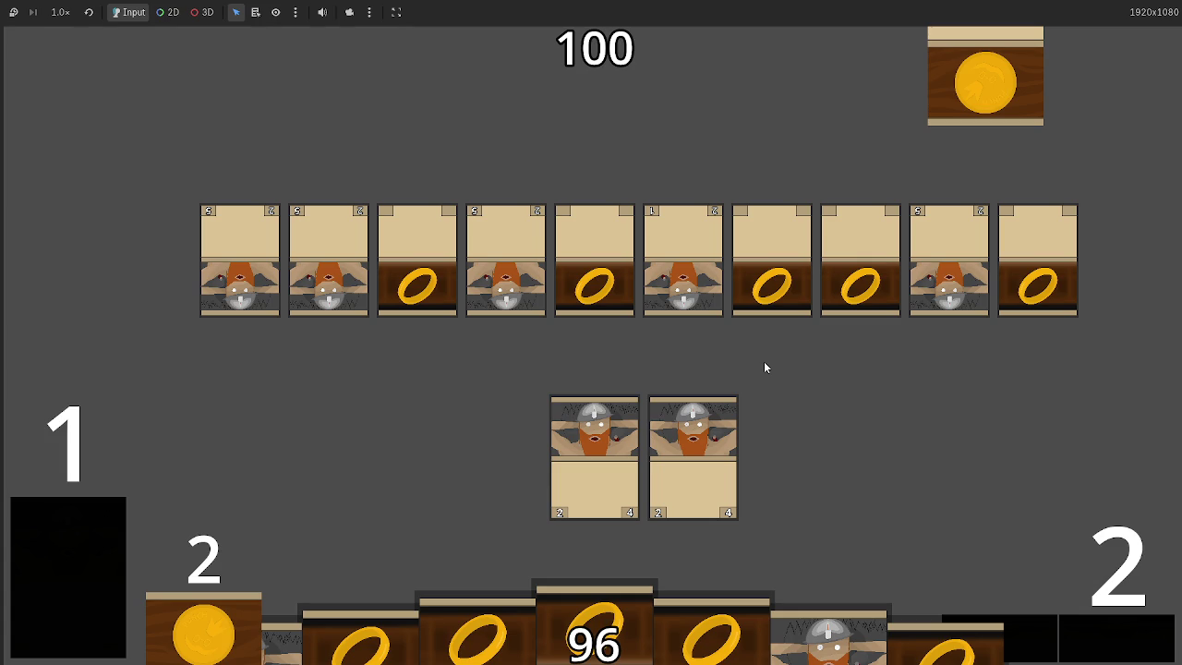
pyautogui.hotkey('alt', 'Tab')
pyautogui.hotkey('alt', 'Tab')
pyautogui.hotkey('alt', 'Tab')
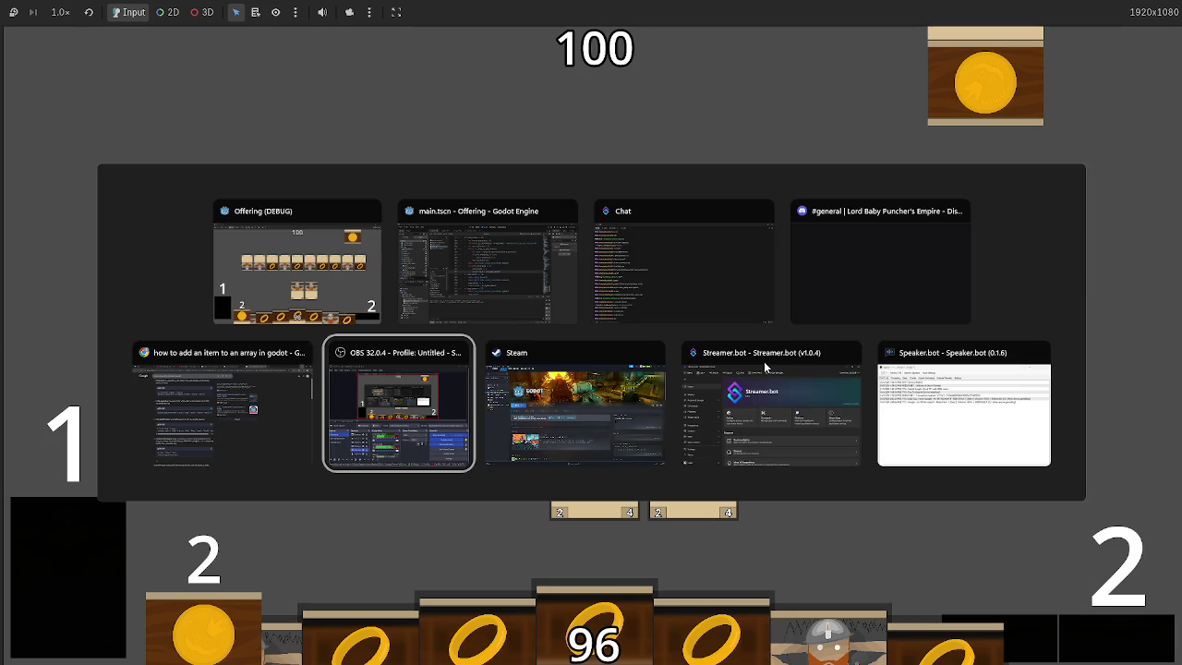
# - Stop and relaunch the game, drag one dwarf card into the centre slot, then stop with F8
pyautogui.press('Escape')
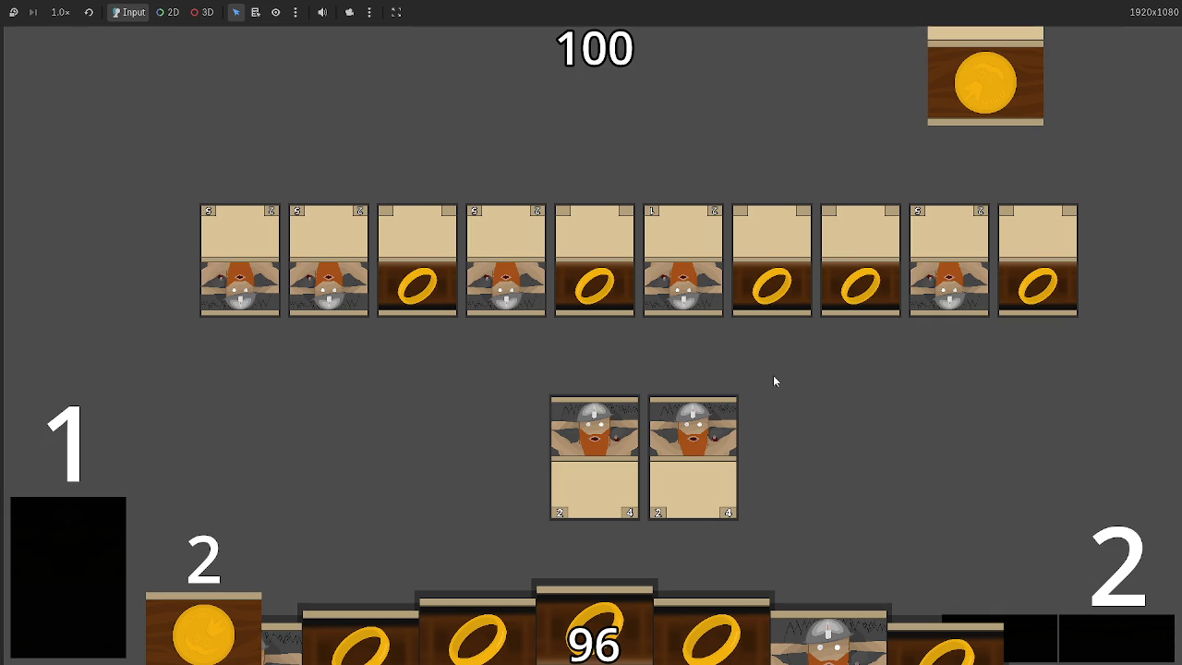
pyautogui.hotkey('alt', 'Tab')
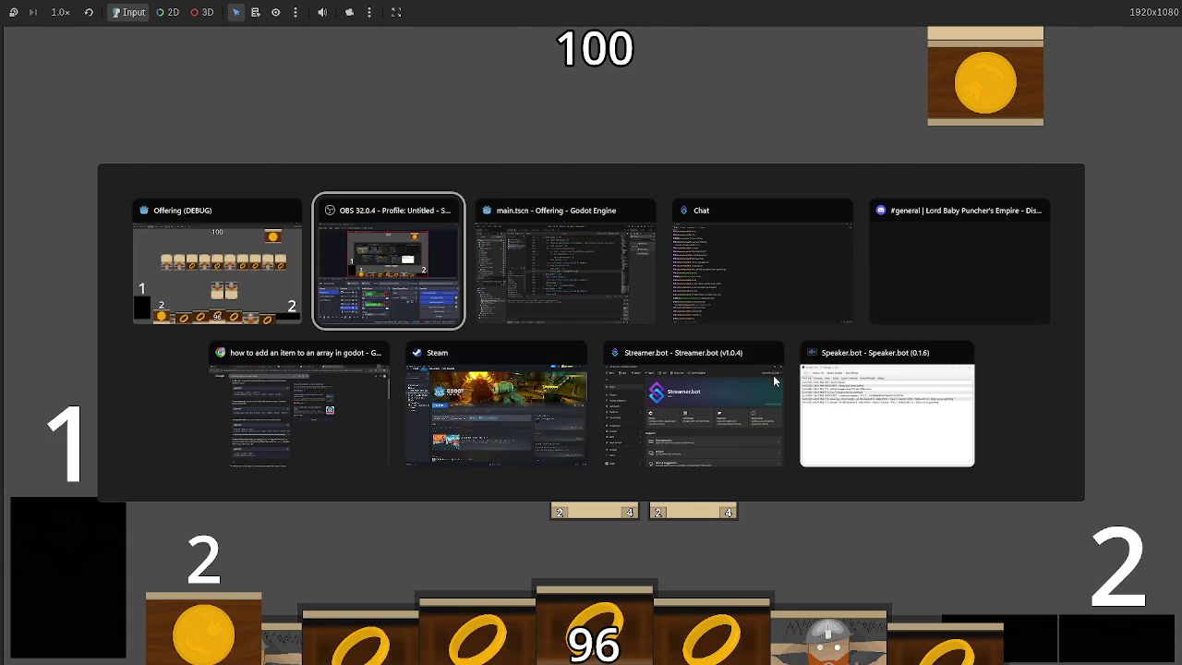
pyautogui.click(1025, 28)
pyautogui.click(777, 305)
pyautogui.scroll(2, 777, 305)
pyautogui.click(986, 28)
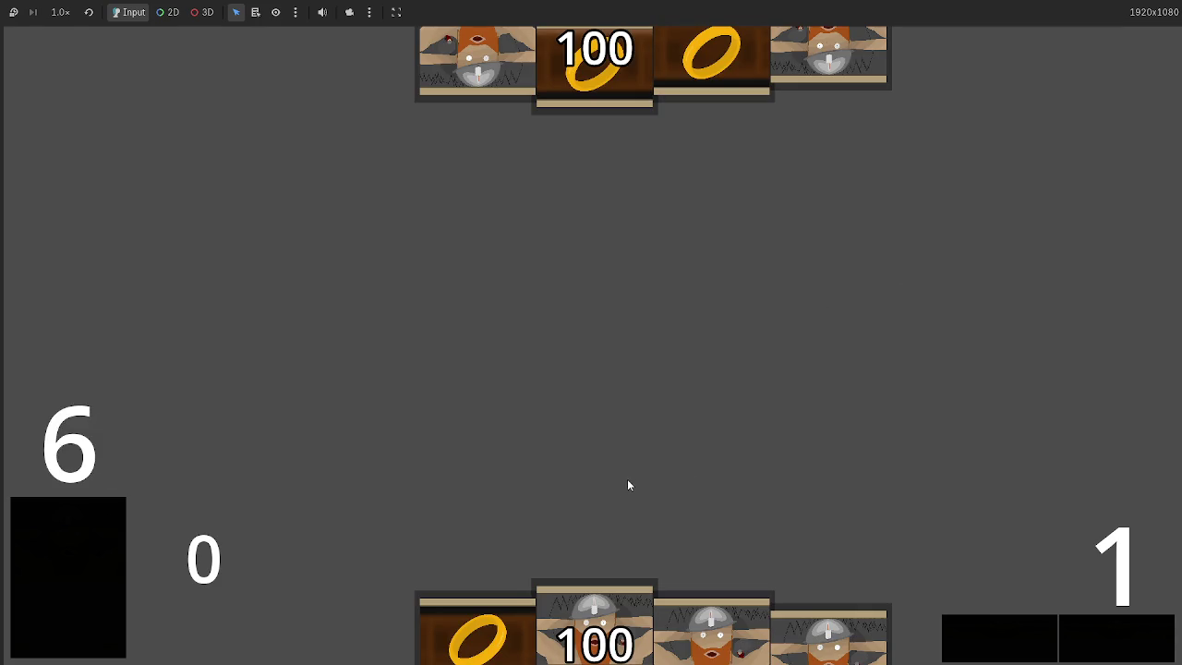
pyautogui.moveTo(595, 651); pyautogui.dragTo(618, 252)
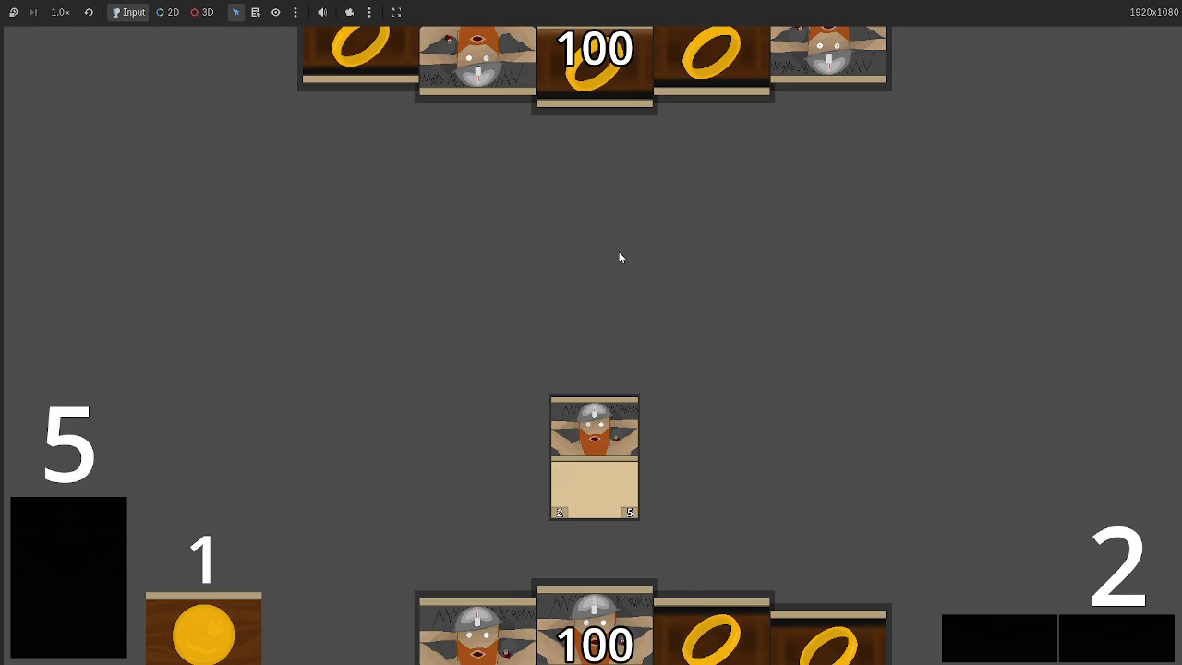
pyautogui.press('F8')
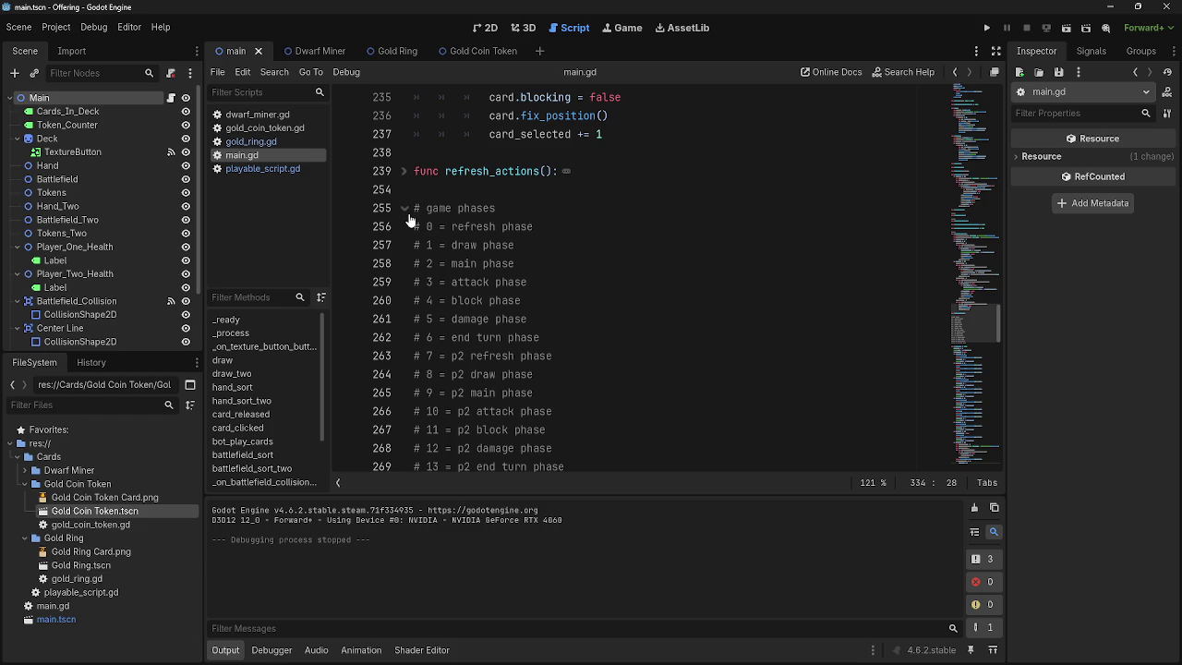
pyautogui.scroll(-3, 410, 222)
pyautogui.scroll(2, 554, 369)
pyautogui.moveTo(585, 411)
pyautogui.mouseDown()
pyautogui.moveTo(424, 410)
pyautogui.moveTo(425, 189)
pyautogui.moveTo(434, 152)
pyautogui.moveTo(468, 151)
pyautogui.mouseUp()
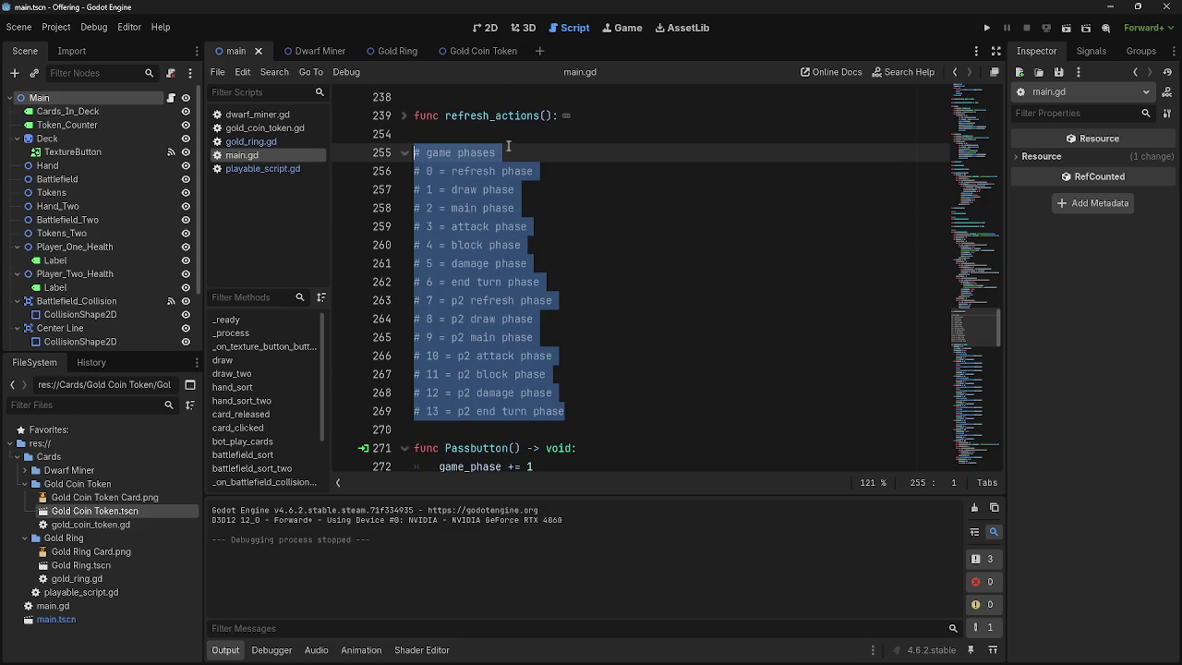
pyautogui.click(519, 152)
pyautogui.tripleClick(472, 152)
pyautogui.click(472, 152)
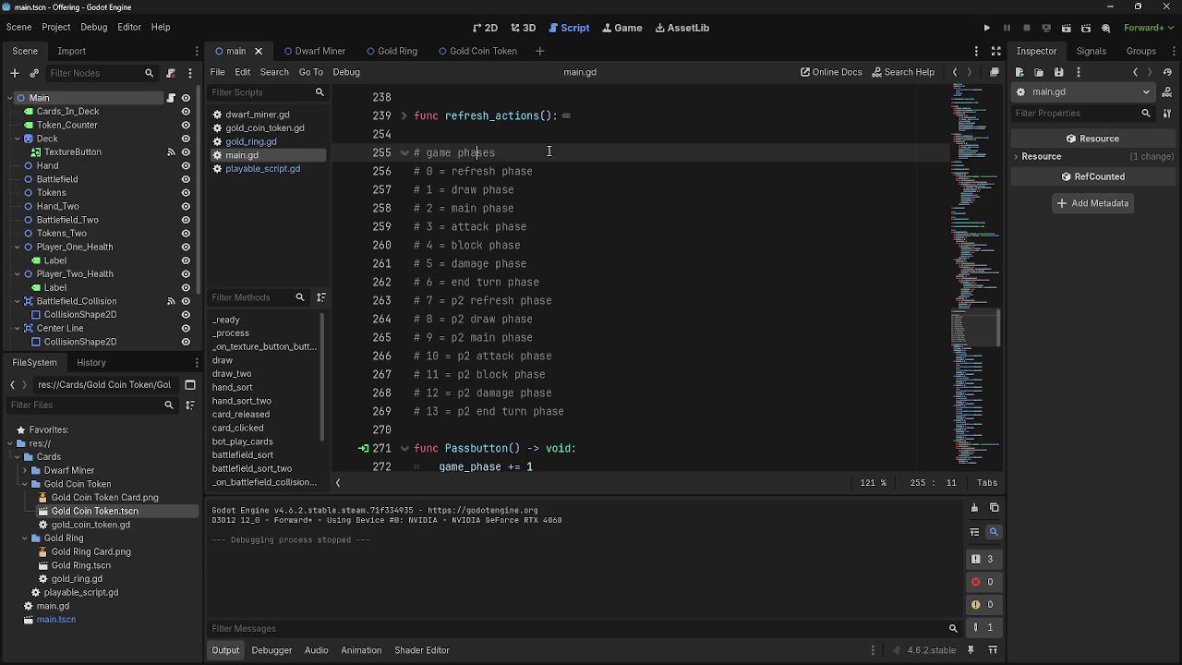
pyautogui.moveTo(415, 152)
pyautogui.mouseDown()
pyautogui.moveTo(595, 293)
pyautogui.moveTo(619, 411)
pyautogui.moveTo(425, 245)
pyautogui.moveTo(421, 154)
pyautogui.mouseUp()
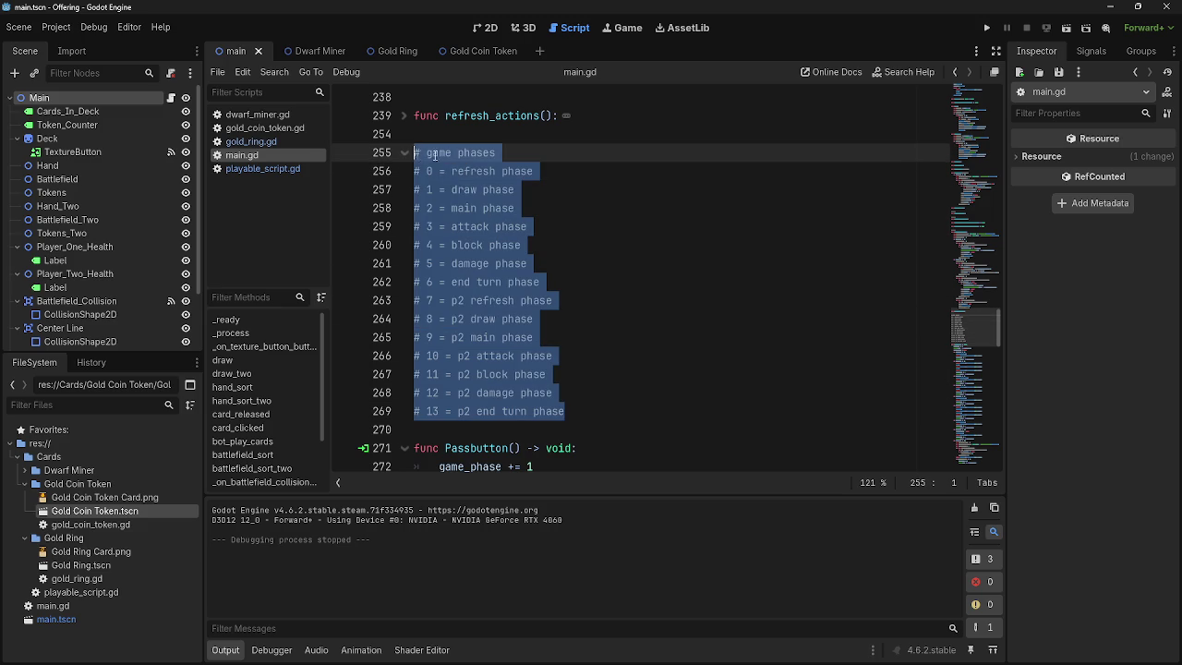
pyautogui.click(556, 172)
pyautogui.moveTo(591, 411)
pyautogui.mouseDown()
pyautogui.moveTo(434, 360)
pyautogui.moveTo(407, 152)
pyautogui.moveTo(462, 172)
pyautogui.moveTo(643, 430)
pyautogui.mouseUp()
pyautogui.click(416, 153)
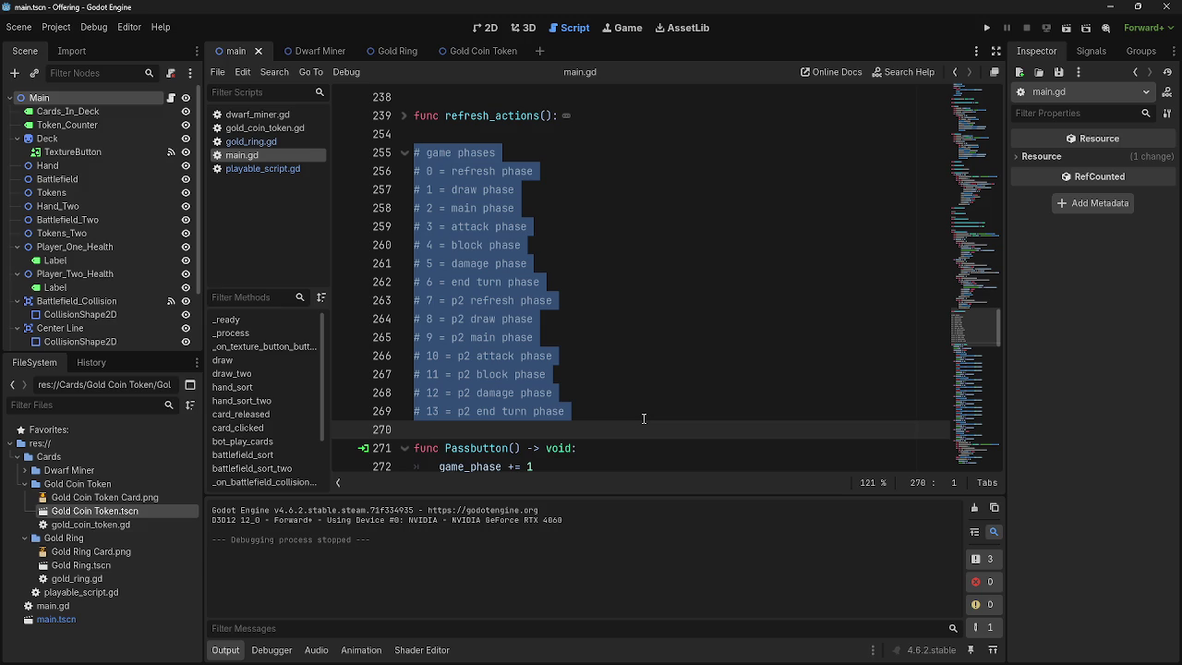
pyautogui.click(591, 155)
pyautogui.click(590, 171)
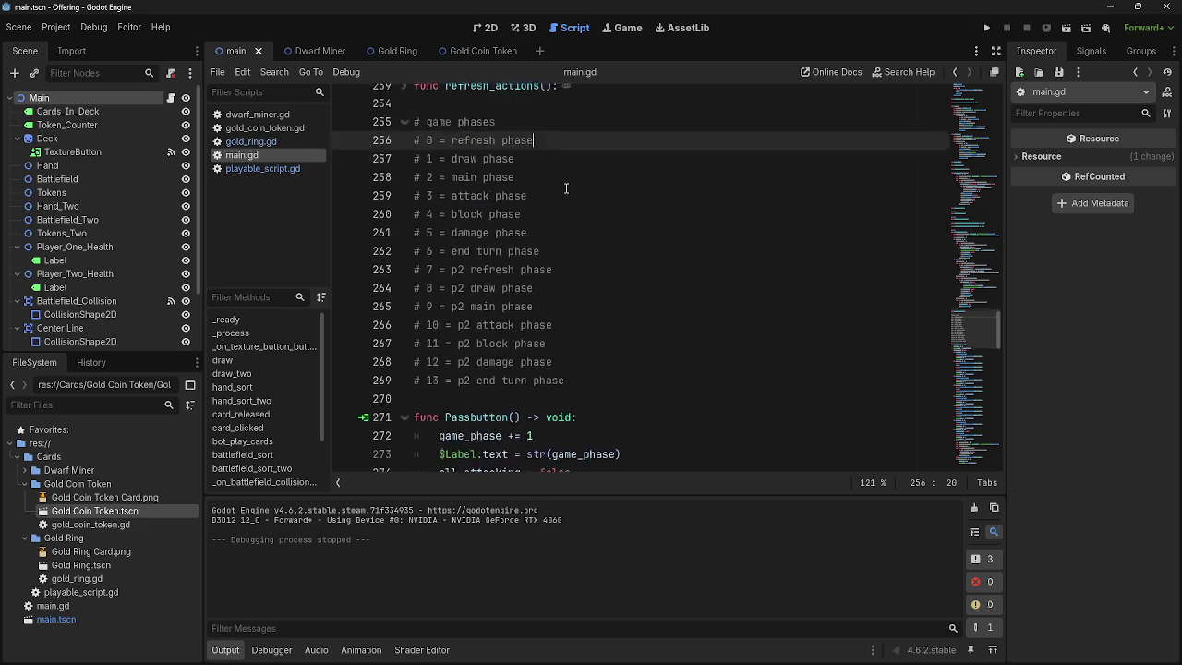
pyautogui.scroll(-6, 566, 188)
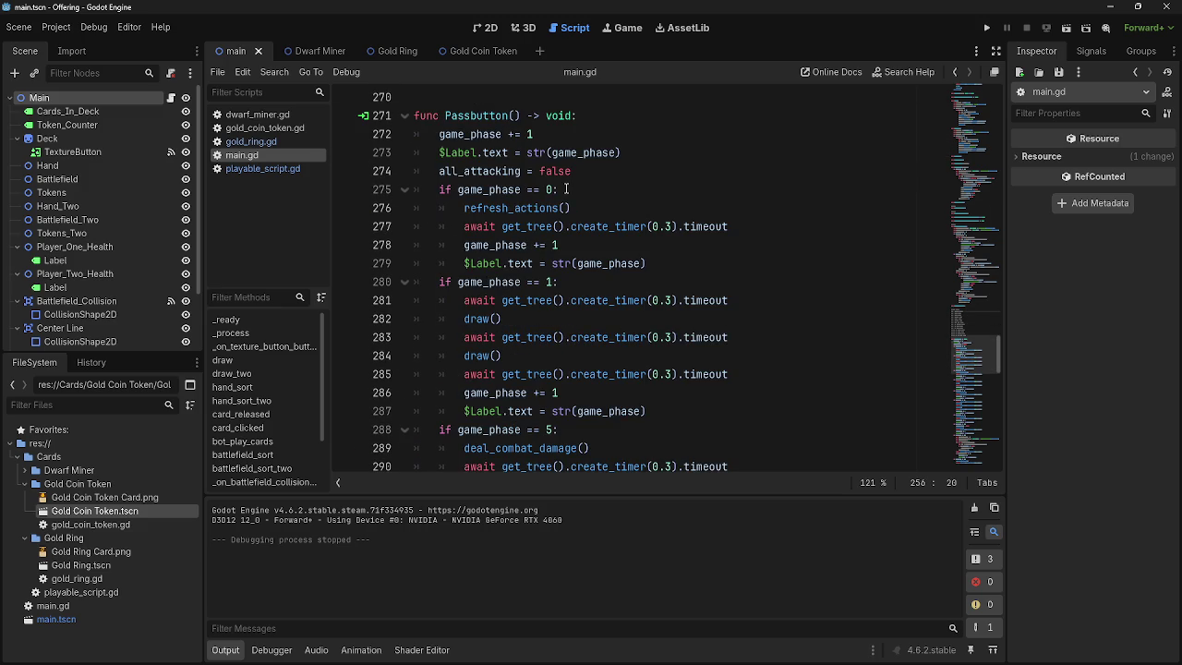
pyautogui.scroll(8, 566, 188)
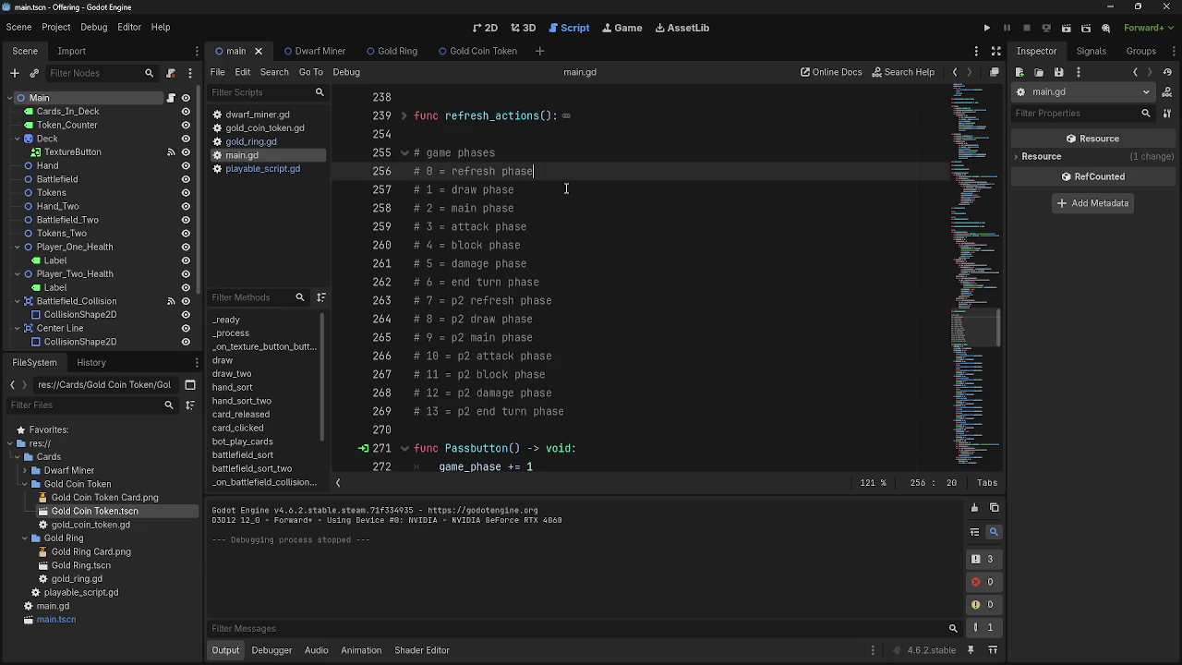
pyautogui.click(575, 411)
pyautogui.moveTo(574, 411); pyautogui.dragTo(453, 171)
pyautogui.click(567, 320)
pyautogui.moveTo(593, 416); pyautogui.dragTo(422, 171)
pyautogui.click(584, 247)
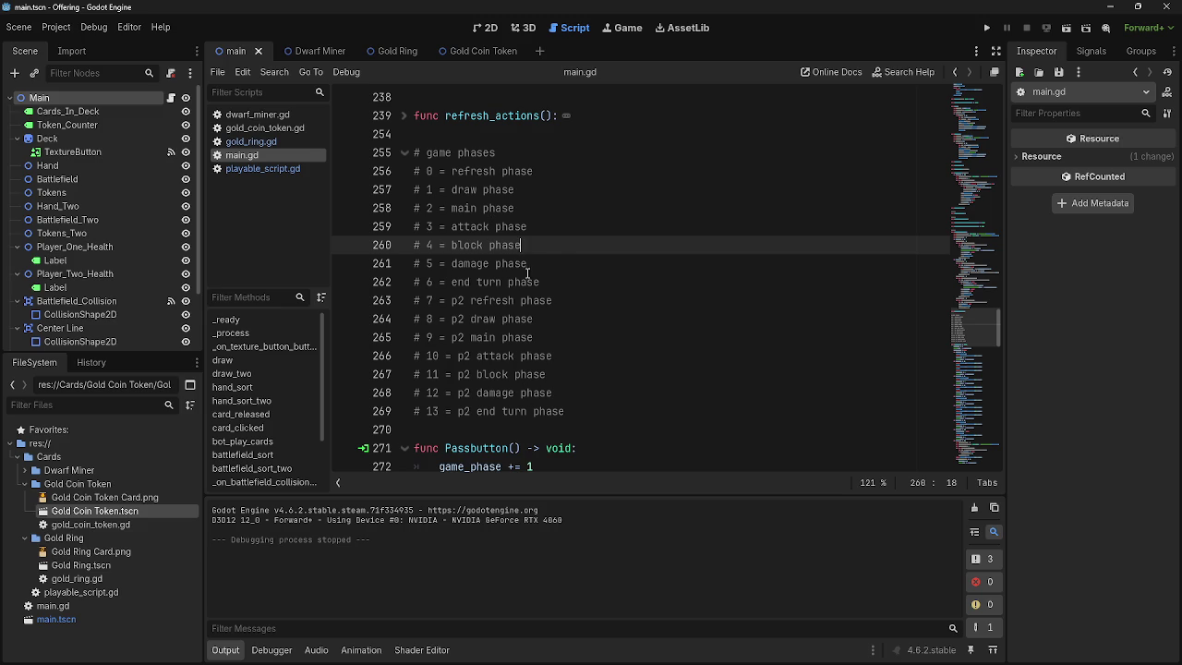
pyautogui.moveTo(551, 283); pyautogui.dragTo(445, 189)
pyautogui.click(445, 189)
pyautogui.moveTo(542, 281)
pyautogui.mouseDown()
pyautogui.moveTo(517, 209)
pyautogui.moveTo(535, 198)
pyautogui.mouseUp()
pyautogui.click(468, 209)
pyautogui.doubleClick(468, 209)
pyautogui.doubleClick(472, 227)
pyautogui.click(471, 208)
pyautogui.doubleClick(472, 228)
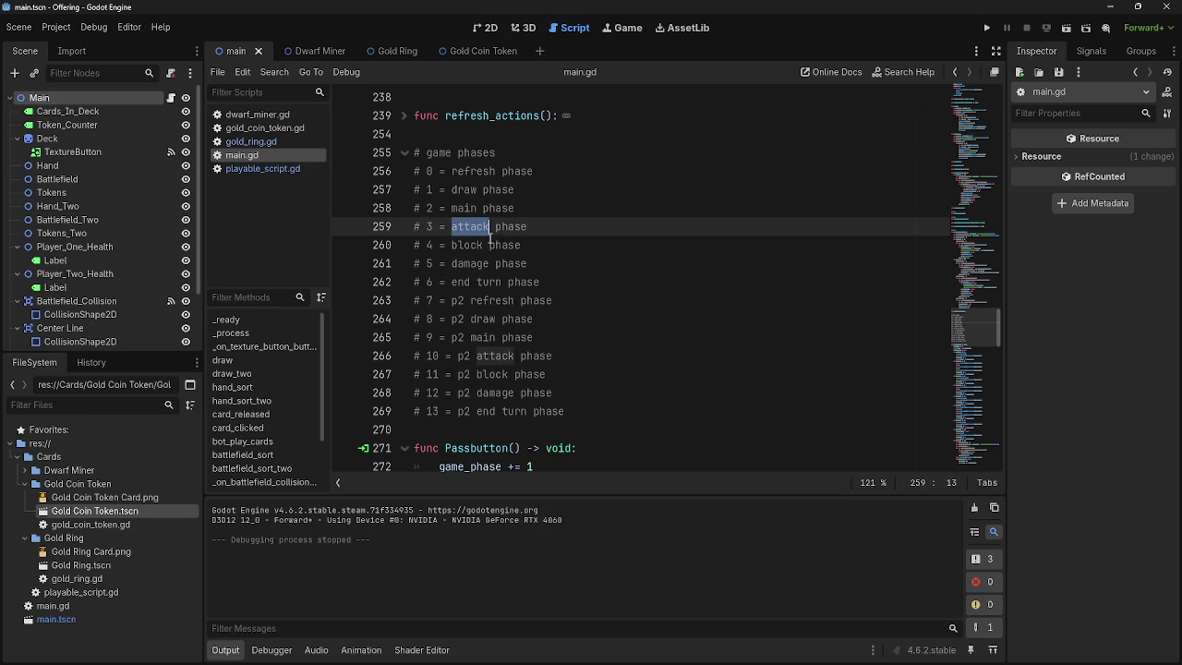
pyautogui.doubleClick(475, 245)
pyautogui.click(583, 247)
pyautogui.scroll(-6, 565, 342)
pyautogui.scroll(10, 565, 344)
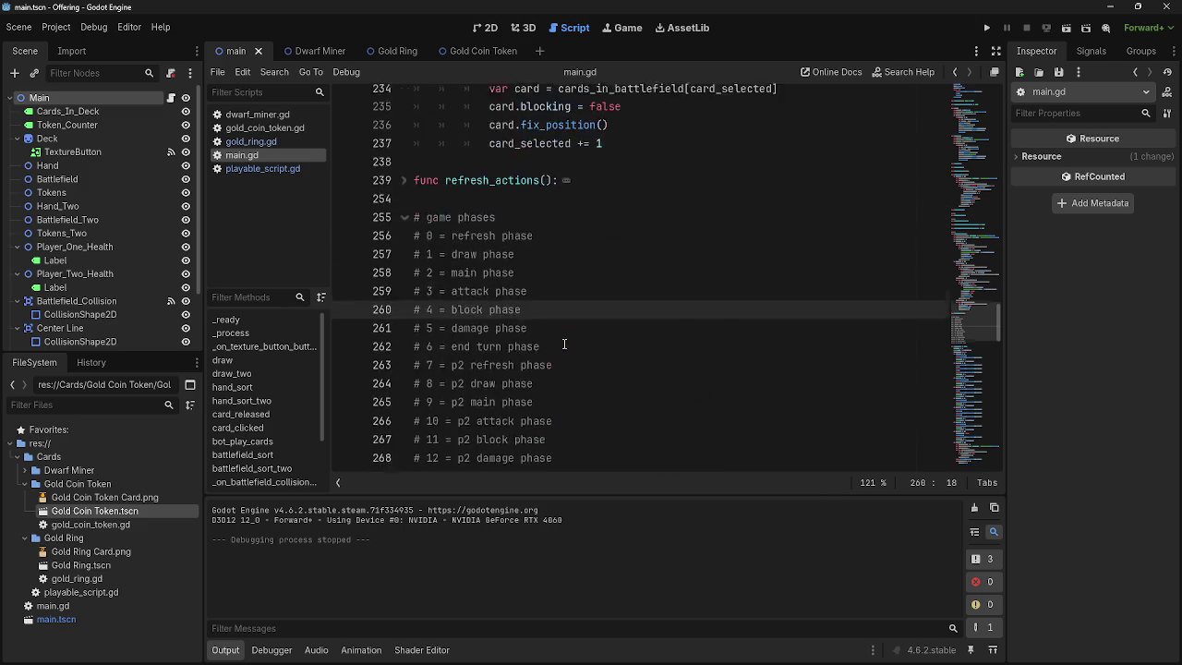
pyautogui.click(263, 168)
pyautogui.click(262, 141)
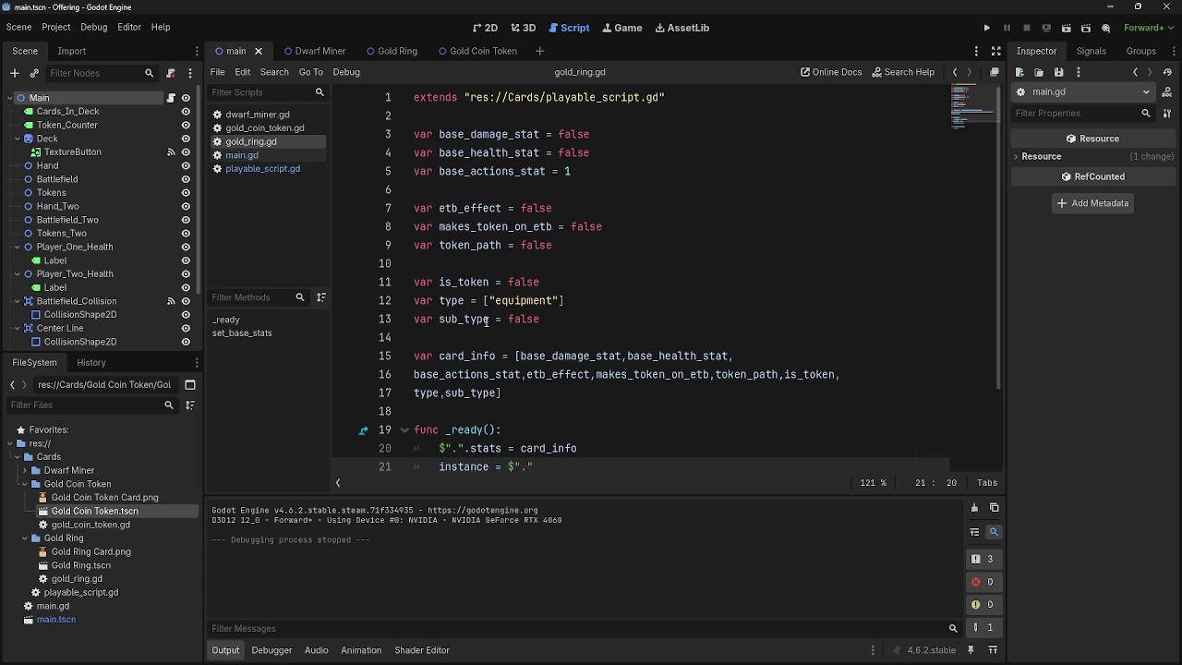
pyautogui.scroll(-2, 486, 320)
pyautogui.scroll(2, 486, 320)
pyautogui.click(256, 158)
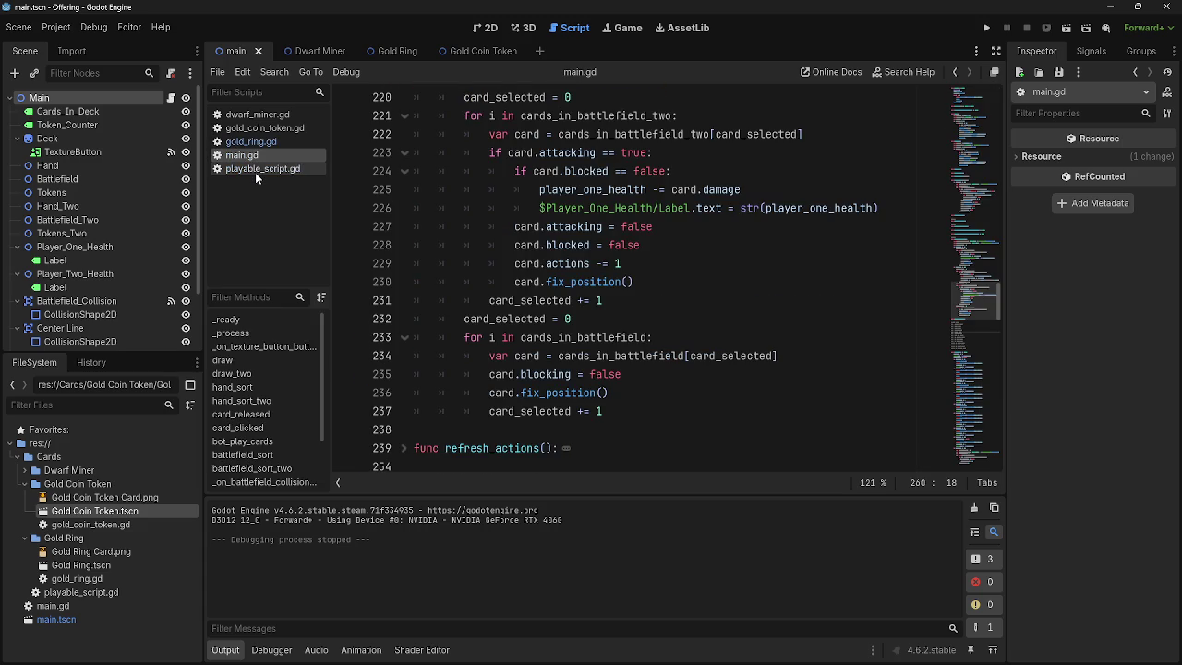
pyautogui.scroll(20, 523, 325)
pyautogui.scroll(15, 524, 325)
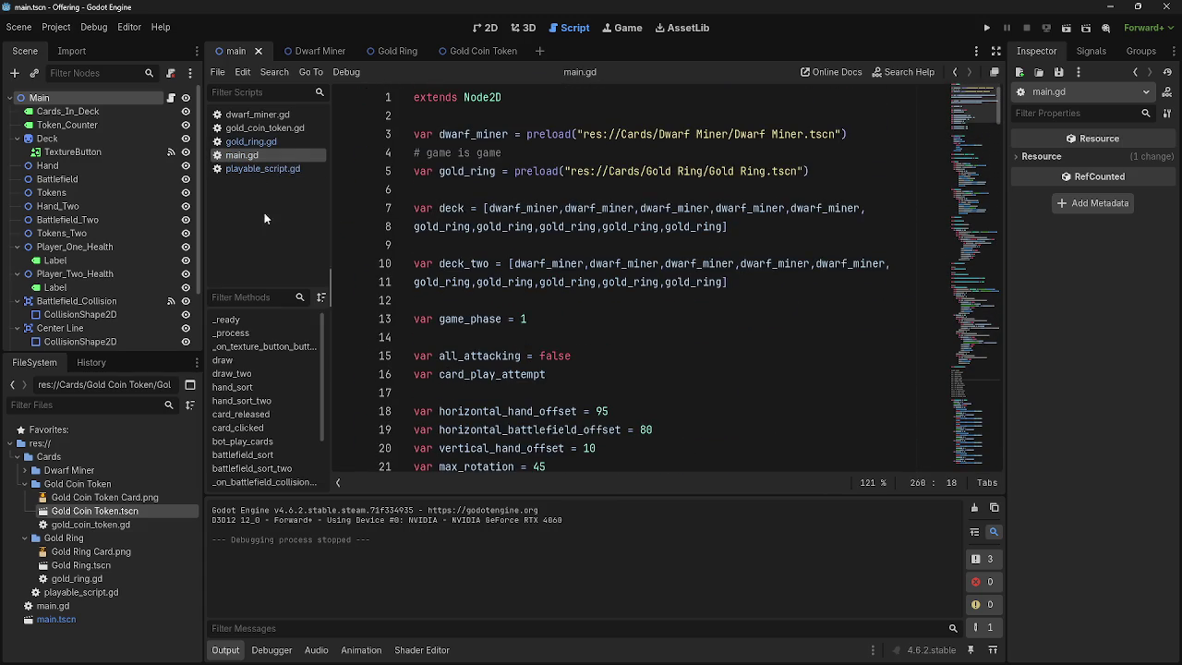
pyautogui.click(262, 168)
pyautogui.scroll(-3, 511, 338)
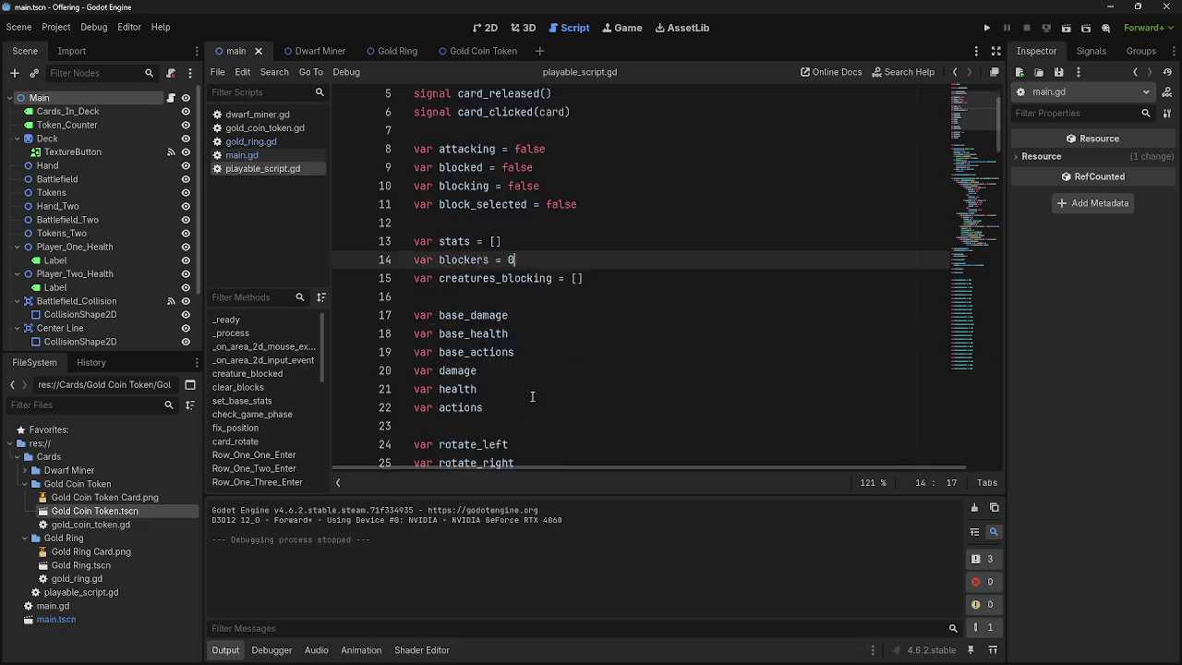
pyautogui.click(242, 155)
pyautogui.click(266, 142)
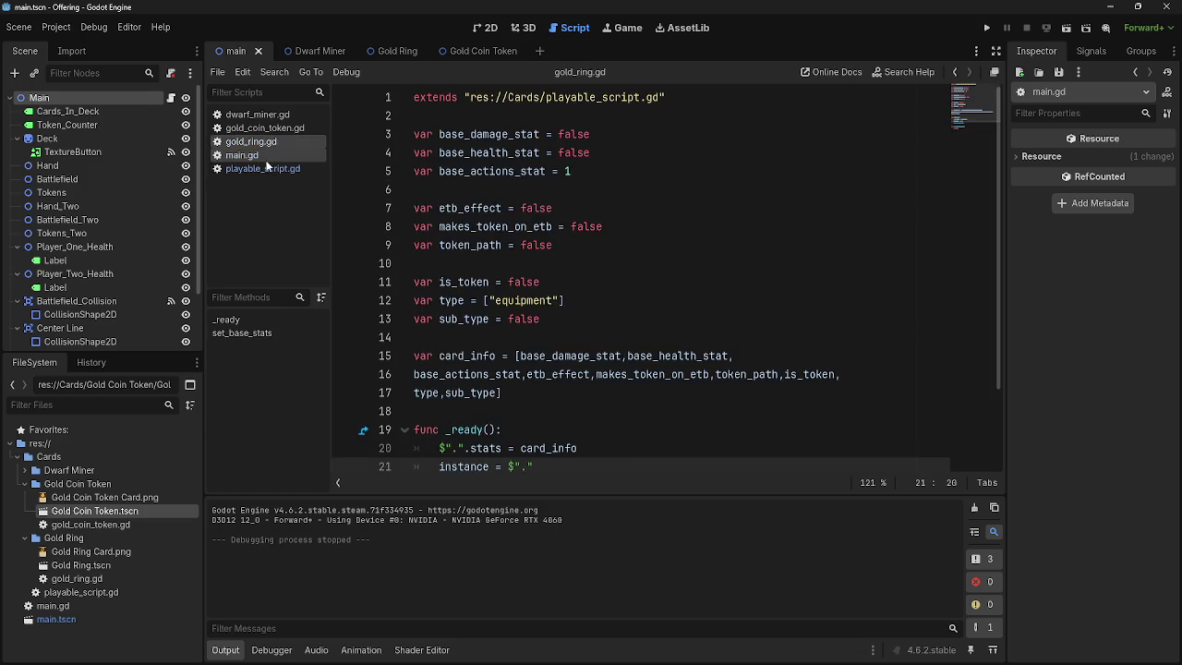
pyautogui.scroll(-2, 558, 339)
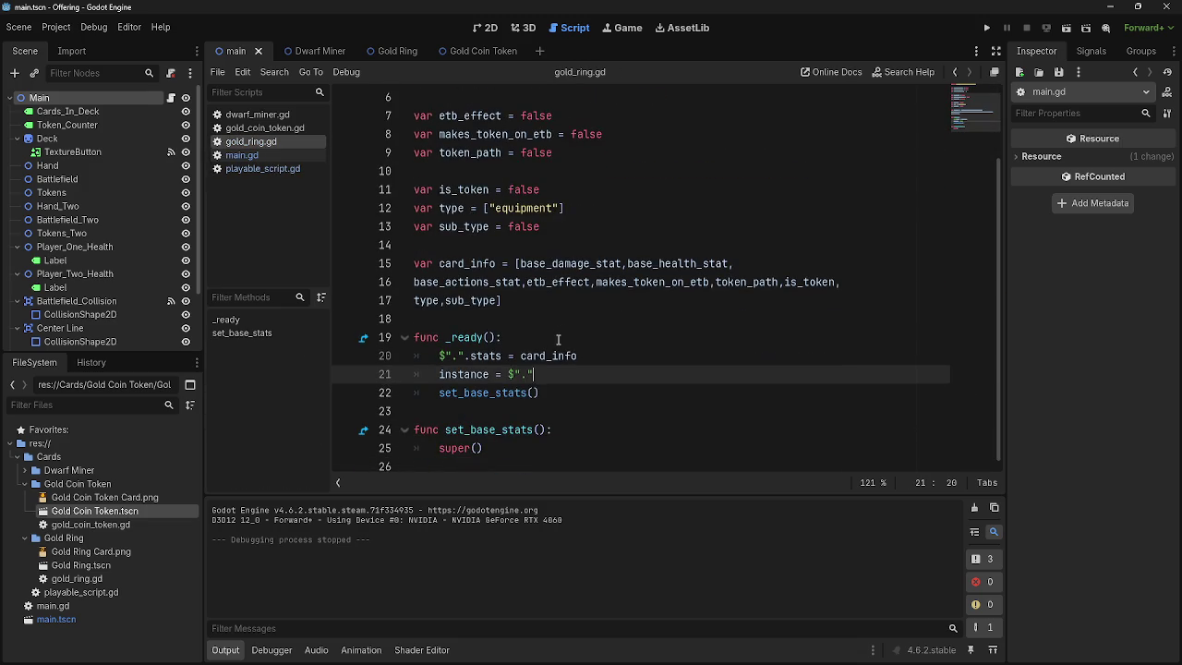
pyautogui.scroll(2, 559, 339)
pyautogui.click(262, 168)
pyautogui.click(270, 155)
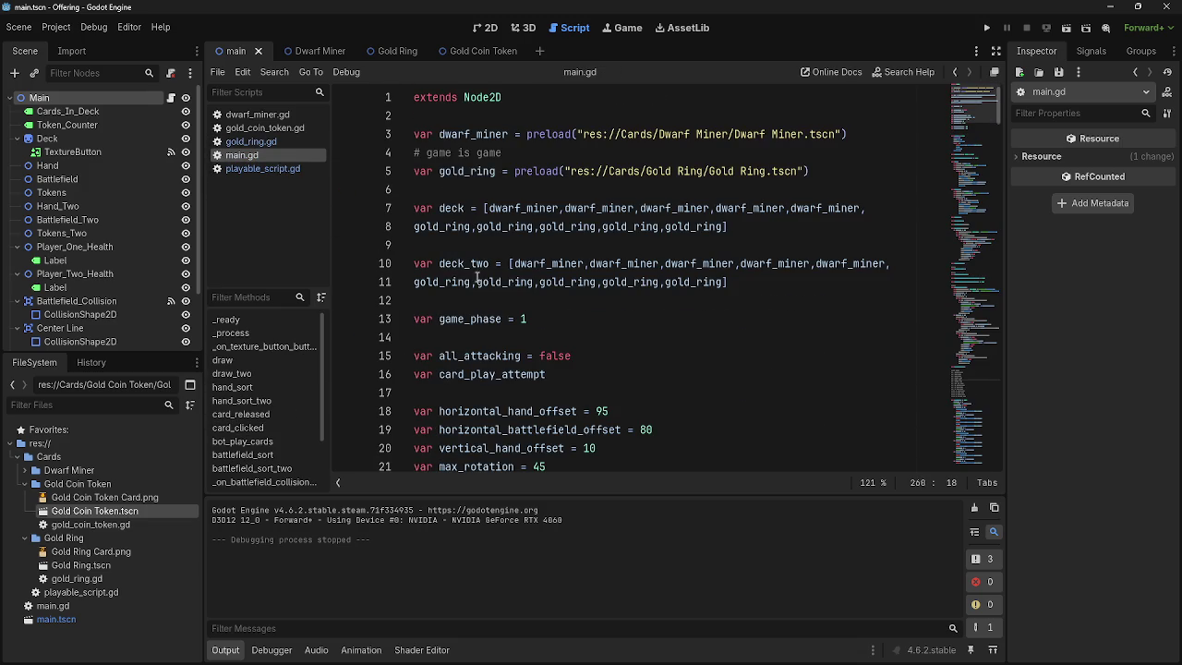
pyautogui.click(262, 168)
pyautogui.scroll(-8, 571, 351)
pyautogui.scroll(-20, 571, 351)
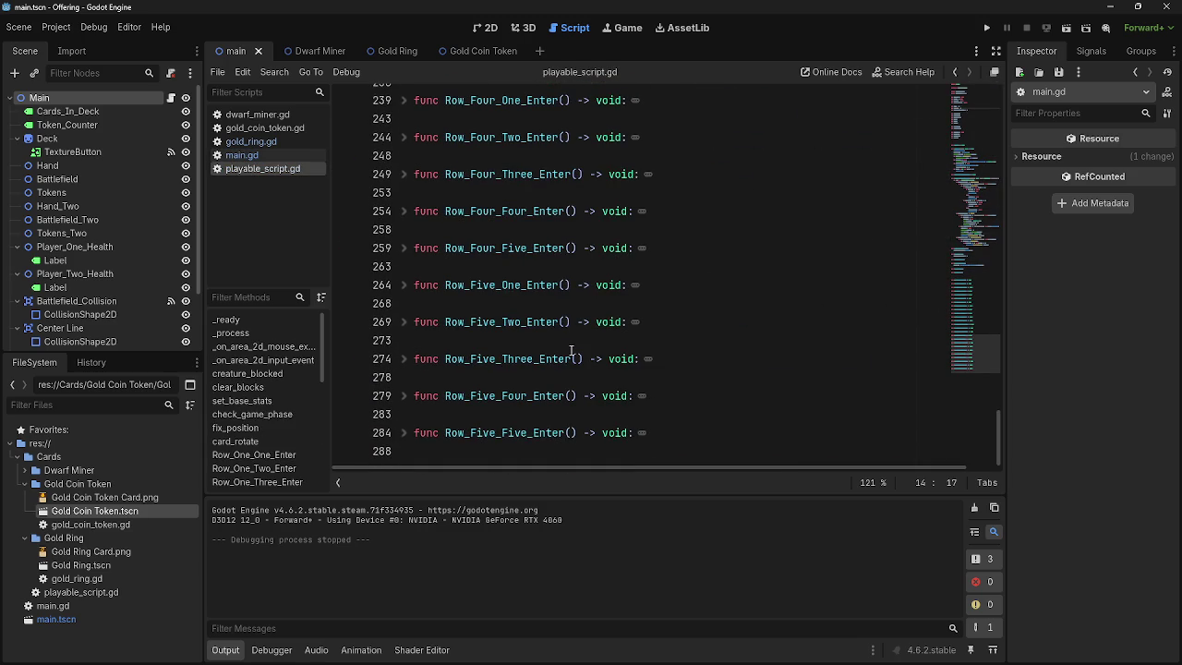
pyautogui.scroll(20, 571, 350)
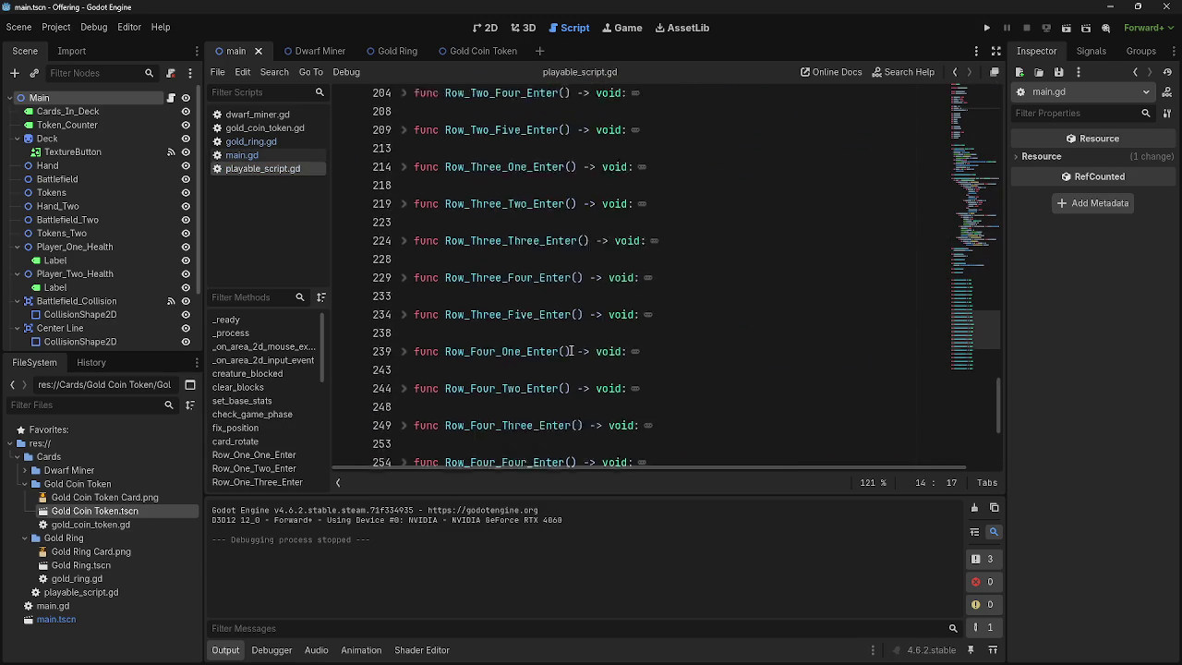
pyautogui.scroll(-4, 571, 351)
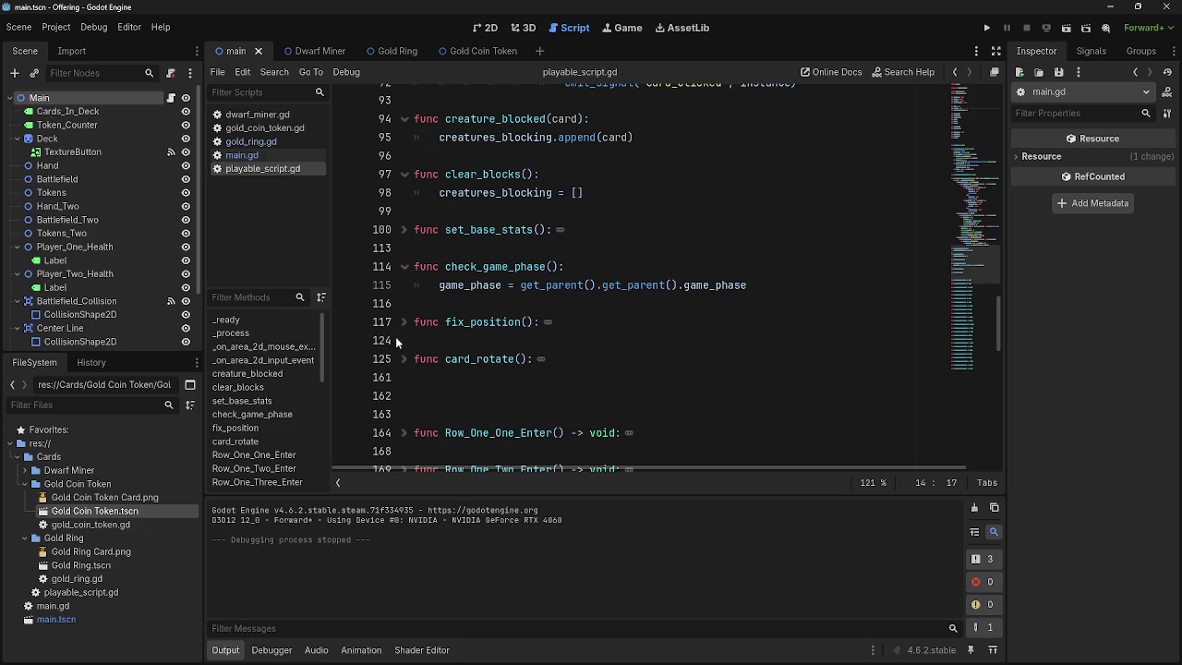
pyautogui.click(255, 156)
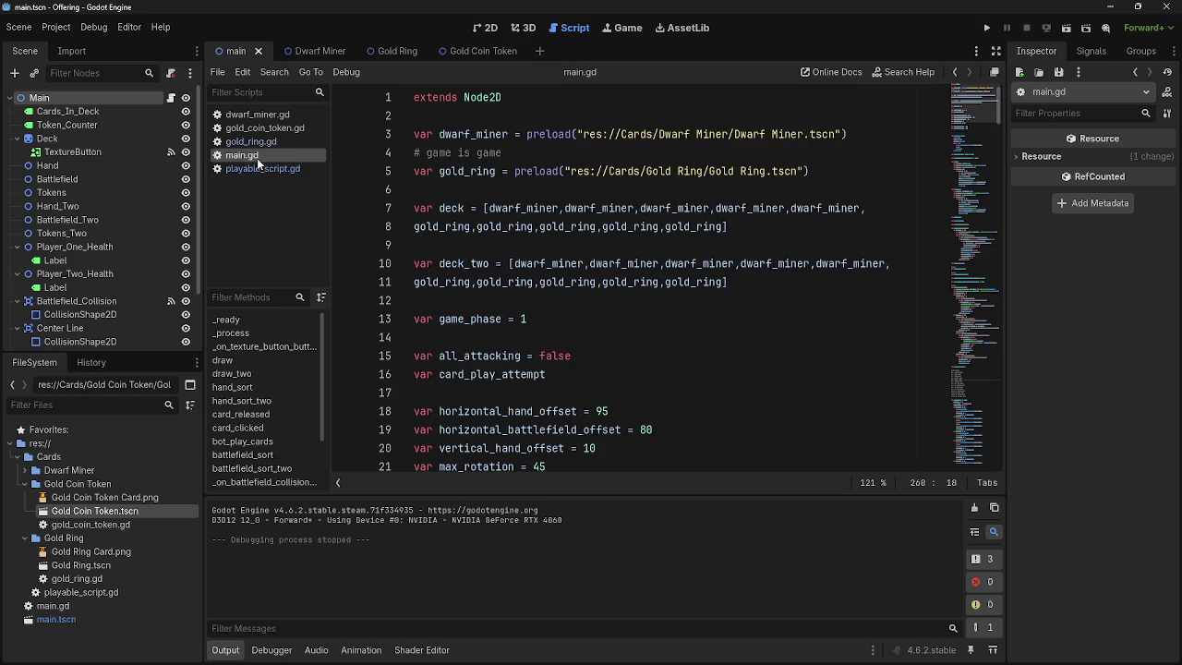
pyautogui.scroll(-20, 688, 364)
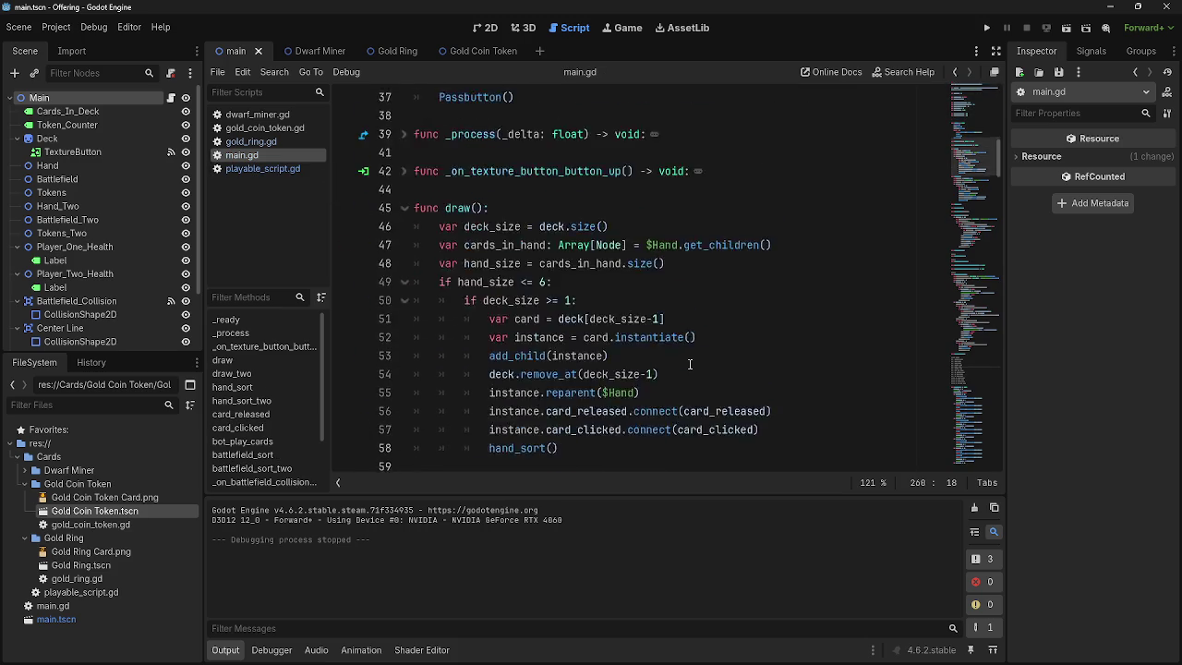
pyautogui.scroll(-20, 687, 366)
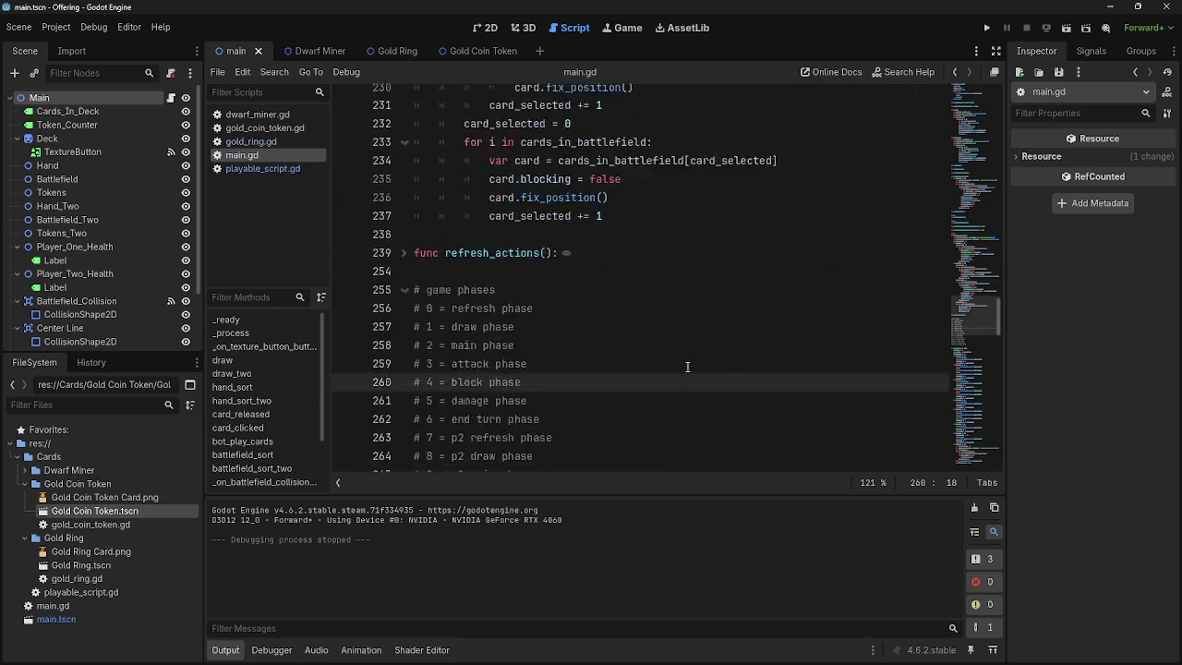
pyautogui.scroll(-6, 687, 367)
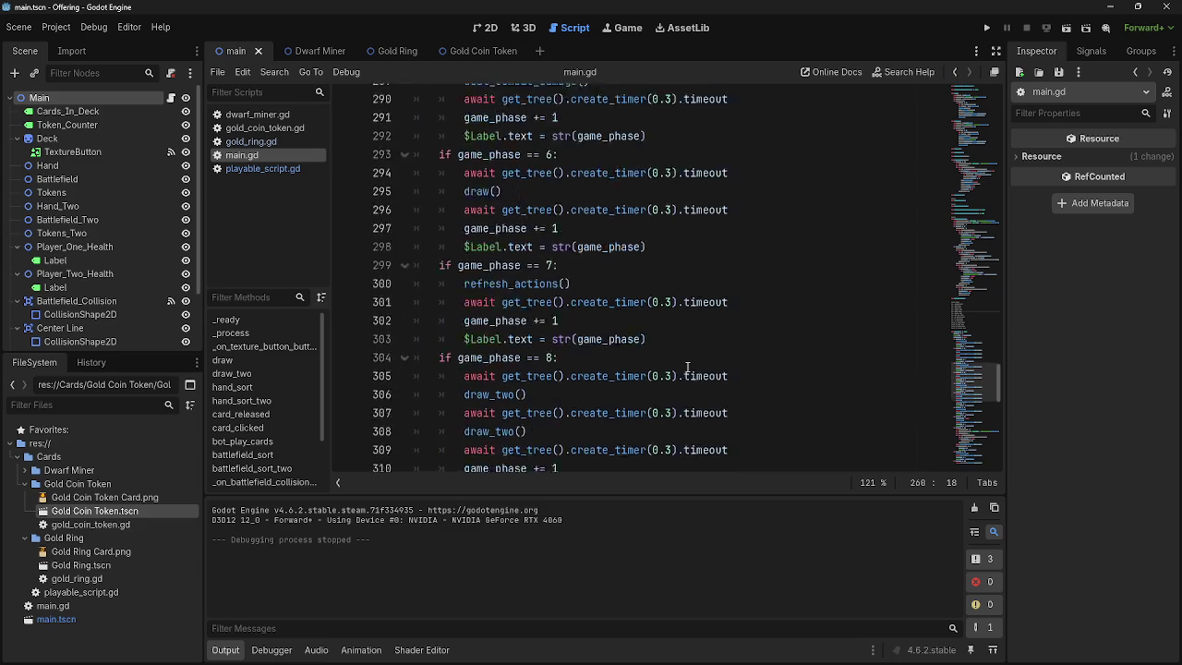
pyautogui.scroll(8, 687, 370)
pyautogui.scroll(-14, 687, 367)
pyautogui.scroll(-3, 687, 367)
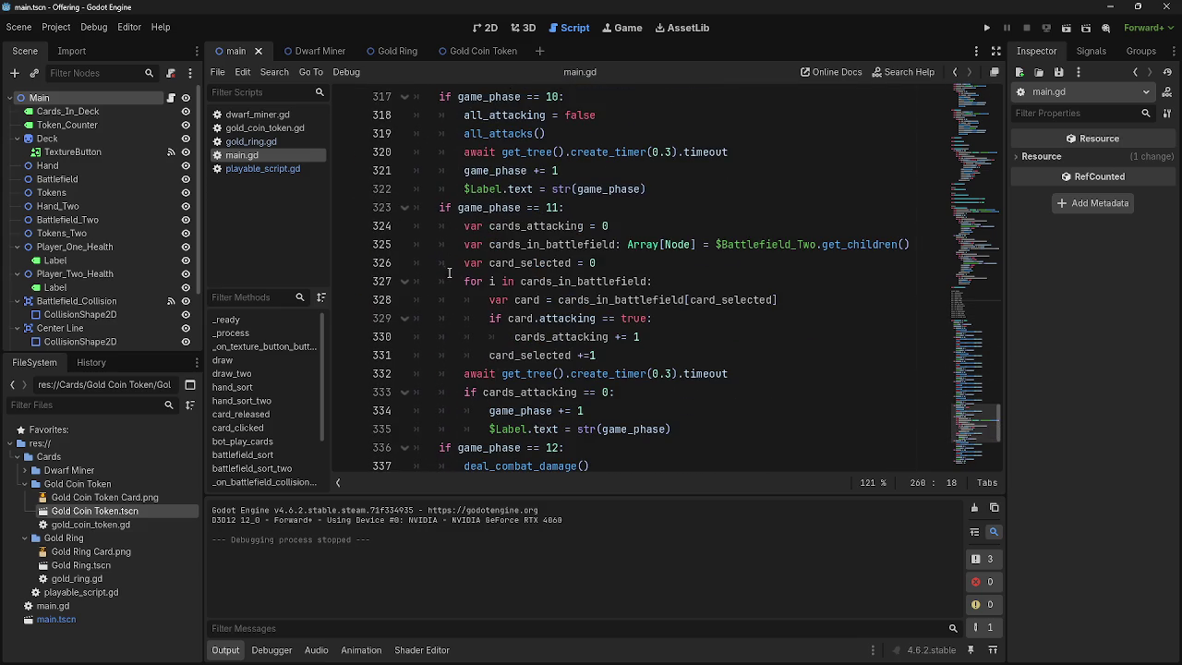
# - Select the phase 11 attack-count block on lines 324–335
pyautogui.click(465, 228)
pyautogui.moveTo(466, 227)
pyautogui.mouseDown()
pyautogui.moveTo(609, 413)
pyautogui.moveTo(677, 433)
pyautogui.mouseUp()
pyautogui.hotkey('ctrl', 'c')
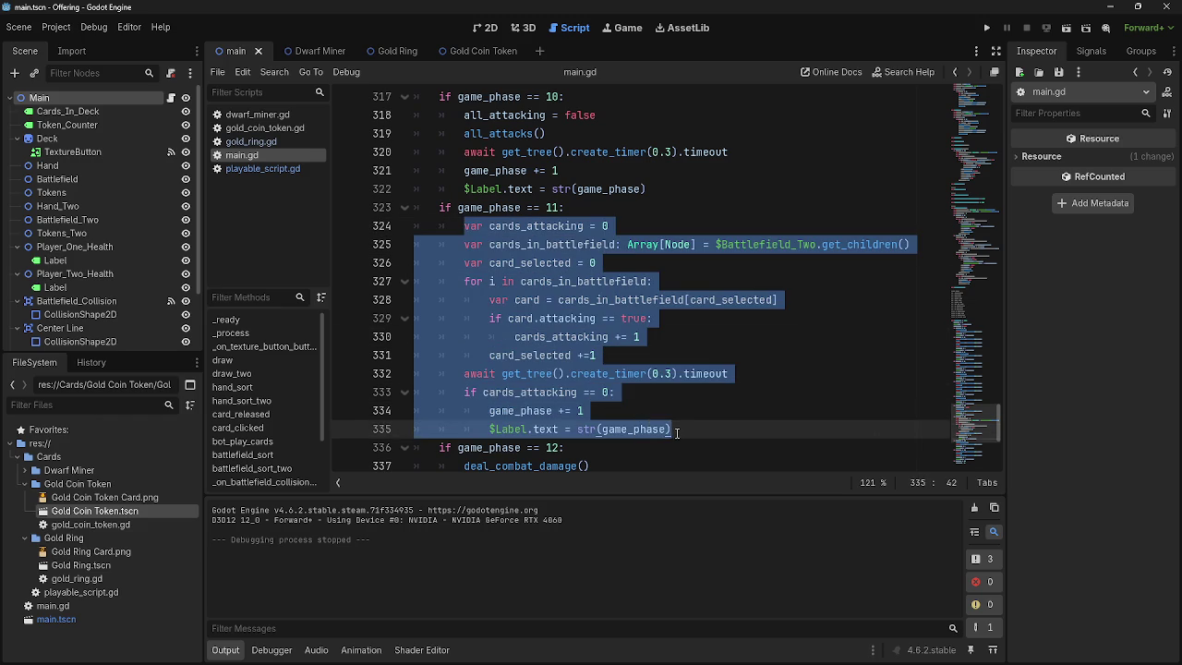
pyautogui.scroll(20, 666, 374)
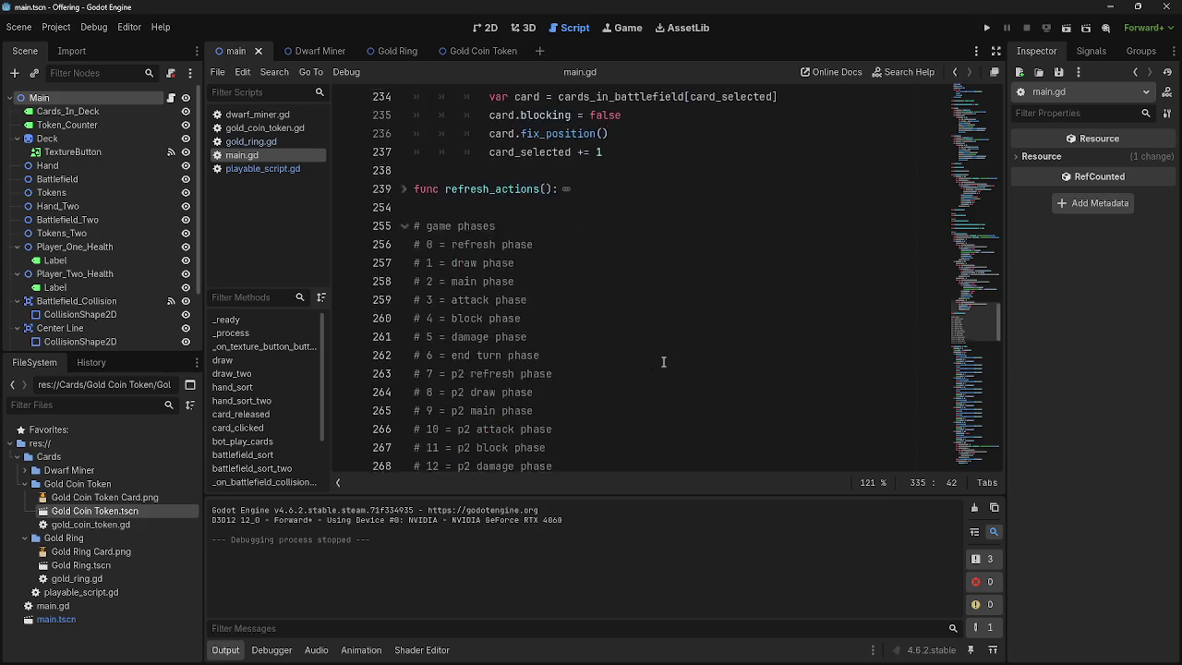
pyautogui.scroll(1, 663, 361)
pyautogui.scroll(-15, 485, 370)
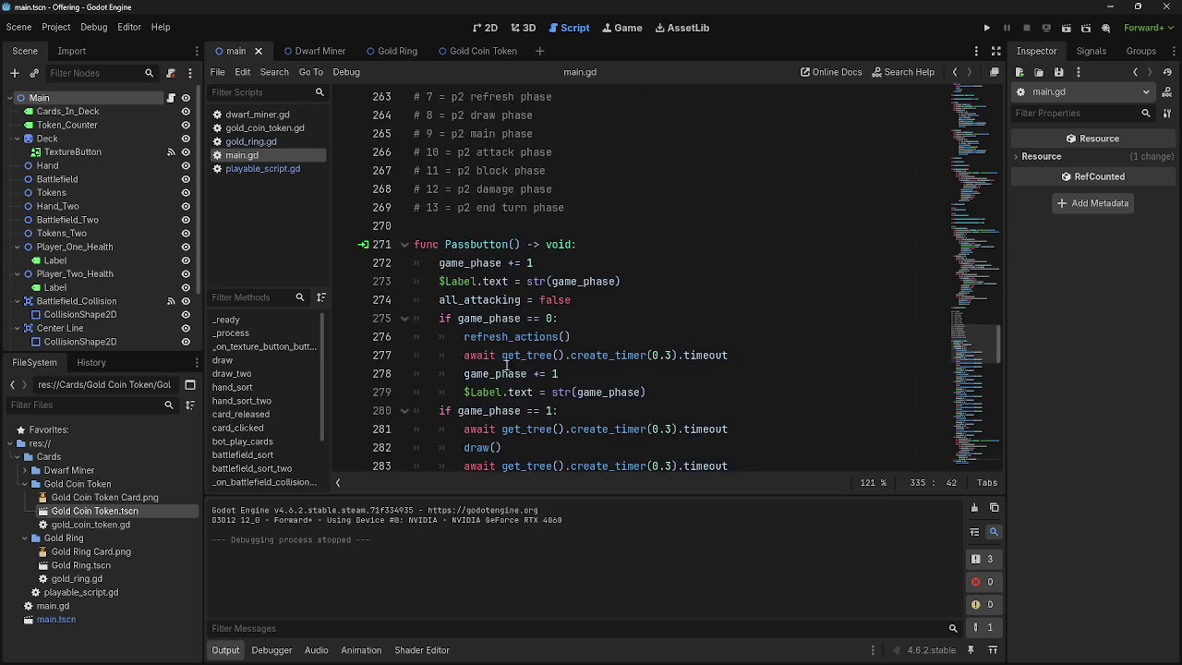
# - Add an 'if game_phase == 4:' branch after the phase 1 branch and paste the block into it
pyautogui.click(637, 334)
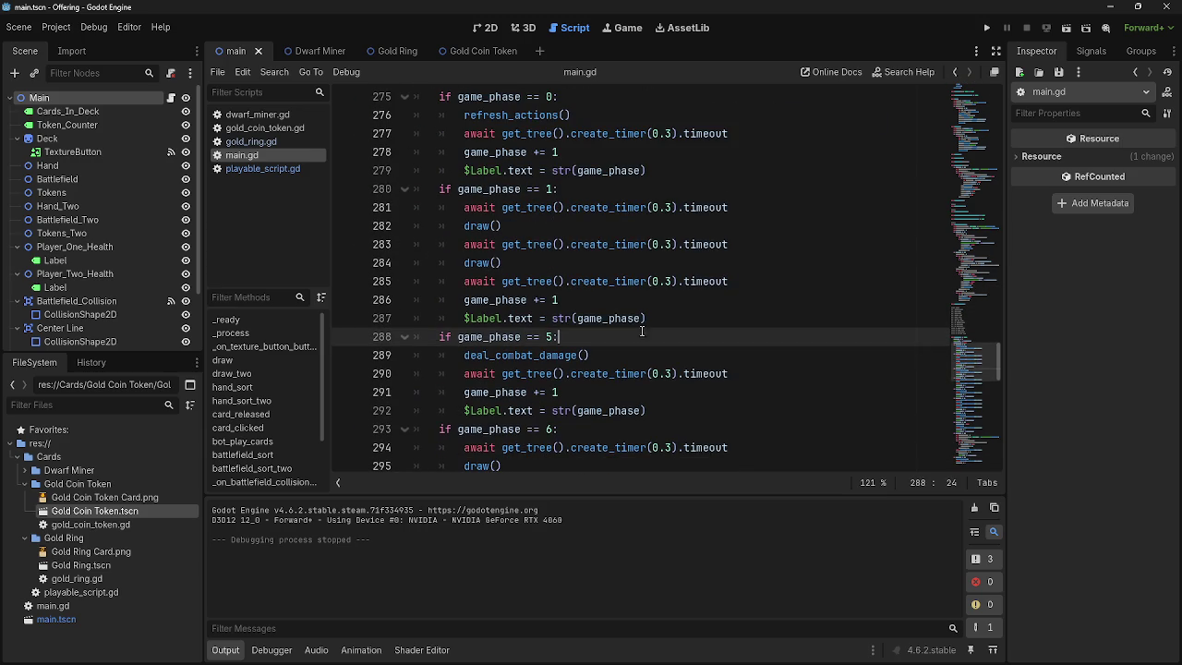
pyautogui.click(712, 317)
pyautogui.press('Return')
pyautogui.press('BackSpace')
pyautogui.write('if game_phase == ')
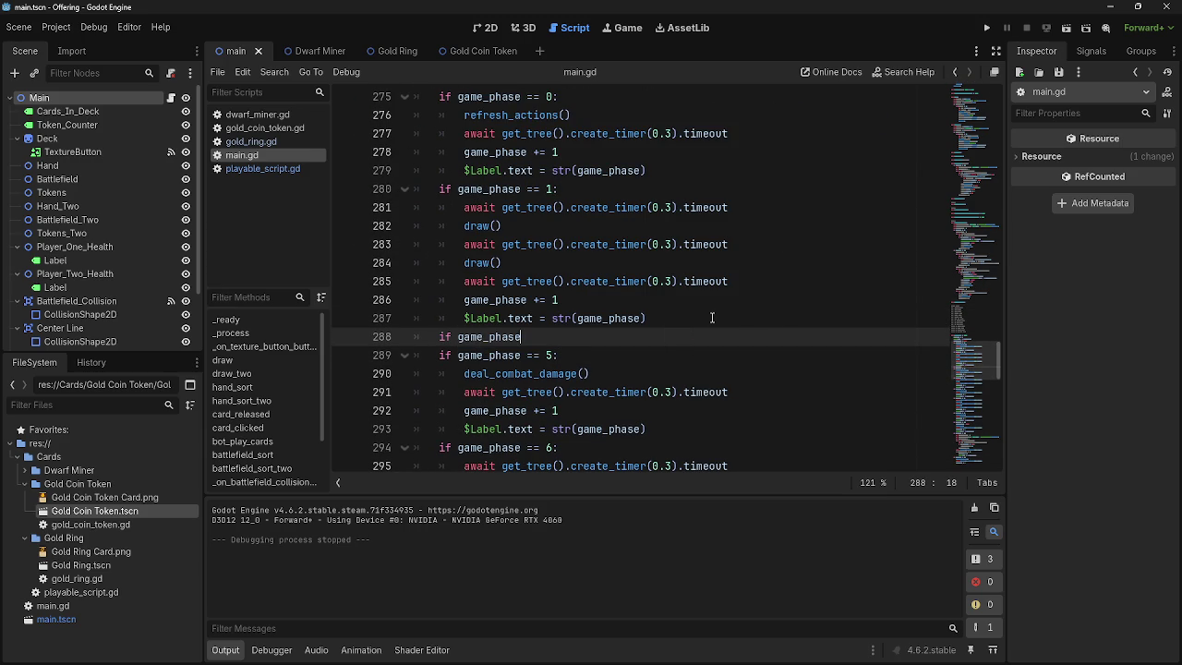
pyautogui.write('4:')
pyautogui.press('Return')
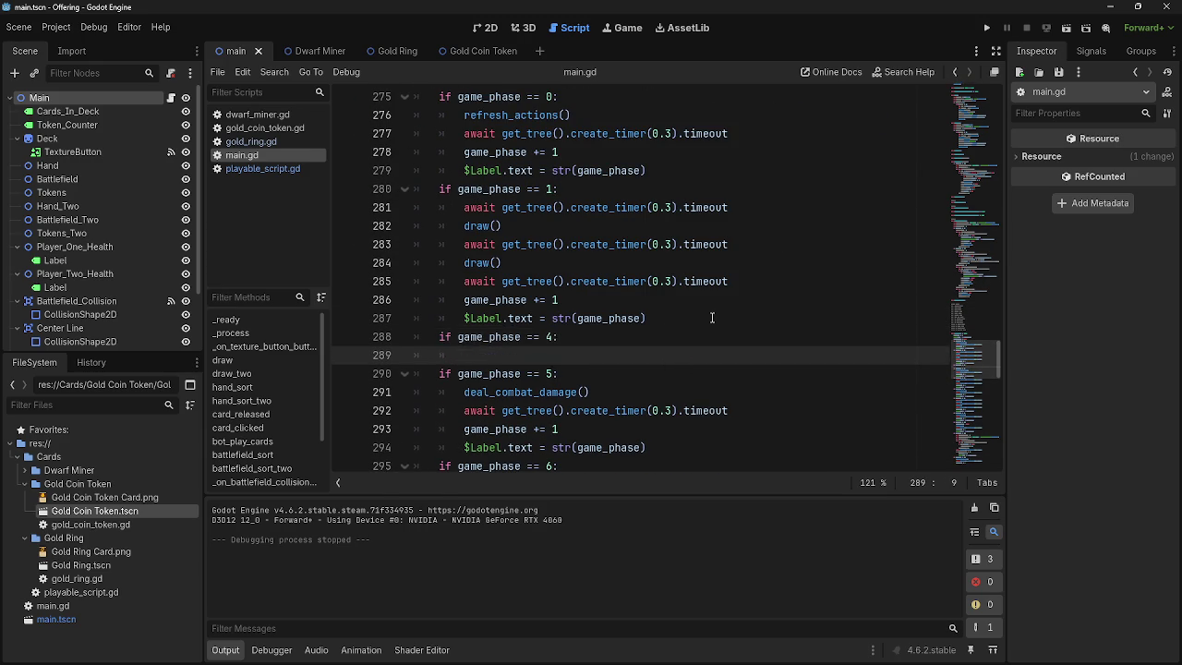
pyautogui.hotkey('ctrl', 'v')
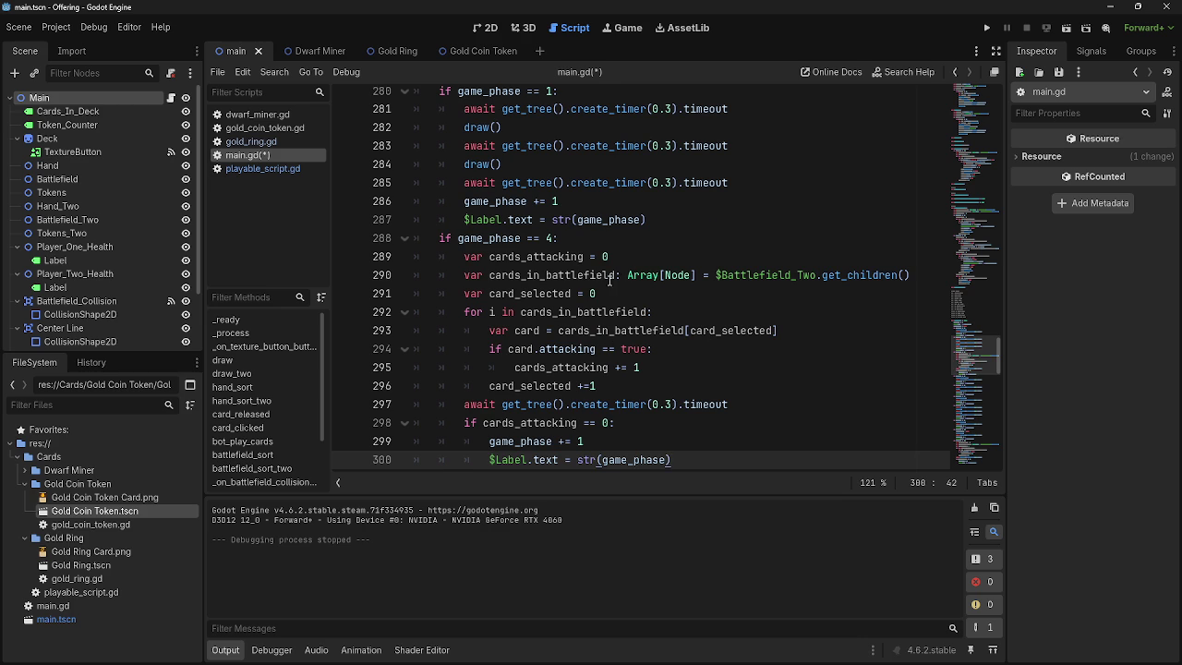
# - Erase the half-written cards_attacking comparison on line 301 and review the game_phase blocks
pyautogui.scroll(-4, 619, 292)
pyautogui.scroll(3, 623, 294)
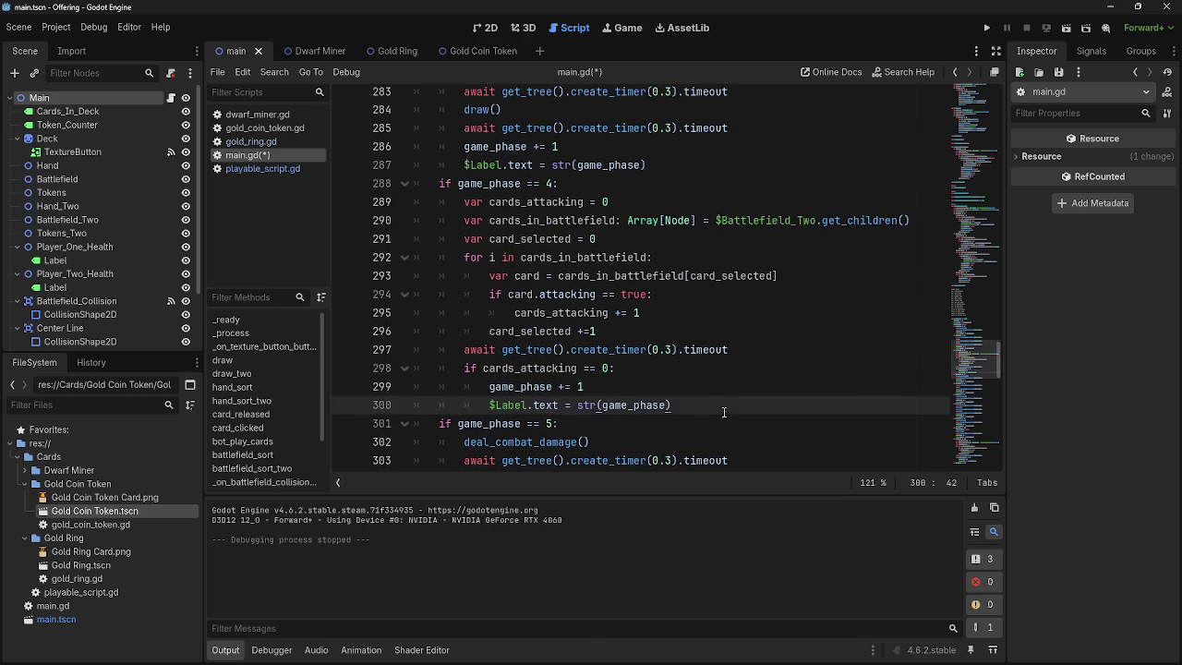
pyautogui.press('Return')
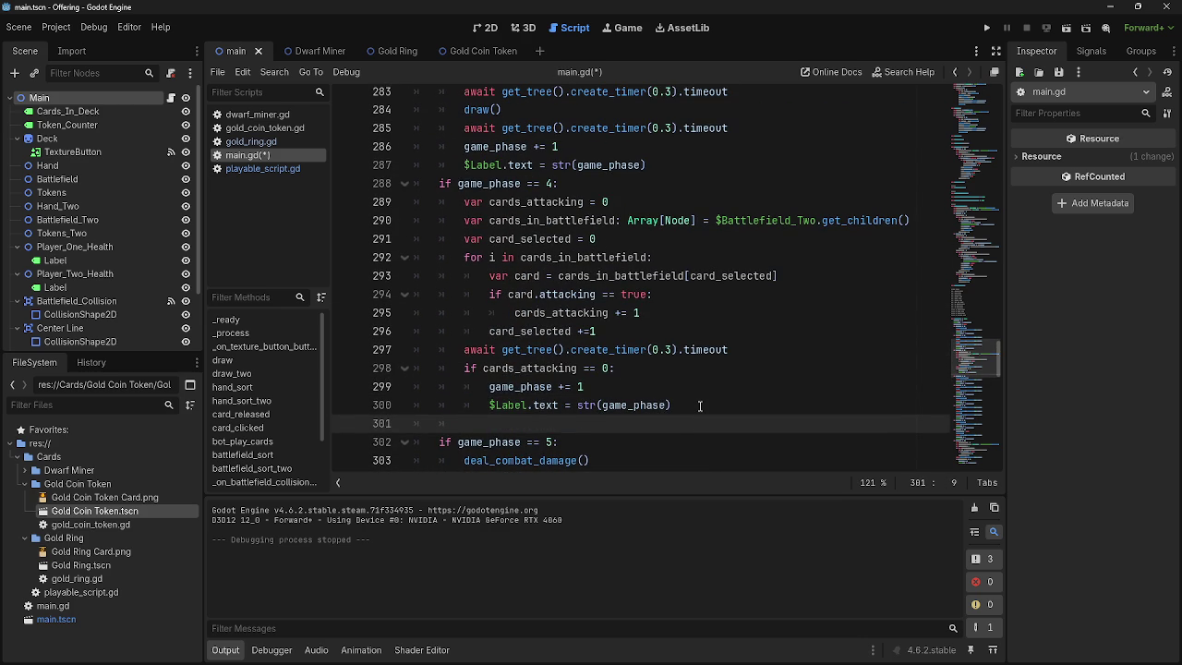
pyautogui.write('card')
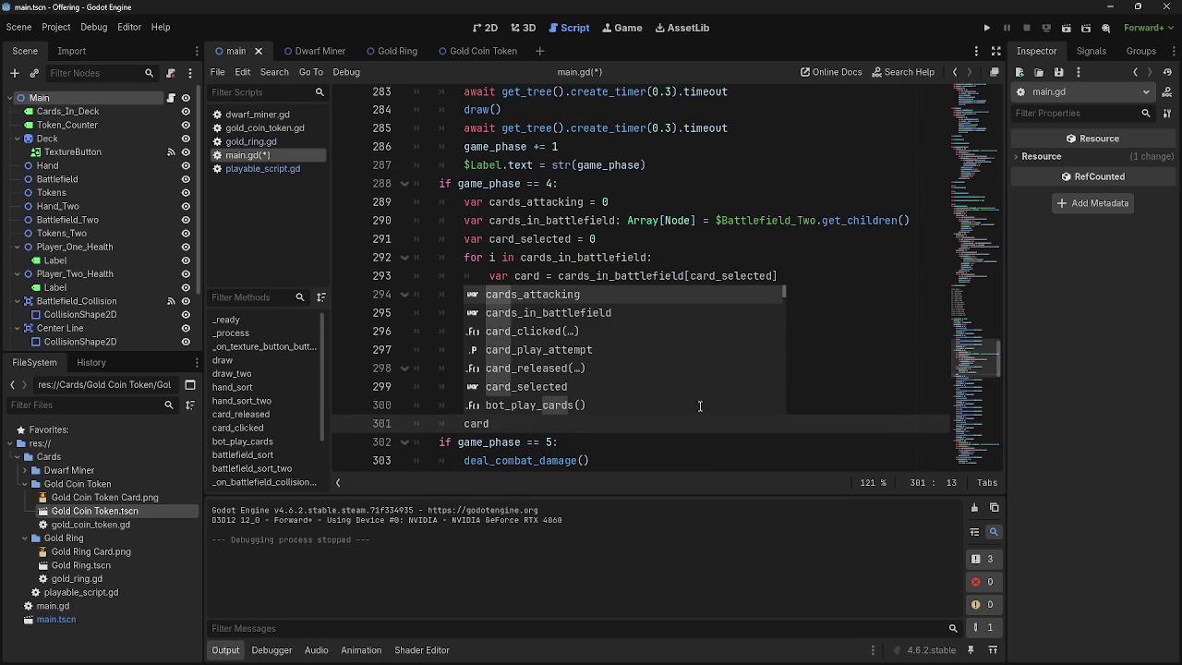
pyautogui.press('Return')
pyautogui.write('==')
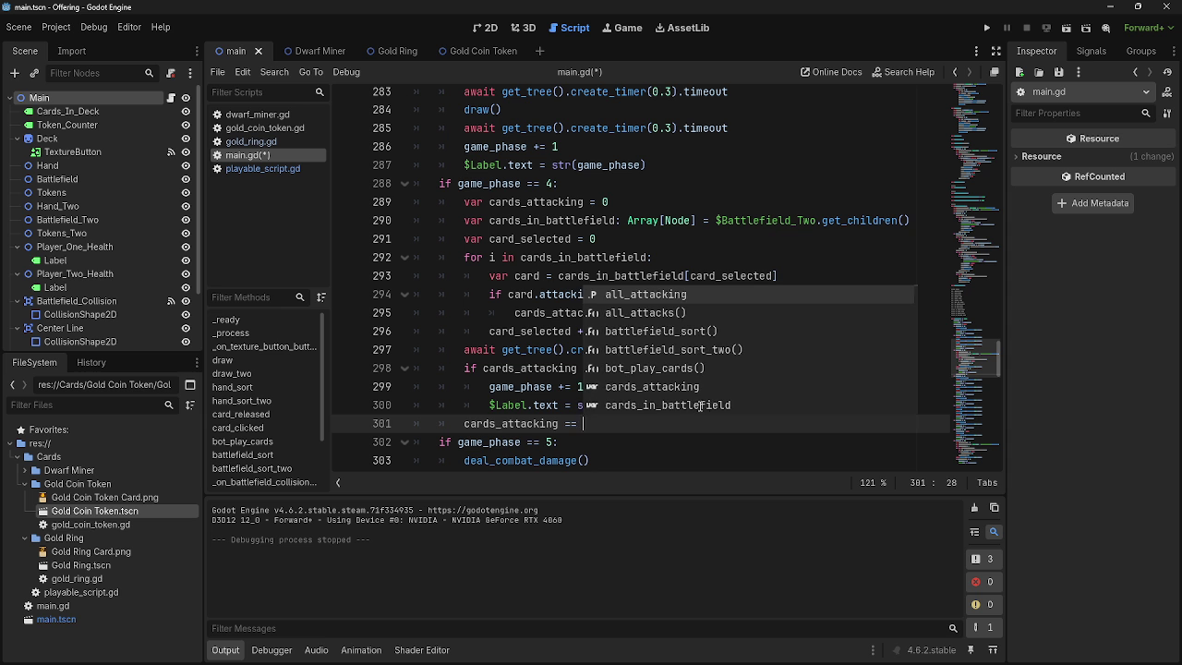
pyautogui.press('BackSpace')
pyautogui.press('BackSpace')
pyautogui.press('BackSpace')
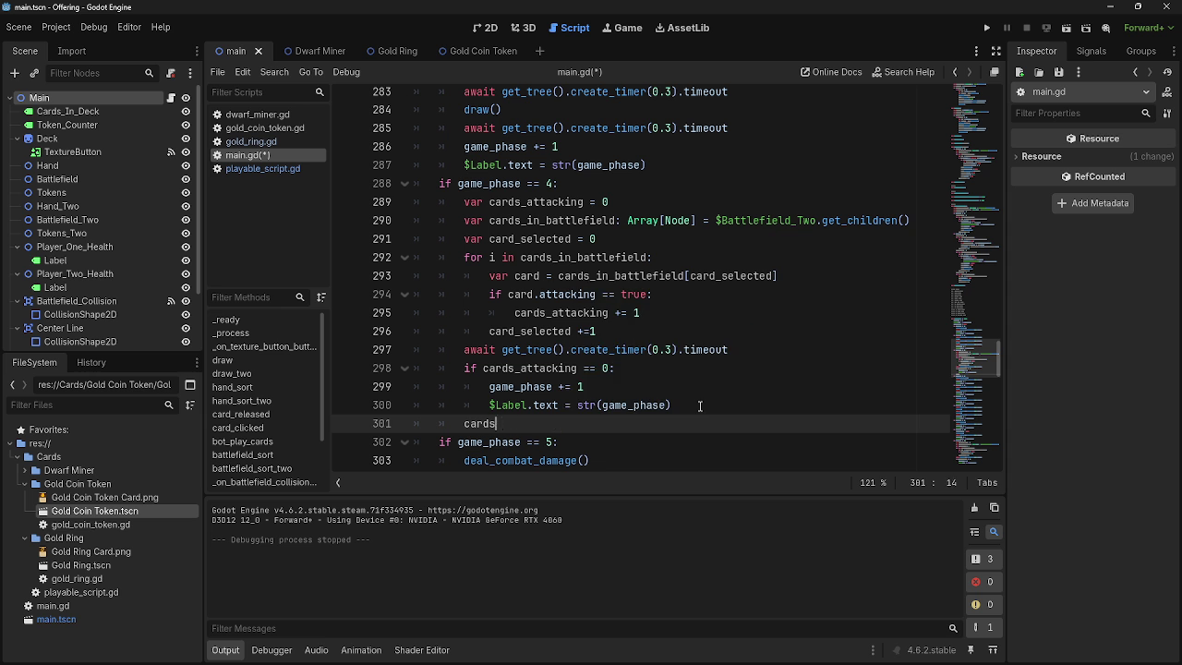
pyautogui.press('BackSpace')
pyautogui.press('BackSpace')
pyautogui.press('BackSpace')
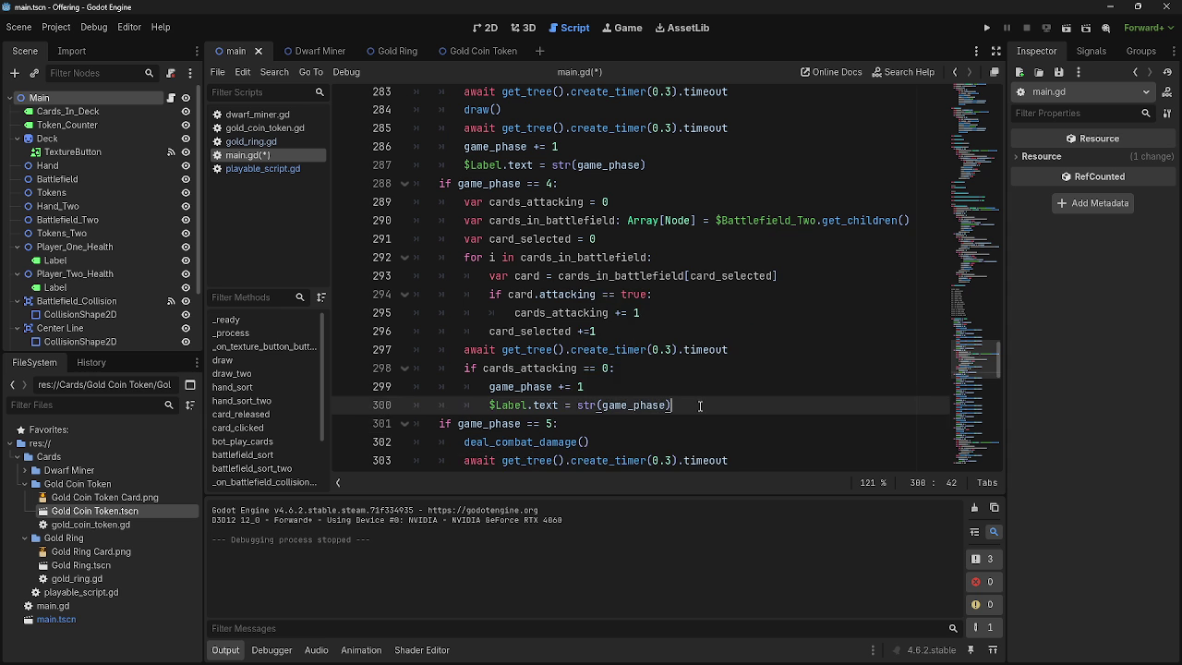
pyautogui.scroll(-15, 700, 406)
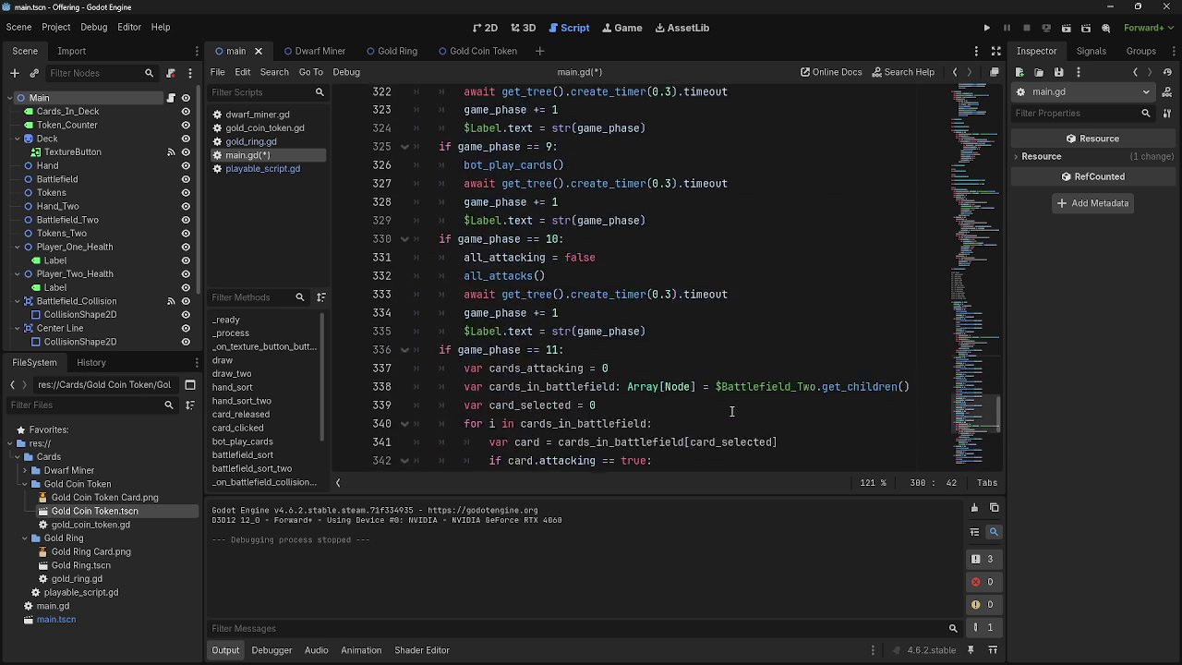
pyautogui.scroll(15, 731, 410)
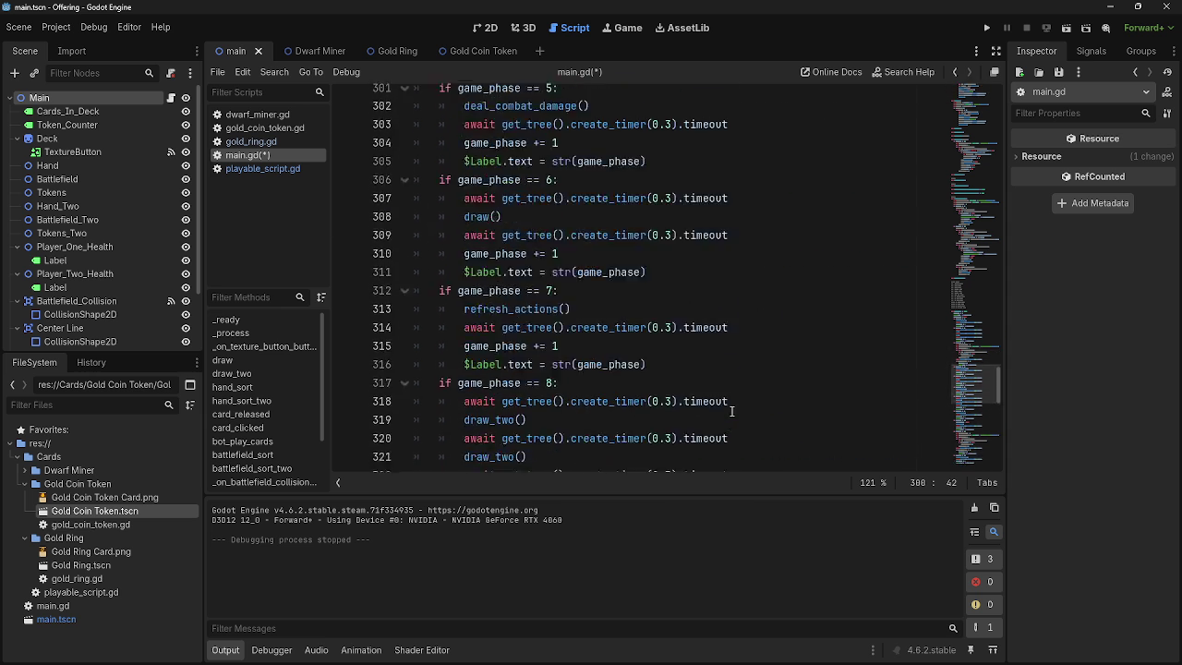
pyautogui.scroll(1, 731, 411)
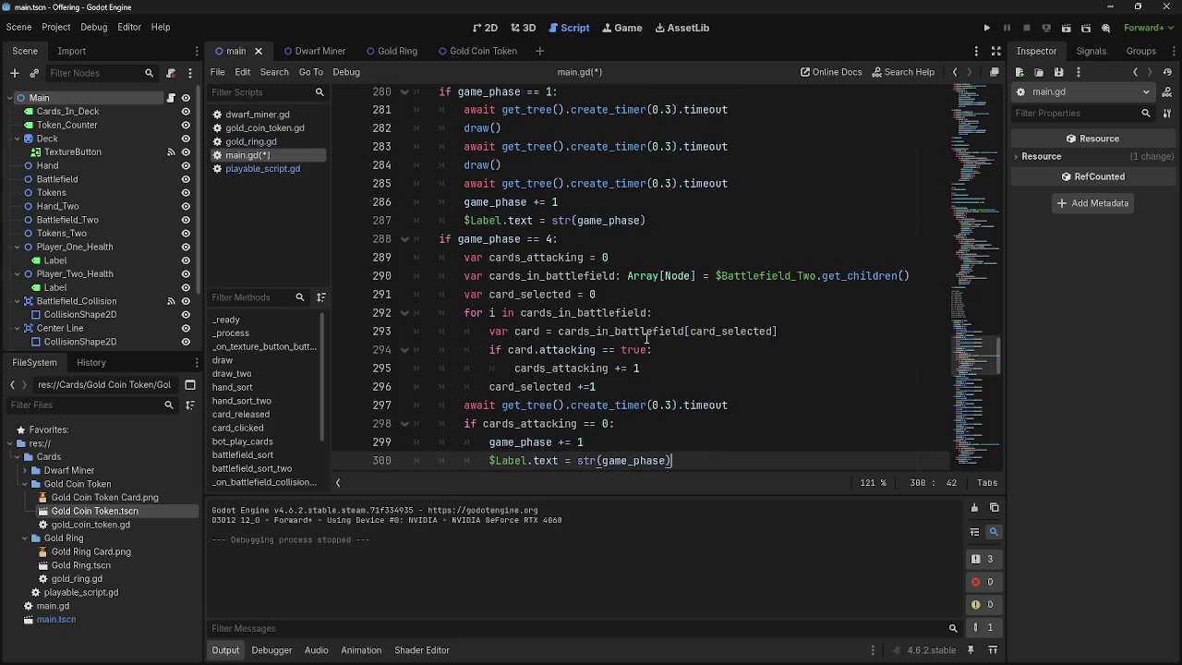
# - Change $Battlefield_Two to $Battlefield in the phase 4 count on line 290
pyautogui.click(609, 258)
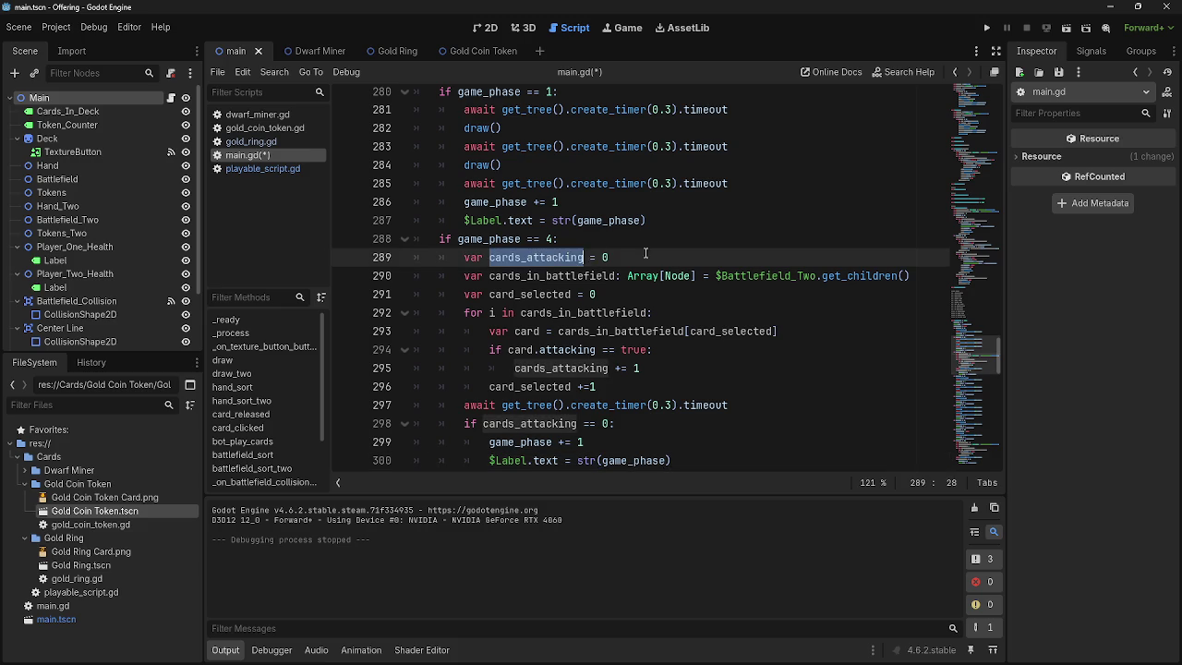
pyautogui.click(554, 295)
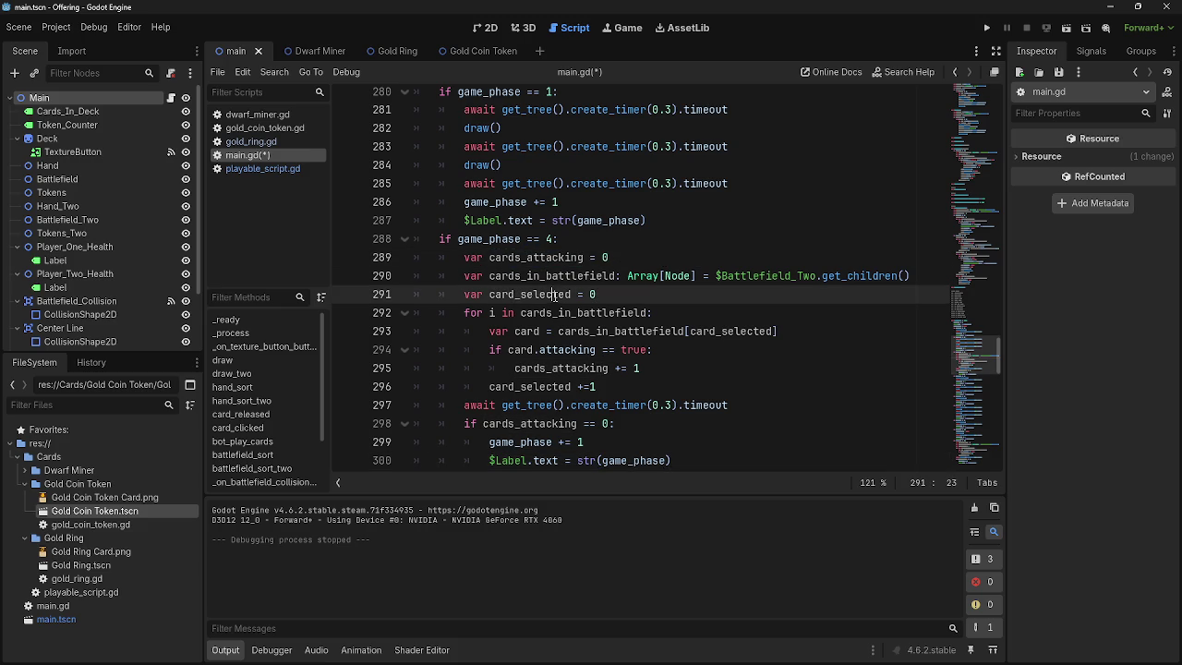
pyautogui.click(634, 293)
pyautogui.doubleClick(592, 329)
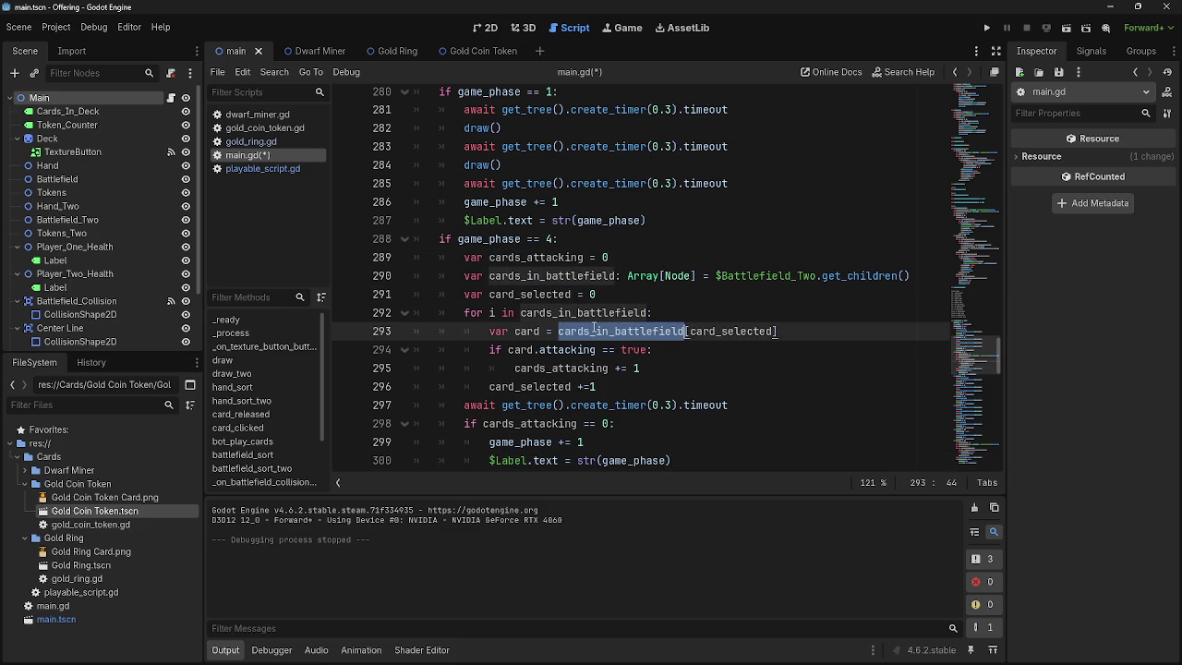
pyautogui.moveTo(816, 275); pyautogui.dragTo(792, 275)
pyautogui.press('BackSpace')
pyautogui.click(799, 299)
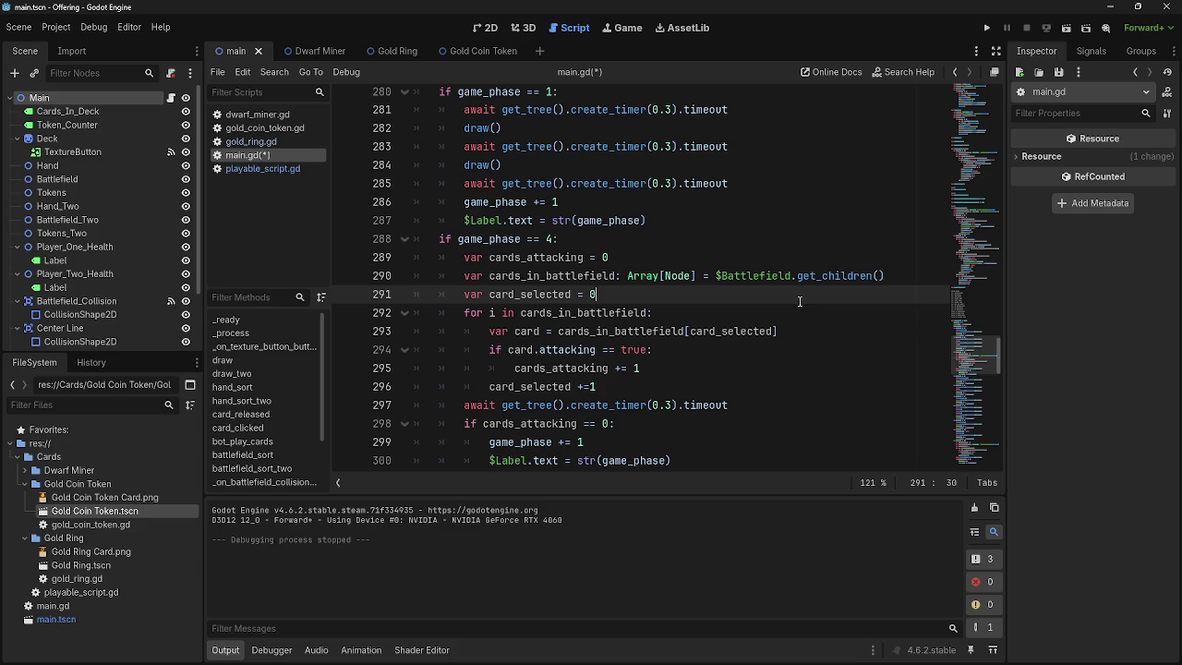
# - Review card_selected, attacking and cards_attacking usage in phase 4, then run the game twice to test
pyautogui.doubleClick(591, 330)
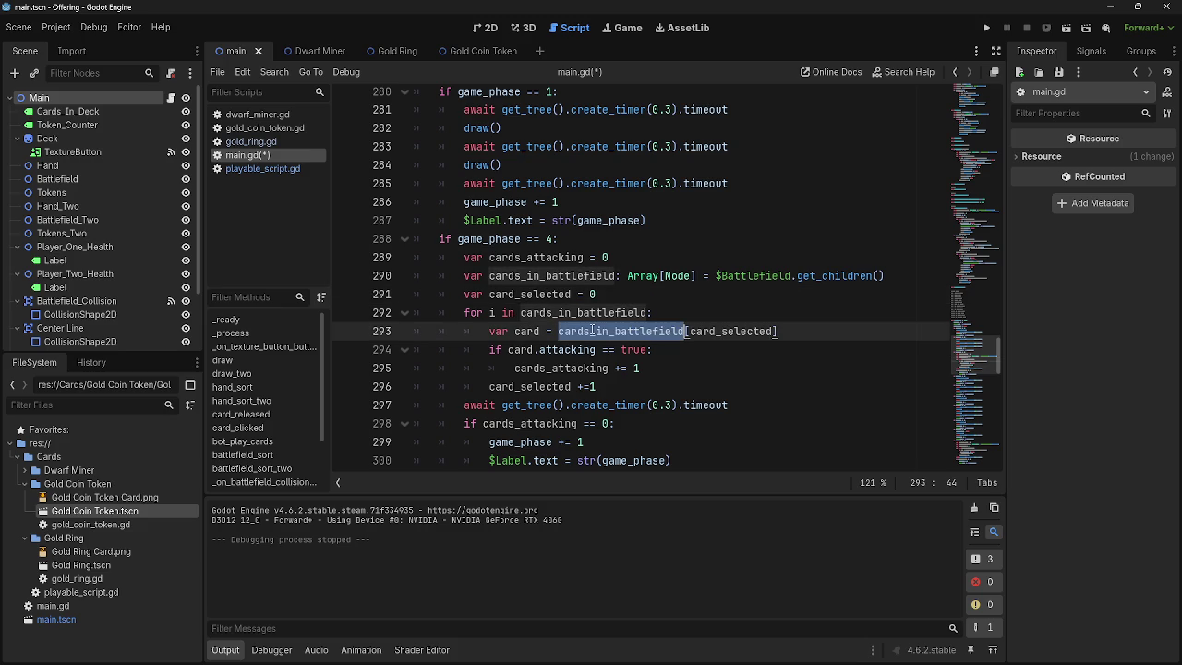
pyautogui.doubleClick(712, 331)
pyautogui.doubleClick(567, 351)
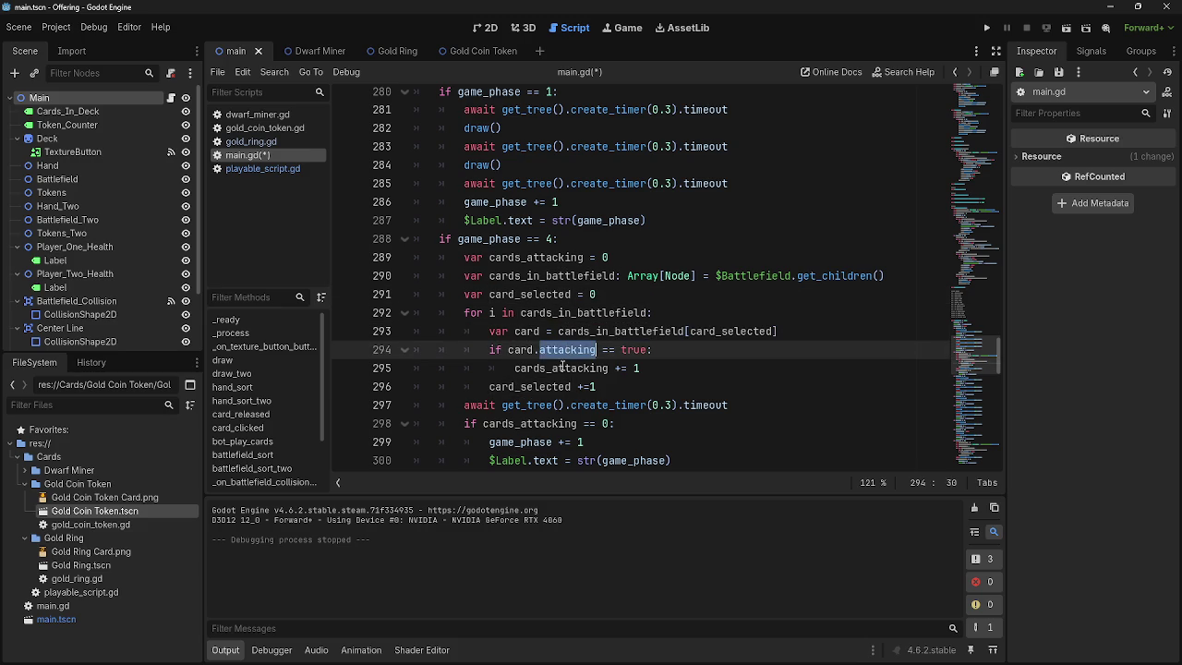
pyautogui.doubleClick(563, 368)
pyautogui.click(528, 386)
pyautogui.doubleClick(547, 369)
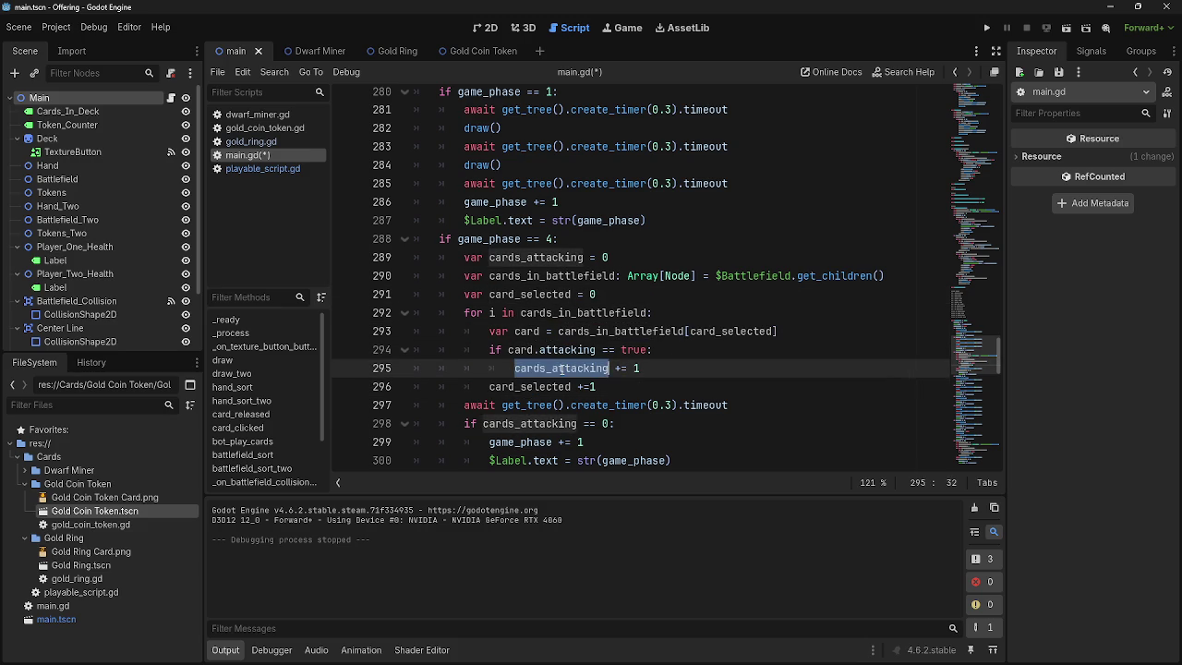
pyautogui.scroll(-2, 590, 380)
pyautogui.click(748, 348)
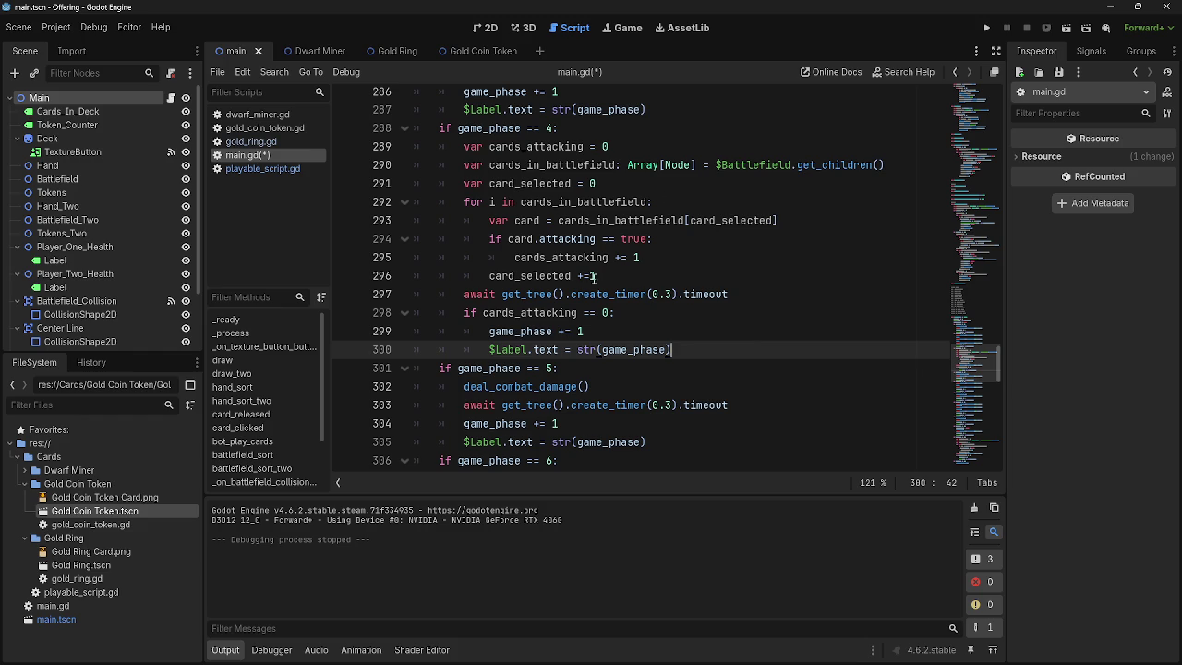
pyautogui.moveTo(515, 258); pyautogui.dragTo(556, 259)
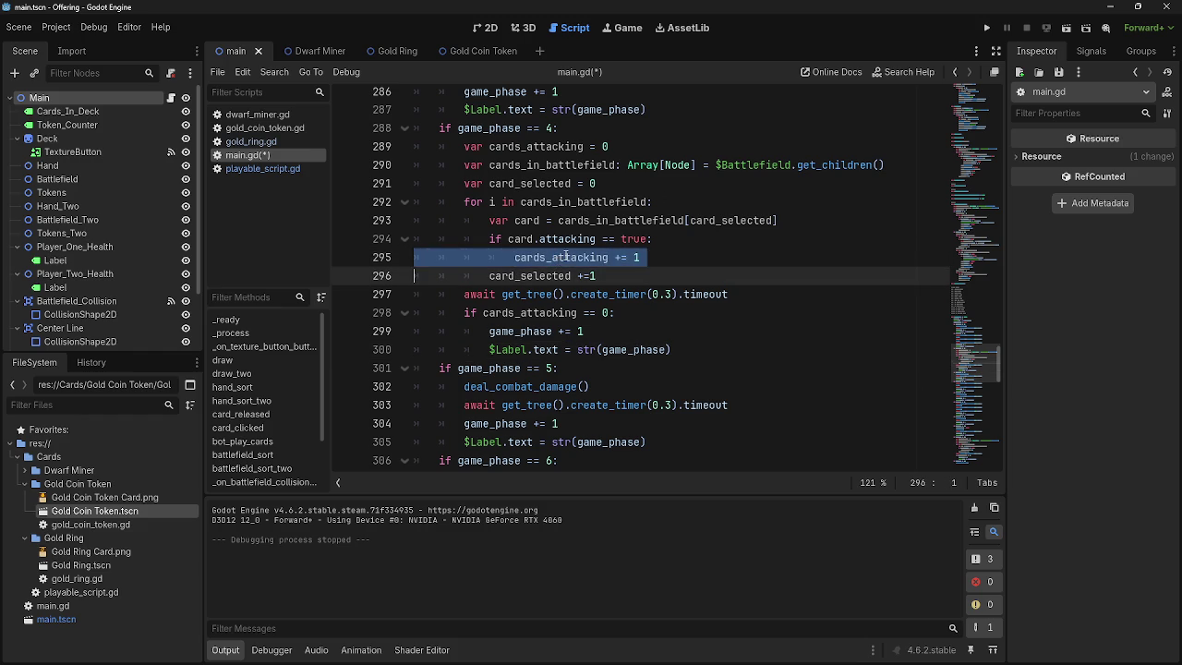
pyautogui.doubleClick(566, 257)
pyautogui.doubleClick(554, 274)
pyautogui.click(649, 276)
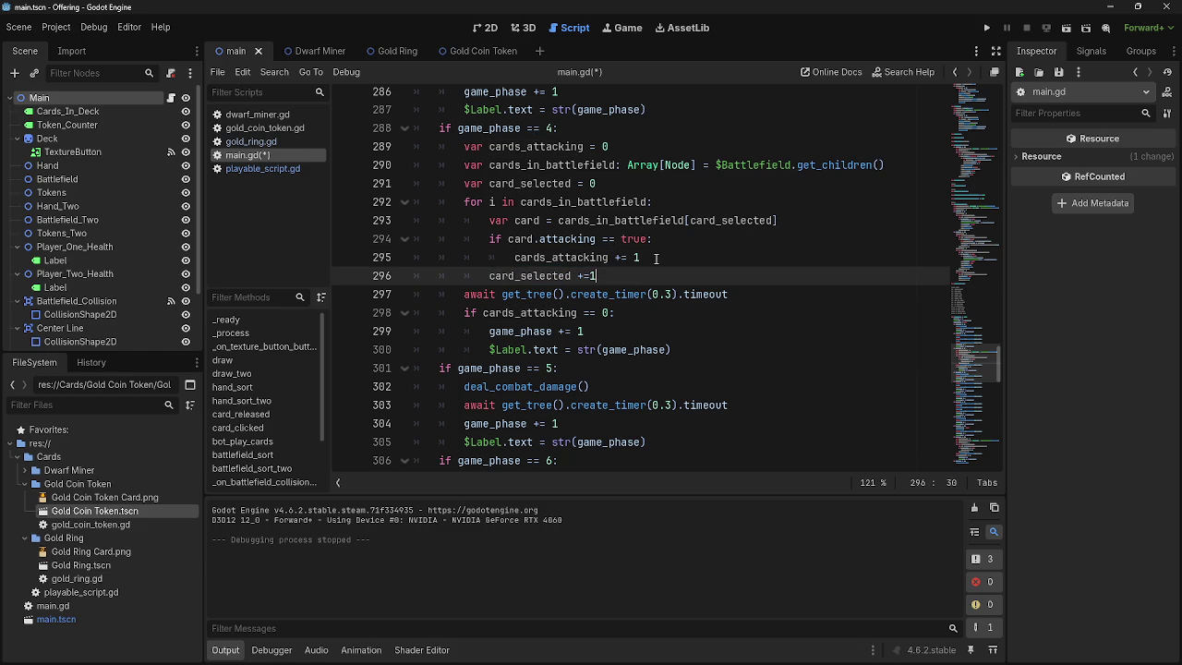
pyautogui.click(987, 29)
pyautogui.press('F5')
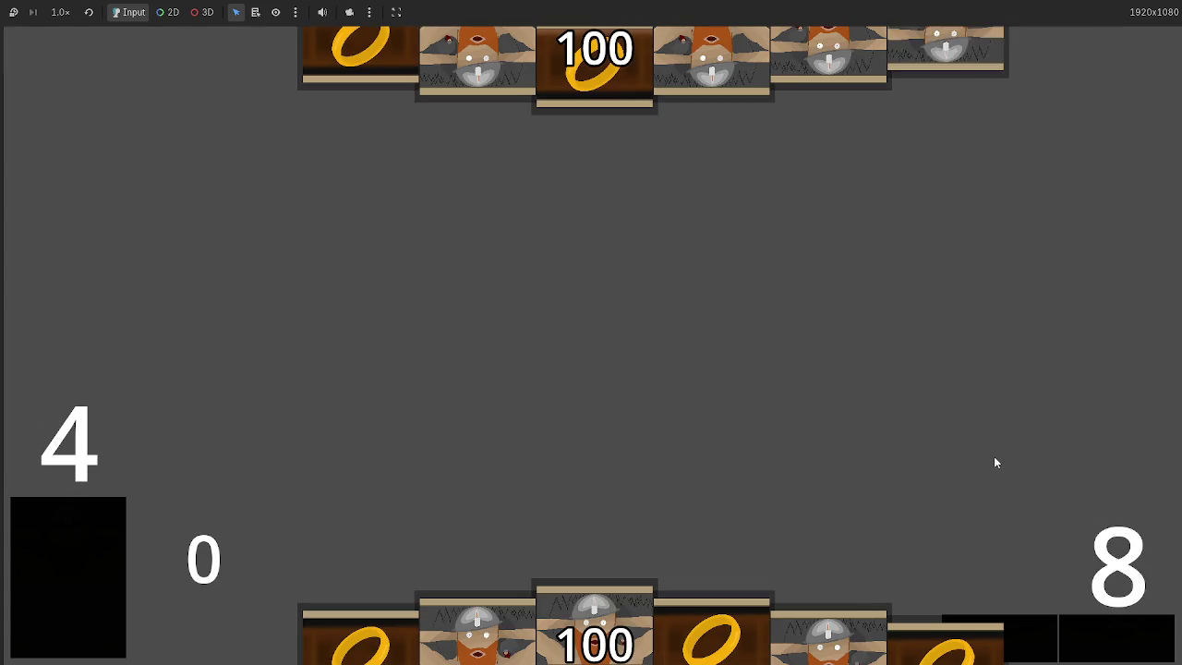
# - Stop the test run with F8 and scroll main.gd back to the phase 4 attack-count branch at line 288
pyautogui.press('F8')
pyautogui.scroll(10, 536, 329)
pyautogui.scroll(3, 536, 330)
pyautogui.moveTo(450, 201); pyautogui.dragTo(526, 201)
pyautogui.scroll(-8, 544, 277)
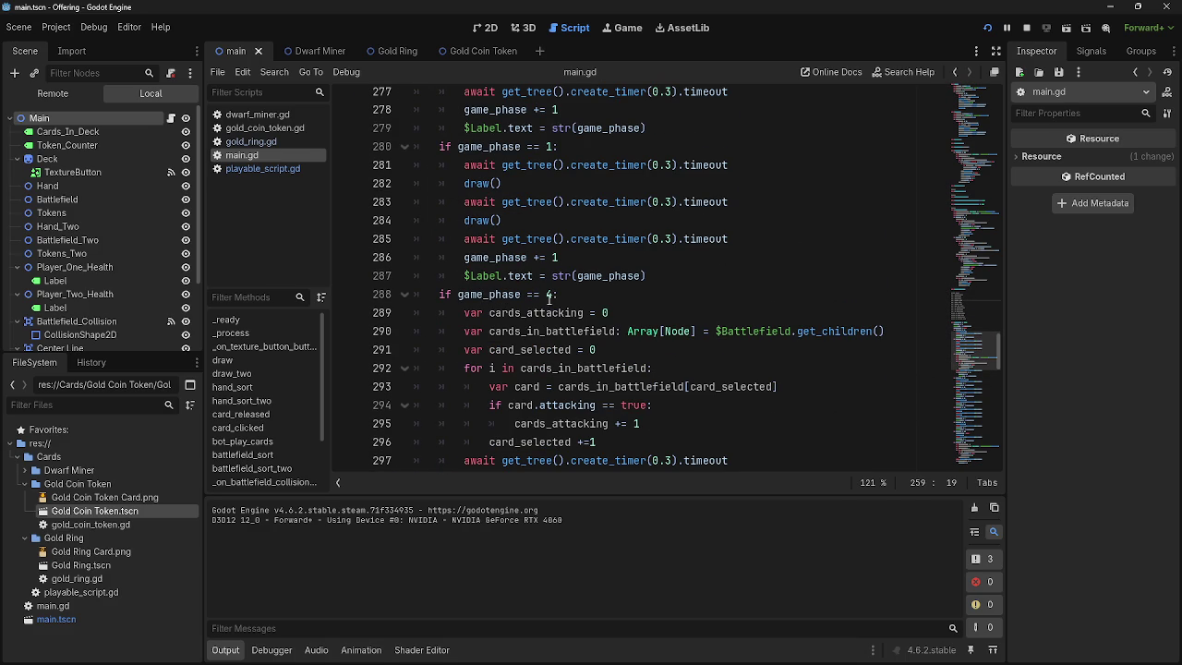
# - Renumber the attack check on line 288 to game_phase == 3
pyautogui.click(558, 293)
pyautogui.press('BackSpace')
pyautogui.press('BackSpace')
pyautogui.write('3:')
# - Add an 'if game_phase == 4:' branch below the attack check and paste the card-counting block into it
pyautogui.scroll(-2, 680, 366)
pyautogui.click(719, 408)
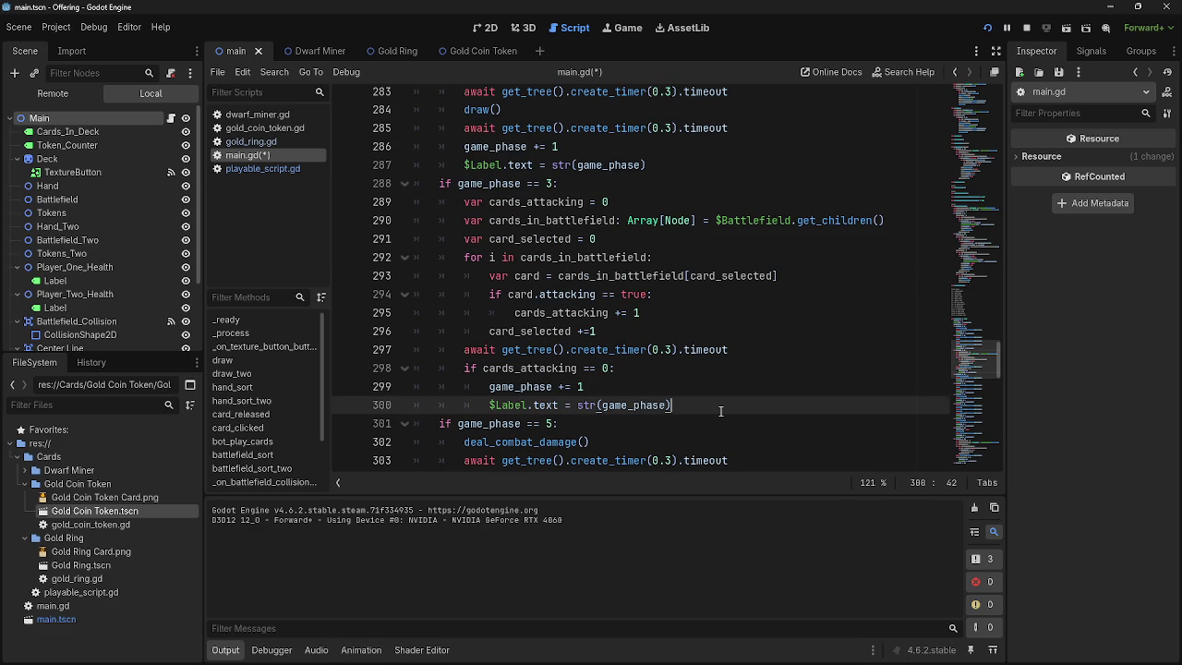
pyautogui.press('Return')
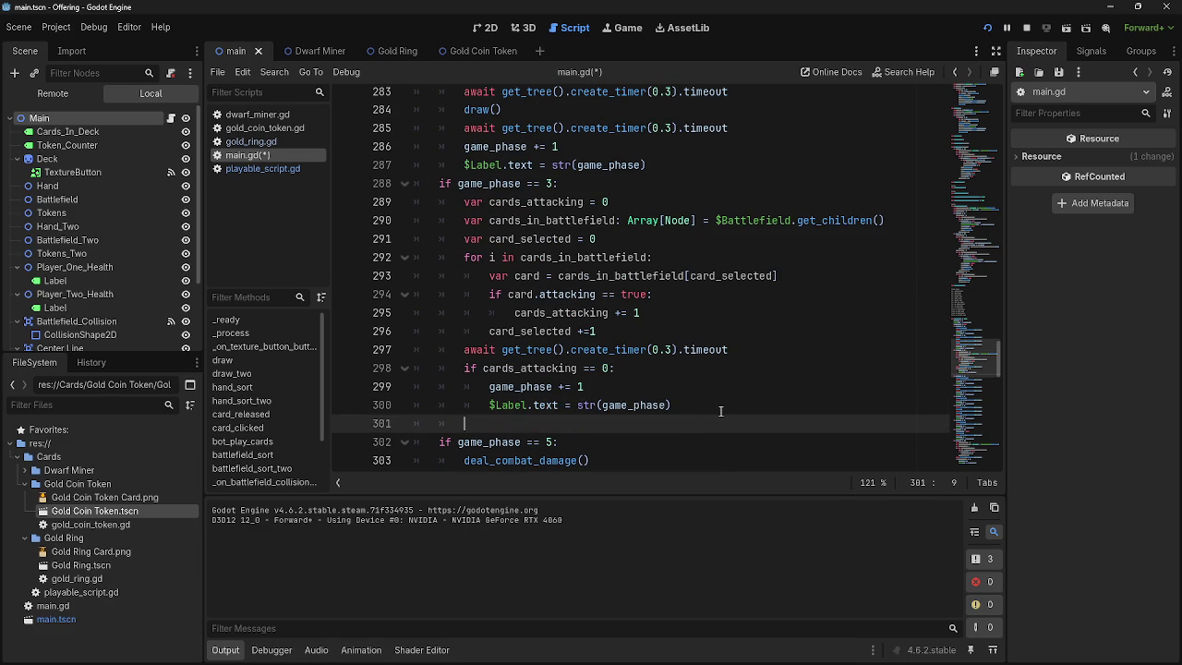
pyautogui.press('BackSpace')
pyautogui.write('if game')
pyautogui.write('_phase ==')
pyautogui.write(' 4:')
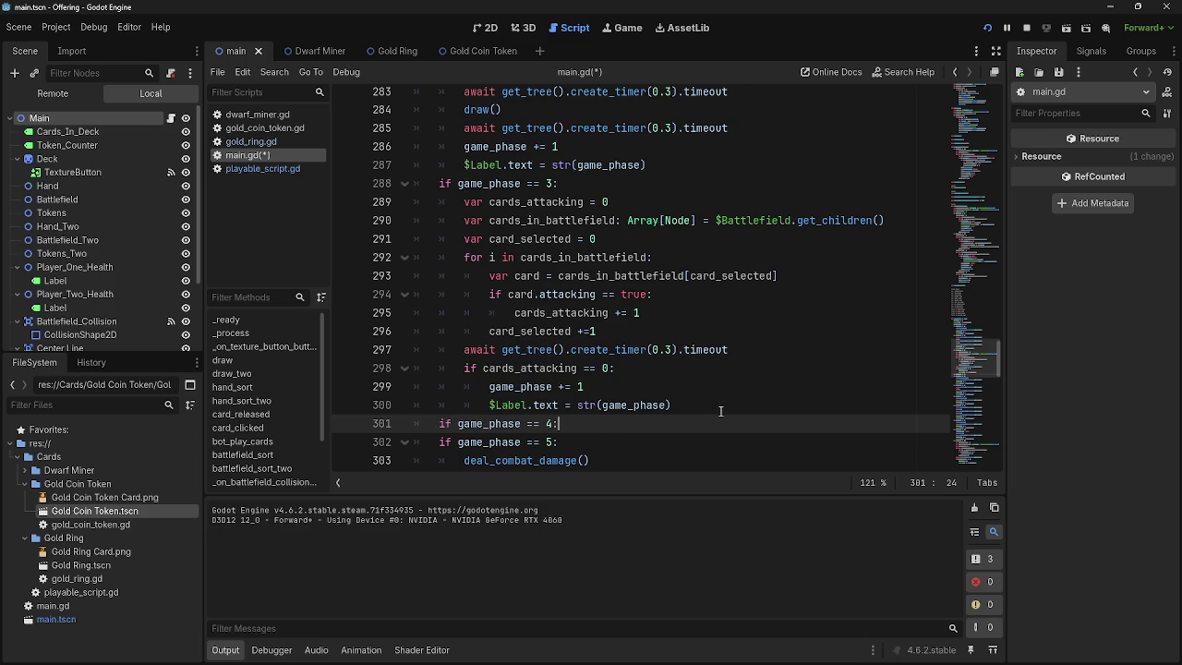
pyautogui.press('Return')
pyautogui.write('var cards_attacking = 0 \t\tvar cards_in_battlefield: Array[Node] = $Battlefield_Two.get_children() \t\tvar card_selected = 0 \t\tfor i in cards_in_battlefield: \t\t\tvar card = cards_in_battlefield[card_selected] \t\t\tif card.attacking == true: \t\t\t\tcards_attacking += 1 \t\t\tcard_selected +=1 \t\tawait get_tree().create_timer(0.3).timeout \t\tif cards_attacking == 0: \t\t\tgame_phase += 1 \t\t\t$Label.text = str(game_phase)')
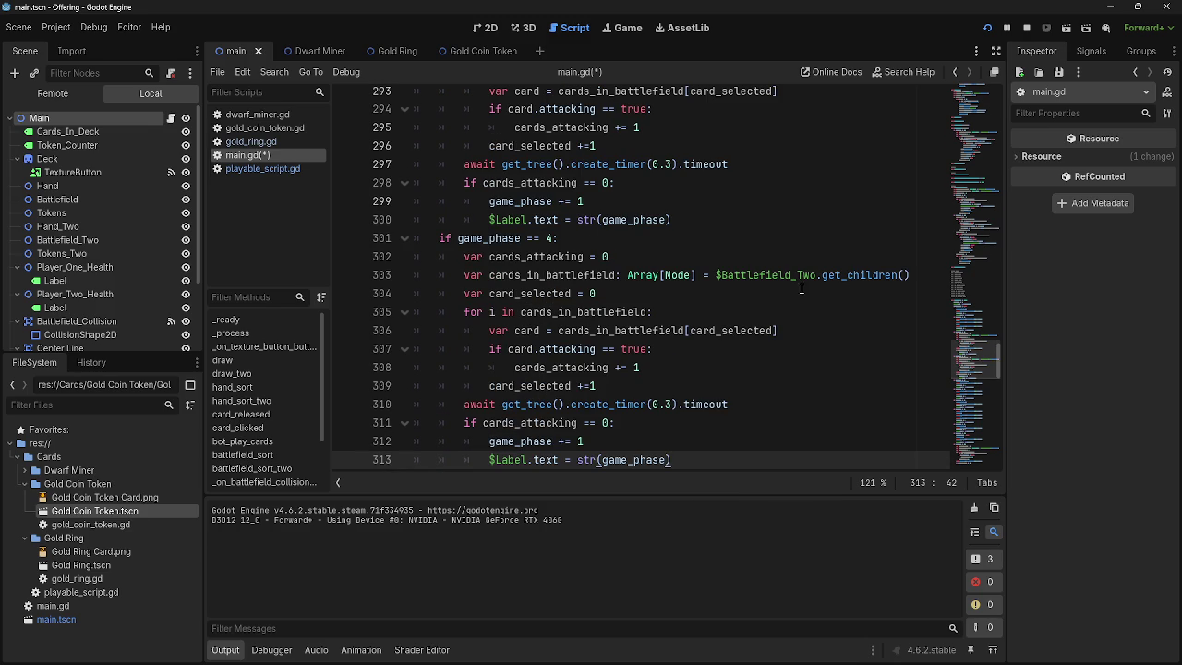
# - Change the property checked on line 307 from attacking to blocking
pyautogui.scroll(-1, 720, 286)
pyautogui.doubleClick(568, 293)
pyautogui.click(683, 301)
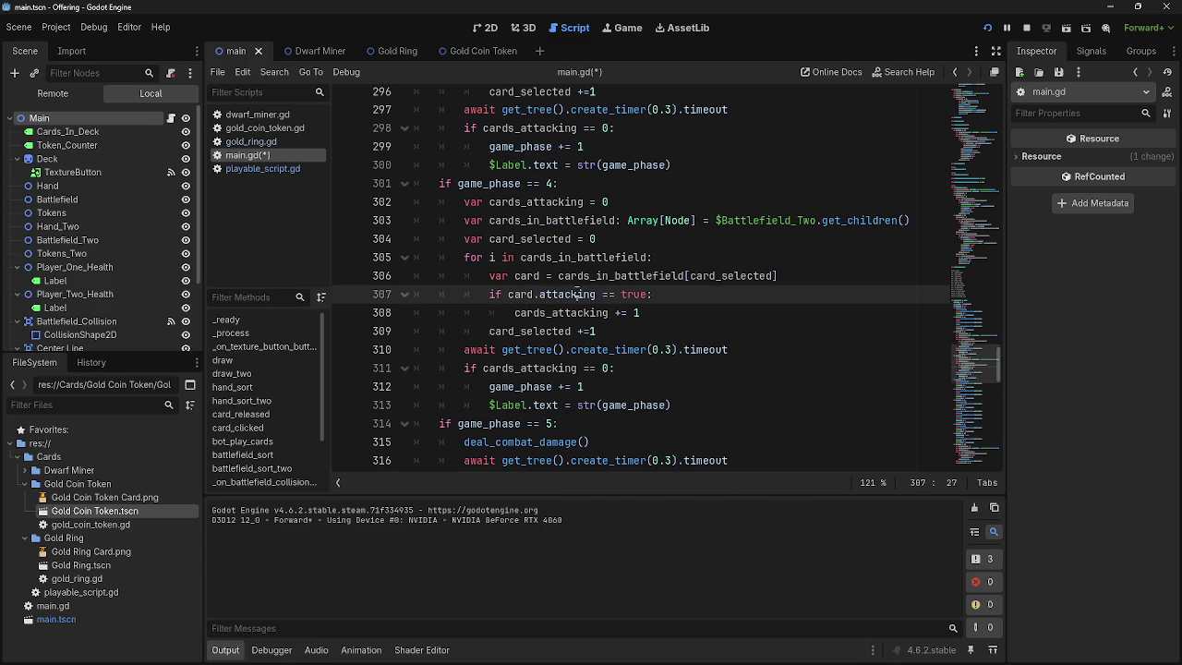
pyautogui.doubleClick(562, 294)
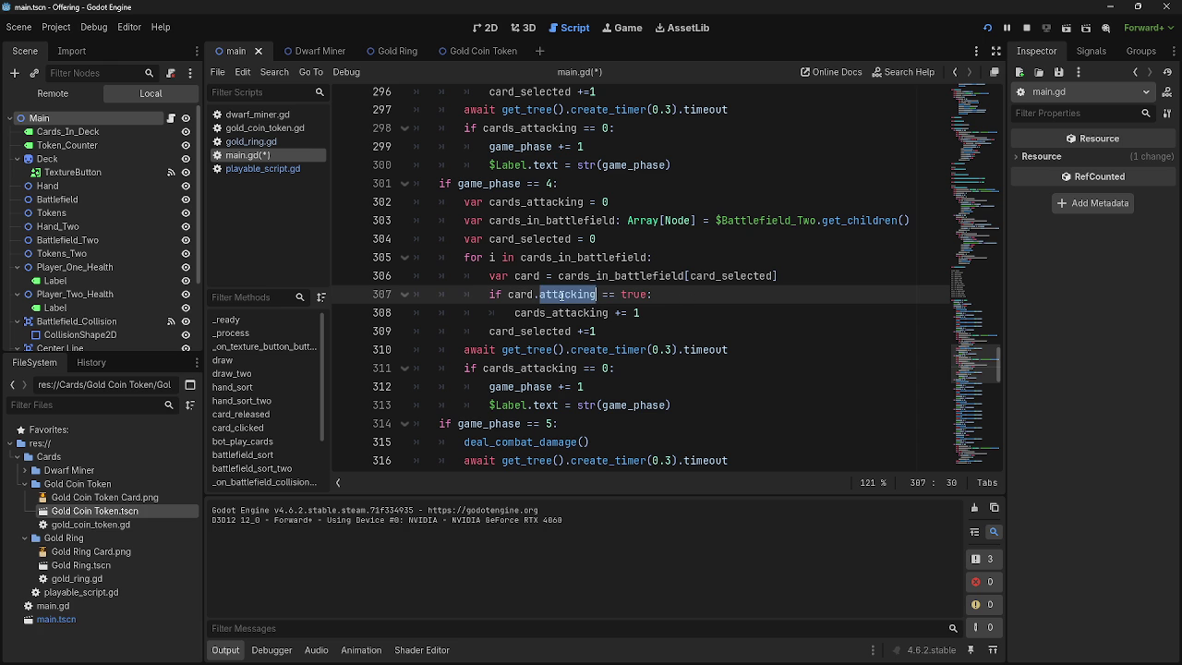
pyautogui.write('blocking')
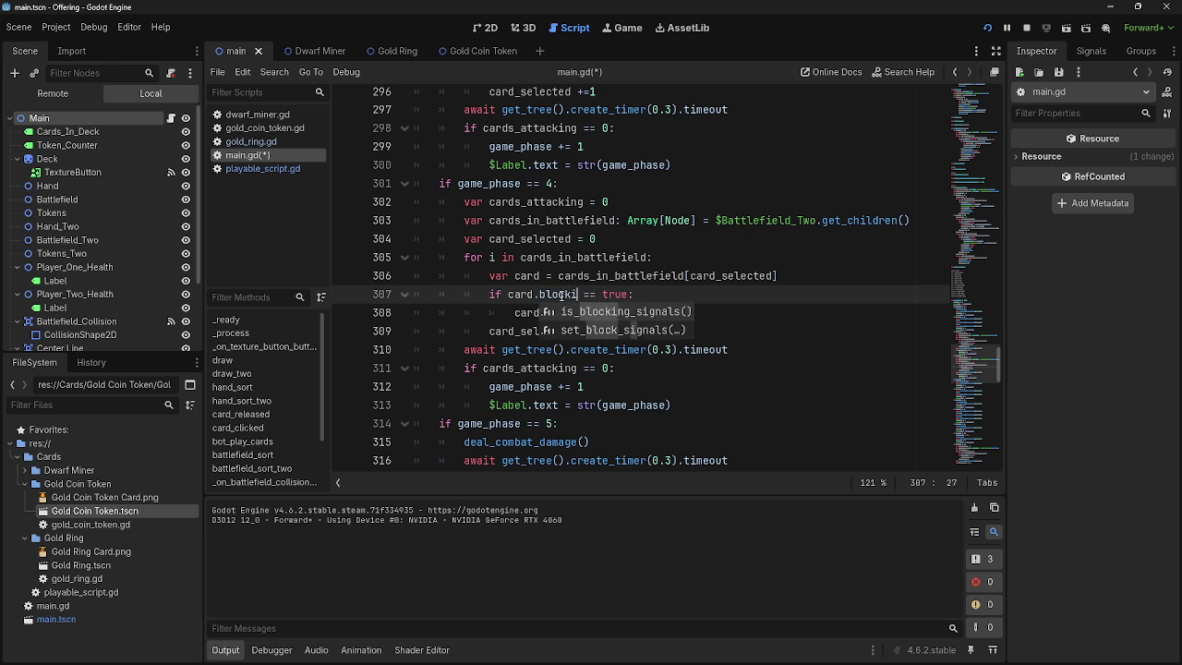
pyautogui.click(680, 296)
# - Rename cards_attacking to cards_blocking on lines 302 and 308 and in the line 311 zero check
pyautogui.doubleClick(535, 201)
pyautogui.moveTo(585, 203); pyautogui.dragTo(528, 209)
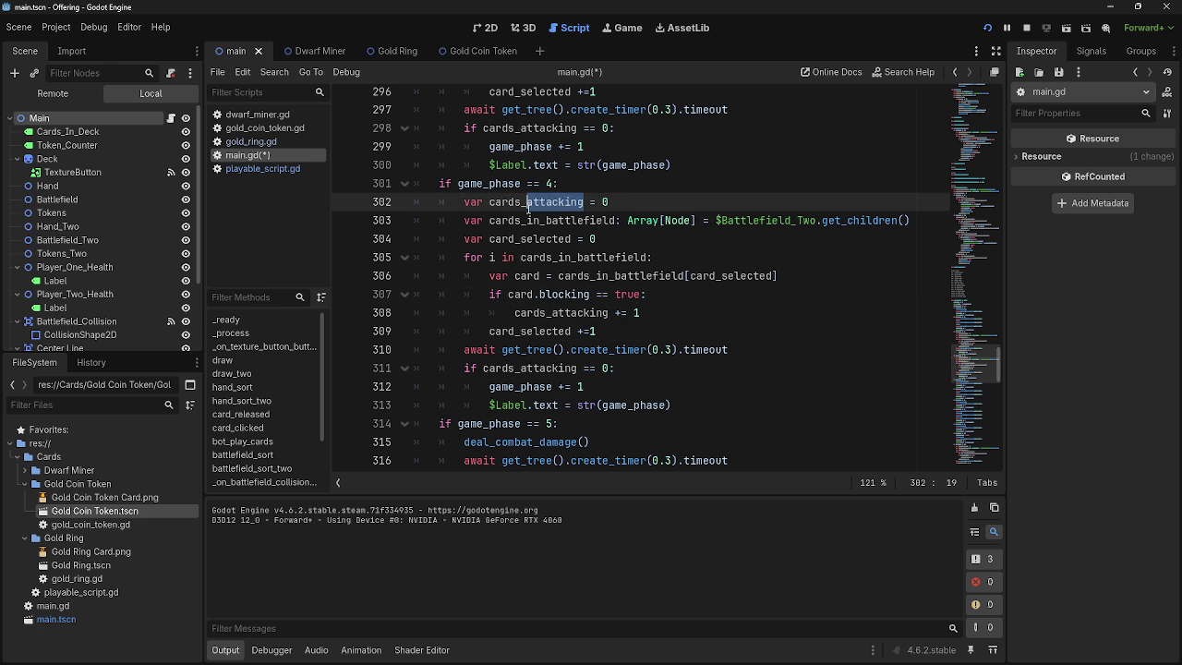
pyautogui.write('blocking')
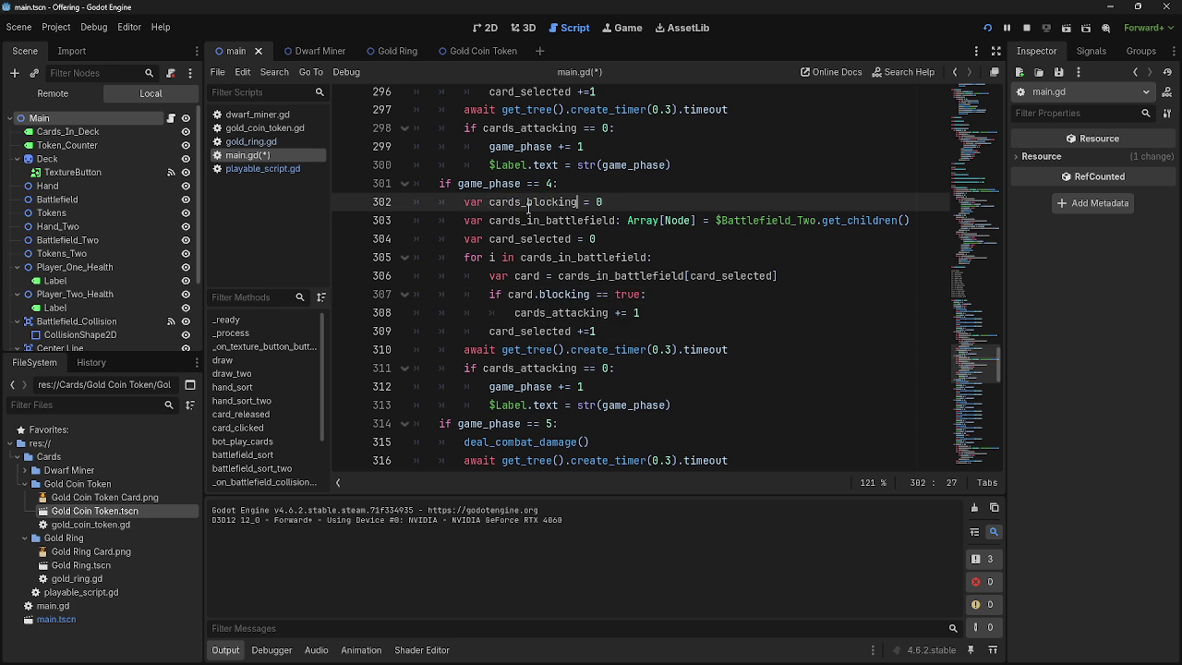
pyautogui.moveTo(608, 319); pyautogui.dragTo(553, 325)
pyautogui.write('blocki')
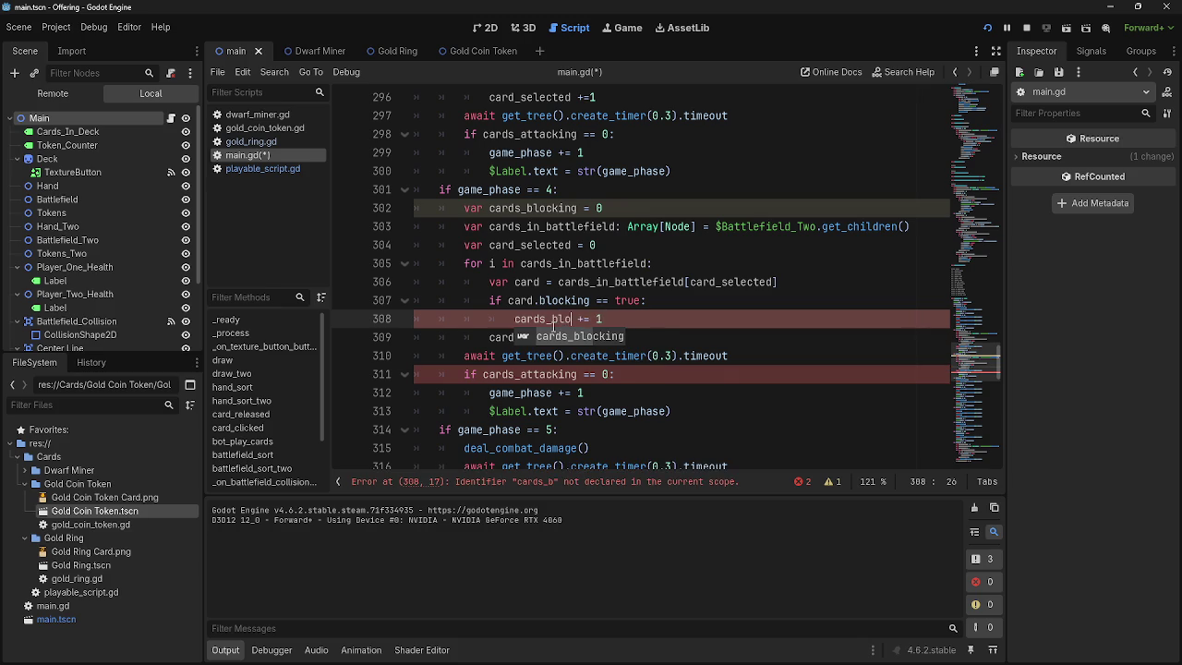
pyautogui.write('ng')
pyautogui.moveTo(578, 375); pyautogui.dragTo(516, 379)
pyautogui.write('b')
pyautogui.press('Return')
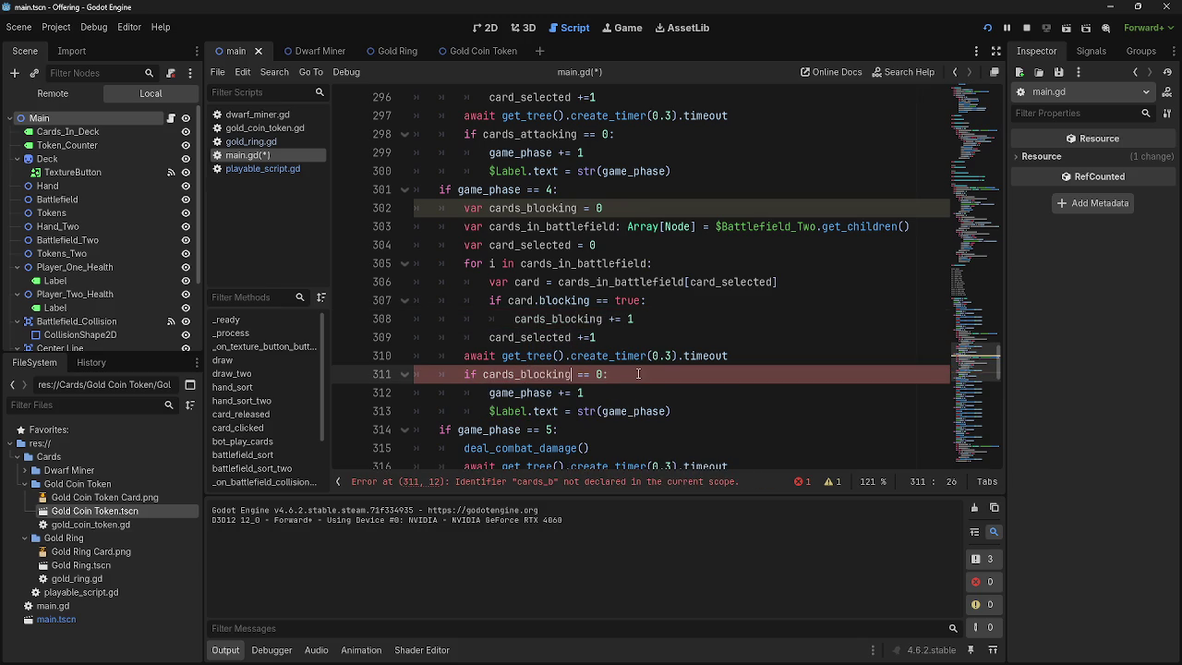
pyautogui.click(637, 374)
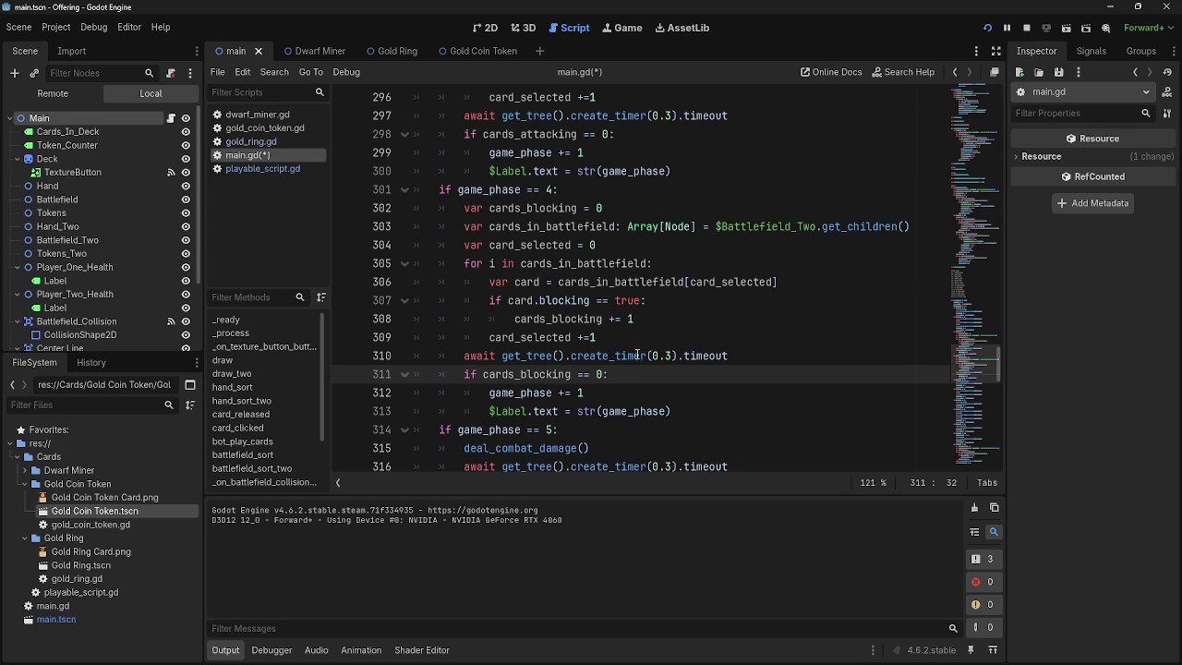
# - Stop the running playtest and return to the cards_blocking zero check in main.gd
pyautogui.click(1025, 28)
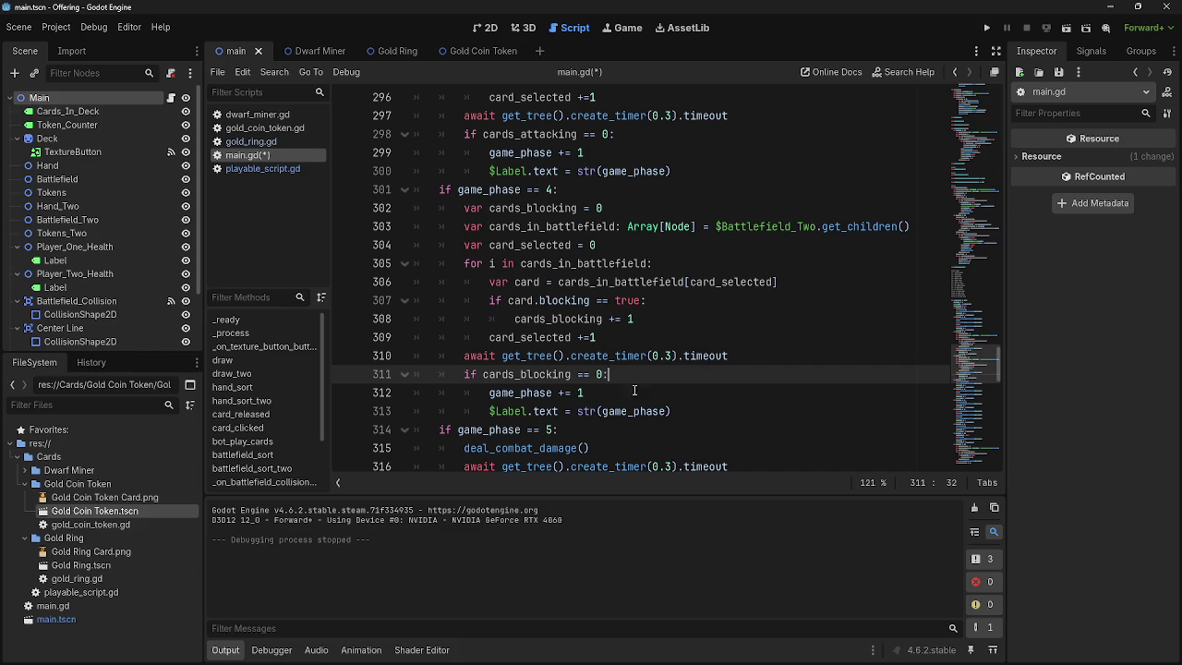
pyautogui.press('Up')
pyautogui.press('Up')
pyautogui.click(637, 378)
pyautogui.click(571, 245)
# - Inspect the phase 4 blocking check and cards_blocking counter on lines 307–308
pyautogui.doubleClick(559, 300)
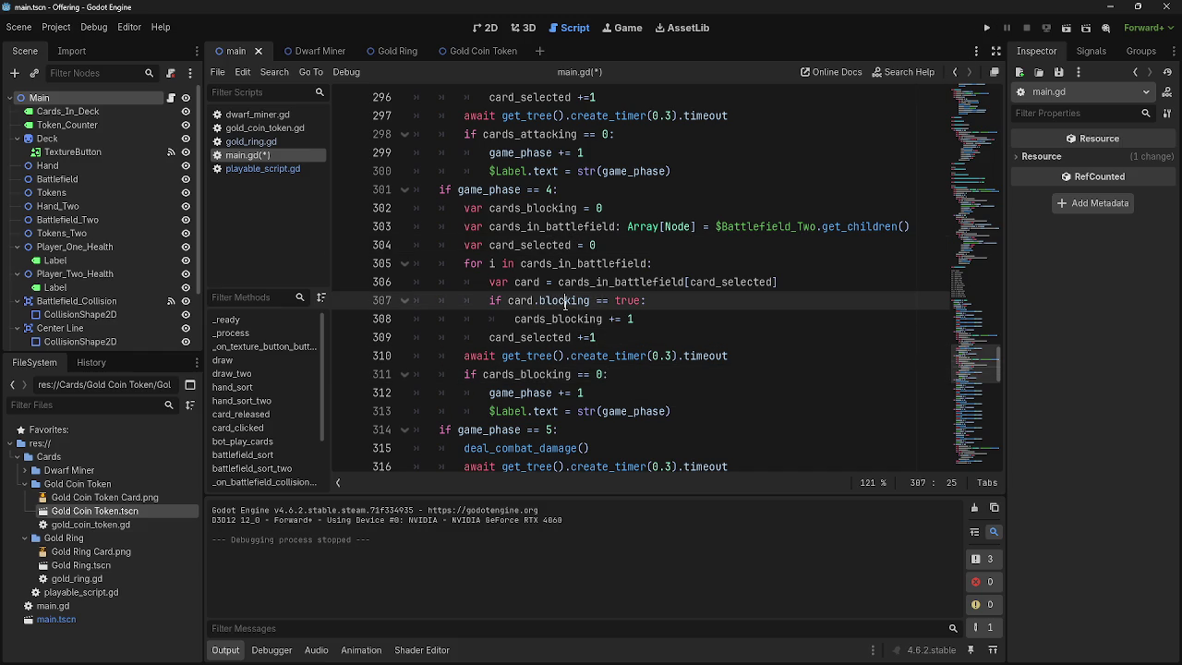
pyautogui.click(573, 300)
pyautogui.doubleClick(560, 319)
pyautogui.click(657, 319)
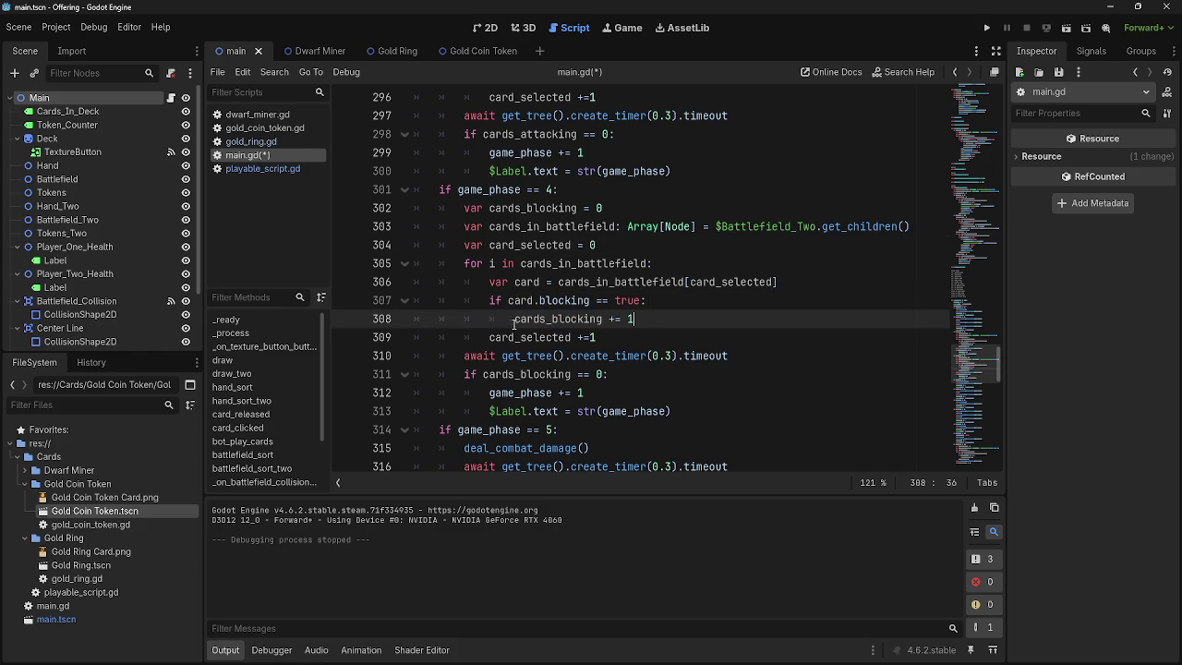
pyautogui.doubleClick(560, 319)
pyautogui.click(681, 319)
pyautogui.click(572, 302)
pyautogui.click(677, 307)
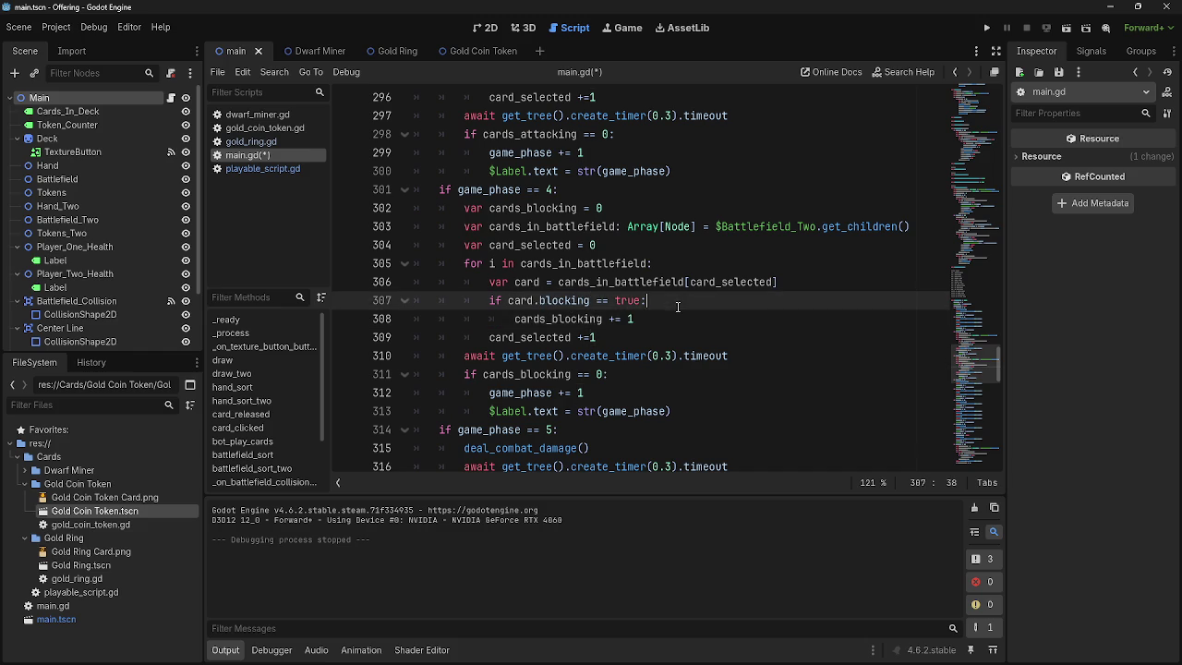
pyautogui.scroll(-14, 657, 397)
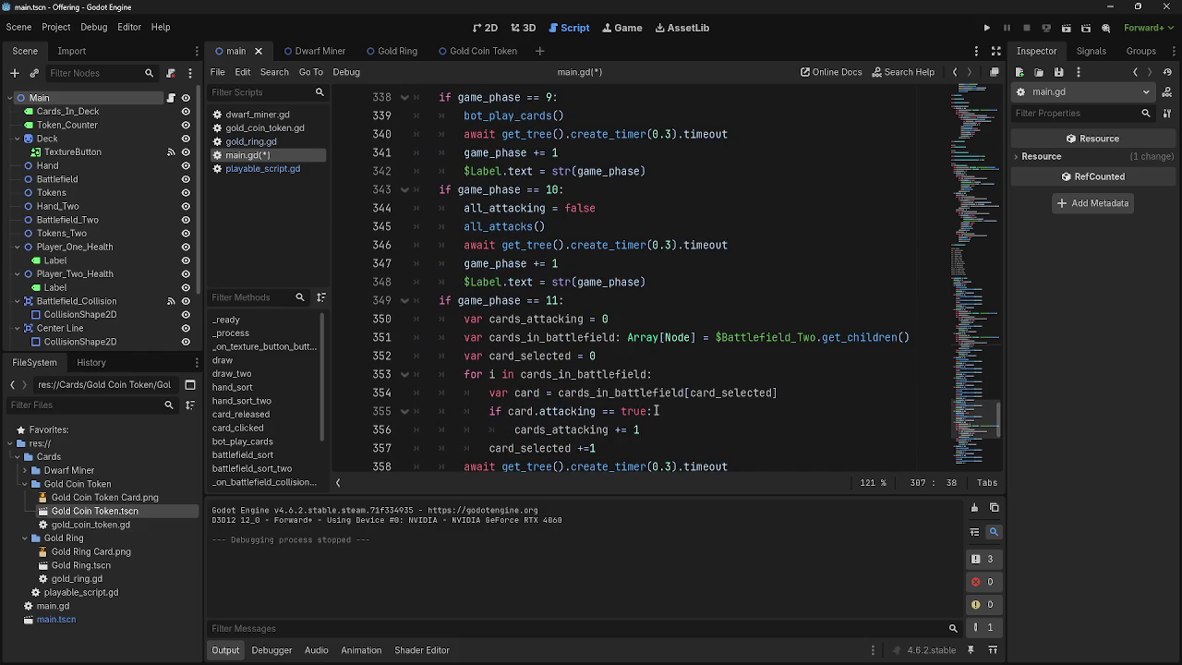
# - Undo the phase 4 edits so it counts attacking cards on Battlefield, like phase 3
pyautogui.scroll(16, 656, 411)
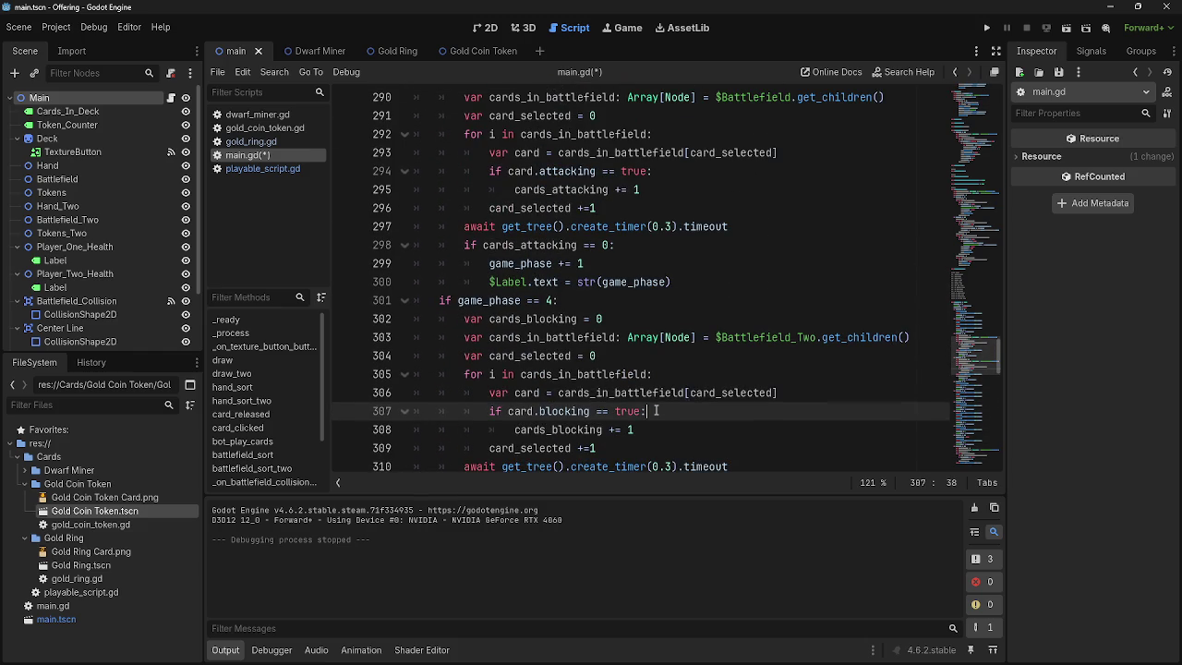
pyautogui.scroll(2, 626, 330)
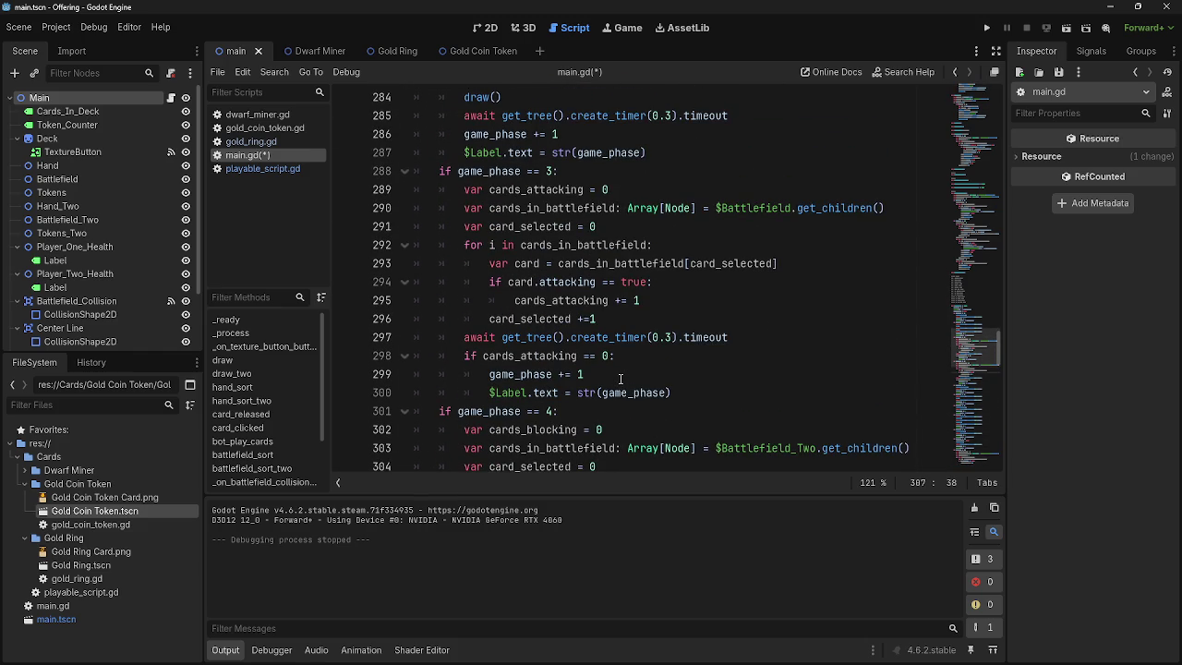
pyautogui.moveTo(684, 393)
pyautogui.mouseDown()
pyautogui.moveTo(647, 388)
pyautogui.moveTo(414, 189)
pyautogui.mouseUp()
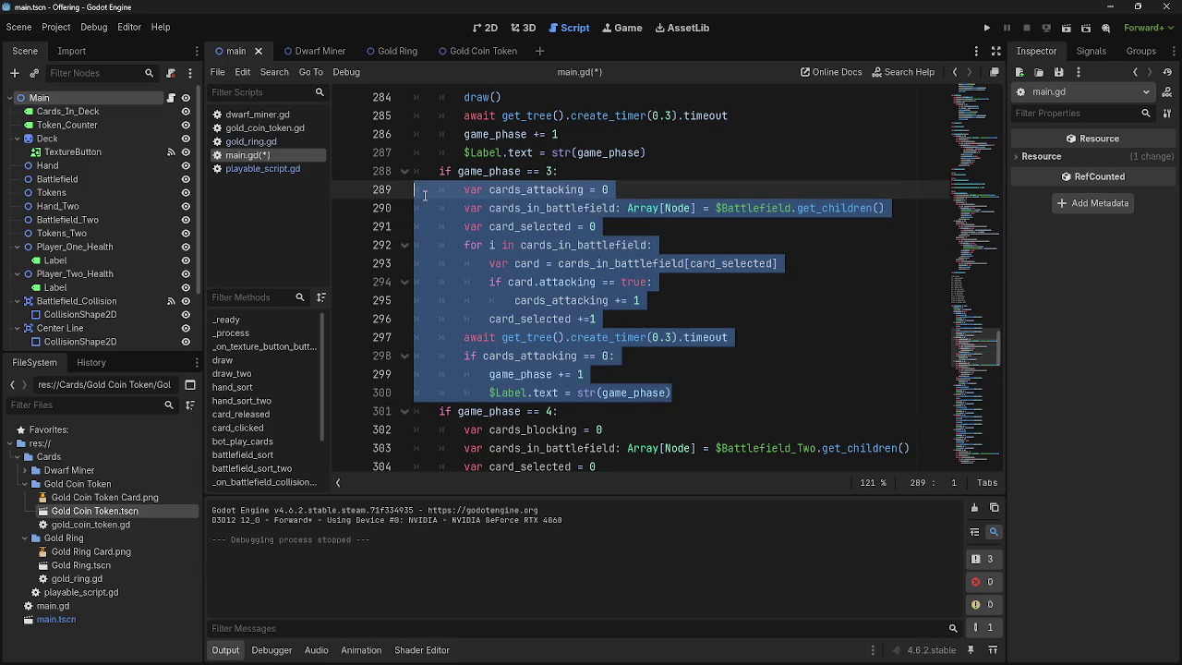
pyautogui.scroll(-5, 604, 394)
pyautogui.moveTo(672, 355)
pyautogui.mouseDown()
pyautogui.moveTo(646, 354)
pyautogui.moveTo(421, 179)
pyautogui.mouseUp()
pyautogui.hotkey('ctrl', 'z')
pyautogui.hotkey('ctrl', 'z')
pyautogui.hotkey('ctrl', 'z')
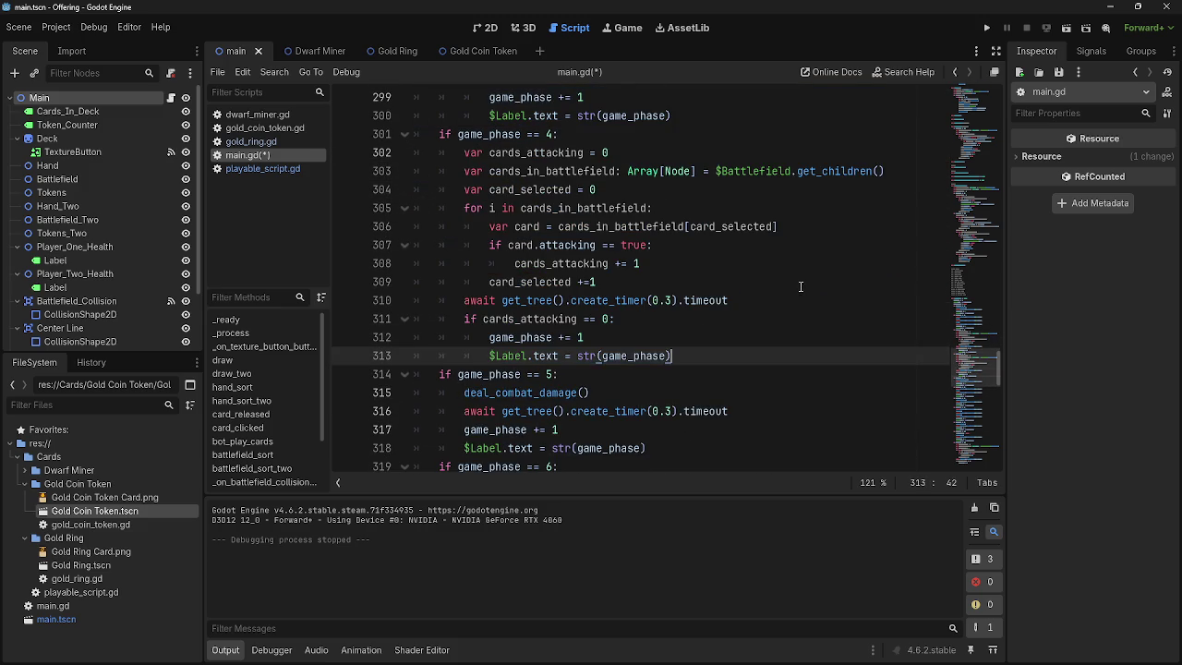
# - Compare the restored phase 4 attacking check with the one in phase 11
pyautogui.press('Up')
pyautogui.press('Up')
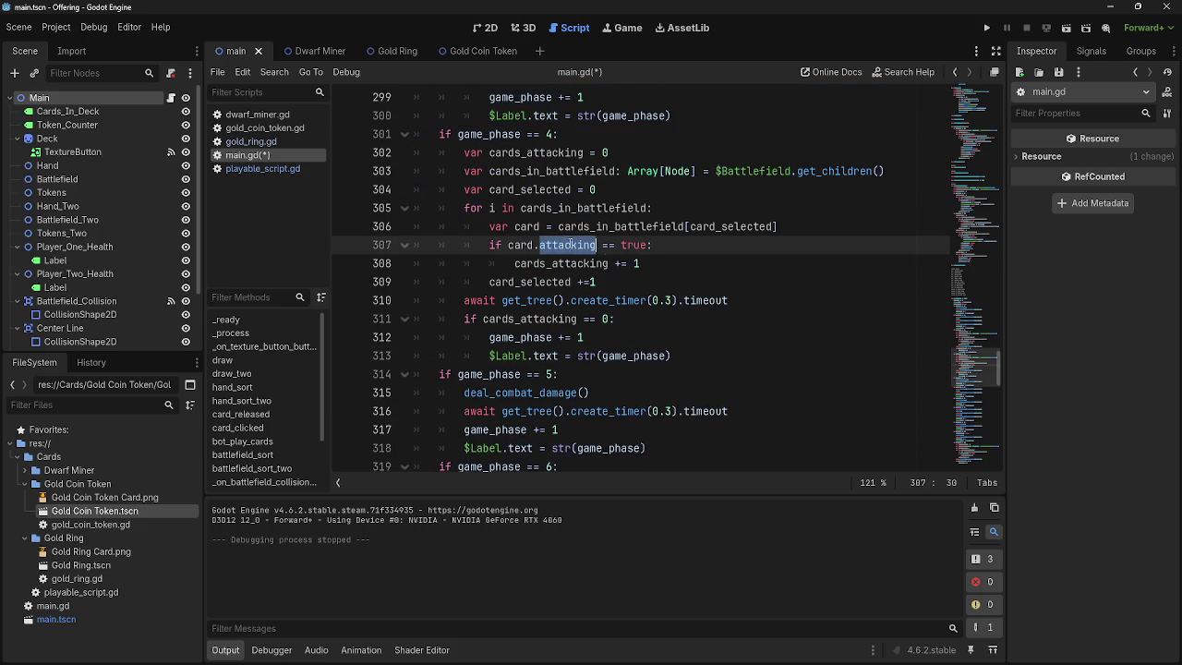
pyautogui.scroll(-2, 729, 327)
pyautogui.scroll(-14, 730, 327)
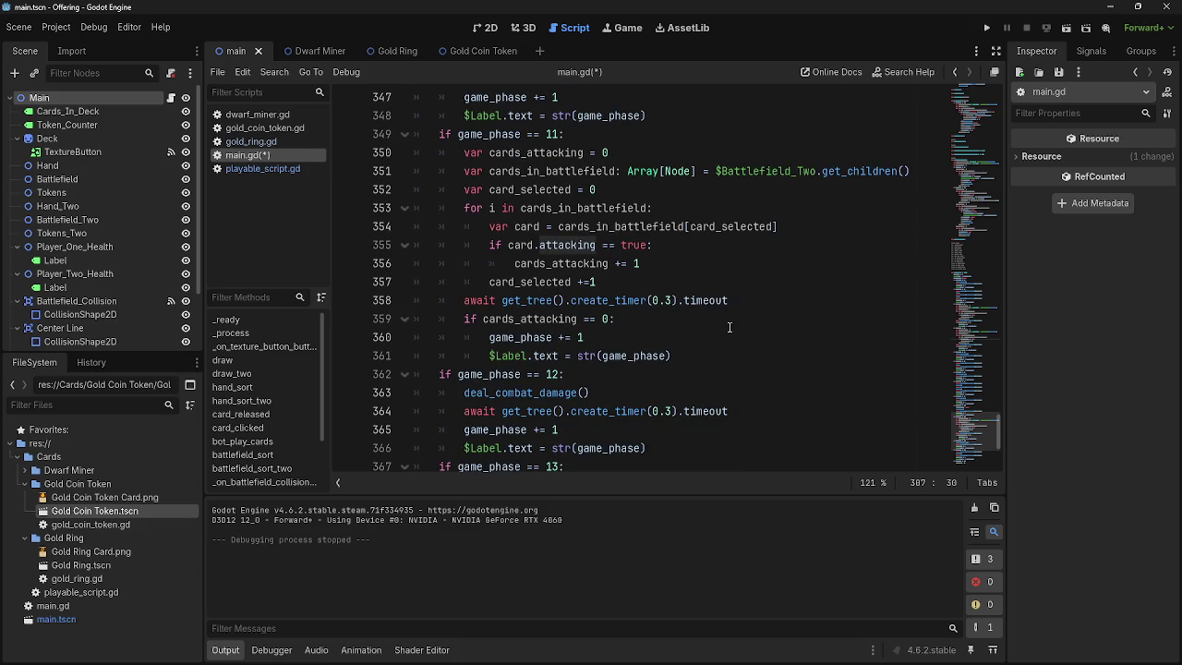
pyautogui.click(704, 248)
pyautogui.scroll(10, 716, 329)
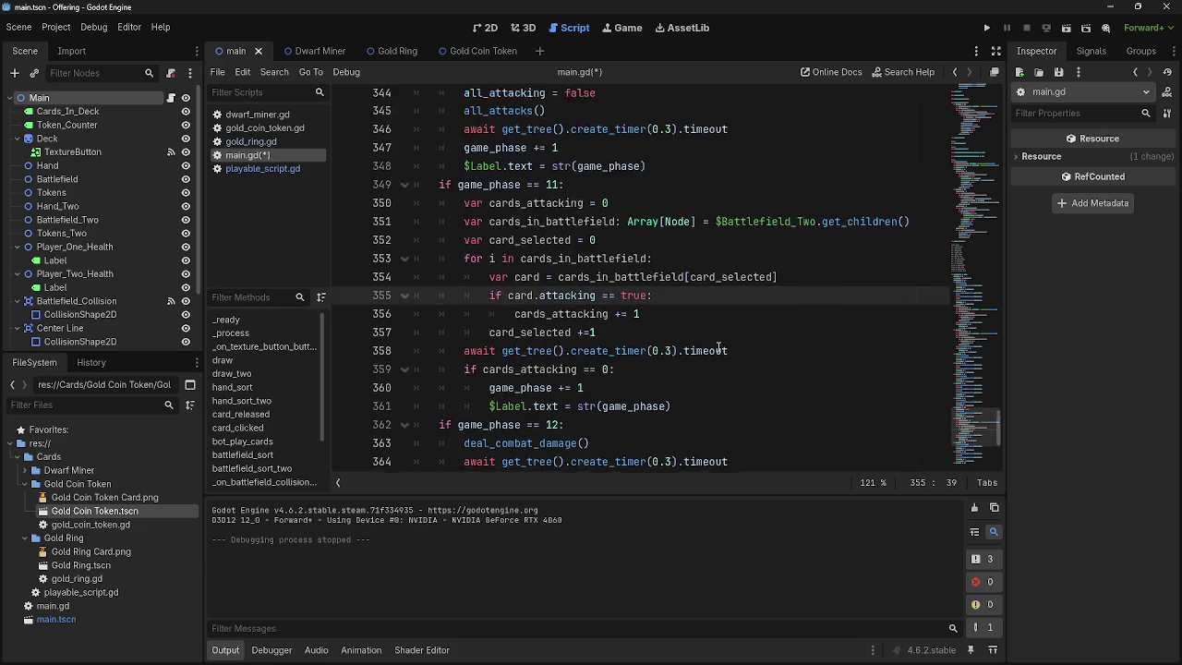
pyautogui.scroll(12, 719, 347)
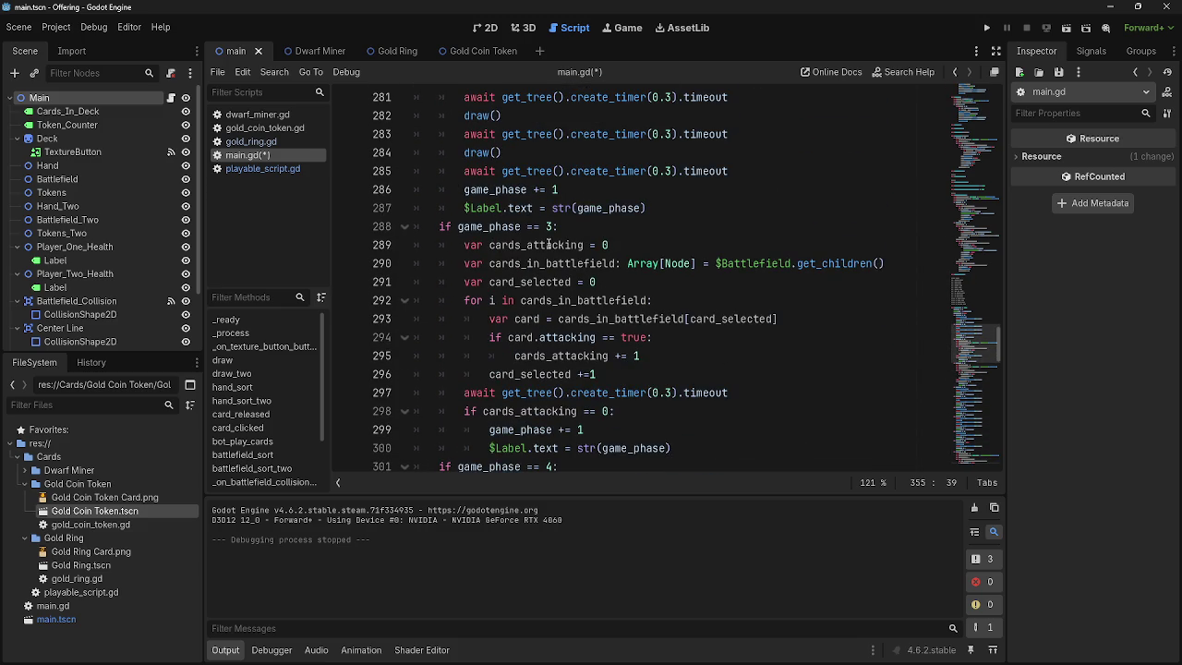
pyautogui.write('=')
# - Change the phase 3 attacking check on line 294 from true to false
pyautogui.doubleClick(635, 337)
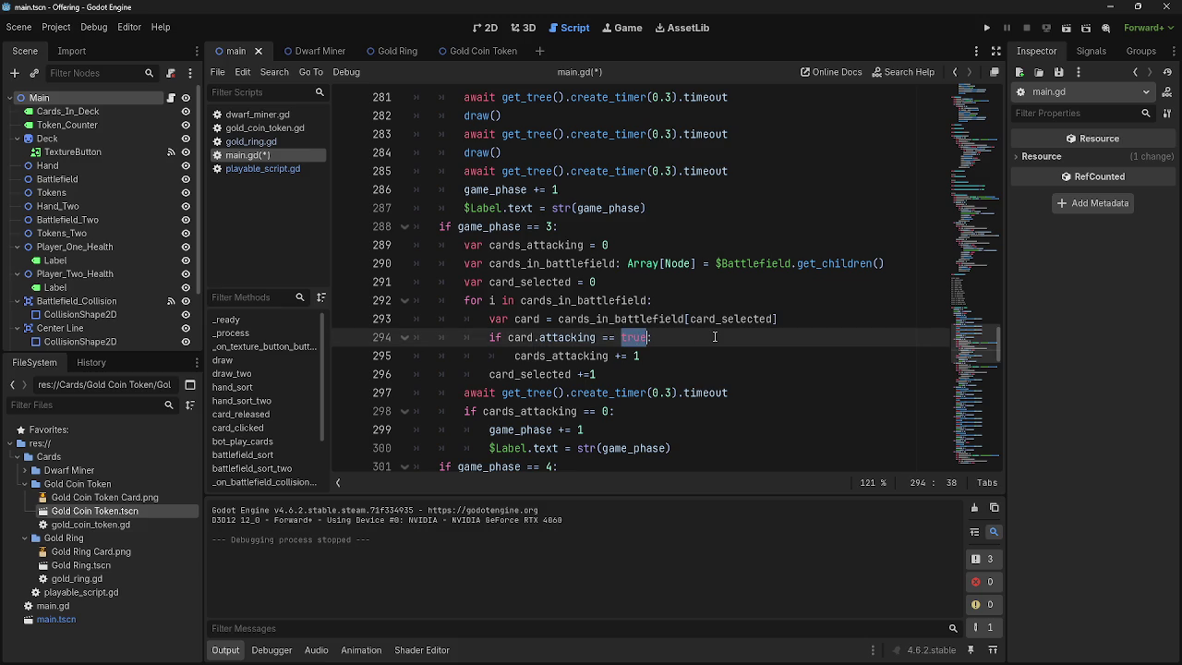
pyautogui.write('false')
pyautogui.click(536, 227)
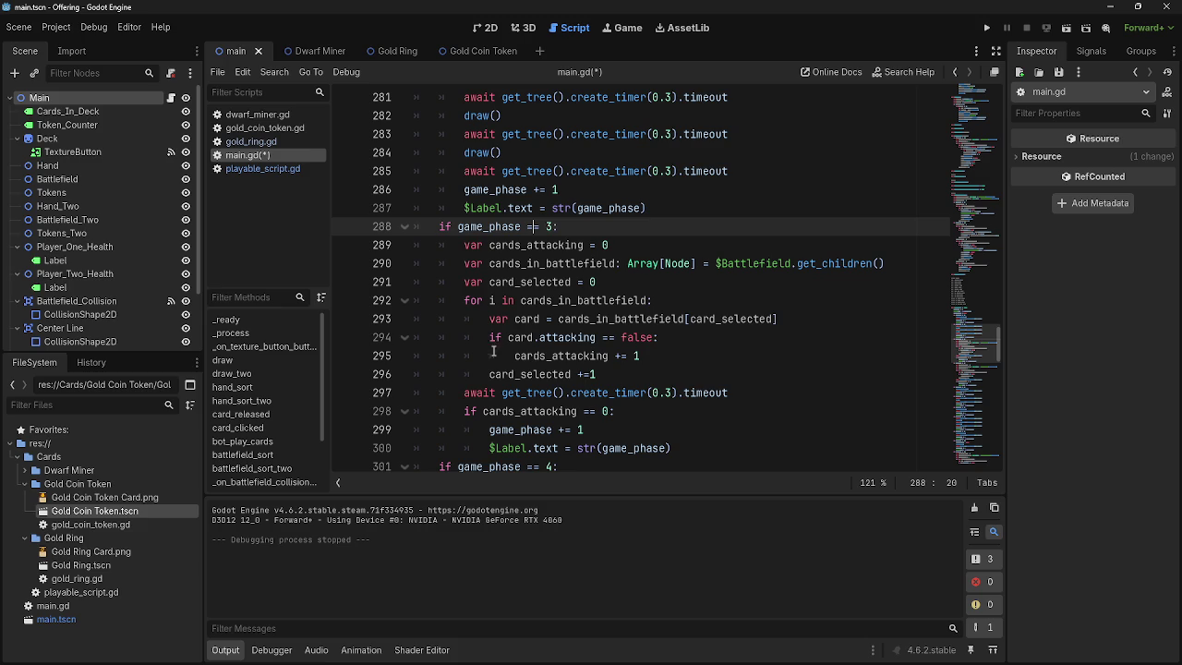
# - Rename cards_attacking to cards_that_can_attacking on lines 289, 295 and 298
pyautogui.click(546, 245)
pyautogui.click(526, 244)
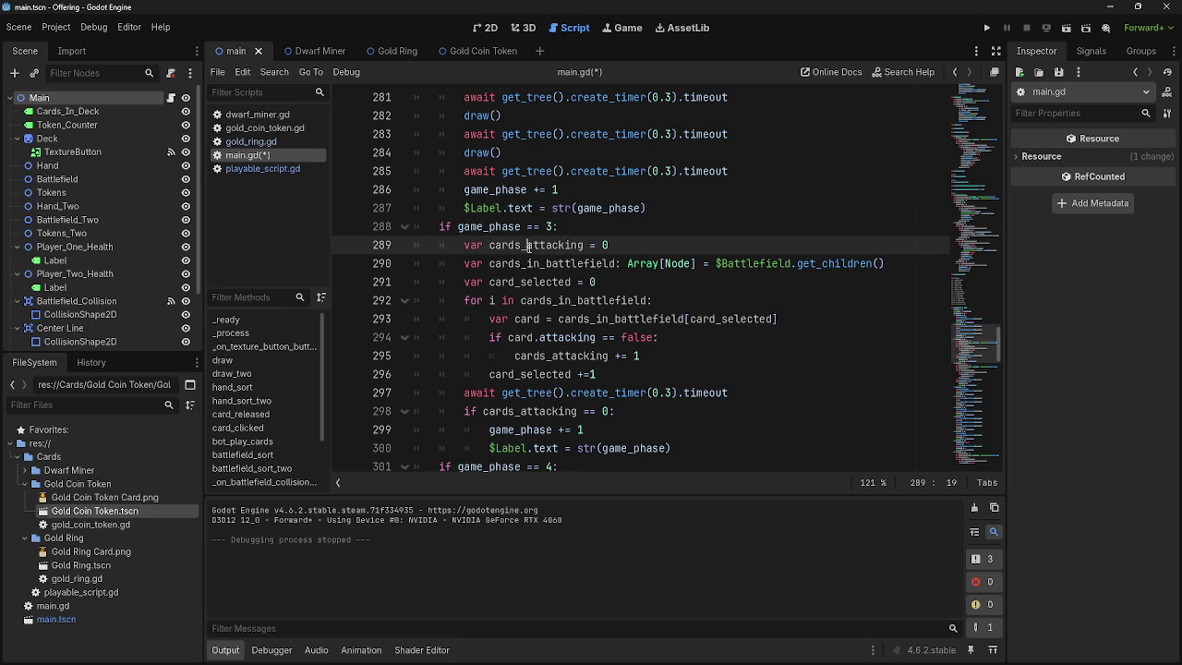
pyautogui.write('that')
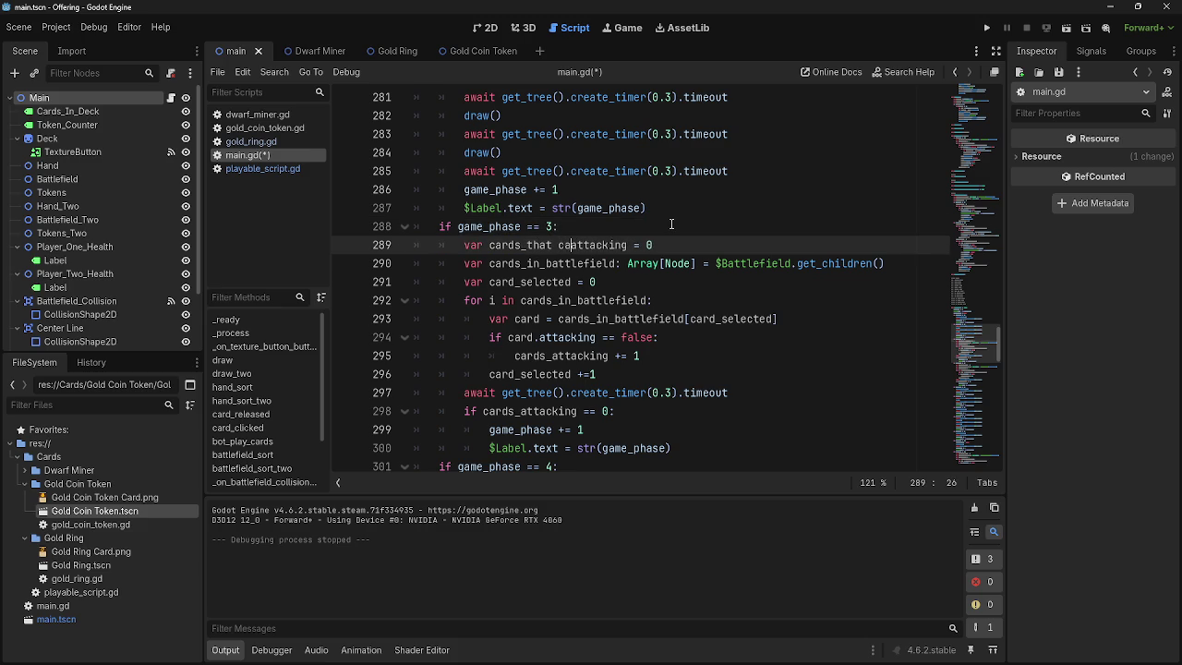
pyautogui.write('_can_')
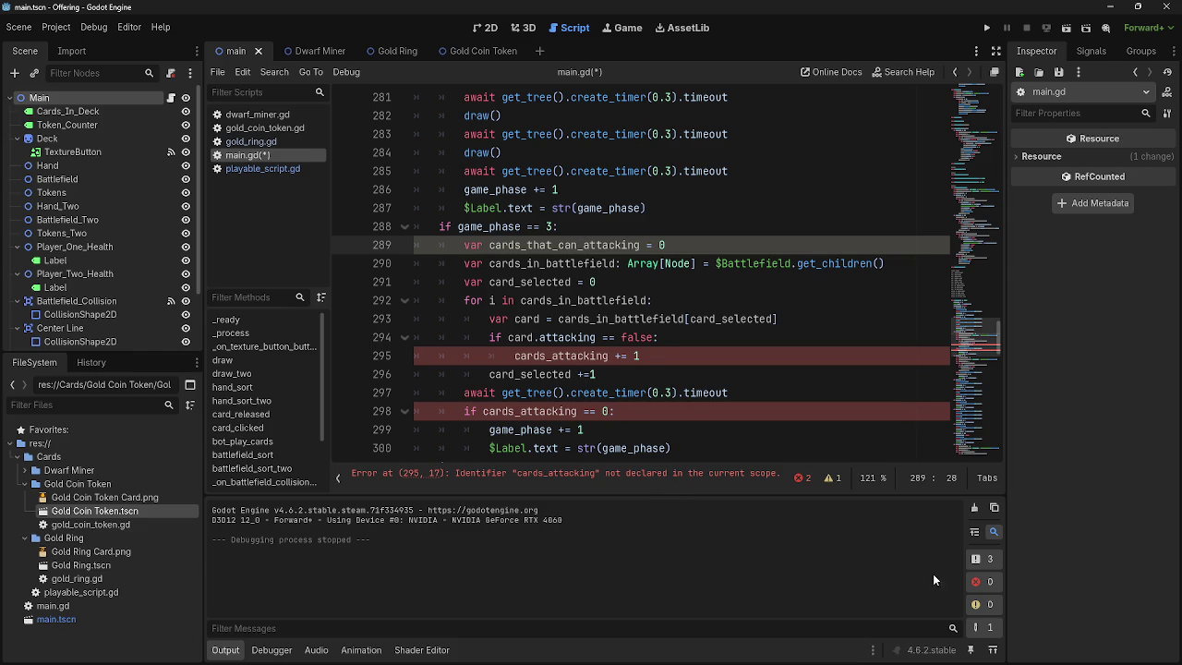
pyautogui.click(551, 356)
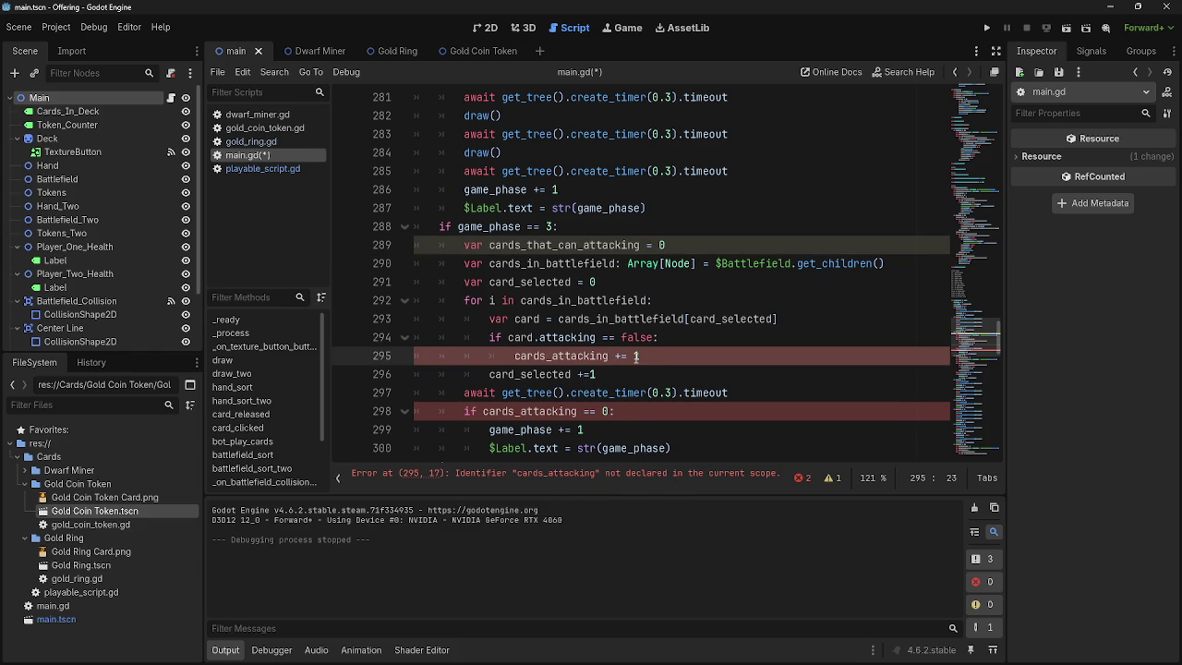
pyautogui.write('that_can_')
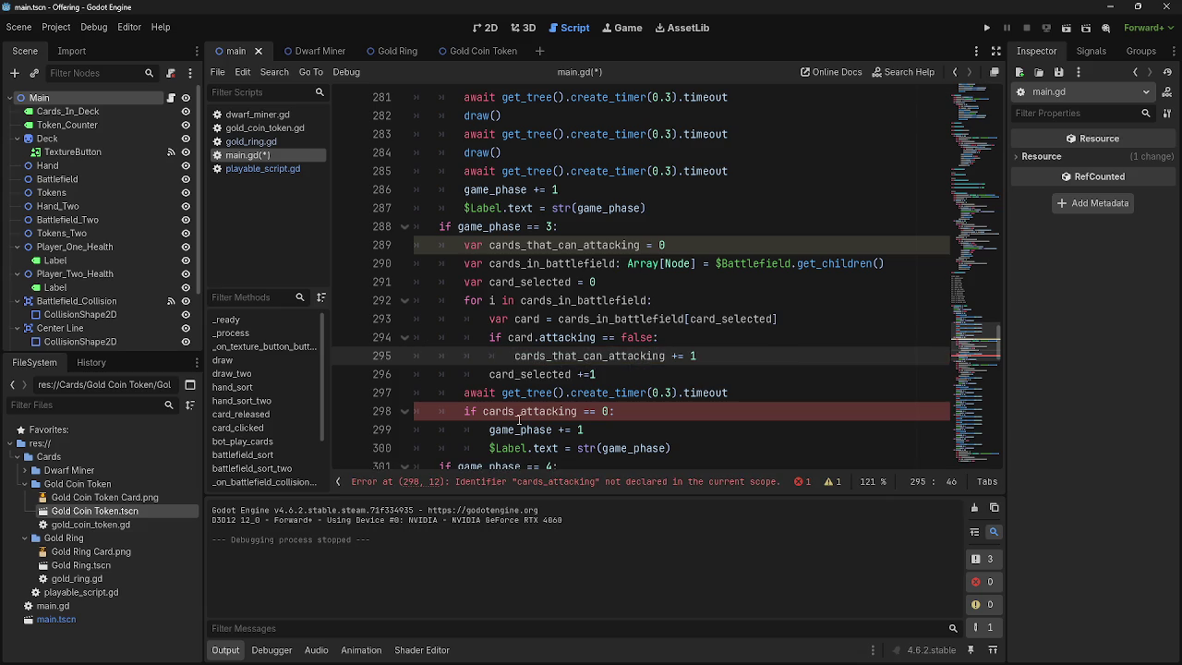
pyautogui.click(518, 411)
pyautogui.write('that_')
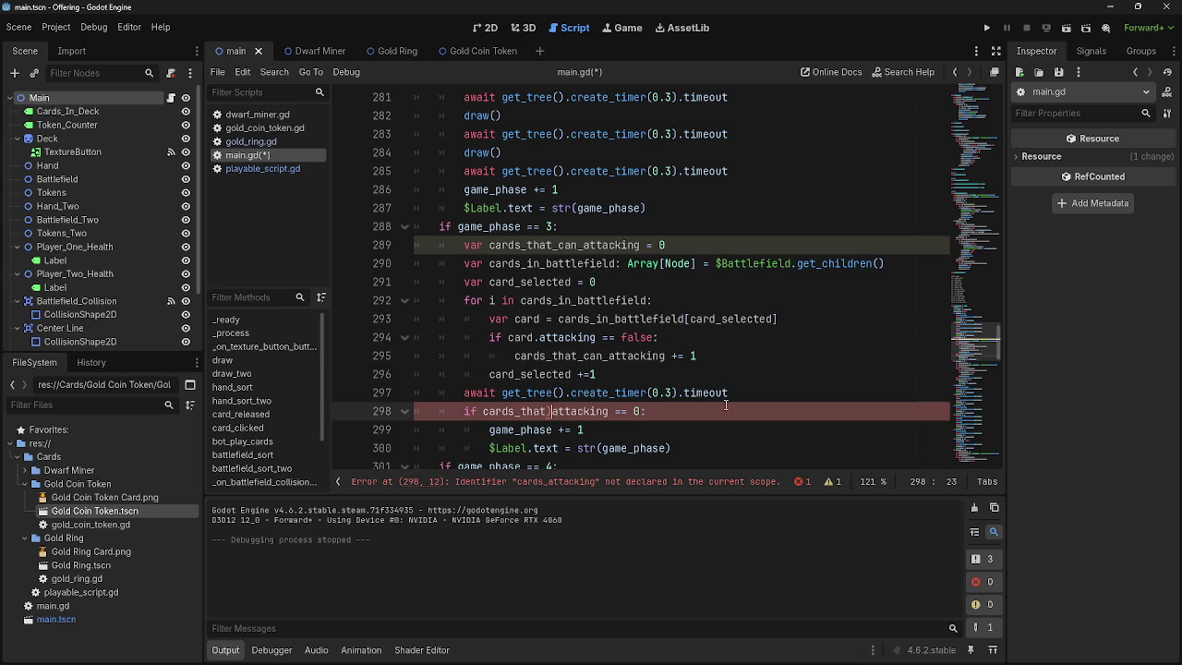
pyautogui.write('can_')
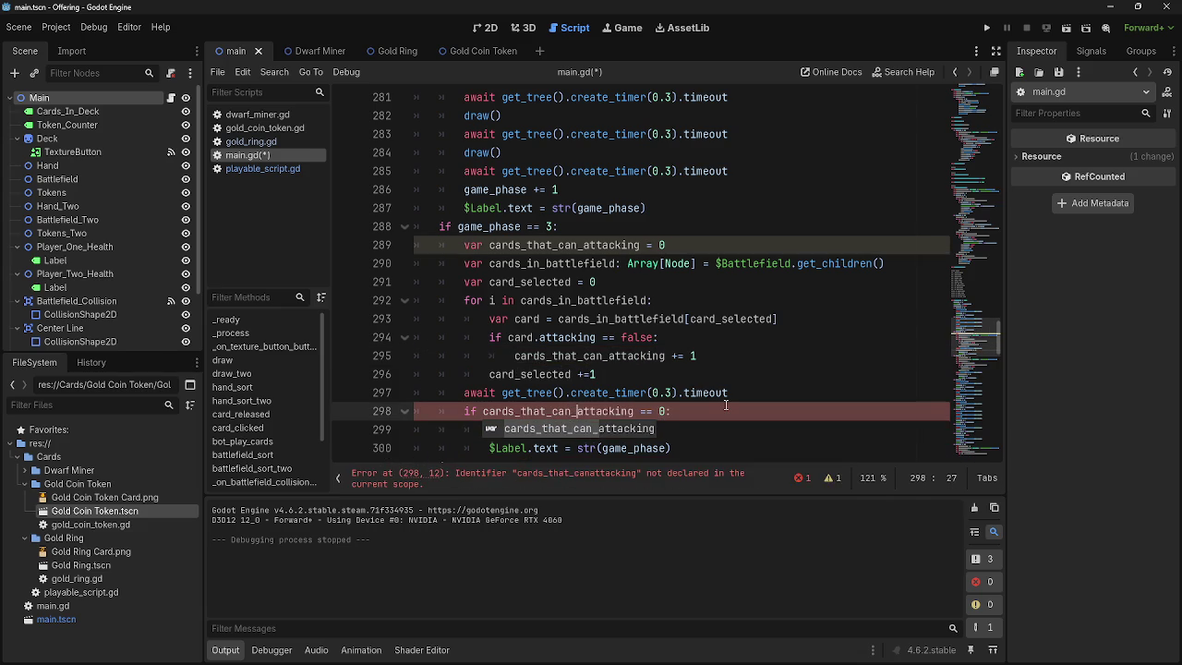
pyautogui.press('End')
pyautogui.doubleClick(619, 356)
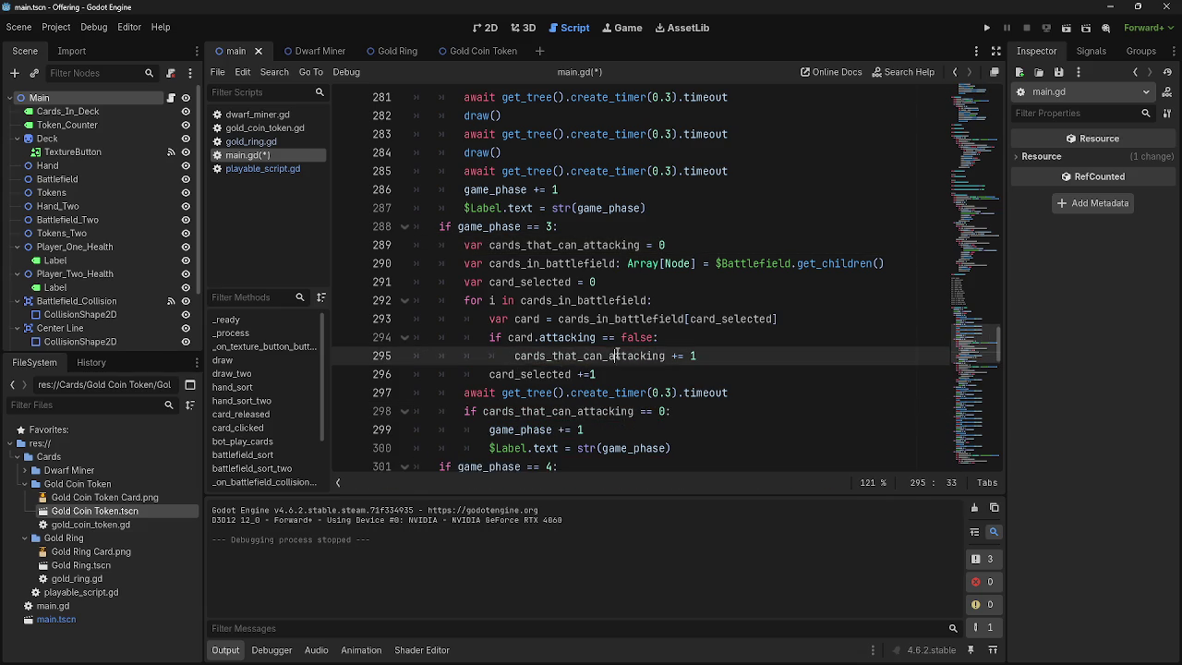
pyautogui.click(728, 340)
pyautogui.click(722, 356)
# - Review the phase 3 counter declaration, cards_in_battlefield loop and line 294 condition
pyautogui.doubleClick(770, 264)
pyautogui.doubleClick(536, 246)
pyautogui.doubleClick(543, 265)
pyautogui.doubleClick(538, 281)
pyautogui.doubleClick(576, 301)
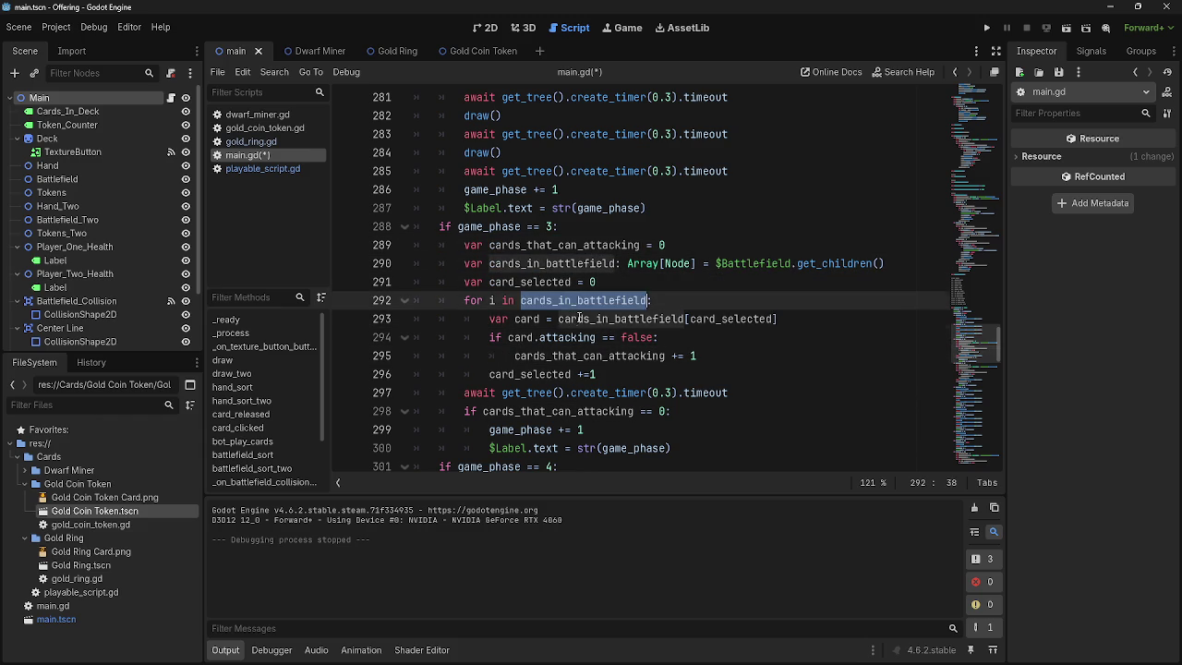
pyautogui.click(579, 318)
pyautogui.doubleClick(579, 319)
pyautogui.doubleClick(567, 338)
pyautogui.click(508, 338)
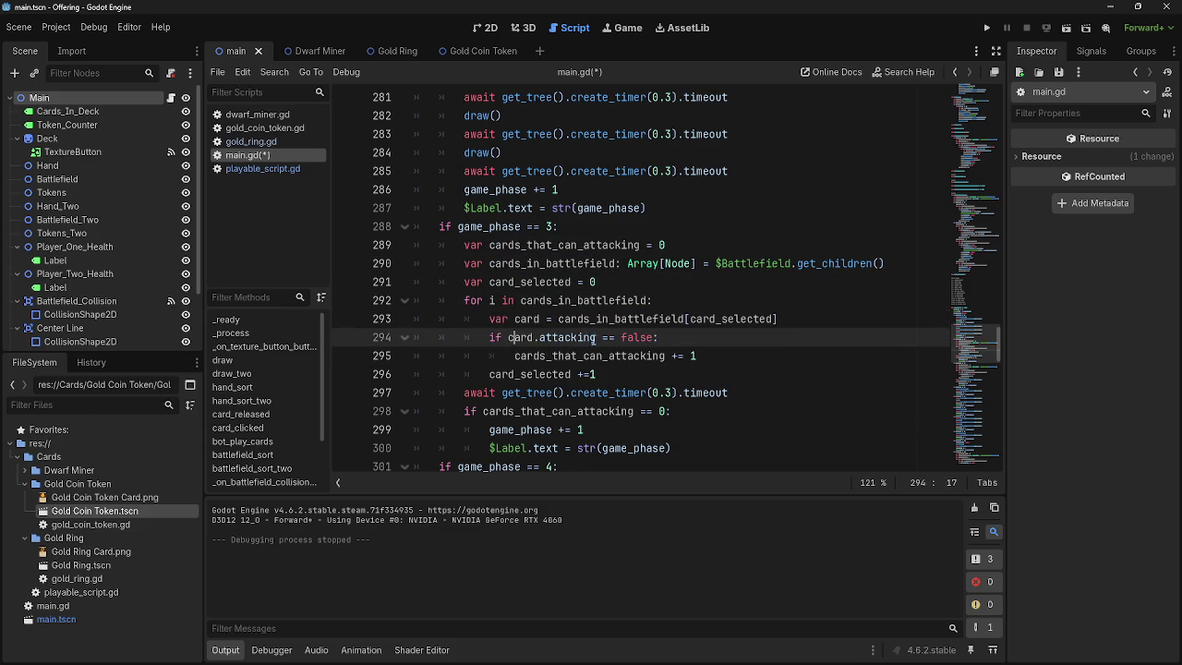
pyautogui.doubleClick(633, 337)
pyautogui.click(655, 338)
pyautogui.moveTo(529, 338)
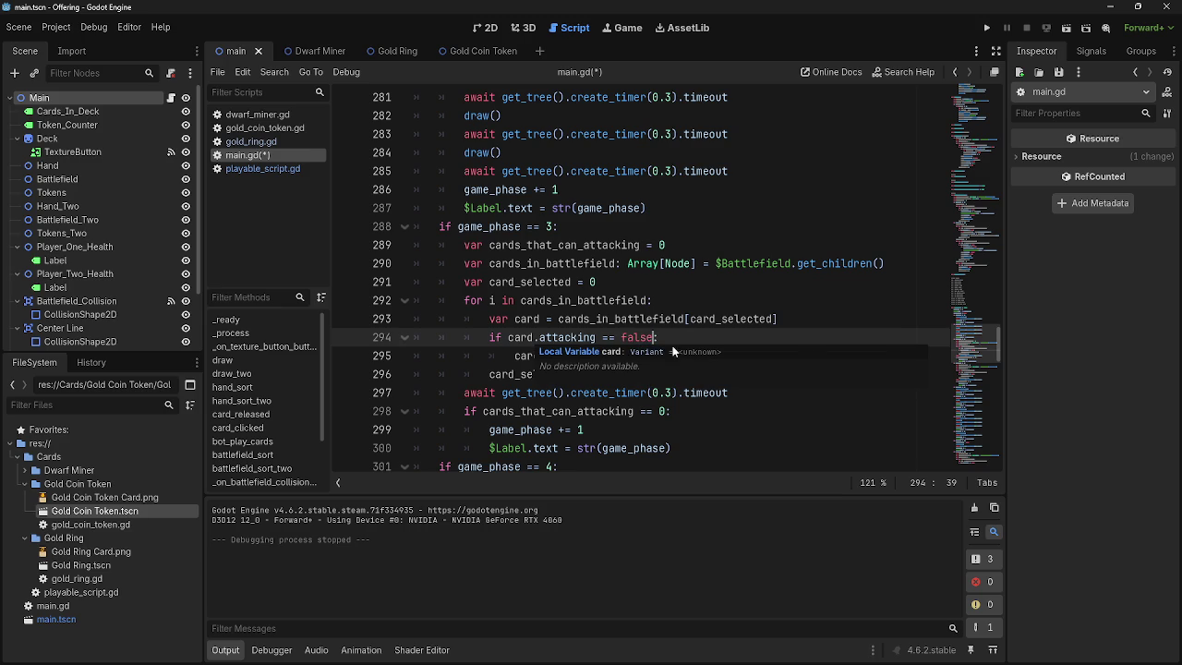
pyautogui.doubleClick(637, 338)
pyautogui.click(657, 338)
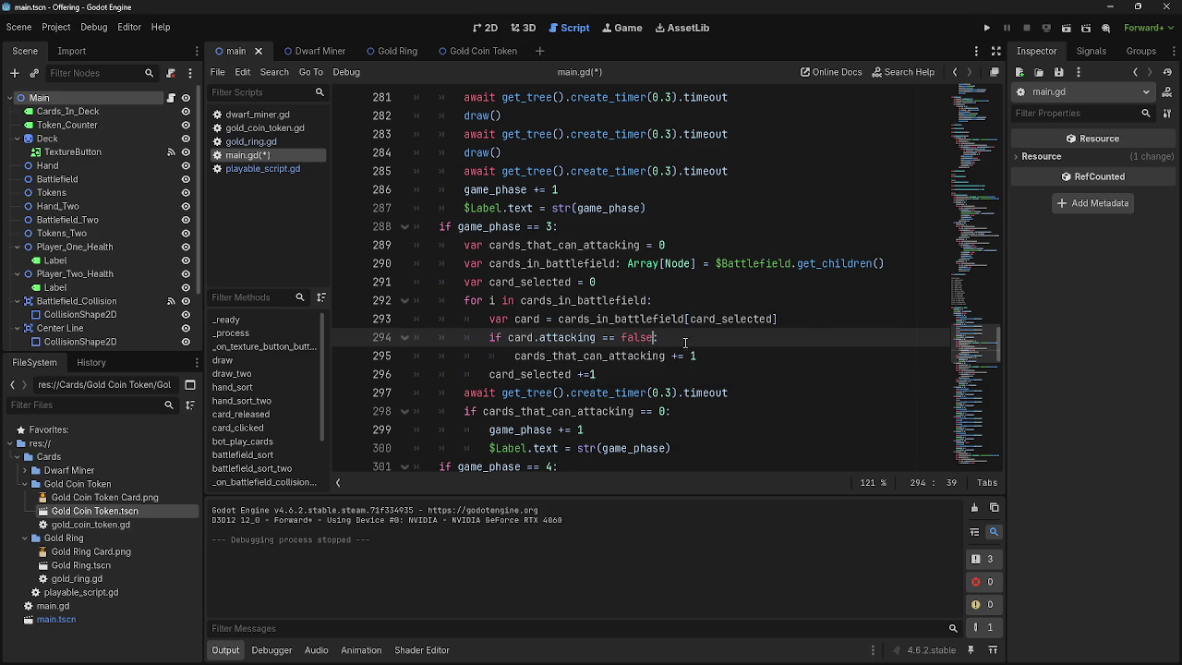
# - Reduce the line 294 condition to 'if card:' and open gold_ring.gd to check its card_info stats
pyautogui.doubleClick(572, 338)
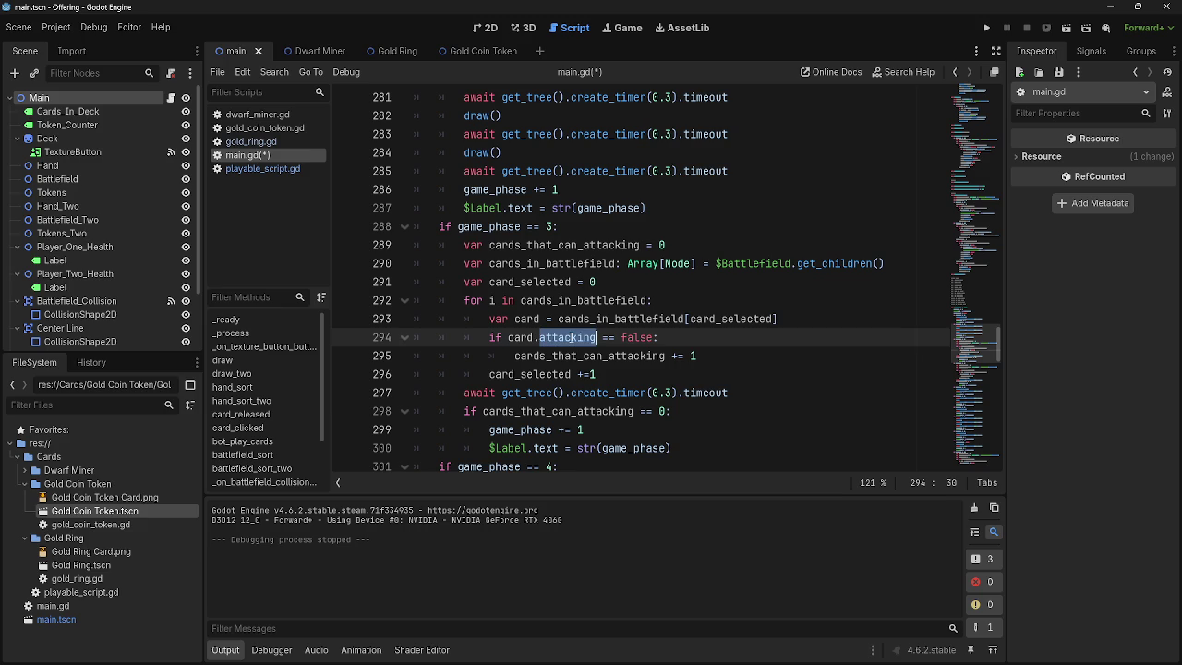
pyautogui.write('actions')
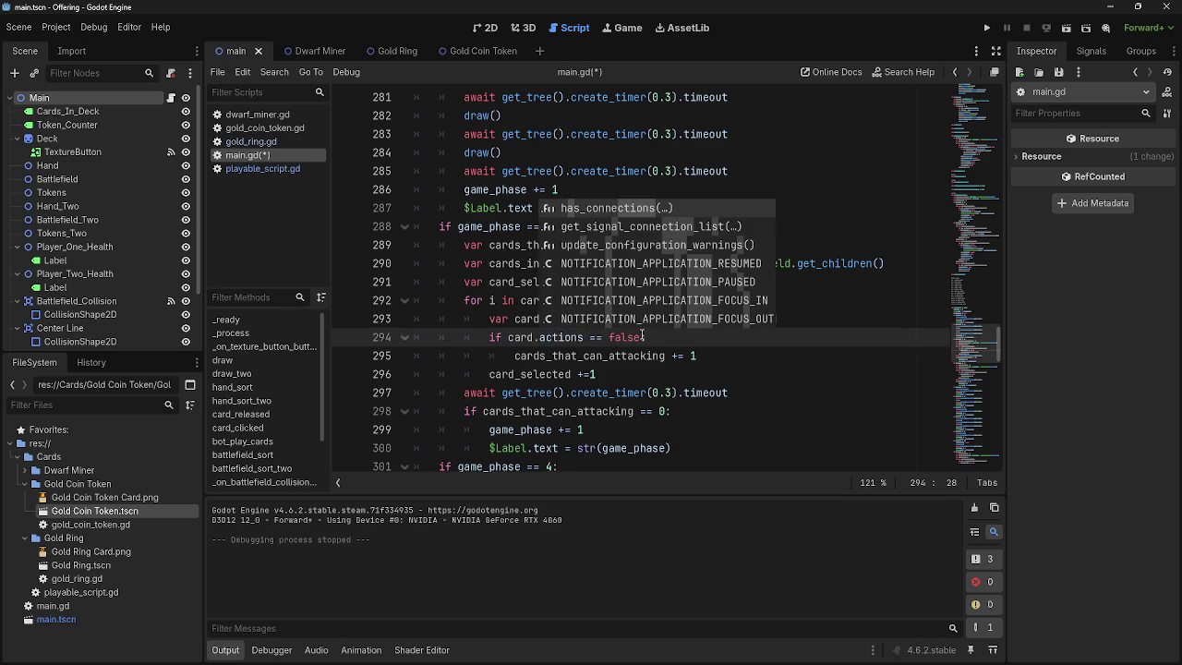
pyautogui.moveTo(643, 337); pyautogui.dragTo(584, 340)
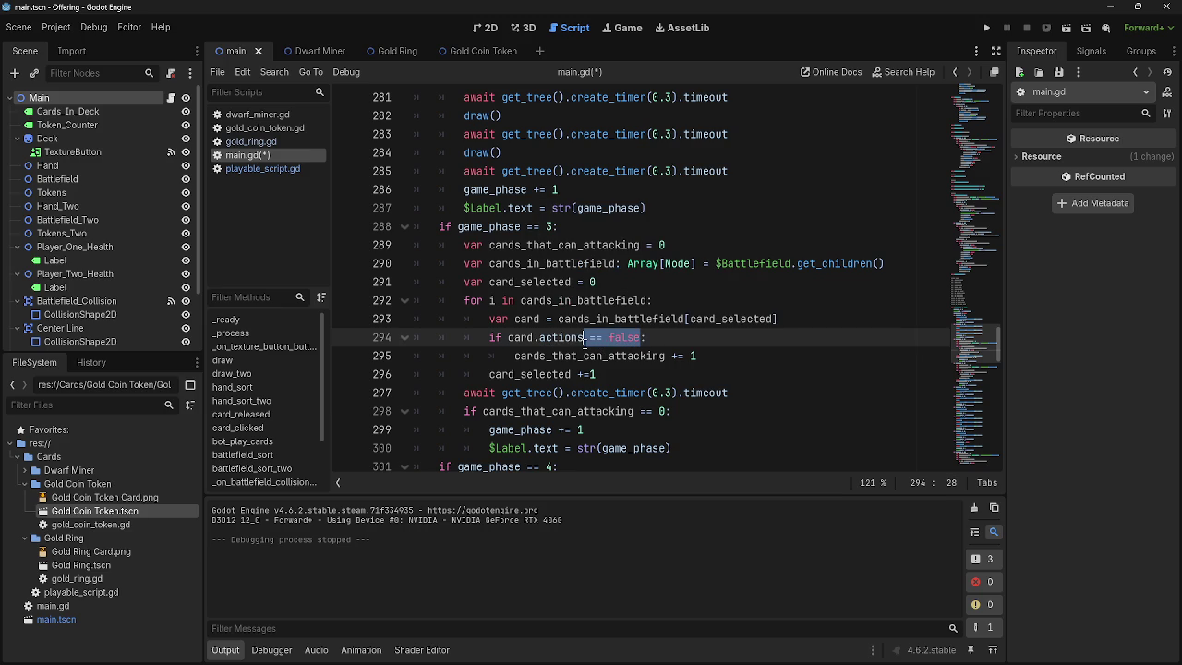
pyautogui.press('BackSpace')
pyautogui.press('BackSpace')
pyautogui.press('BackSpace')
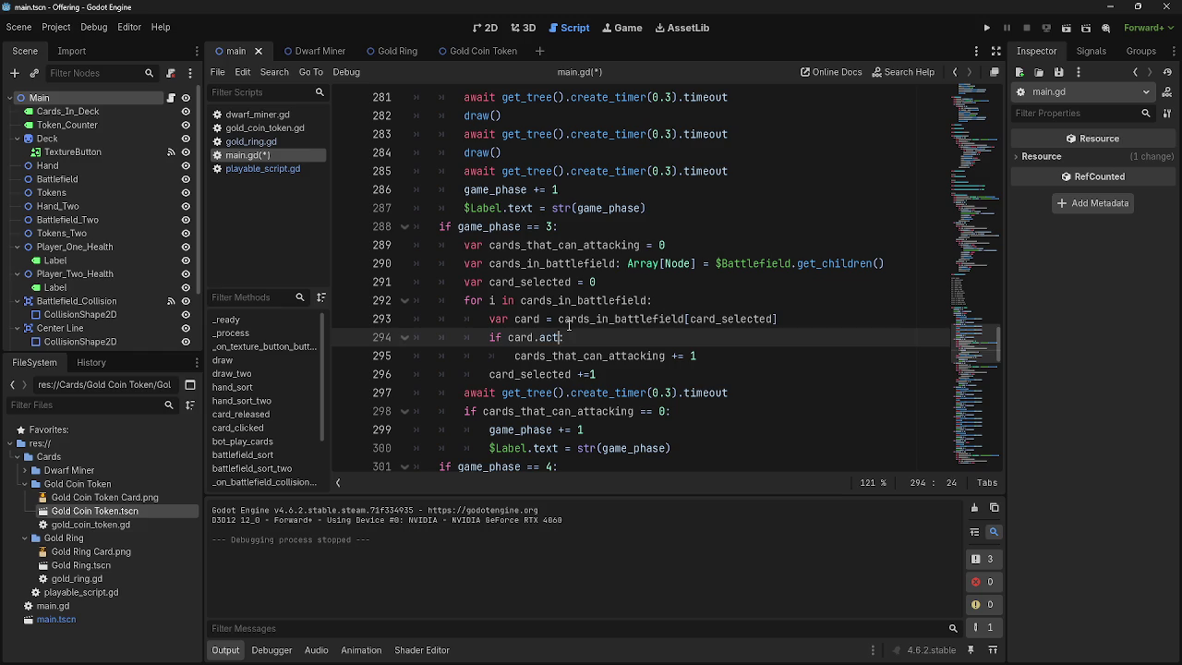
pyautogui.click(262, 168)
pyautogui.click(251, 141)
pyautogui.scroll(-2, 529, 262)
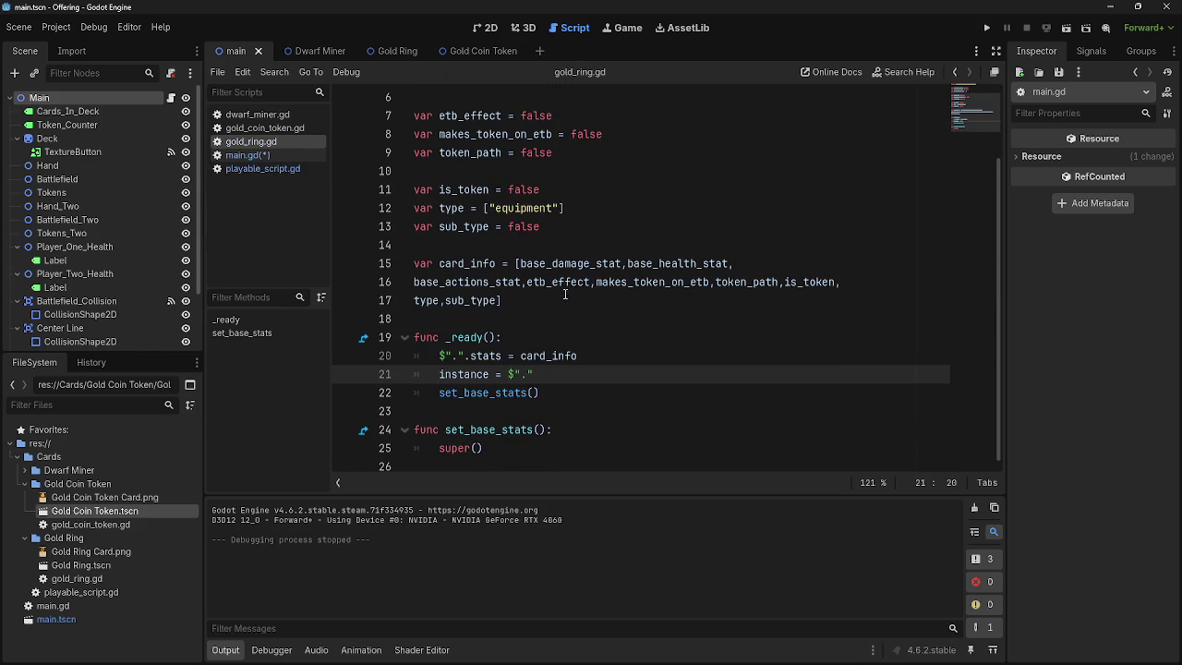
pyautogui.scroll(2, 529, 263)
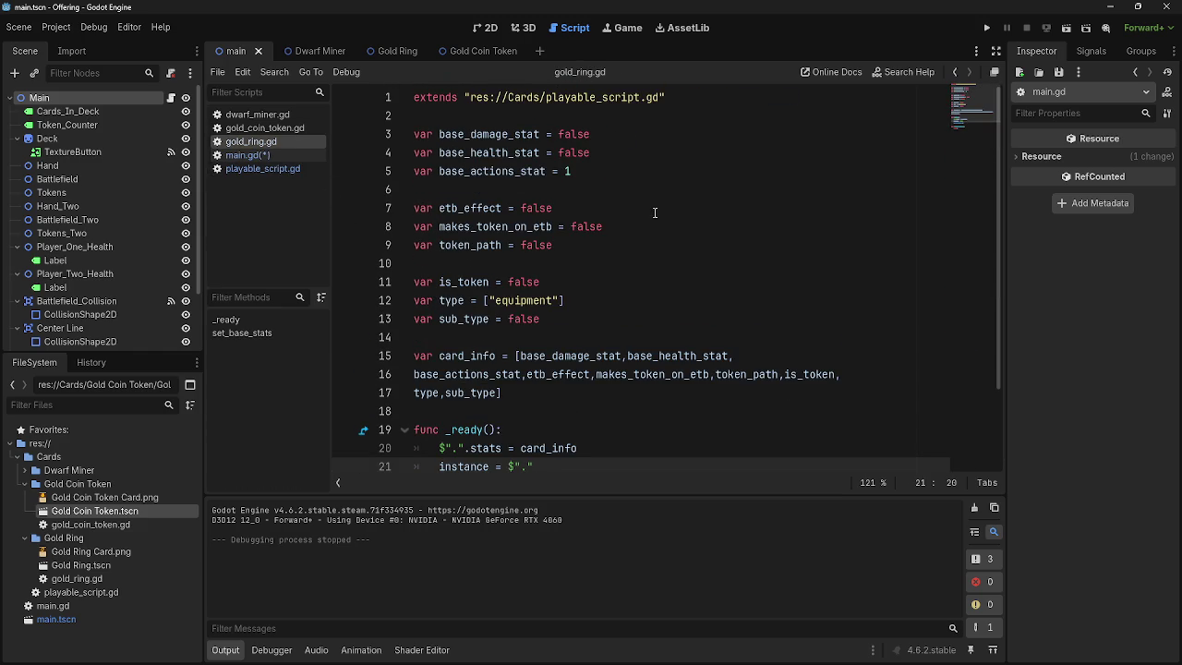
pyautogui.moveTo(573, 322); pyautogui.dragTo(351, 134)
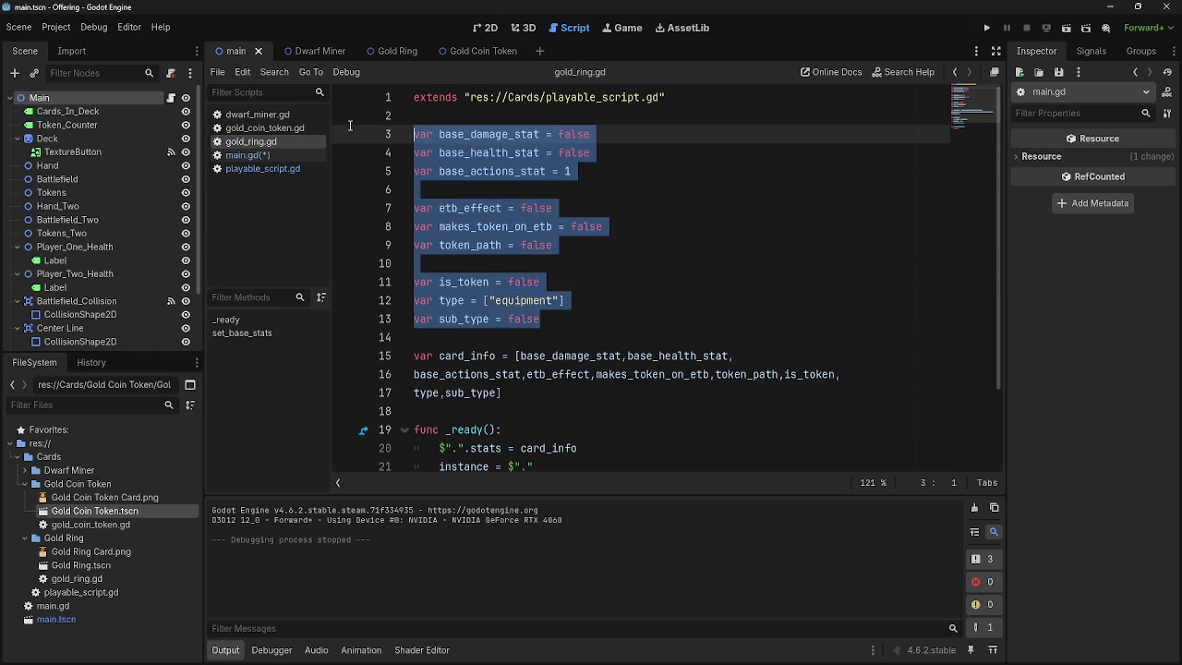
pyautogui.moveTo(609, 187)
pyautogui.mouseDown()
pyautogui.moveTo(561, 191)
pyautogui.moveTo(402, 137)
pyautogui.moveTo(415, 134)
pyautogui.moveTo(603, 318)
pyautogui.mouseUp()
pyautogui.click(415, 134)
pyautogui.click(603, 319)
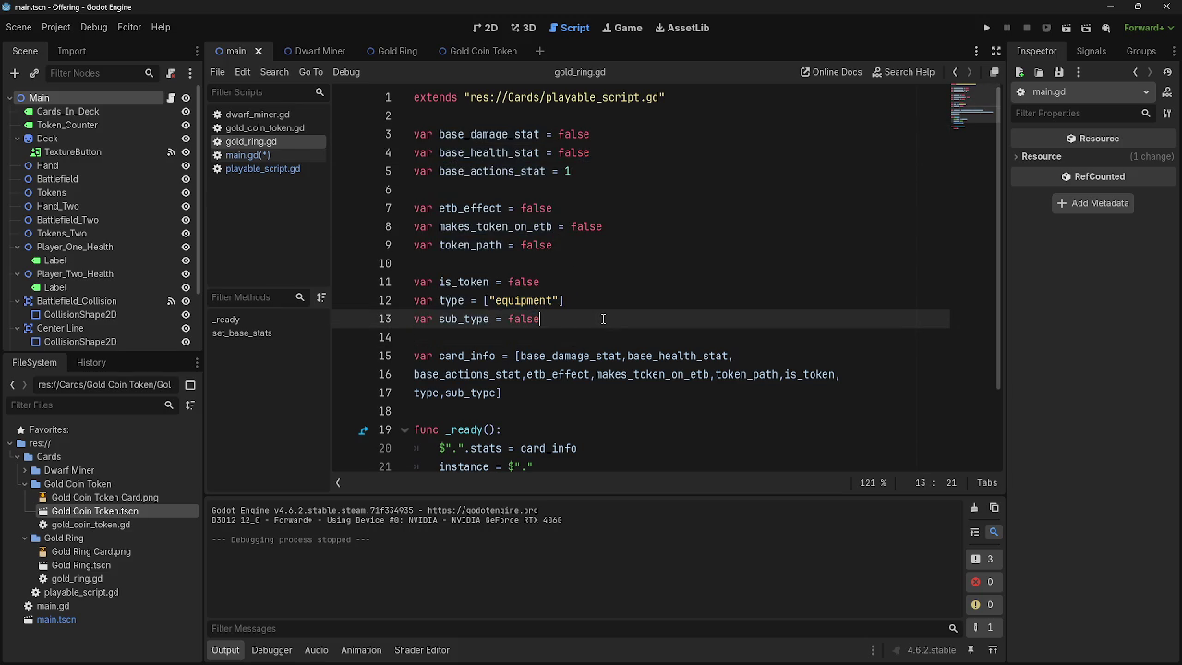
pyautogui.moveTo(602, 171); pyautogui.dragTo(414, 132)
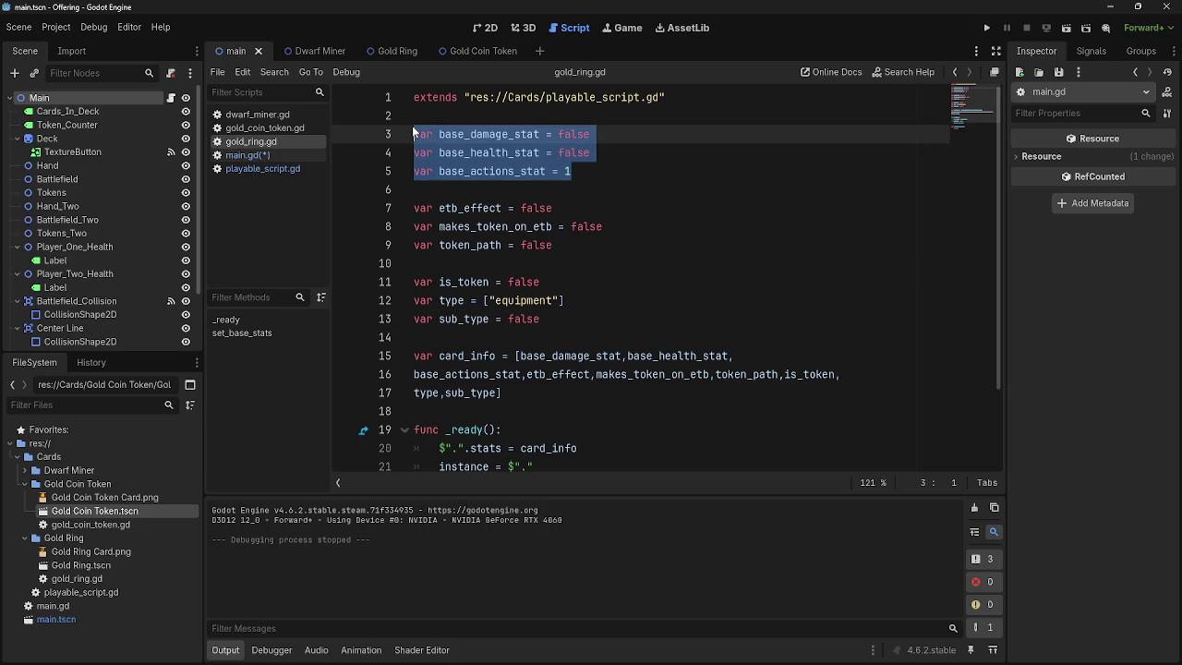
pyautogui.click(264, 168)
pyautogui.click(259, 156)
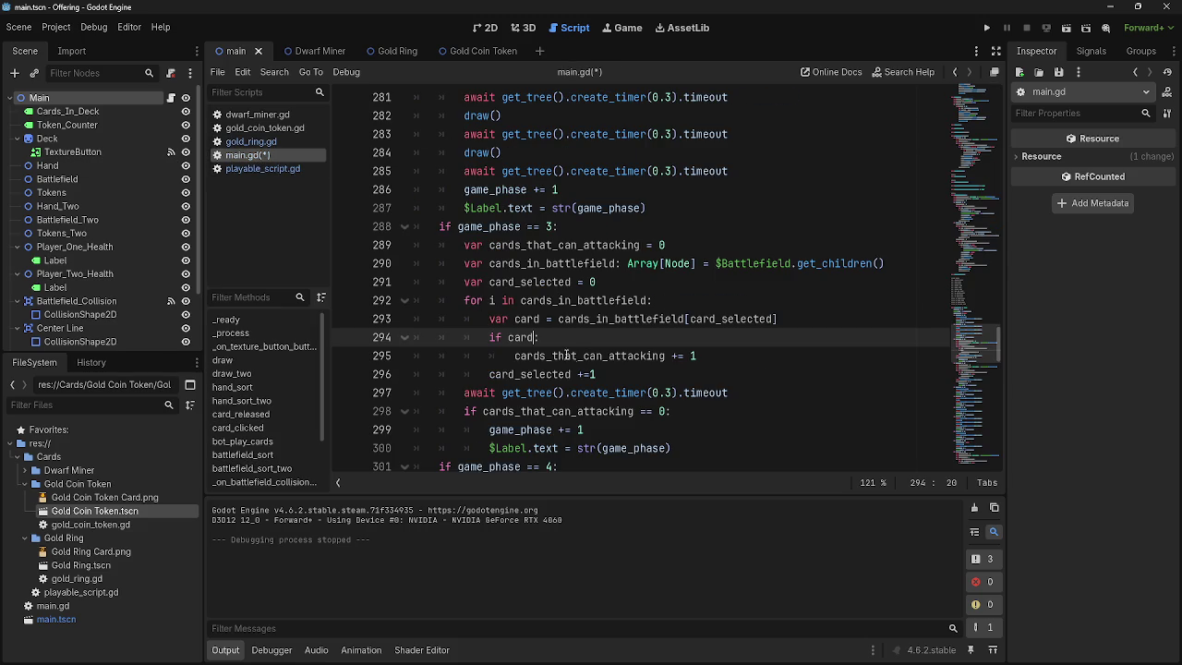
# - Extend line 294 to the unfinished condition 'card.actions >=1 and card.stats[7] ='
pyautogui.write('.')
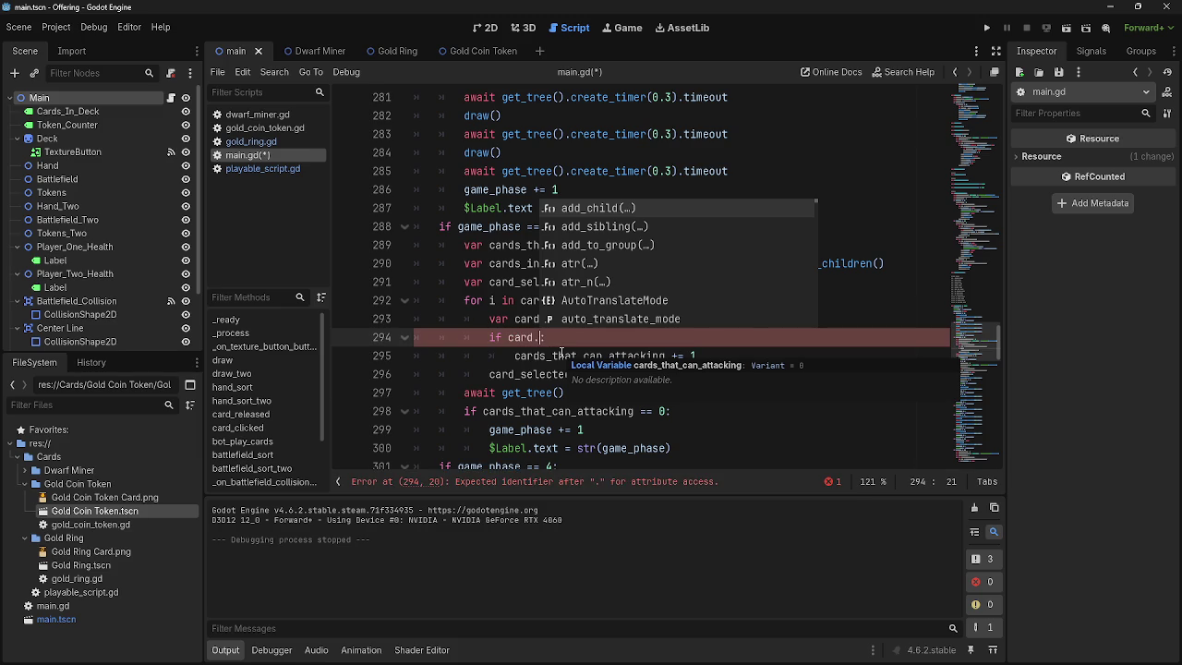
pyautogui.write('actions :')
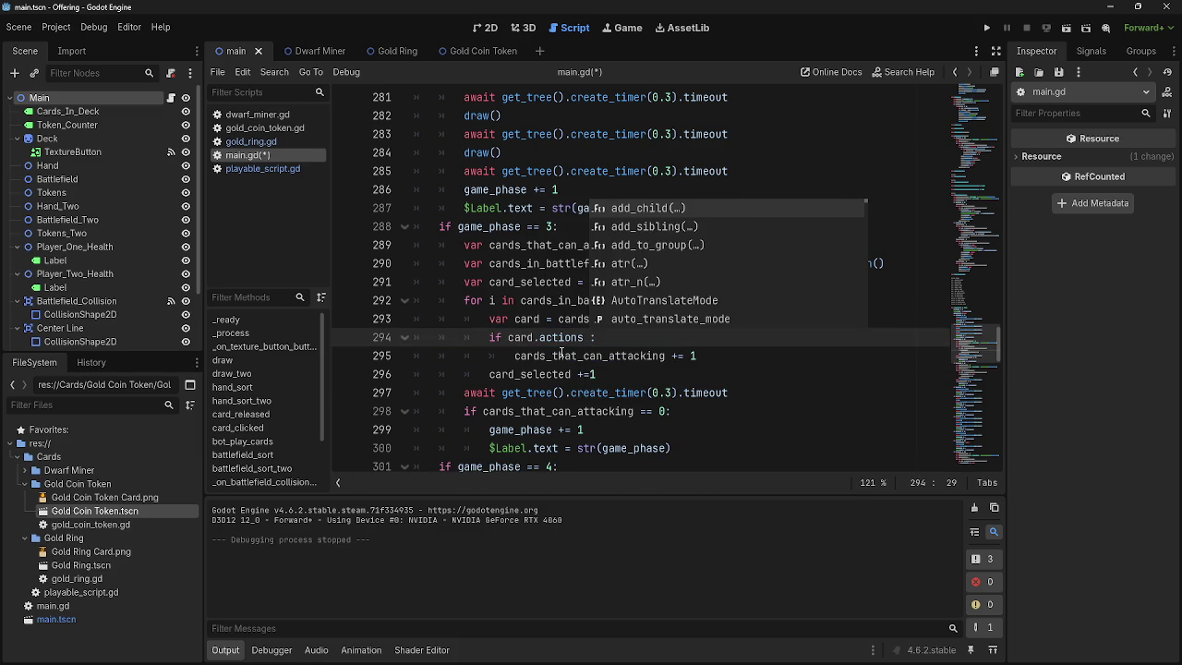
pyautogui.write('>=1 and')
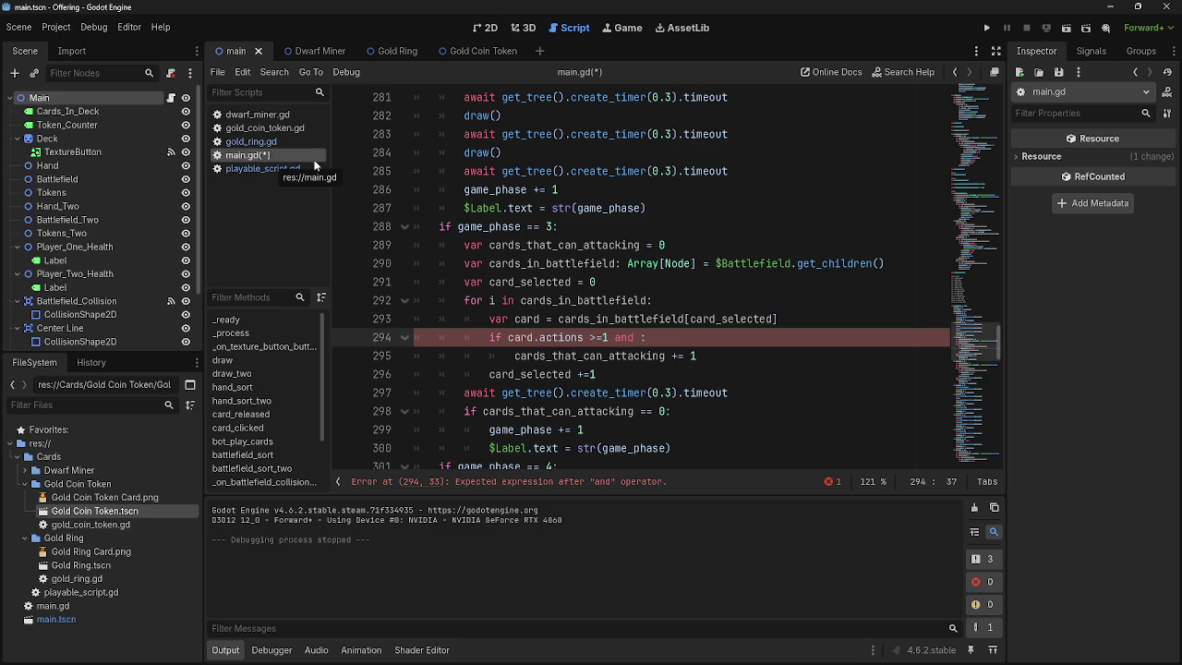
pyautogui.write('card.')
pyautogui.write('type')
pyautogui.press('BackSpace')
pyautogui.press('BackSpace')
pyautogui.press('BackSpace')
pyautogui.write('stats')
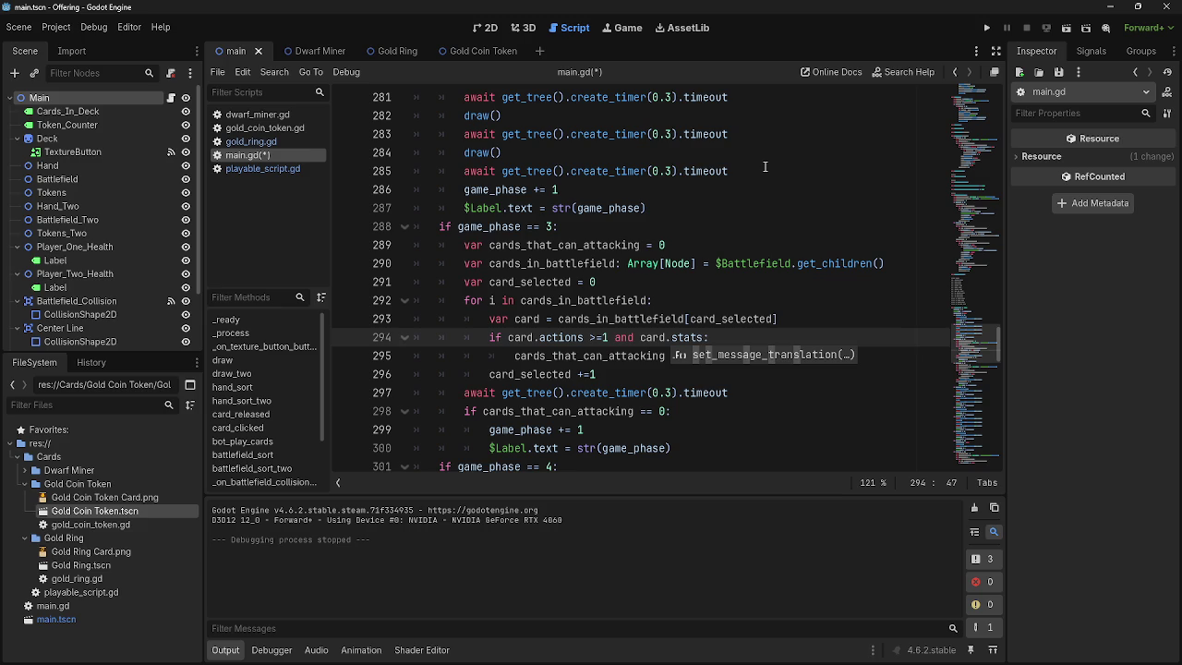
pyautogui.write('[7] ')
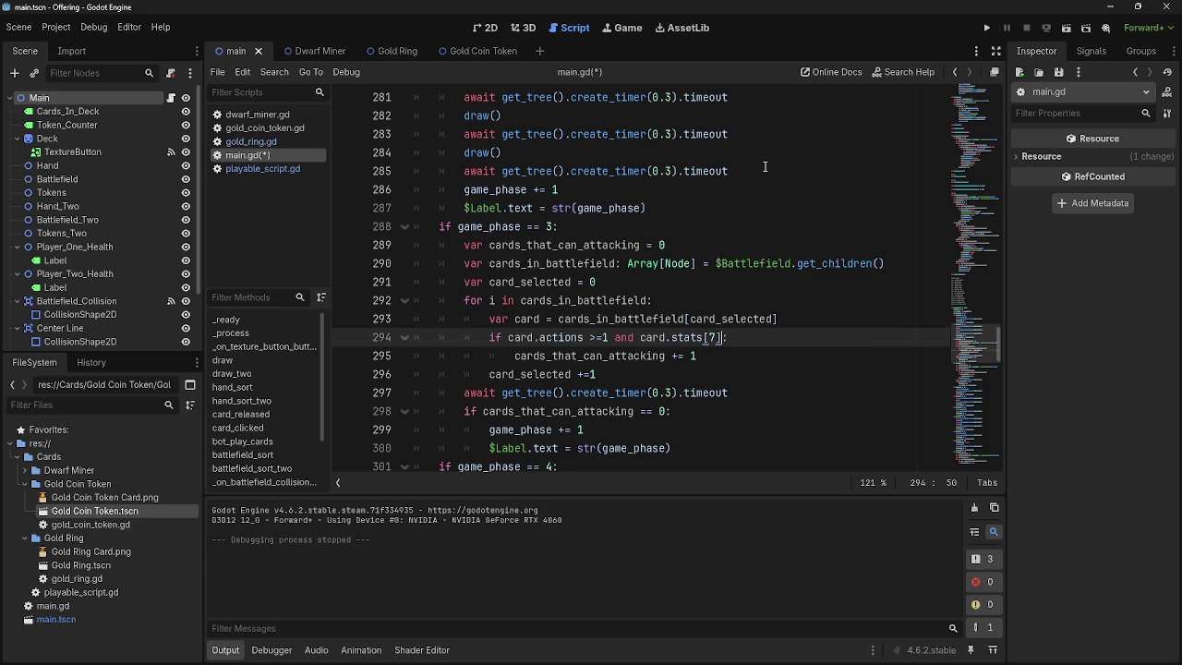
pyautogui.write('=')
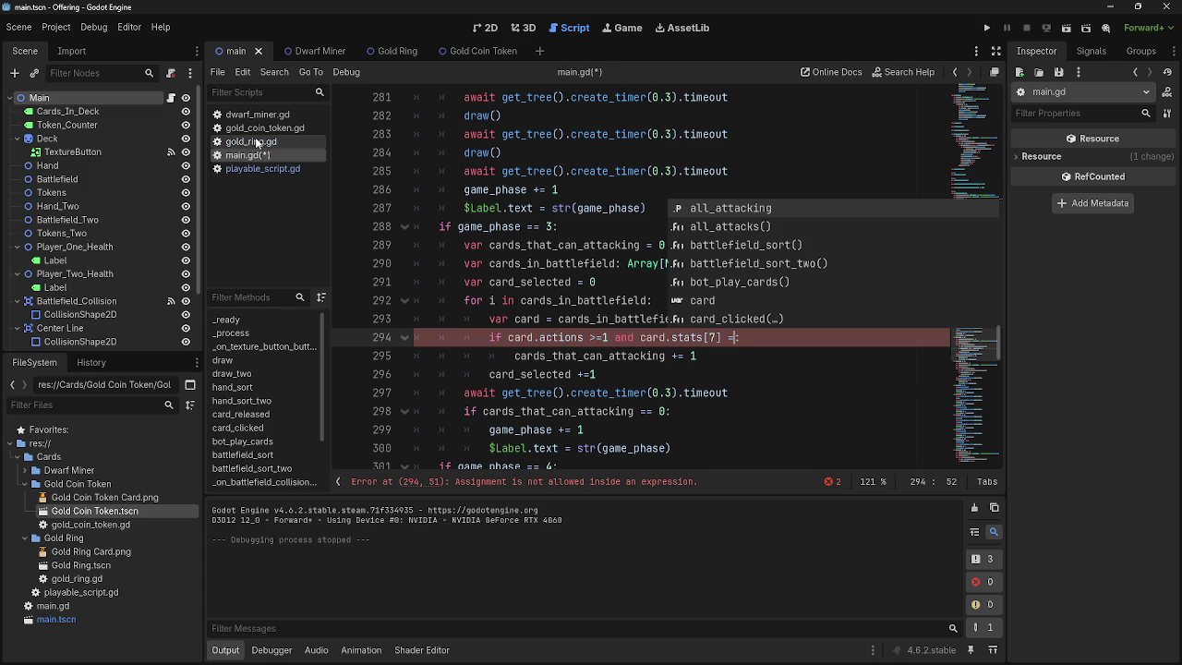
# - Check card info in gold_ring.gd and gold_coin_token.gd, then view playable_script.gd's creature check
pyautogui.click(255, 139)
pyautogui.click(635, 189)
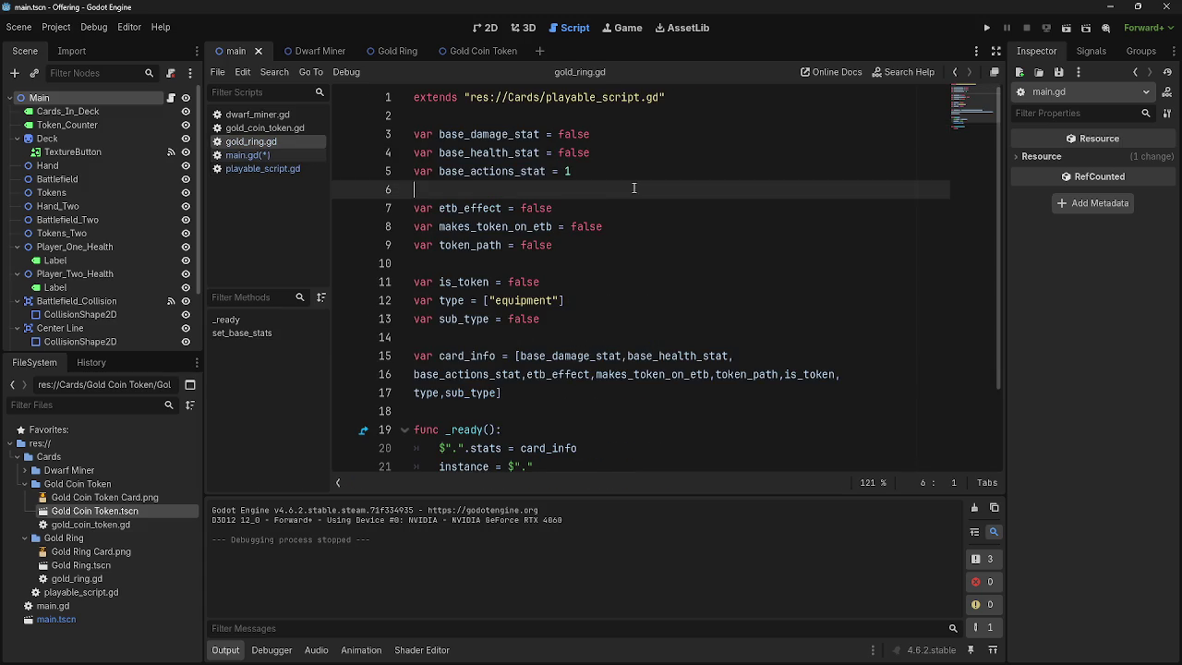
pyautogui.click(273, 129)
pyautogui.click(254, 155)
pyautogui.click(266, 169)
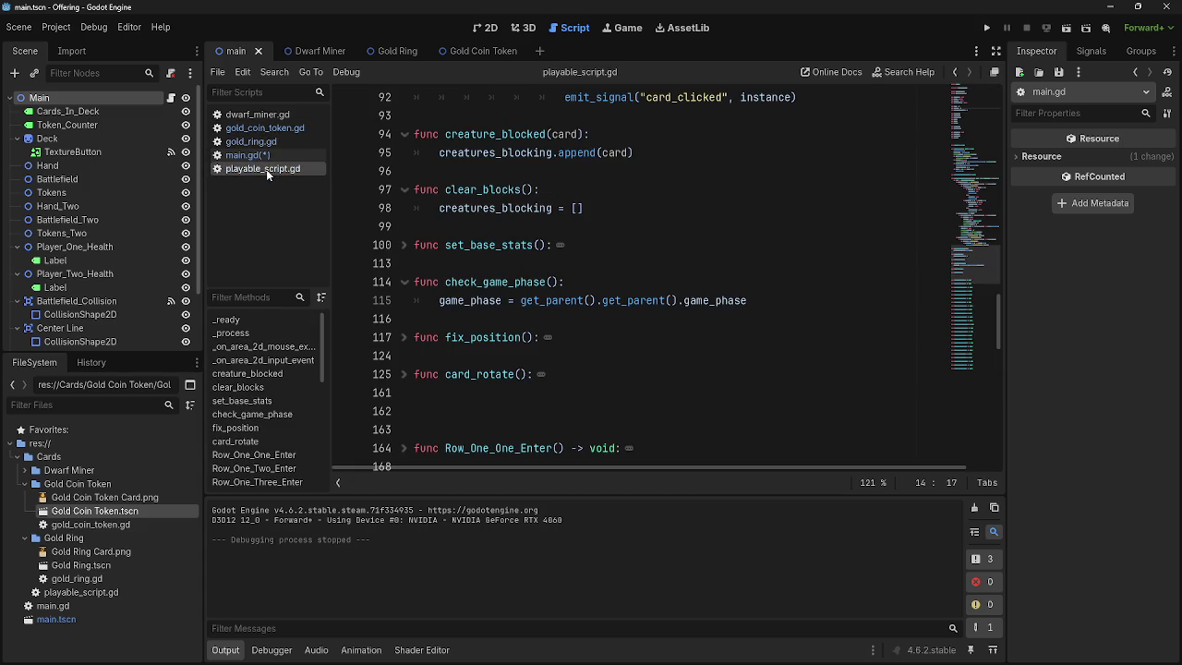
pyautogui.scroll(6, 600, 351)
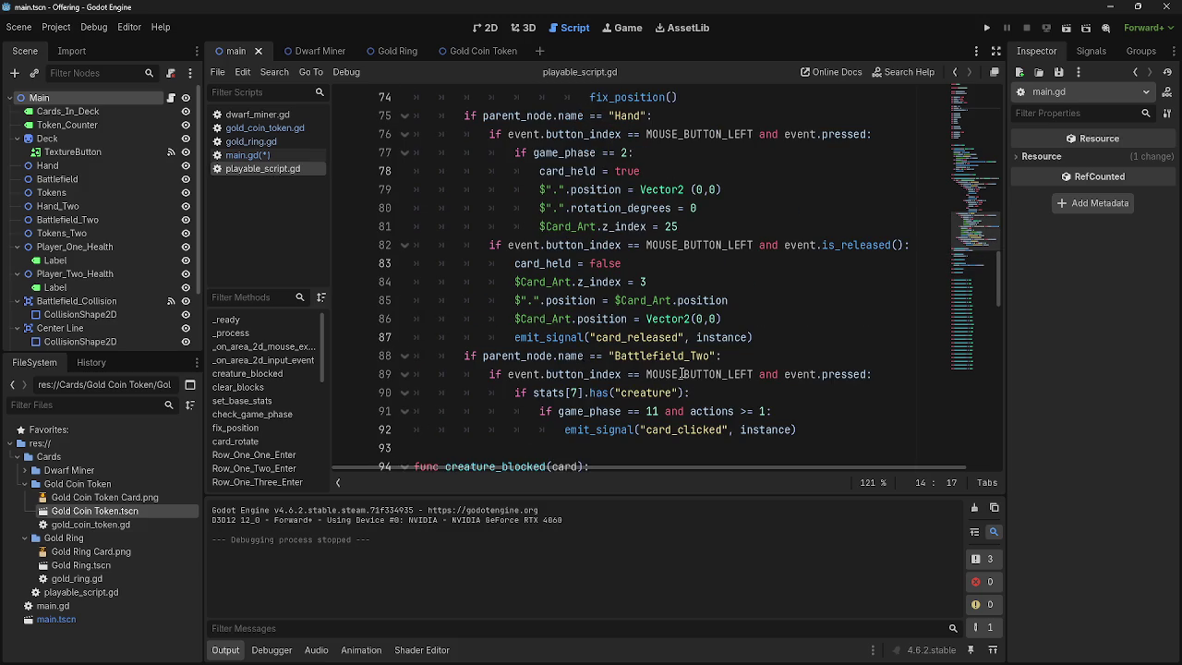
# - Replace the unfinished comparison on line 294 with a stats[7].has("creature") test
pyautogui.doubleClick(644, 392)
pyautogui.moveTo(686, 392); pyautogui.dragTo(533, 392)
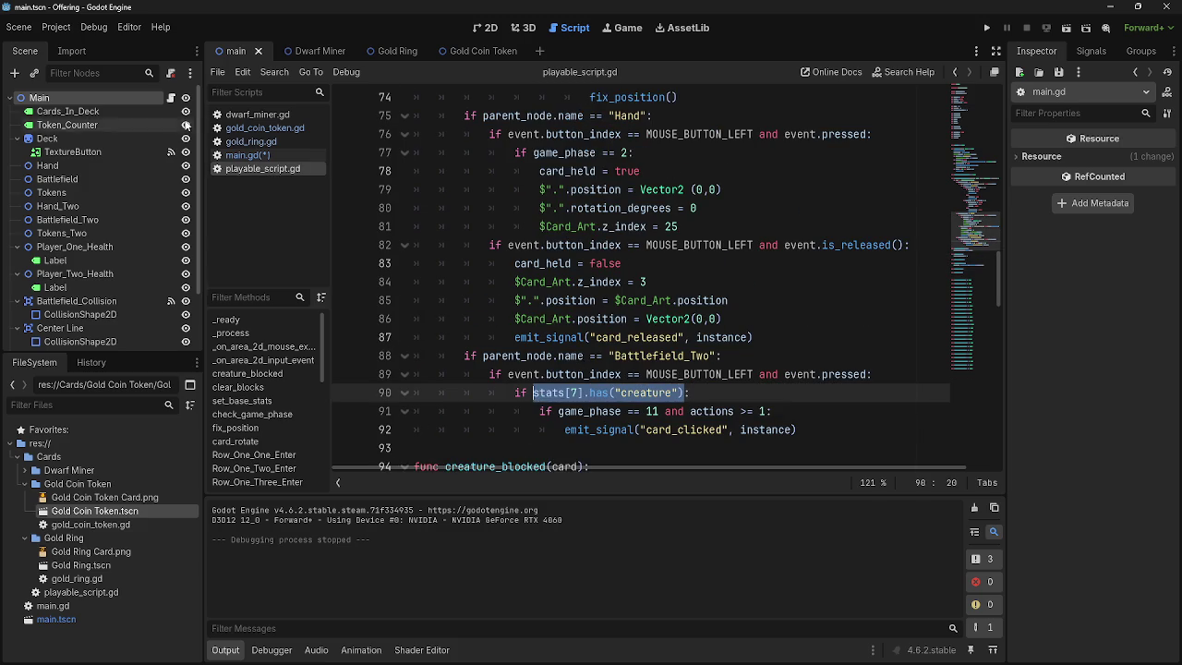
pyautogui.click(248, 155)
pyautogui.moveTo(735, 337)
pyautogui.mouseDown()
pyautogui.moveTo(627, 337)
pyautogui.moveTo(640, 338)
pyautogui.mouseUp()
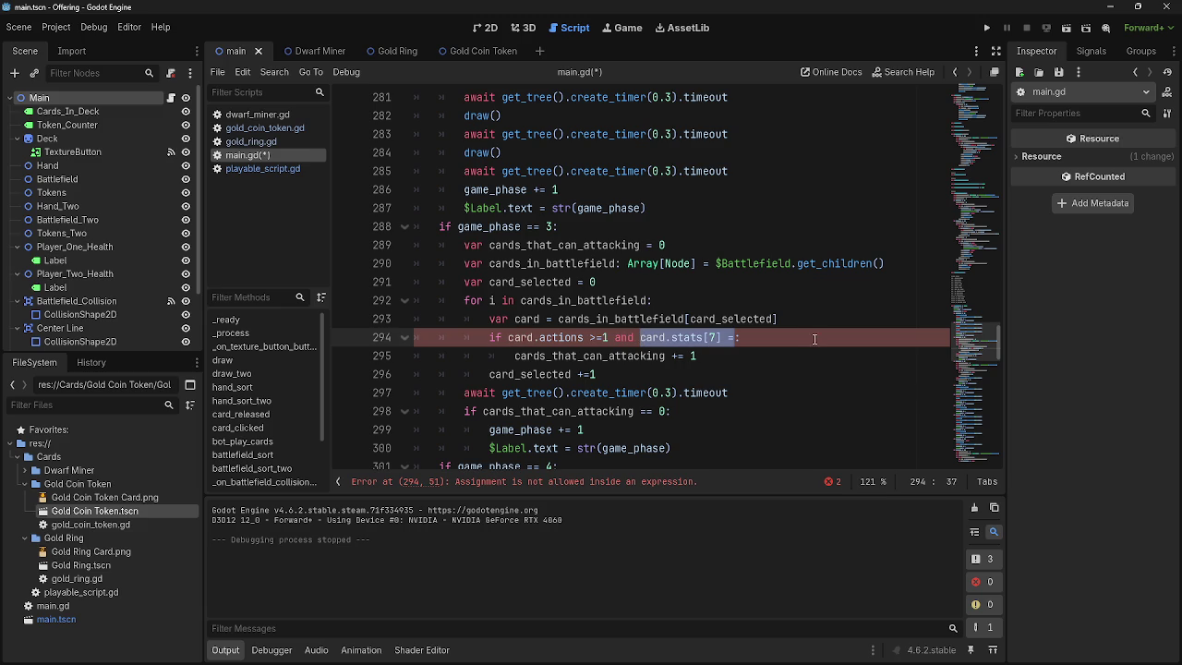
pyautogui.press('BackSpace')
pyautogui.press('BackSpace')
pyautogui.press('BackSpace')
pyautogui.click(683, 338)
pyautogui.press('Return')
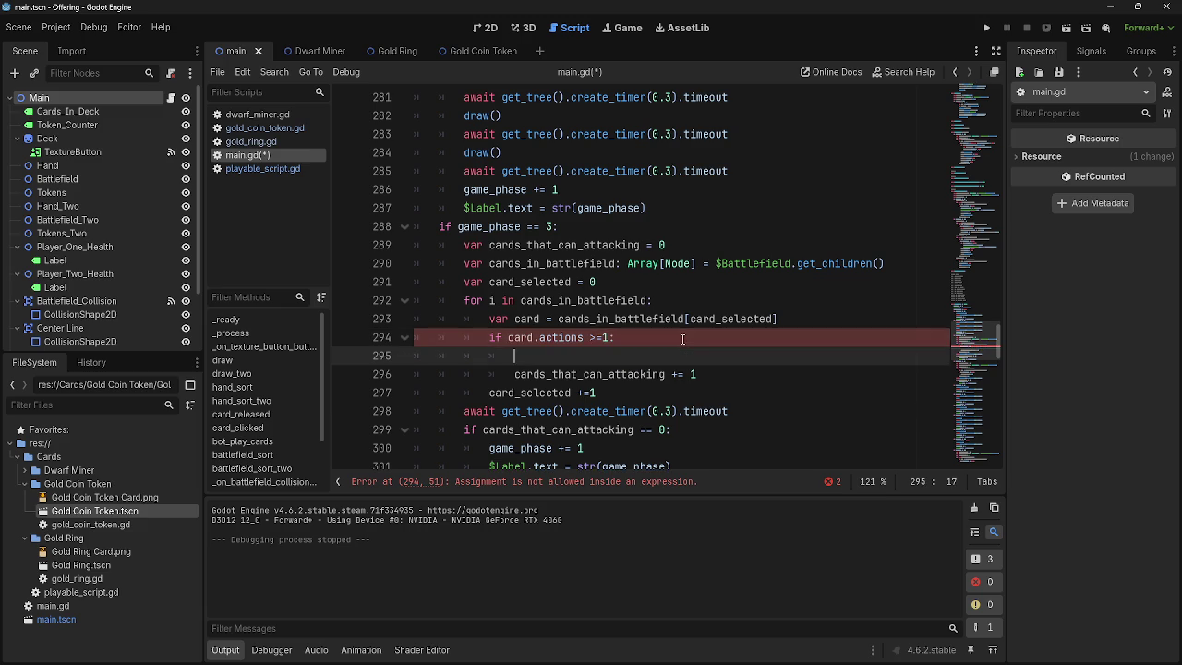
pyautogui.click(610, 338)
pyautogui.write('and stats[7].has("creature")')
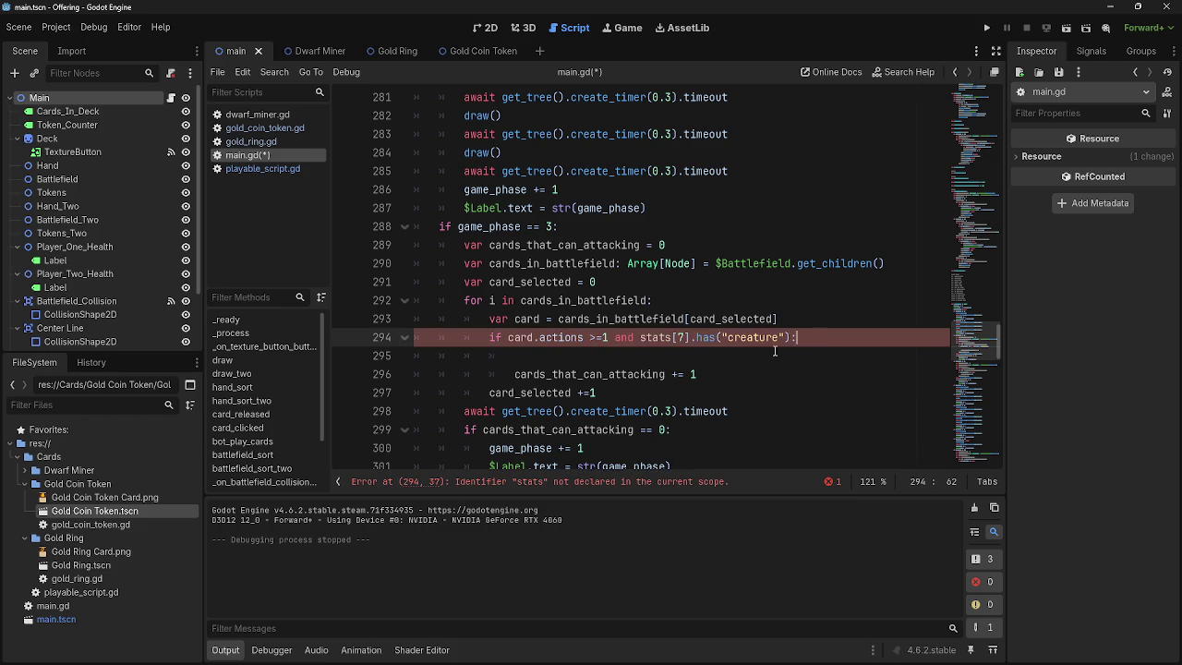
# - Prefix the new test with card. and remove the stray empty line 295
pyautogui.click(769, 351)
pyautogui.click(640, 338)
pyautogui.write('card')
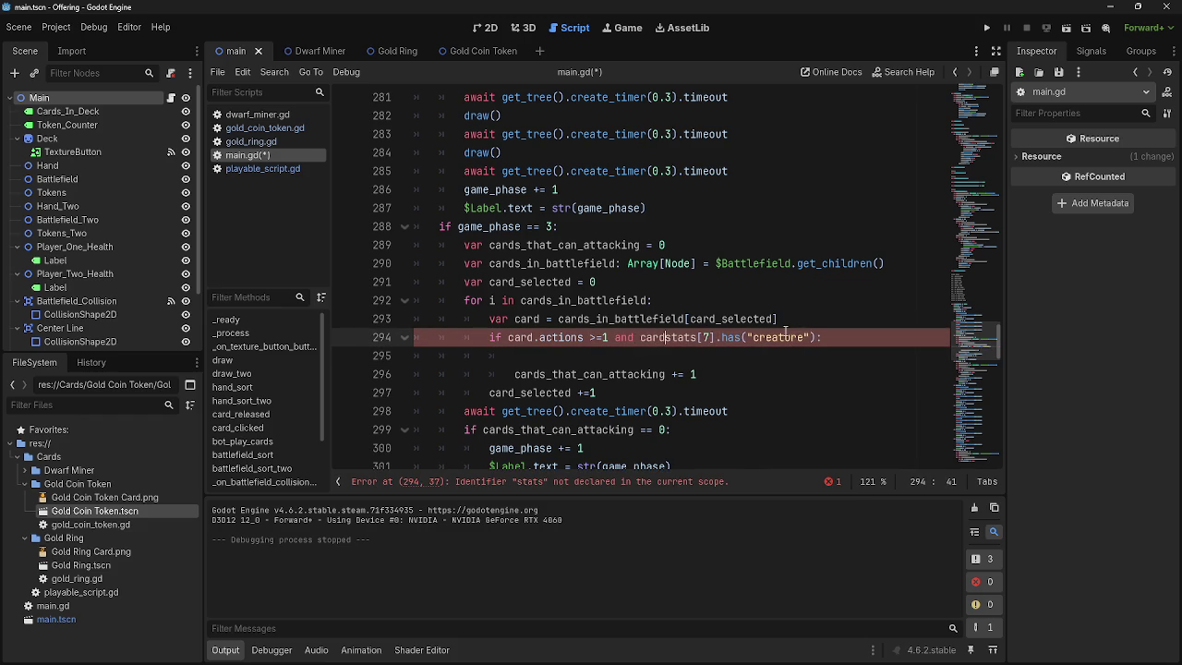
pyautogui.write('.')
pyautogui.click(683, 356)
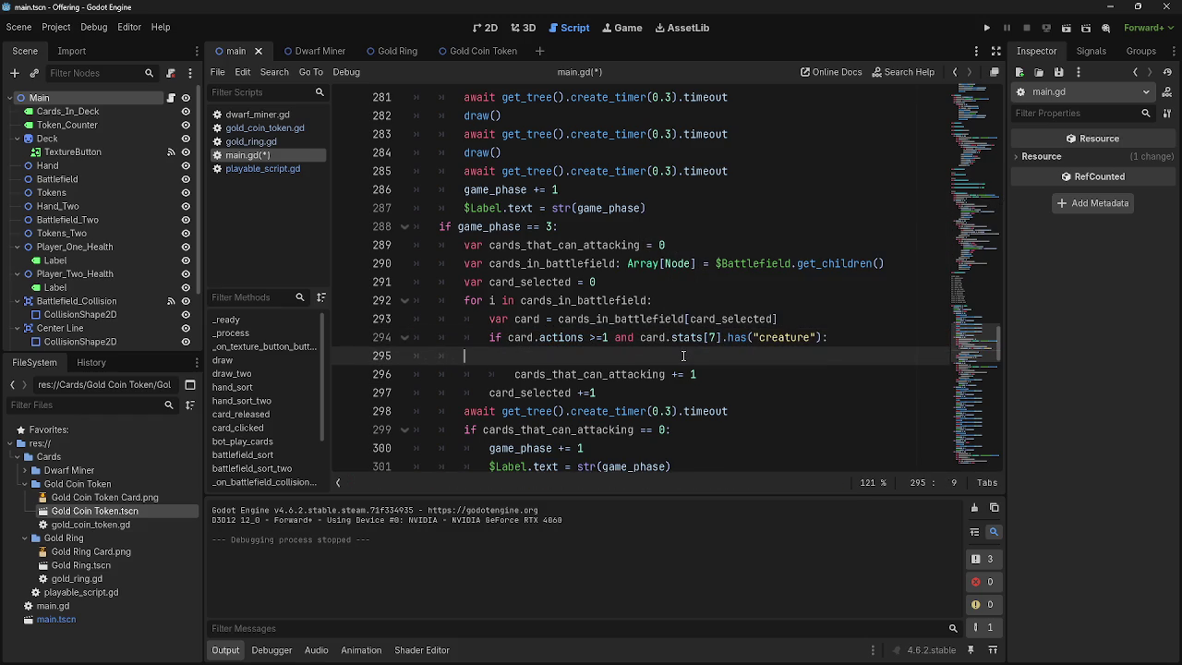
pyautogui.press('BackSpace')
pyautogui.press('BackSpace')
pyautogui.press('BackSpace')
# - Compare line 294's actions and creature checks against playable_script.gd's version
pyautogui.click(569, 337)
pyautogui.doubleClick(563, 337)
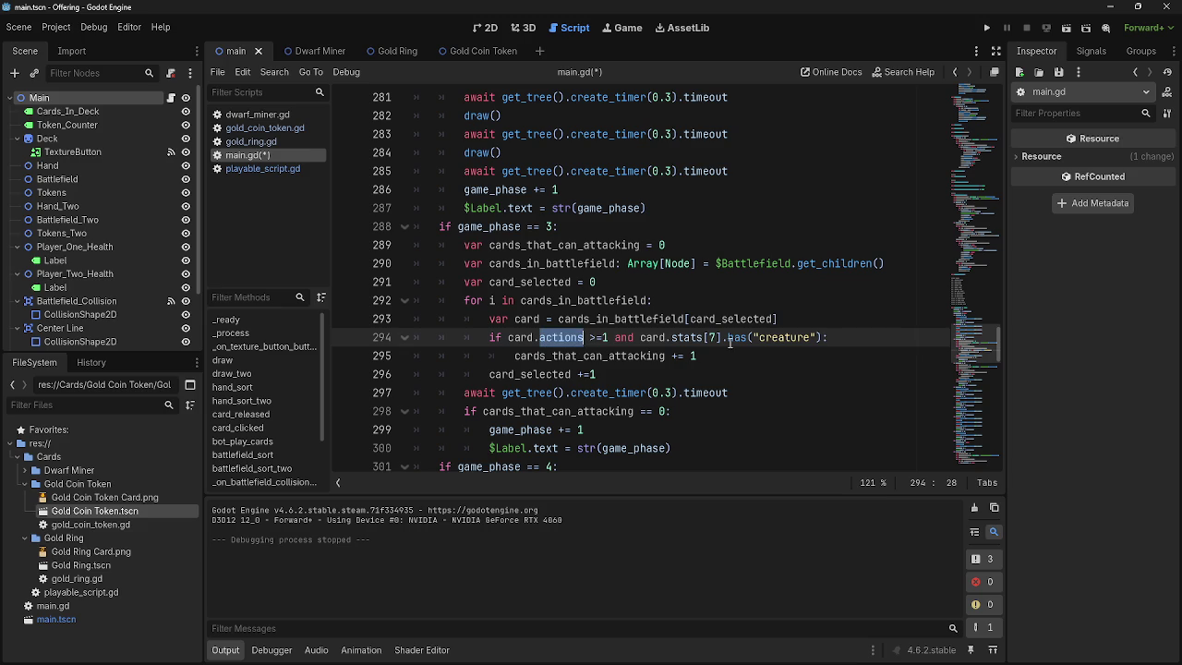
pyautogui.doubleClick(785, 337)
pyautogui.doubleClick(559, 335)
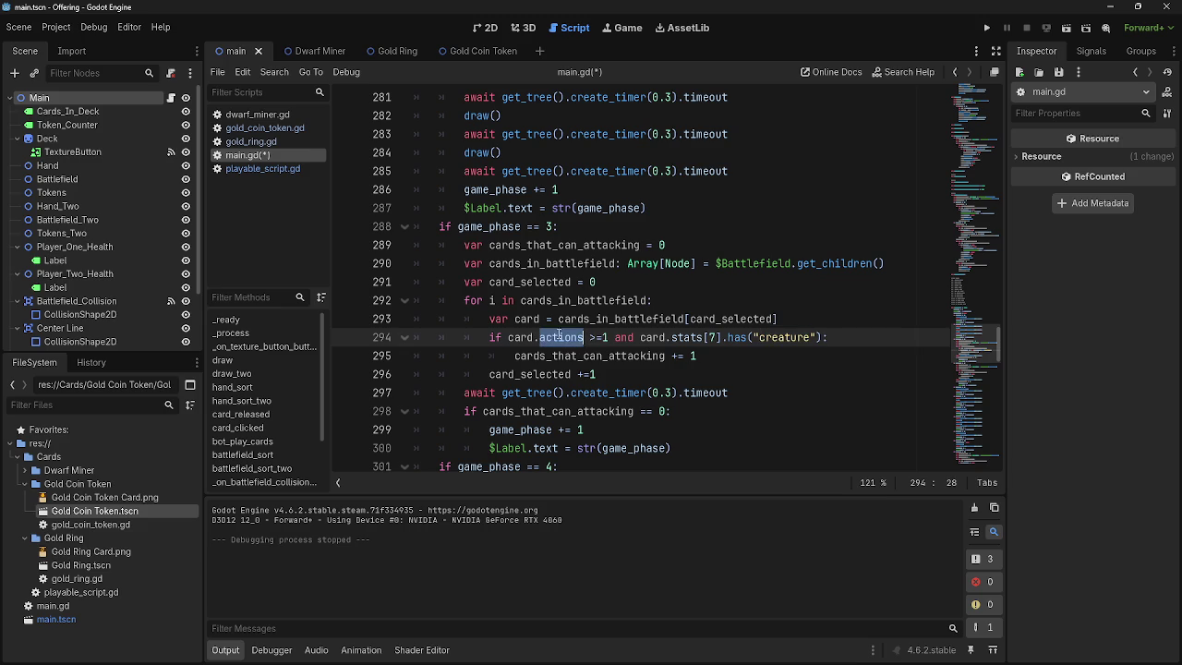
pyautogui.doubleClick(785, 337)
pyautogui.click(863, 343)
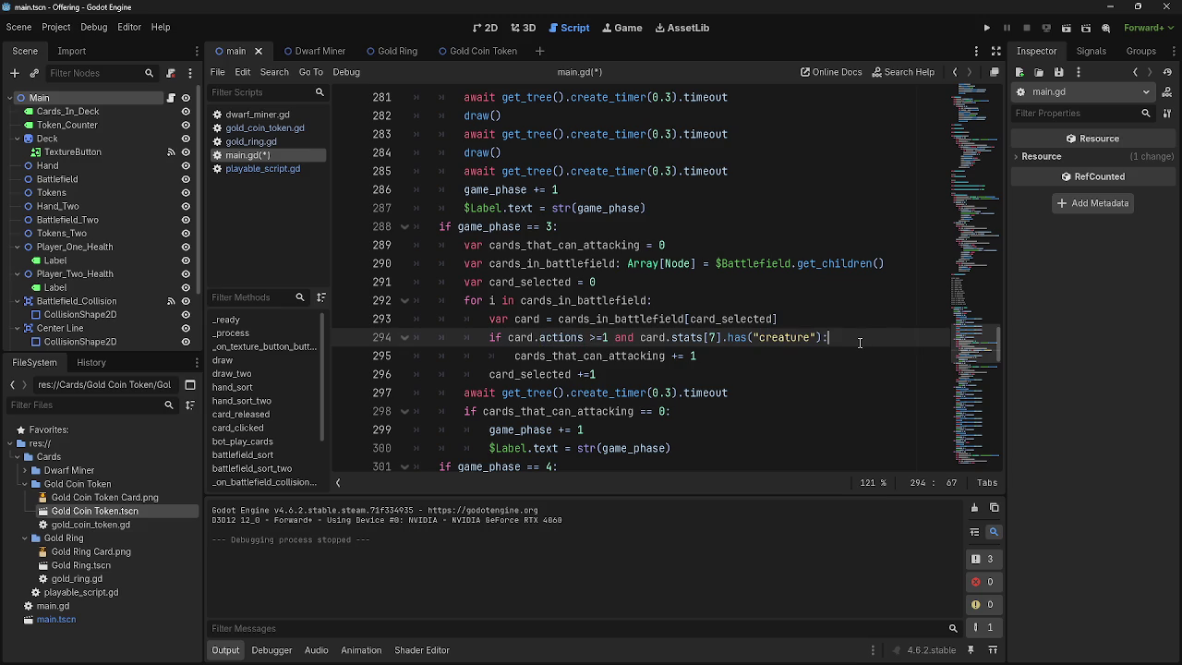
pyautogui.doubleClick(785, 337)
pyautogui.click(277, 168)
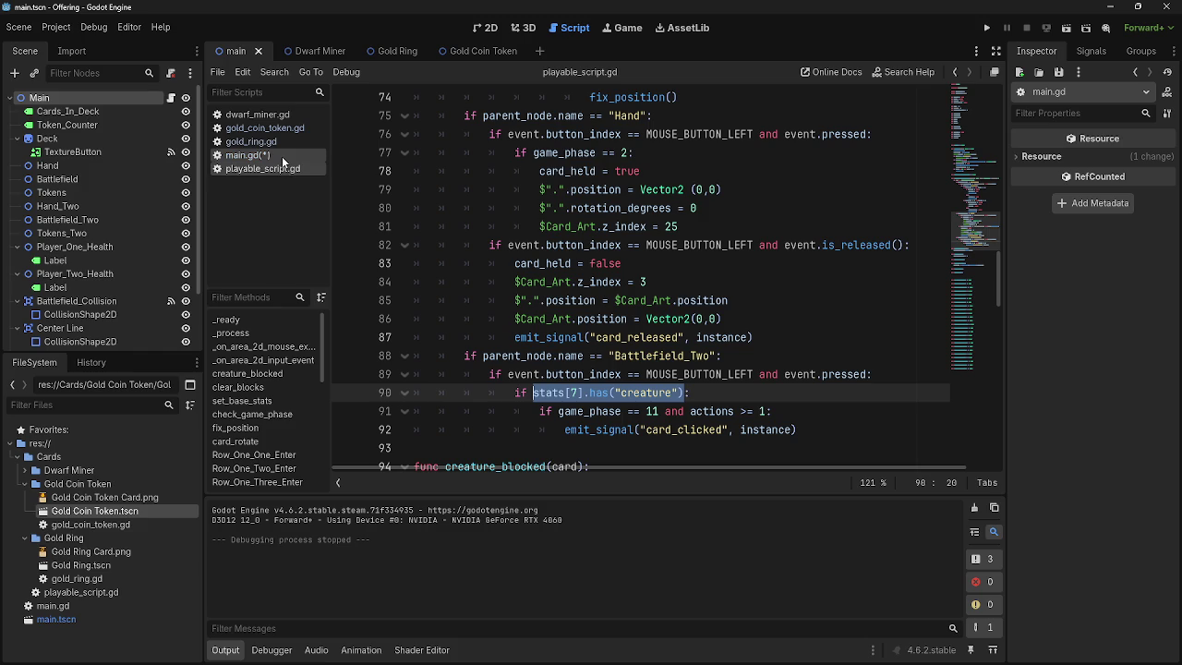
pyautogui.click(281, 156)
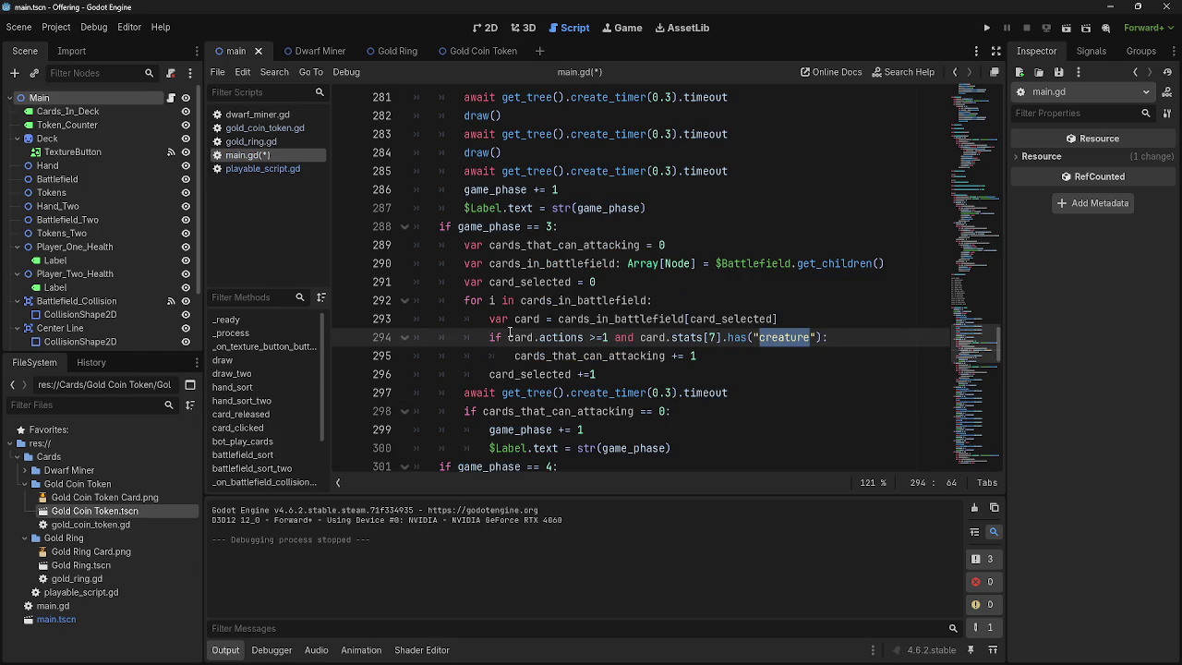
# - Highlight every use of cards_that_can_attacking in the phase 3 block
pyautogui.doubleClick(588, 349)
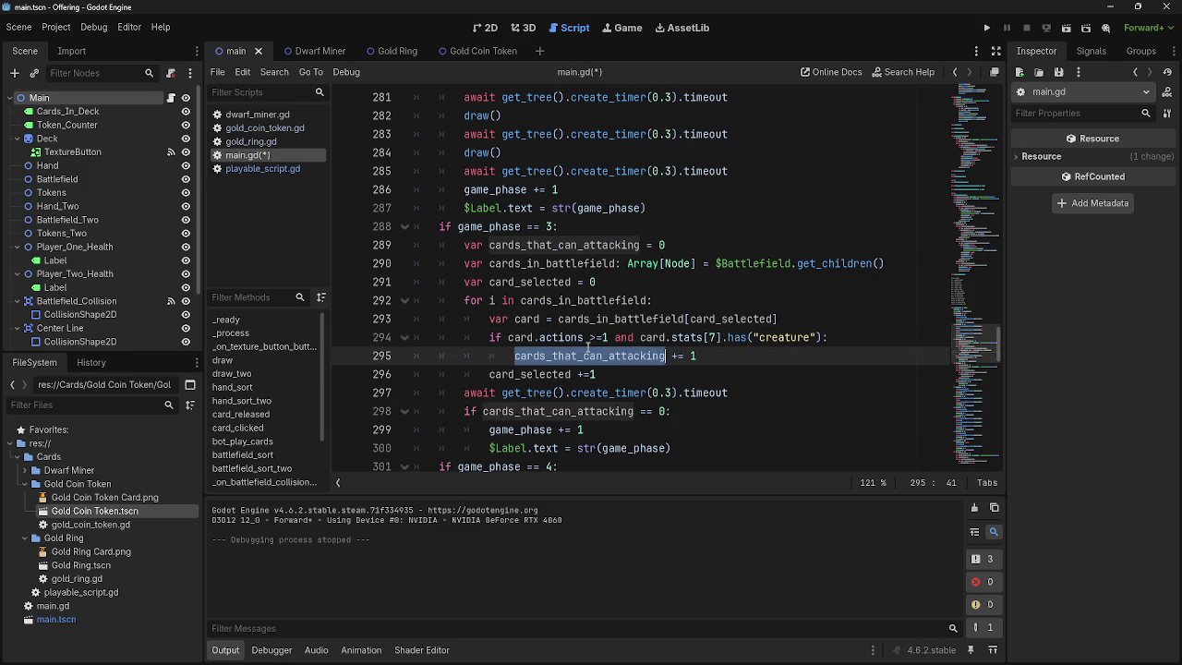
pyautogui.click(672, 338)
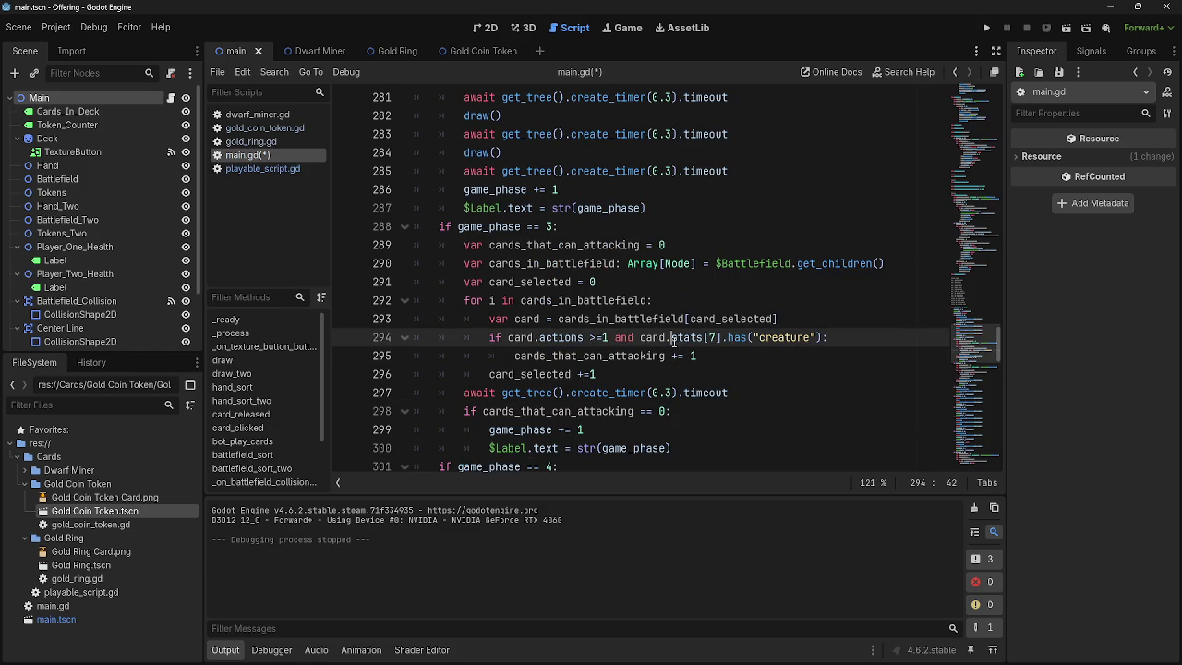
pyautogui.doubleClick(609, 356)
pyautogui.click(604, 356)
pyautogui.doubleClick(606, 356)
pyautogui.click(616, 356)
pyautogui.doubleClick(617, 356)
pyautogui.click(616, 356)
pyautogui.doubleClick(646, 355)
pyautogui.click(730, 357)
# - Review the zero check and phase-advance lines 298–300, then launch a playtest
pyautogui.scroll(-1, 664, 369)
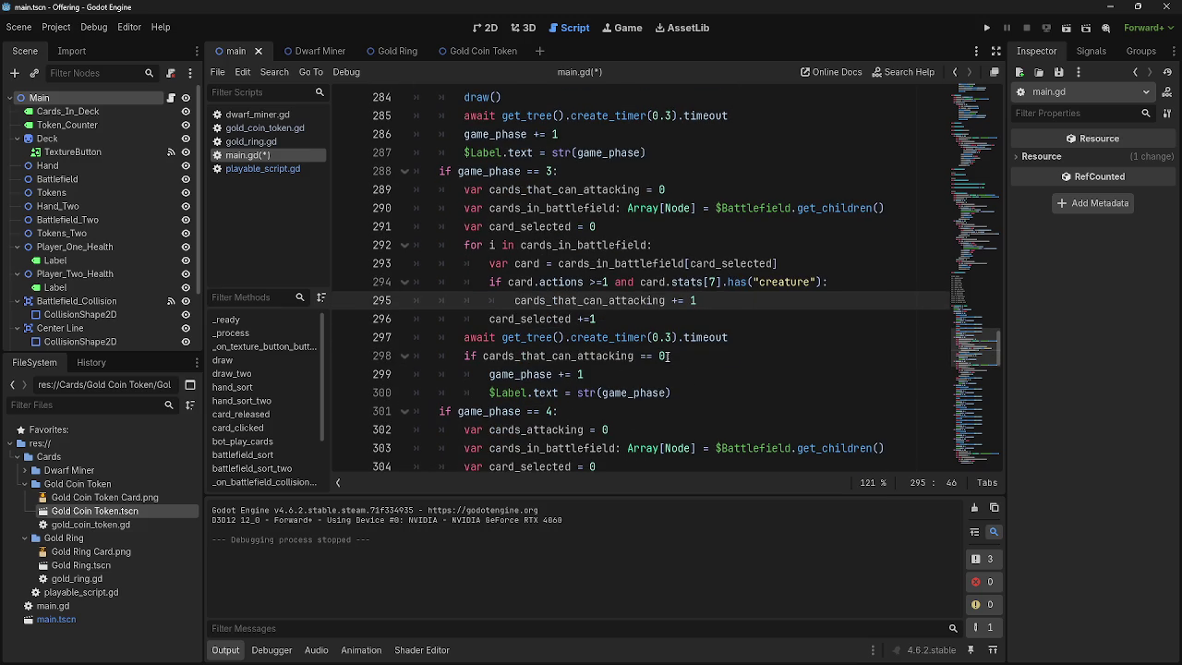
pyautogui.click(669, 357)
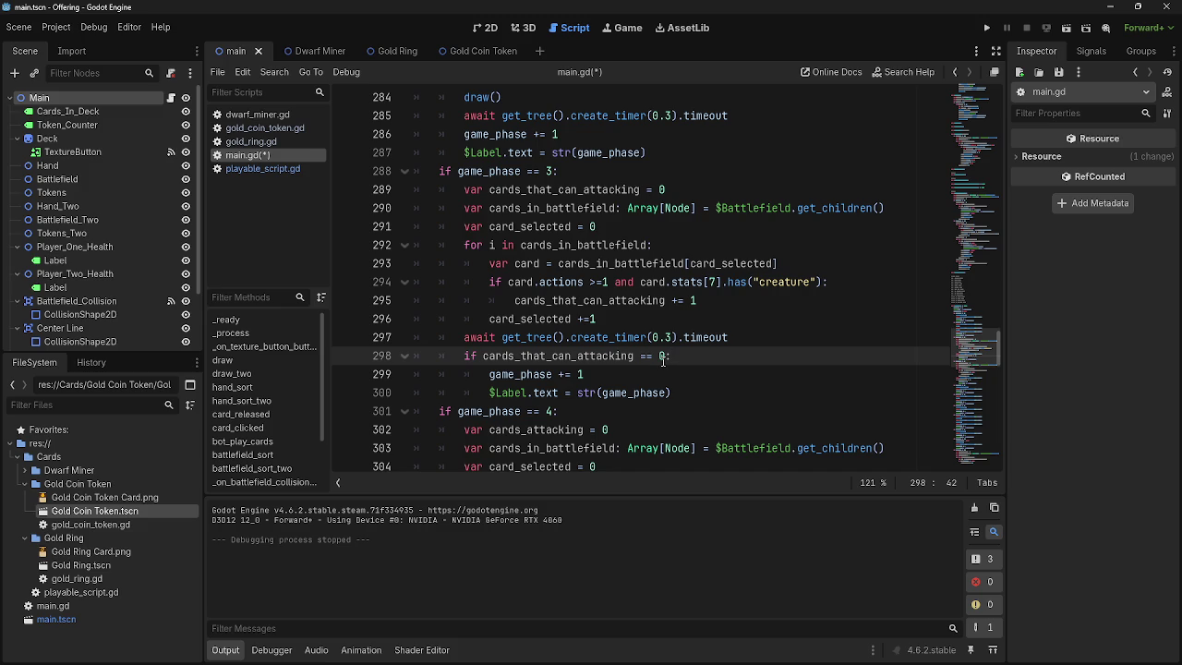
pyautogui.moveTo(490, 374); pyautogui.dragTo(712, 397)
pyautogui.click(712, 397)
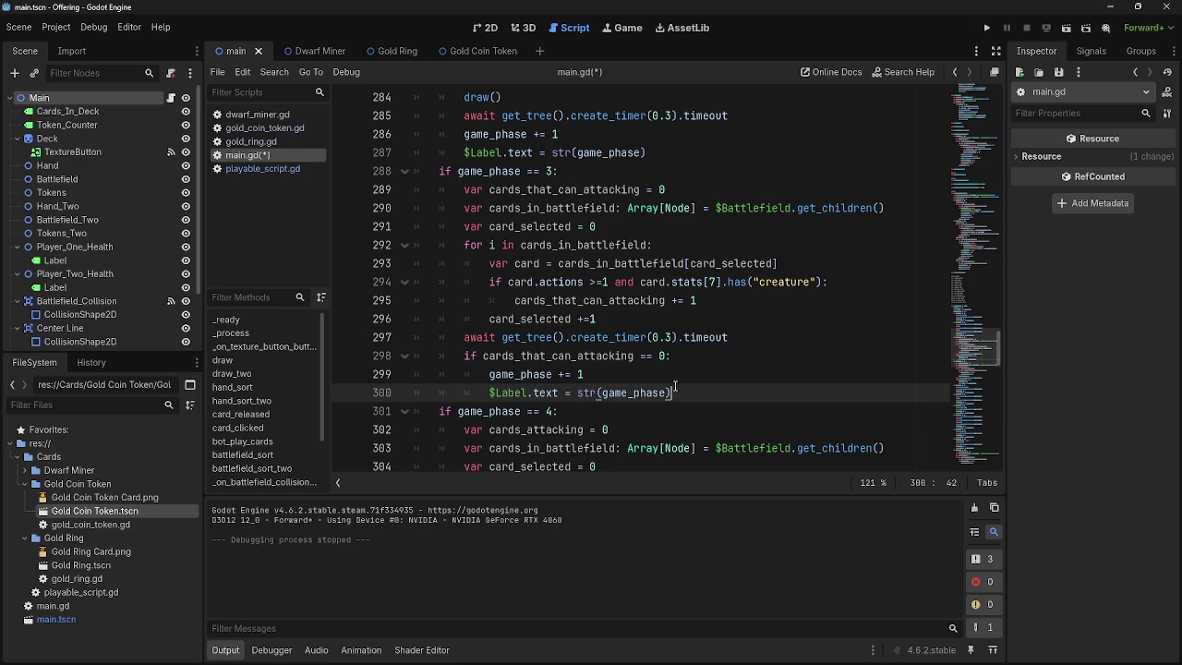
pyautogui.moveTo(604, 318); pyautogui.dragTo(395, 230)
pyautogui.click(750, 318)
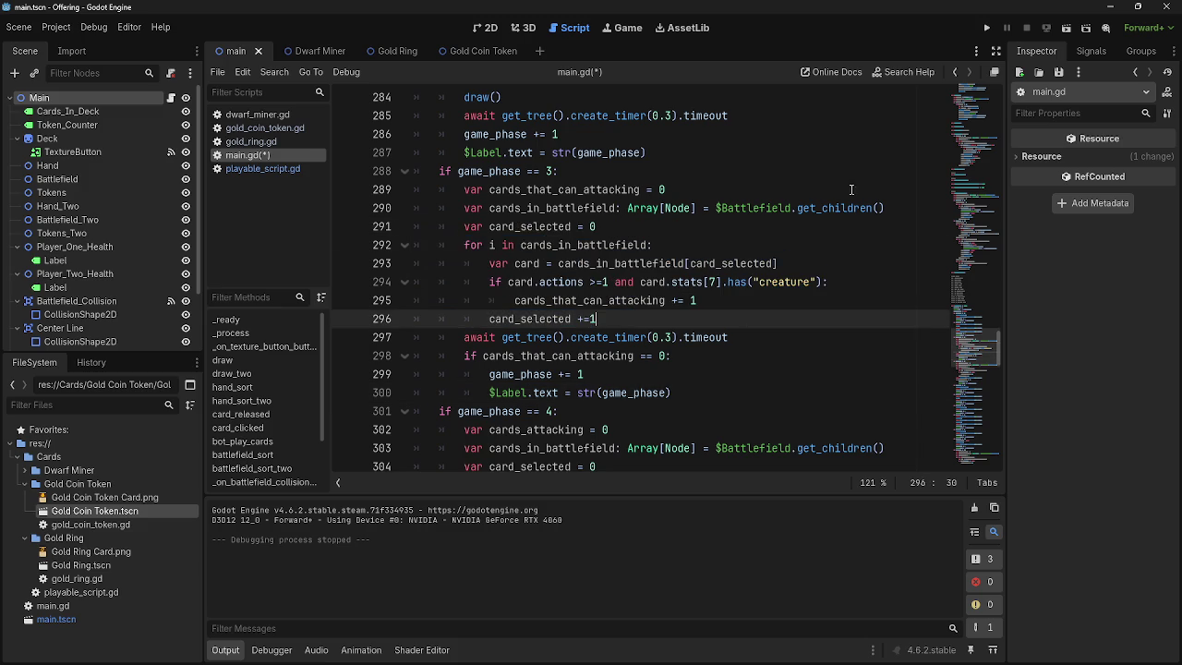
pyautogui.click(986, 27)
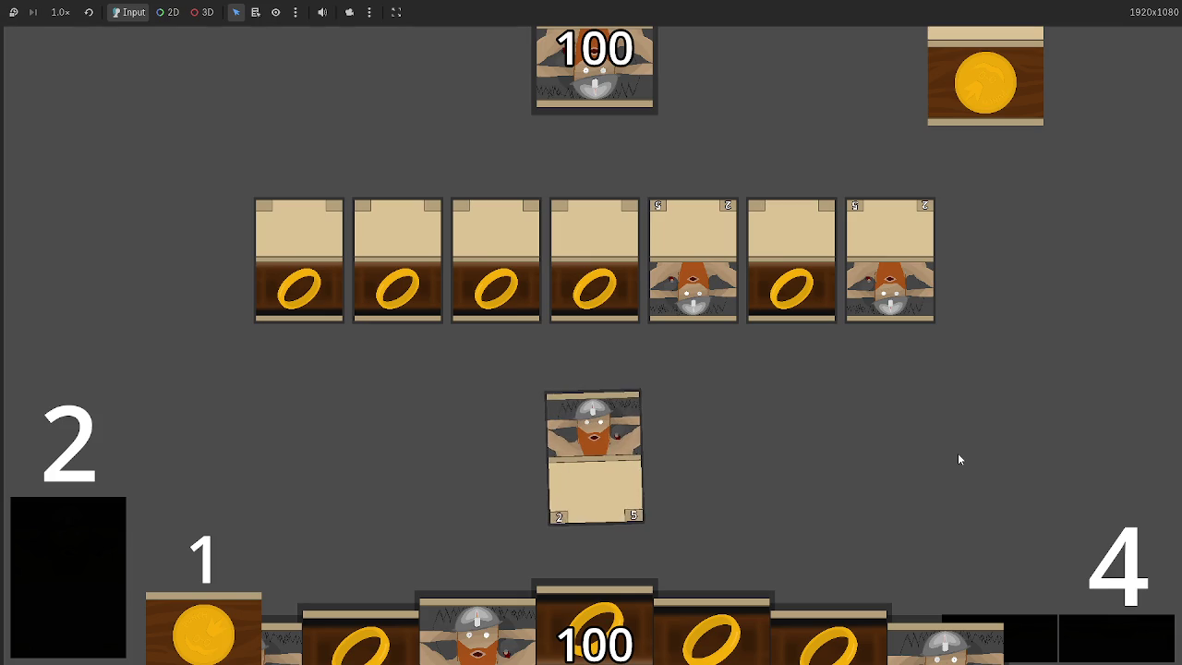
# - Mid-playtest, inspect cards_attacking in the phase 4 block, then resume the game
pyautogui.hotkey('alt', 'Tab')
pyautogui.scroll(-3, 617, 397)
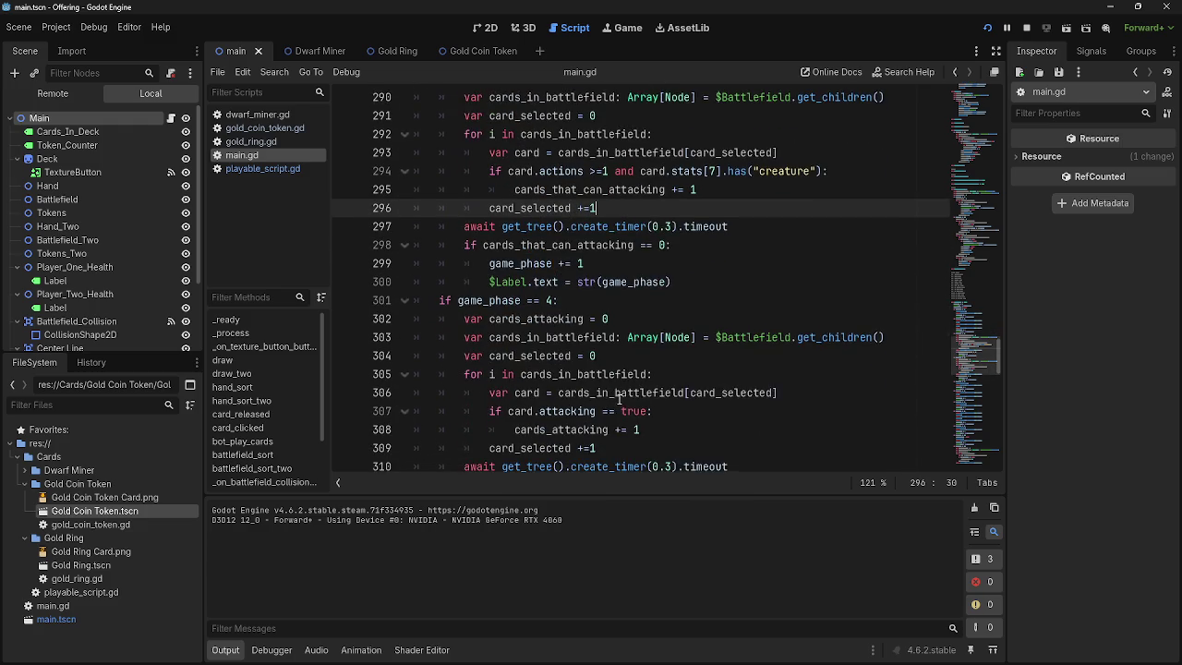
pyautogui.scroll(-1, 618, 397)
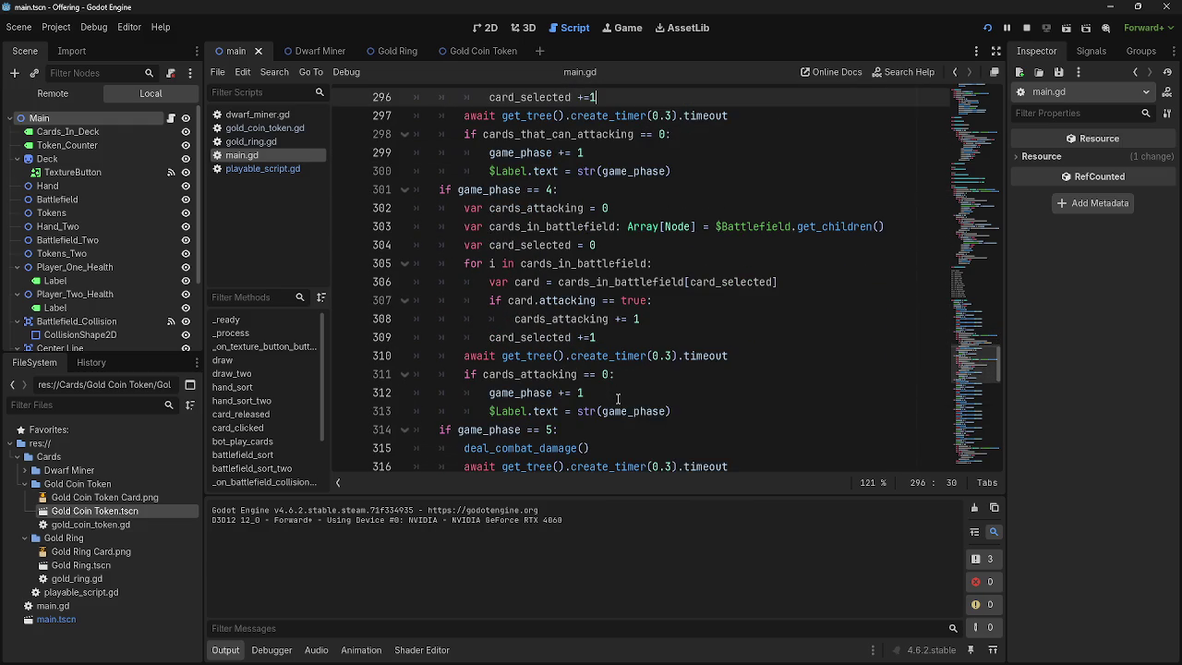
pyautogui.doubleClick(543, 211)
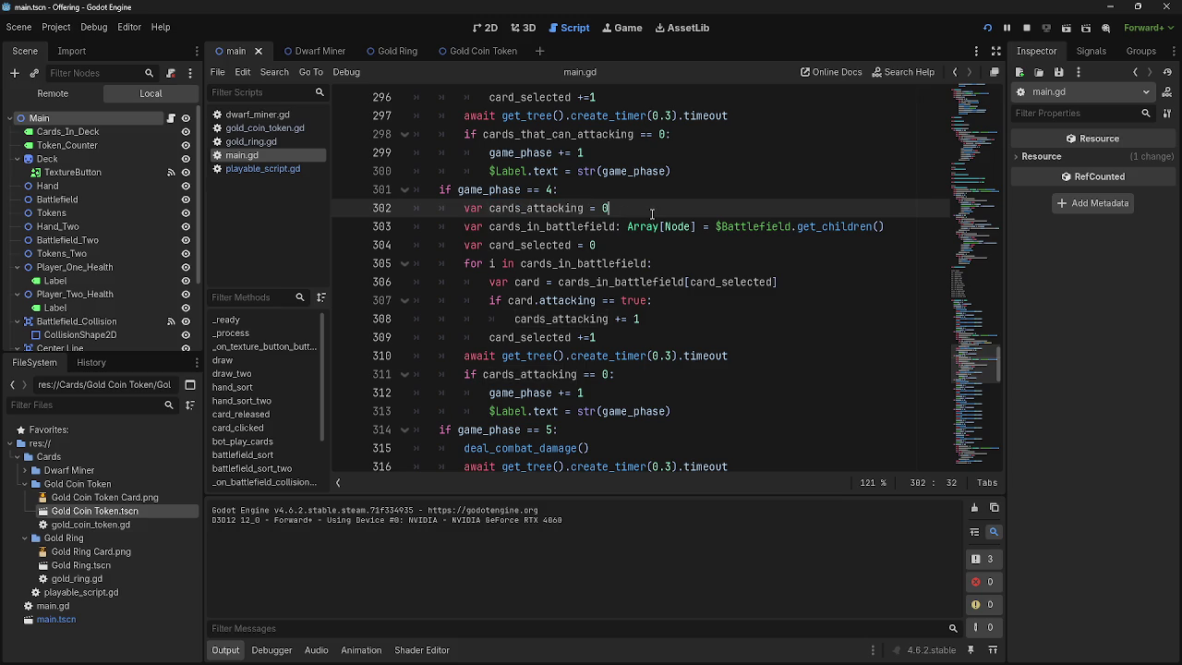
pyautogui.click(603, 209)
pyautogui.press('F5')
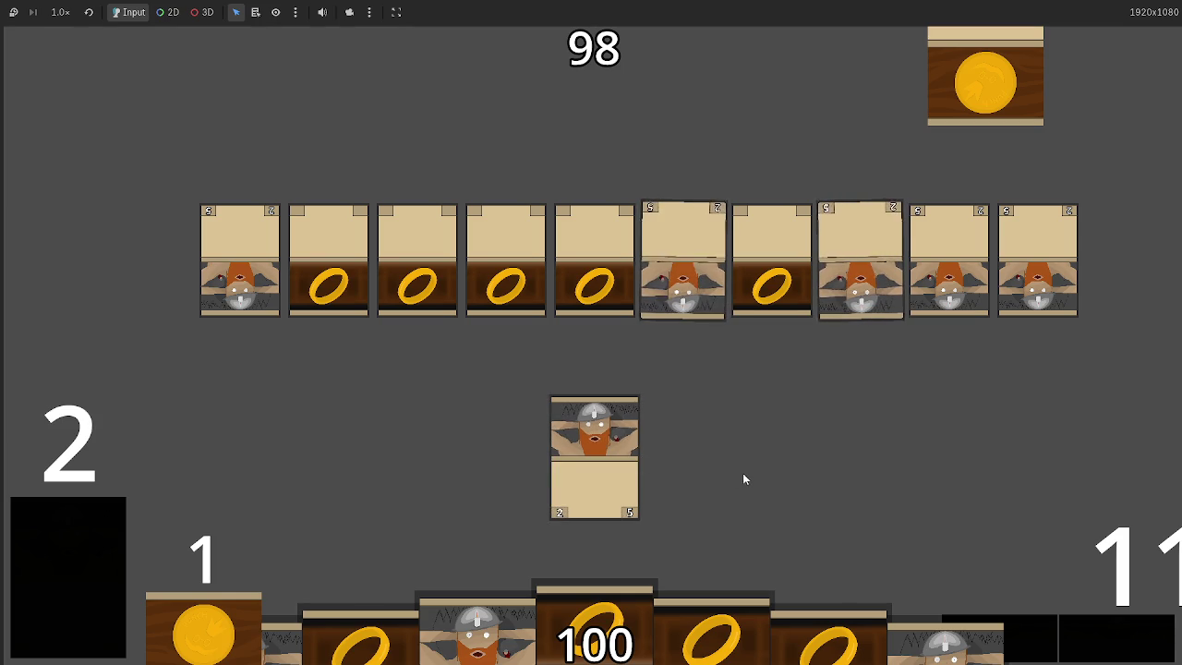
# - Return to main.gd and find the phase 11 block counting attacking cards on Battlefield_Two
pyautogui.hotkey('alt', 'Tab')
pyautogui.scroll(8, 677, 394)
pyautogui.scroll(-20, 677, 394)
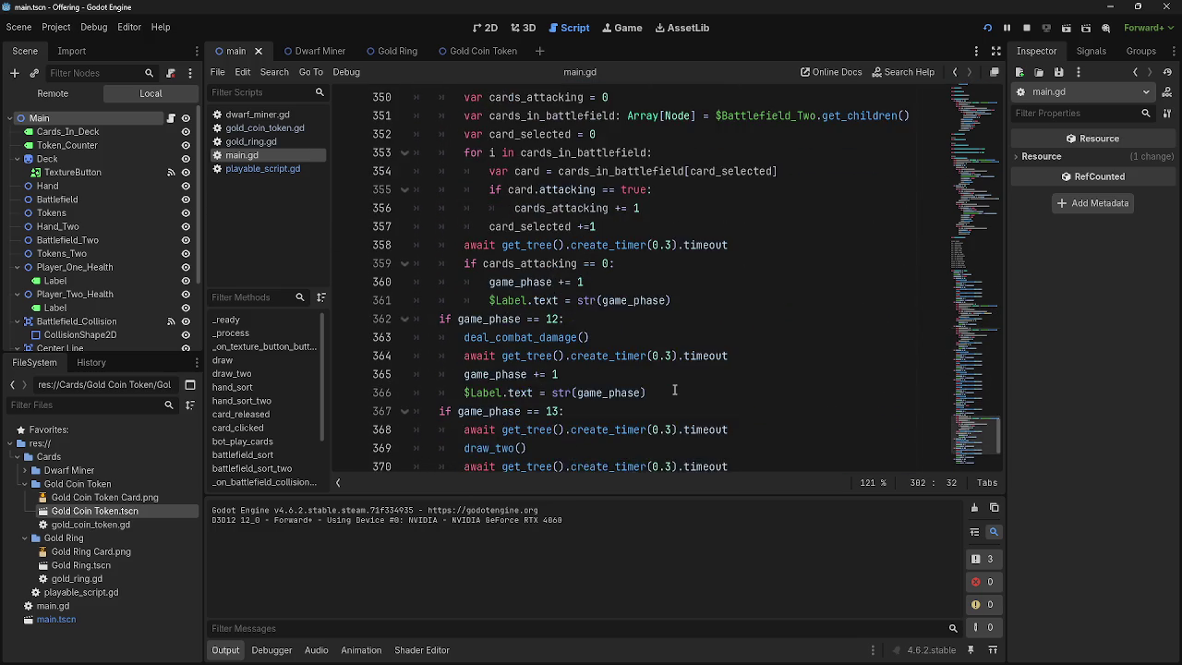
pyautogui.scroll(1, 674, 390)
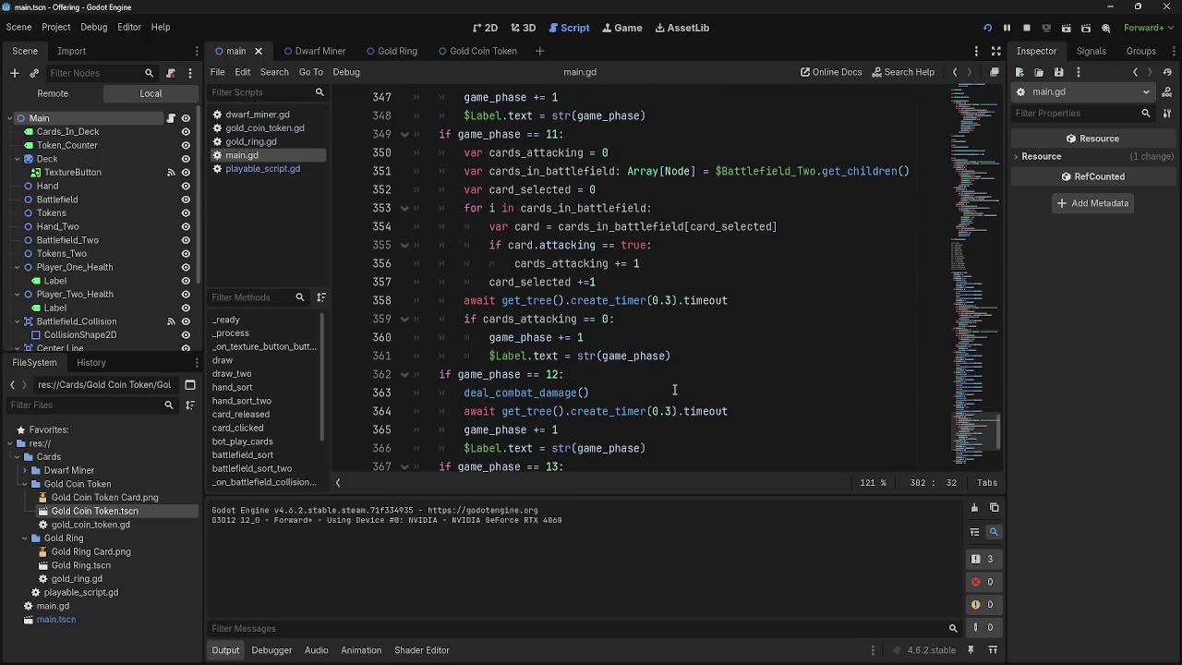
pyautogui.scroll(17, 674, 389)
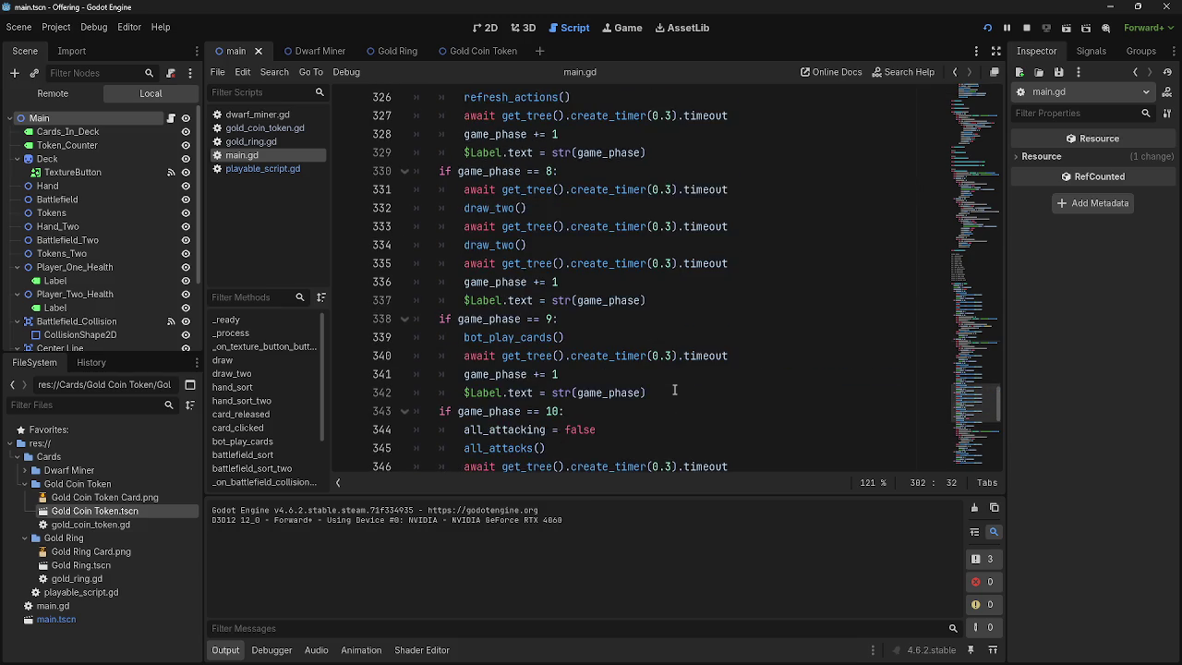
pyautogui.scroll(-16, 674, 389)
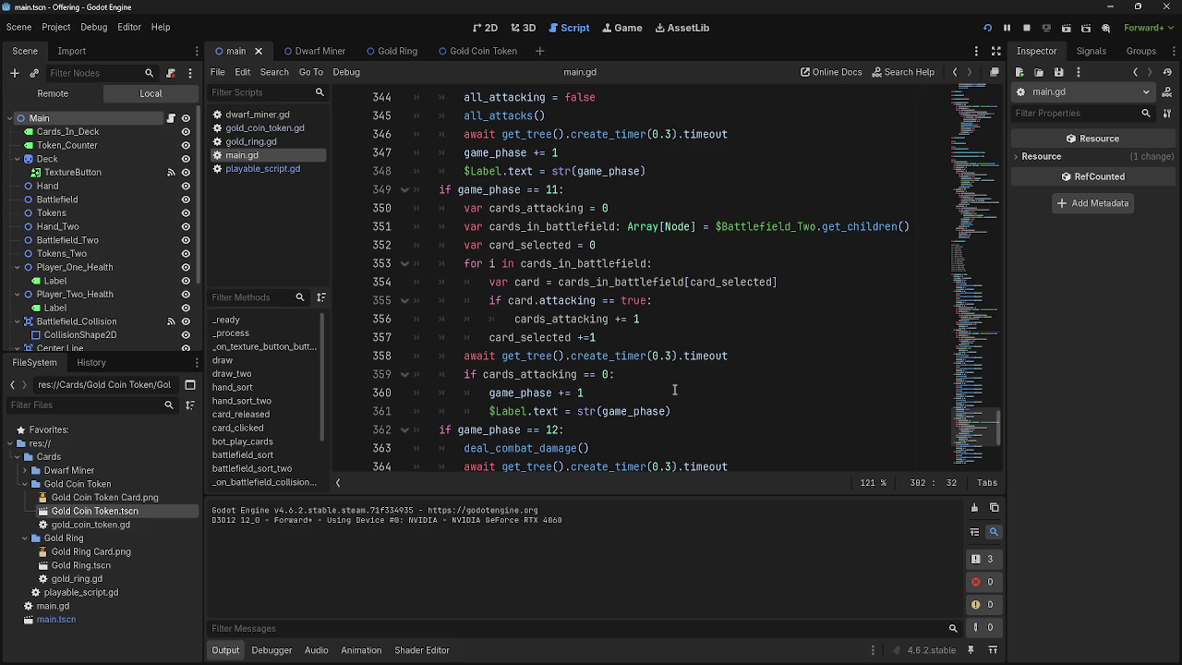
pyautogui.scroll(-2, 674, 390)
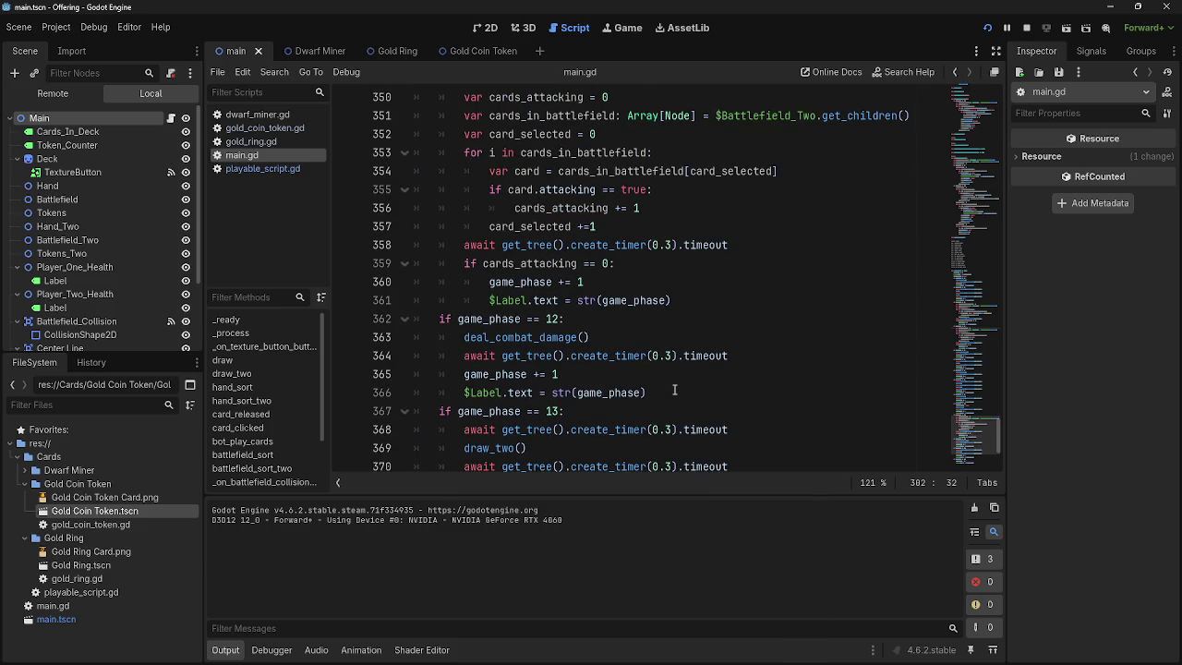
pyautogui.scroll(1, 674, 389)
pyautogui.click(689, 354)
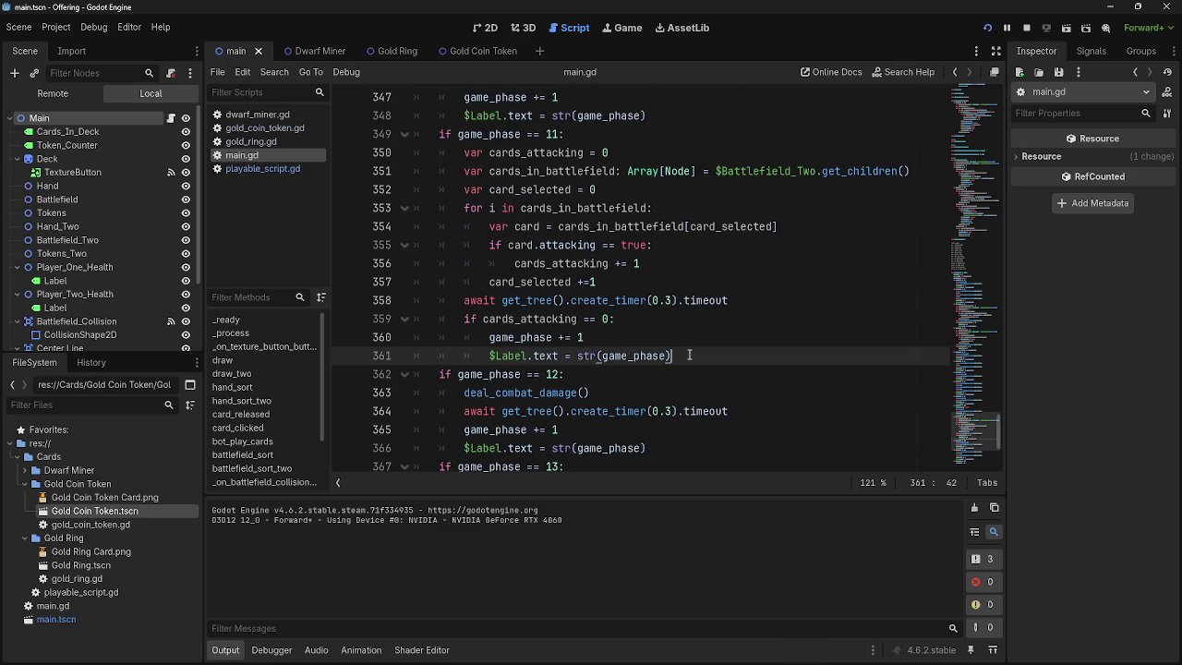
# - Append 'or cards_that_can_block' to line 359's condition and fix the 'bloock' typo
pyautogui.click(793, 301)
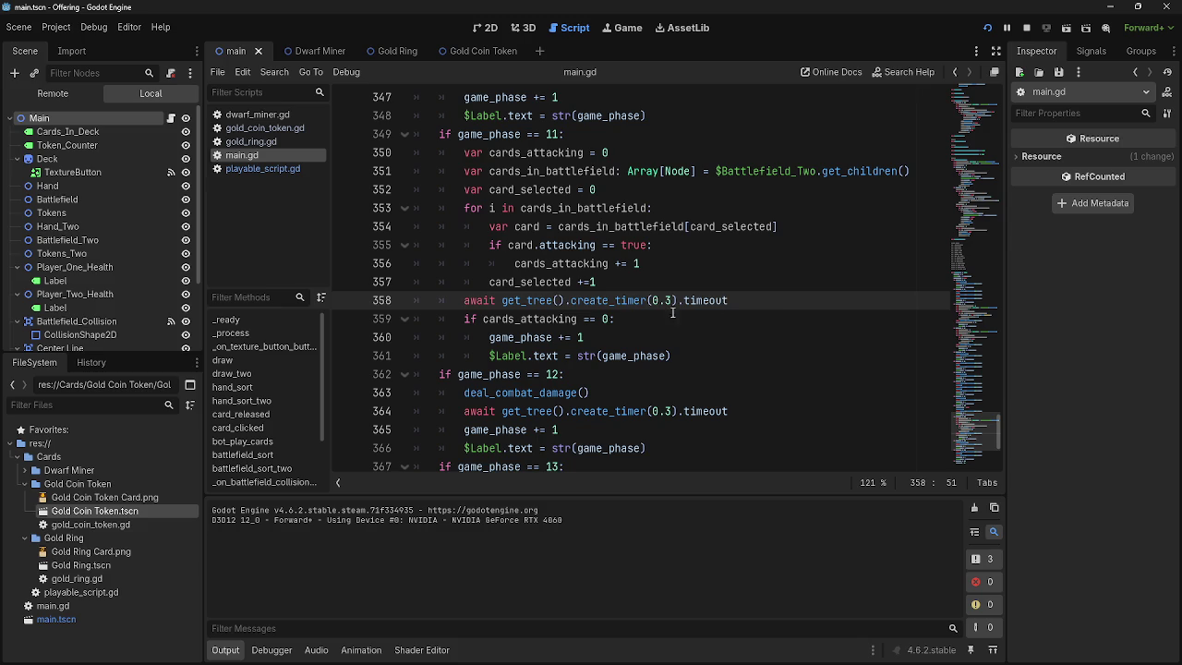
pyautogui.click(583, 318)
pyautogui.write('or cards')
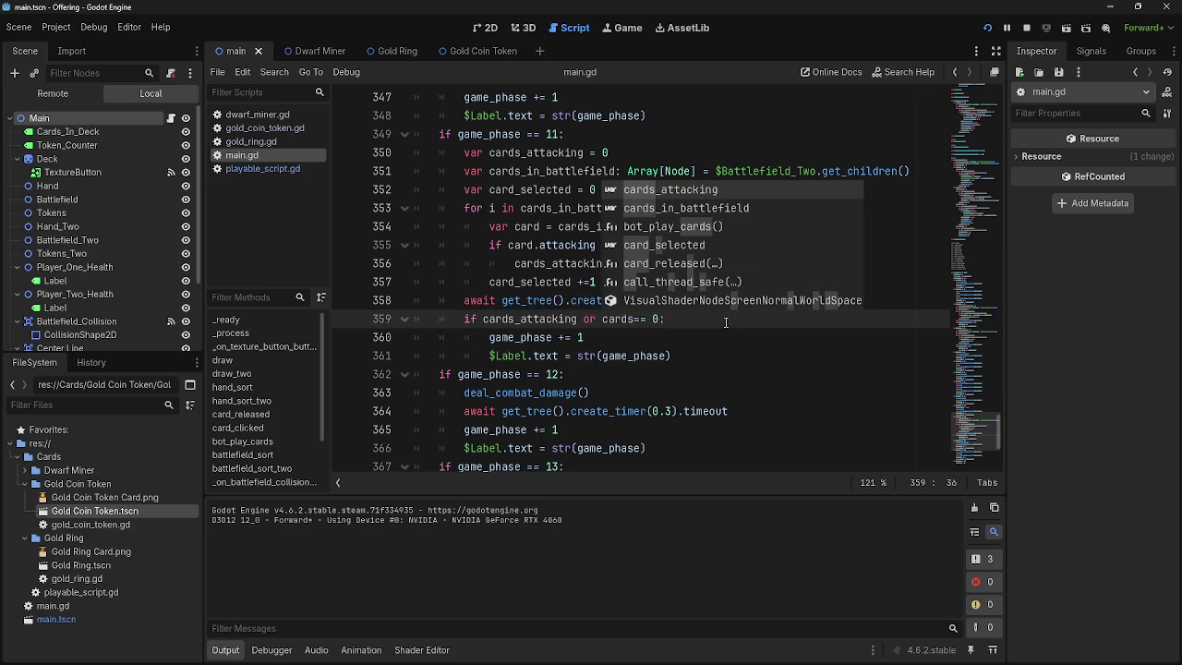
pyautogui.write('_')
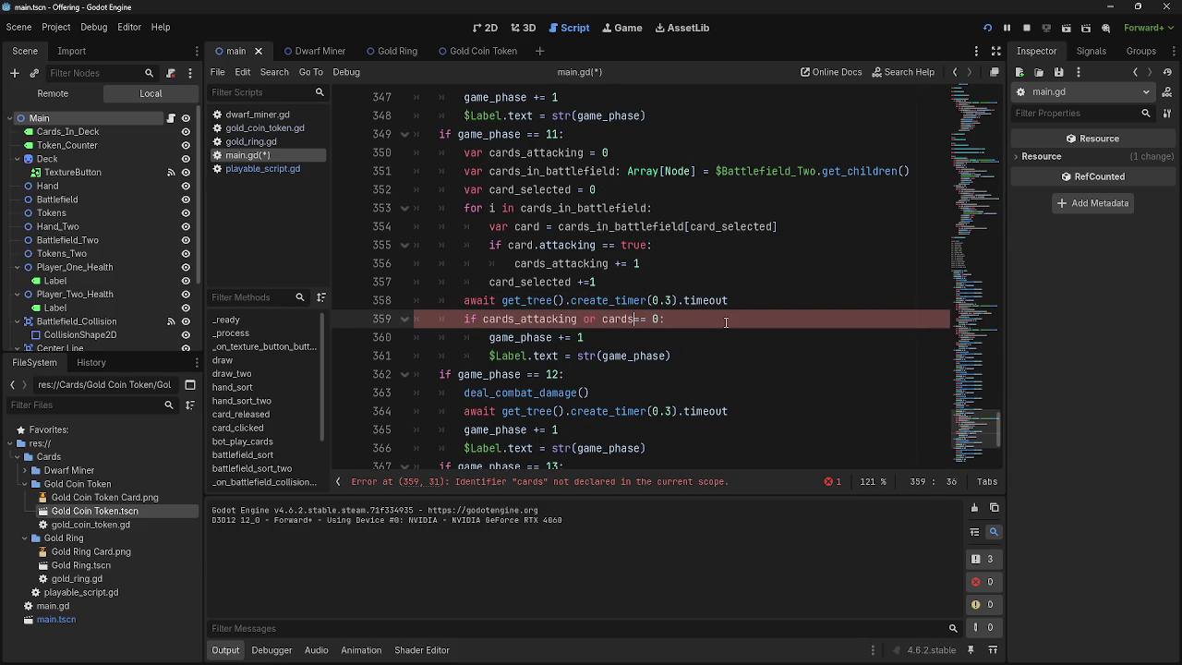
pyautogui.write('that_can')
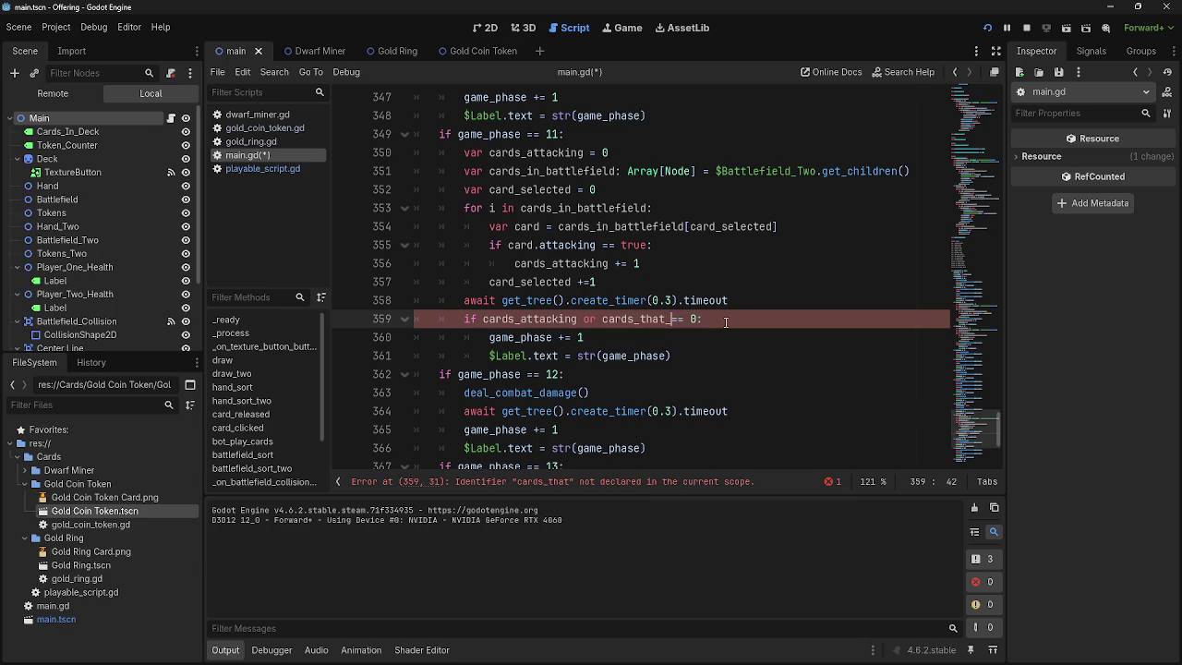
pyautogui.write('_bloc')
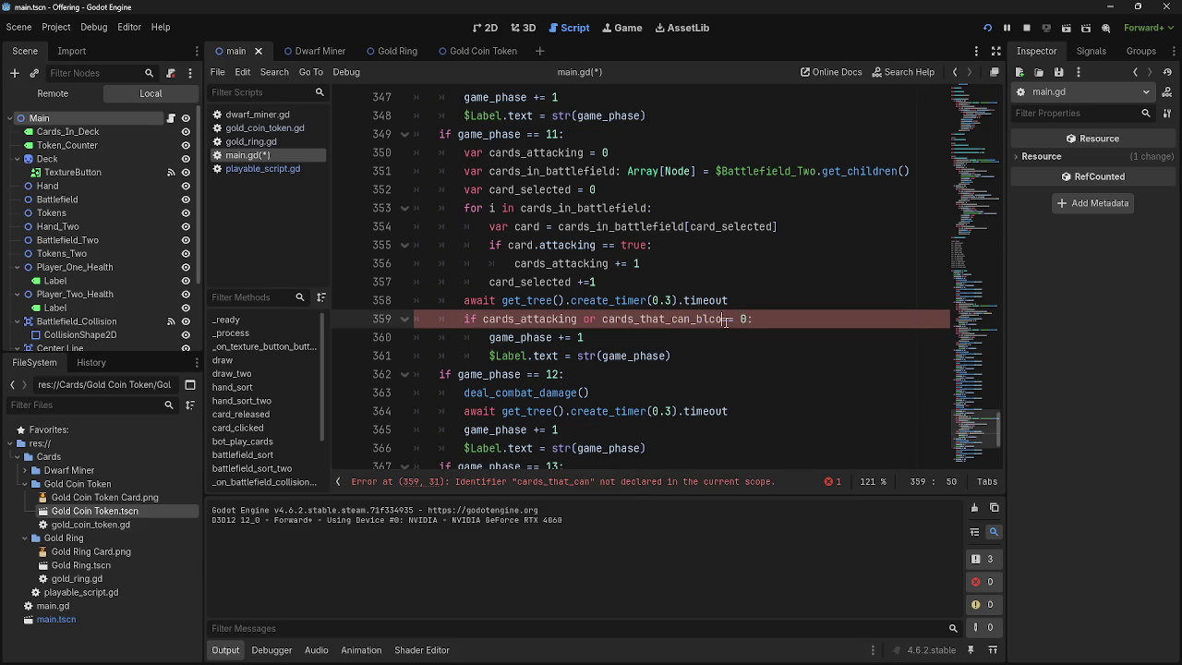
pyautogui.write('ock')
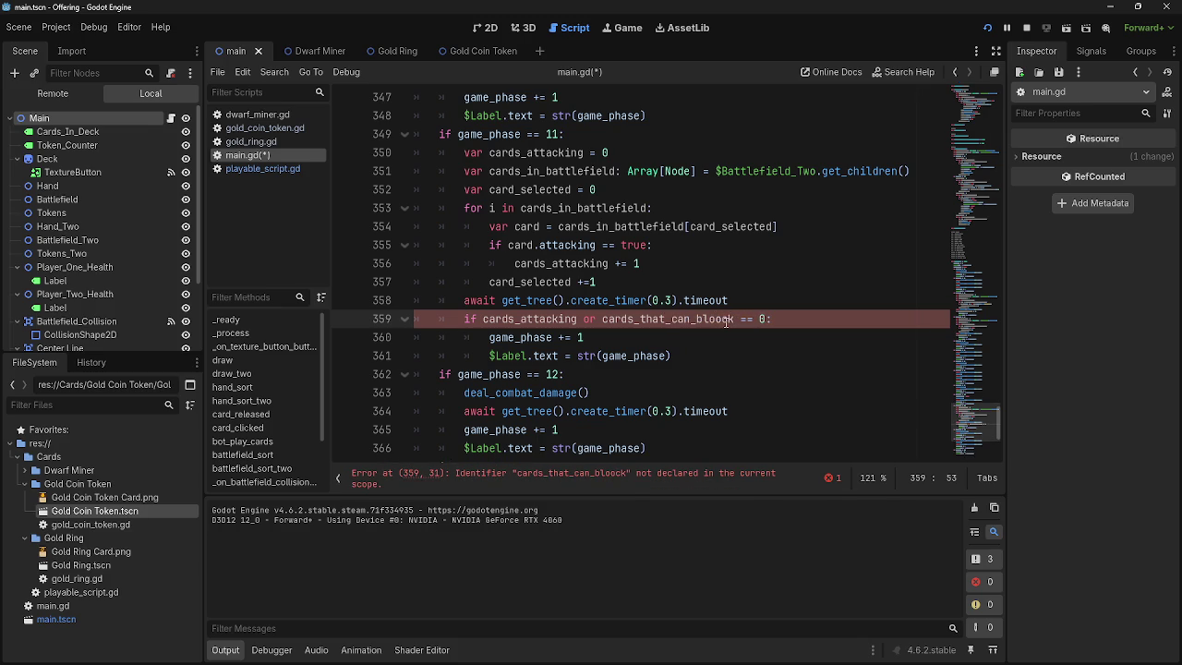
pyautogui.press('Left')
pyautogui.press('Left')
pyautogui.press('Left')
pyautogui.press('BackSpace')
# - Start a 'for i in cards_inbattle' loop after line 357, then delete it and the blank line
pyautogui.click(815, 311)
pyautogui.press('Return')
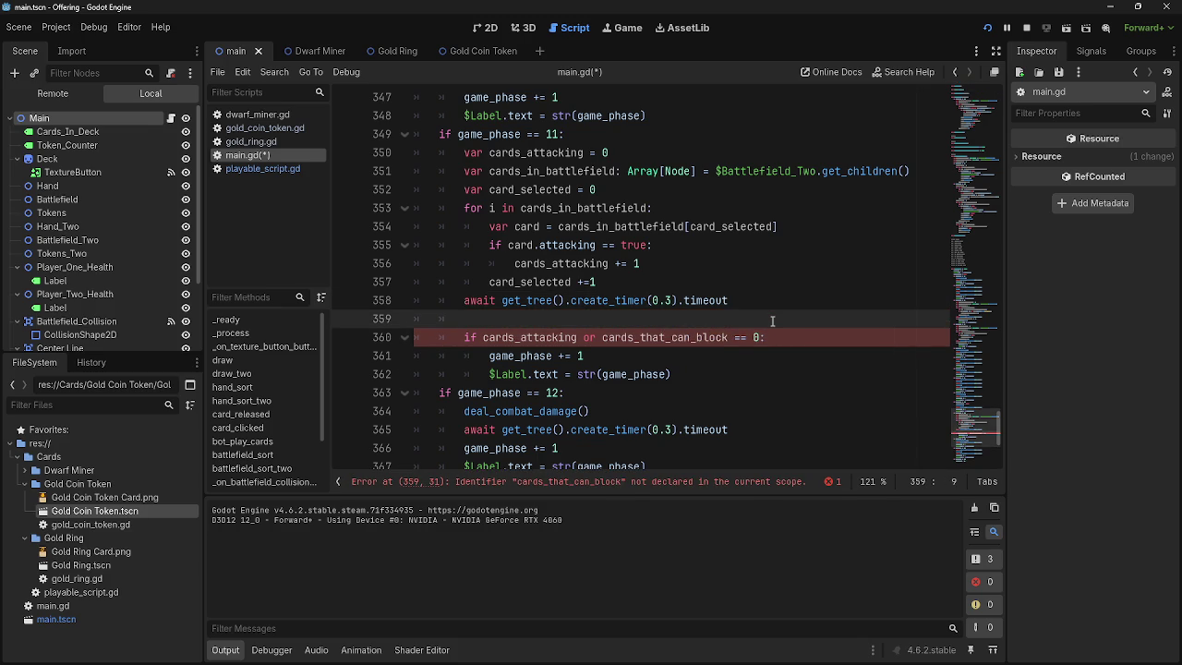
pyautogui.press('BackSpace')
pyautogui.press('BackSpace')
pyautogui.press('BackSpace')
pyautogui.click(780, 278)
pyautogui.press('Return')
pyautogui.write('fir i')
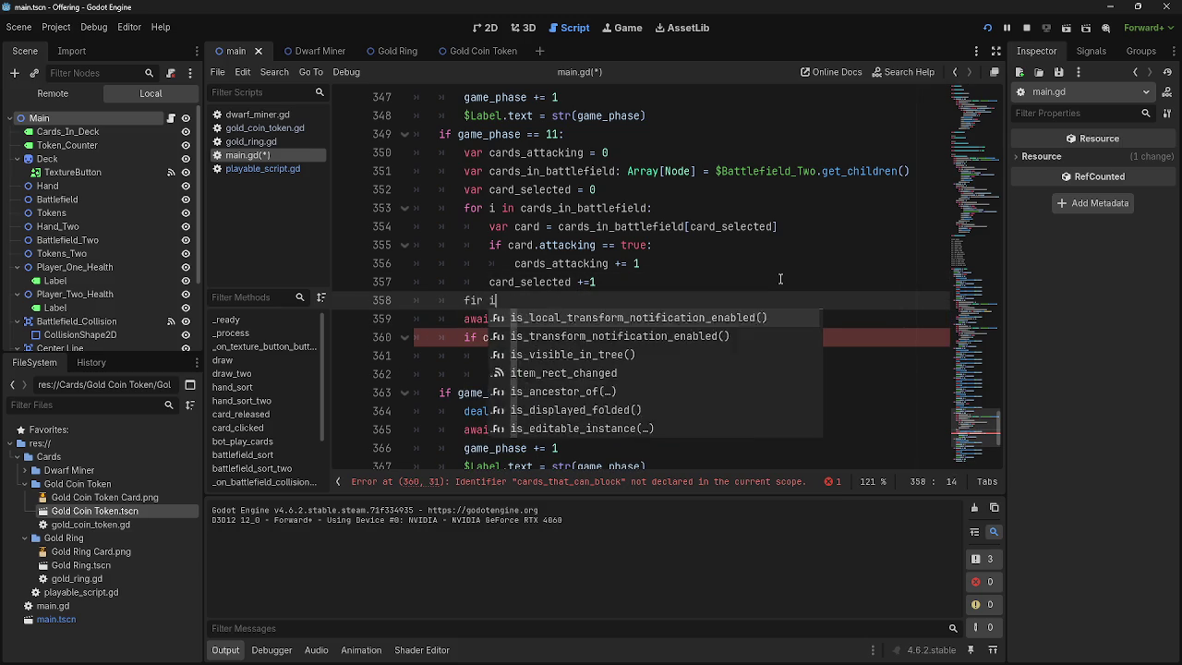
pyautogui.write(' in cards')
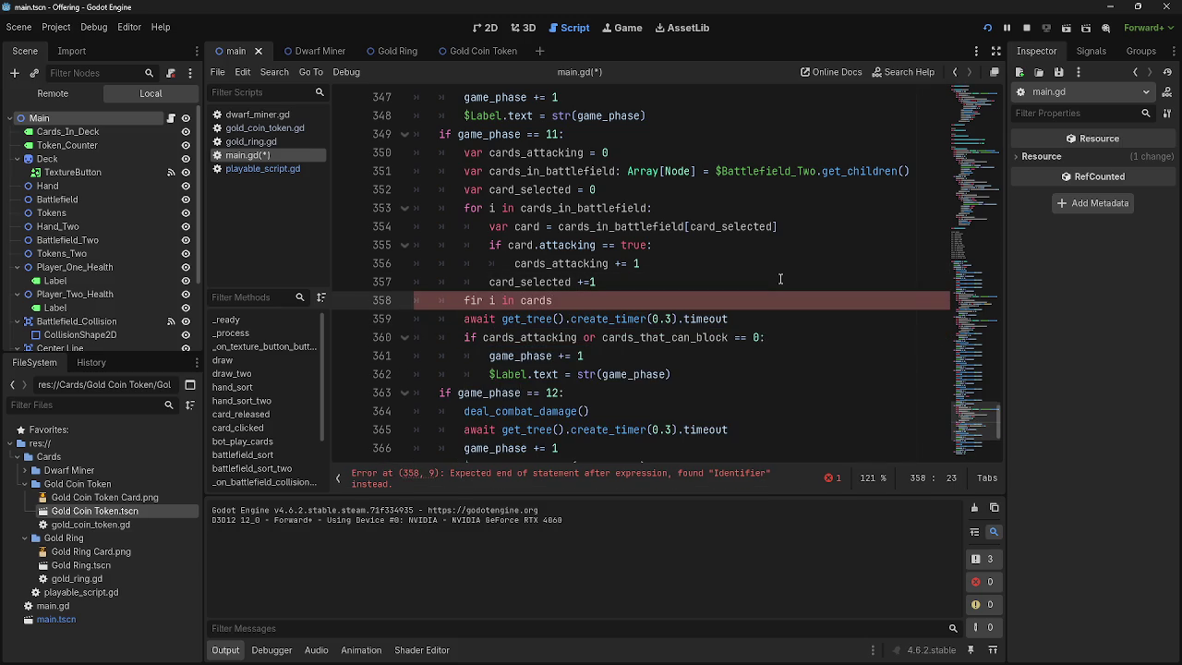
pyautogui.write('_inbattle')
pyautogui.hotkey('ctrl', 'BackSpace')
pyautogui.hotkey('ctrl', 'BackSpace')
pyautogui.hotkey('ctrl', 'BackSpace')
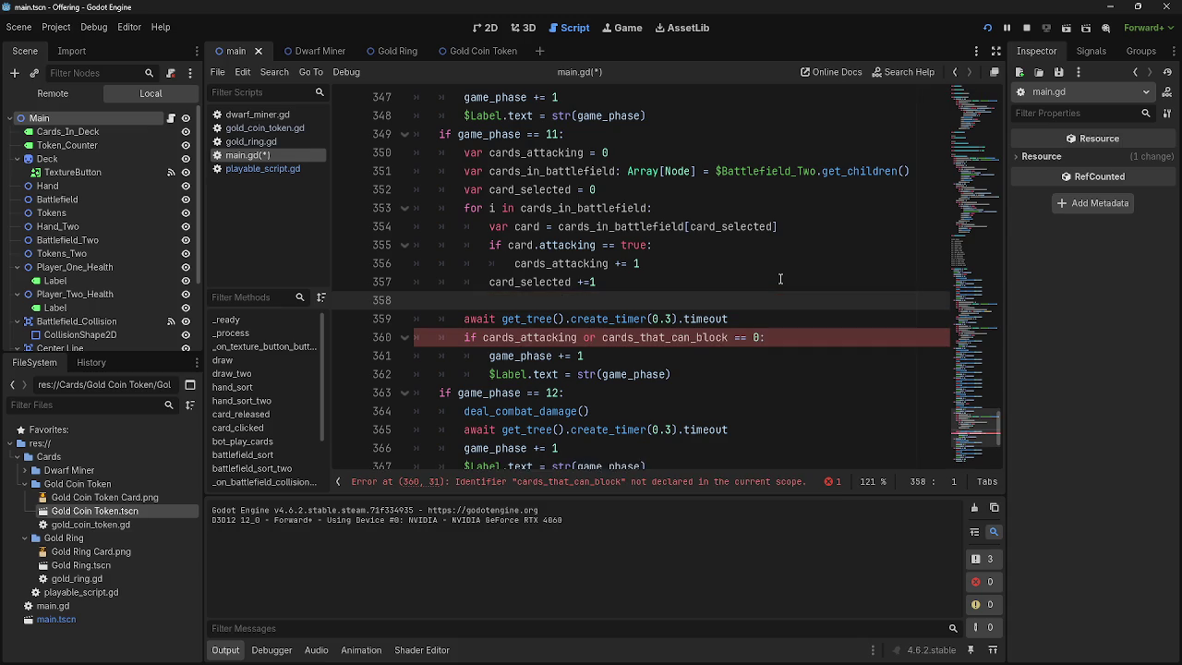
pyautogui.press('BackSpace')
# - Remove the 'or cards_that_can_block' clause, leaving line 359 as 'if cards_attacking == 0:'
pyautogui.moveTo(734, 319)
pyautogui.mouseDown()
pyautogui.moveTo(565, 337)
pyautogui.moveTo(580, 320)
pyautogui.mouseUp()
pyautogui.press('BackSpace')
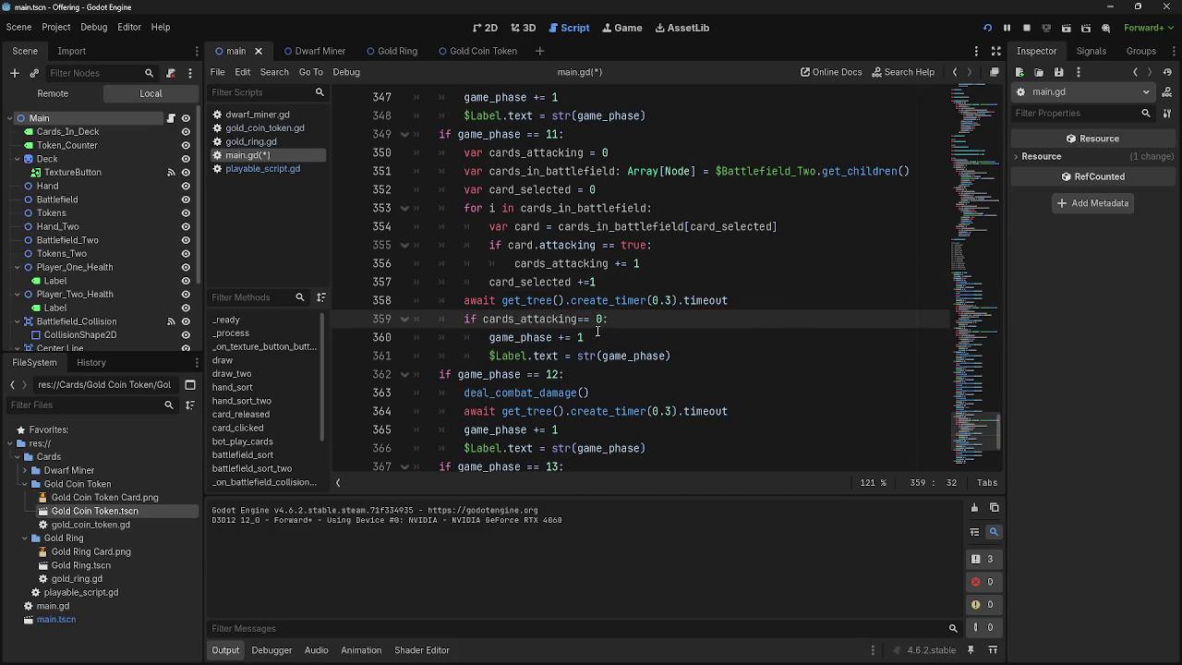
pyautogui.press('End')
pyautogui.click(577, 318)
pyautogui.write('or cards_that_can_block')
pyautogui.click(722, 318)
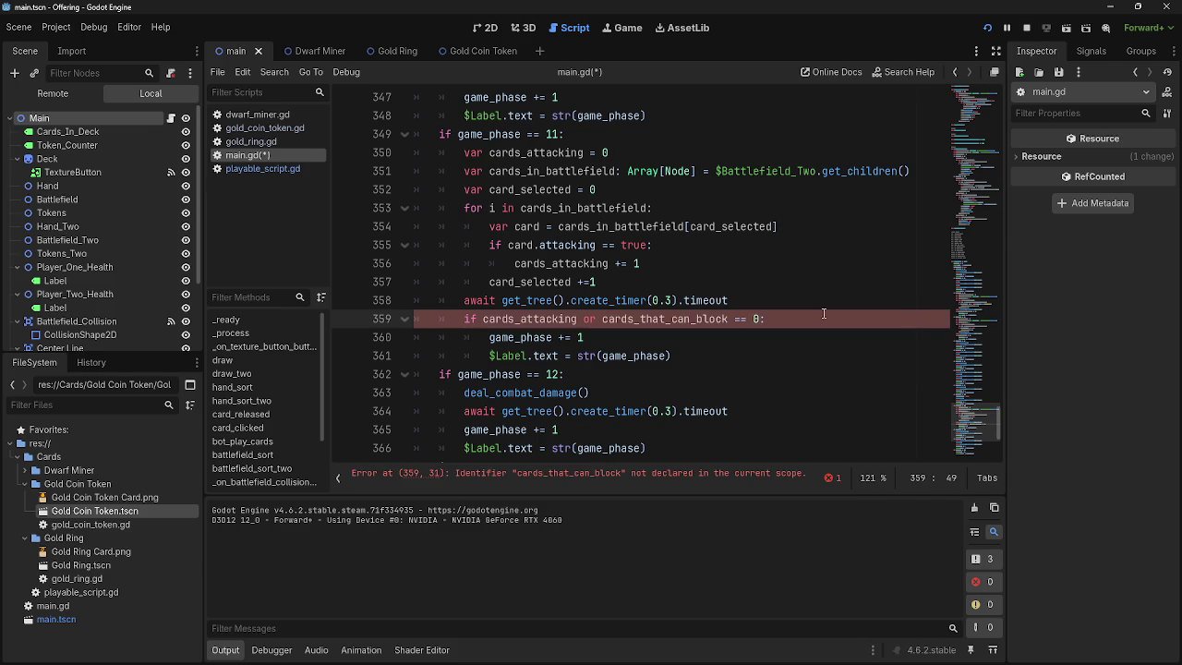
pyautogui.hotkey('ctrl', 'z')
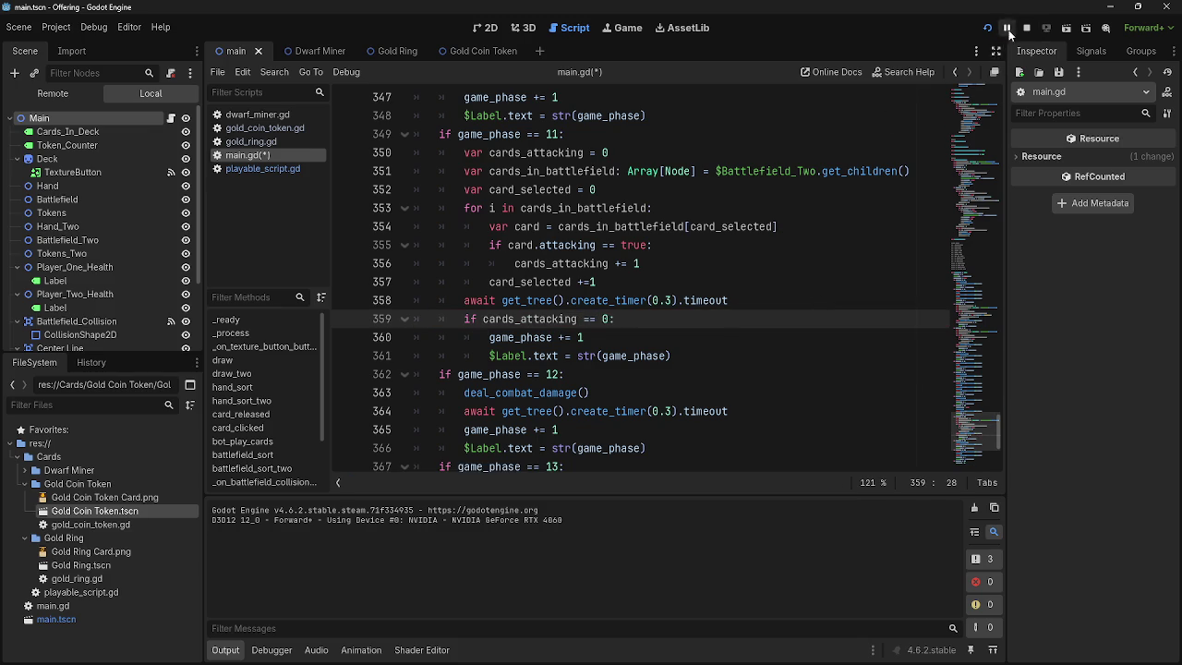
# - Relaunch the game, play a dwarf card, advance two phases, then stop the playtest with F8
pyautogui.click(993, 26)
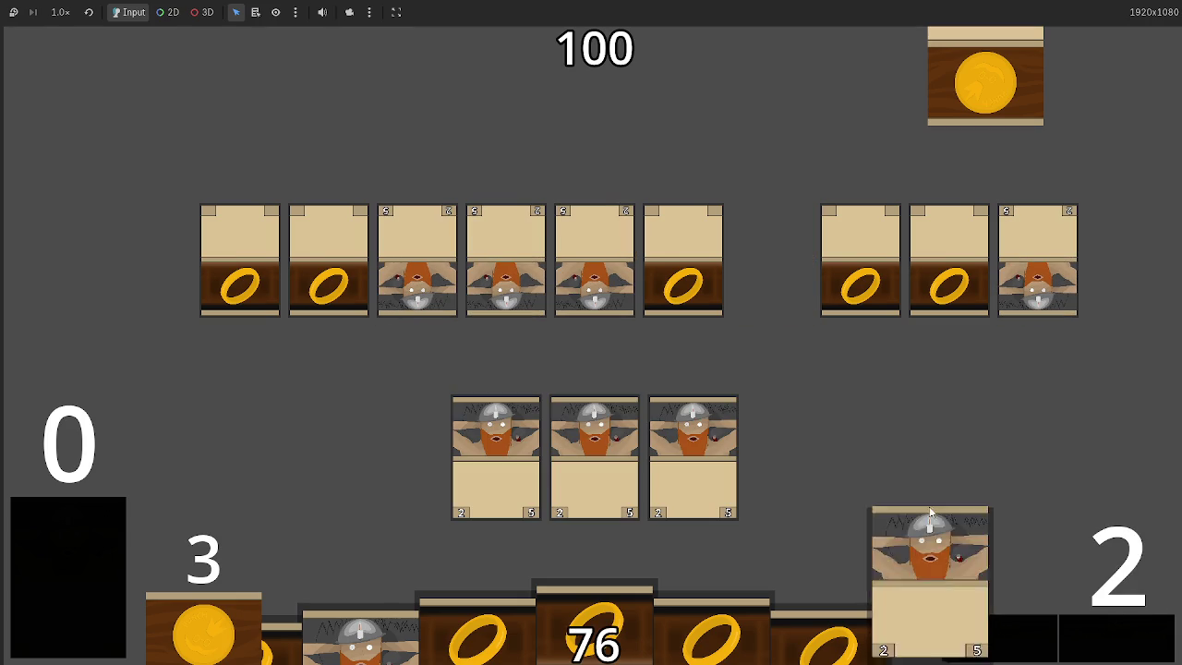
pyautogui.click(933, 601)
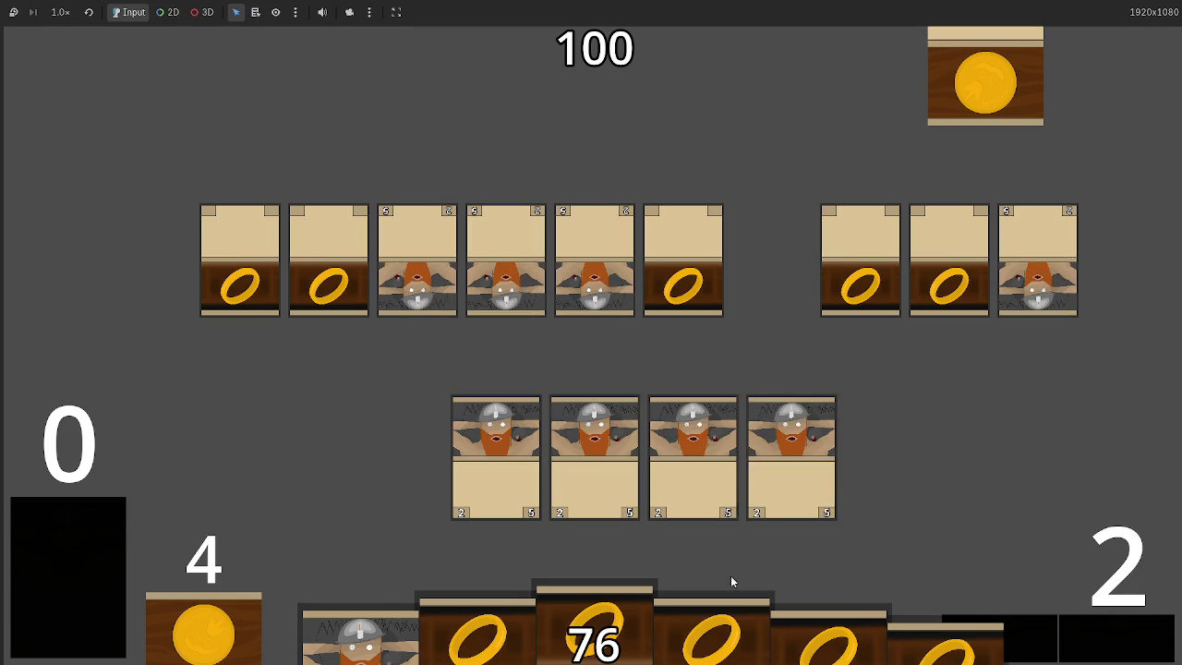
pyautogui.click(1148, 658)
pyautogui.click(1121, 644)
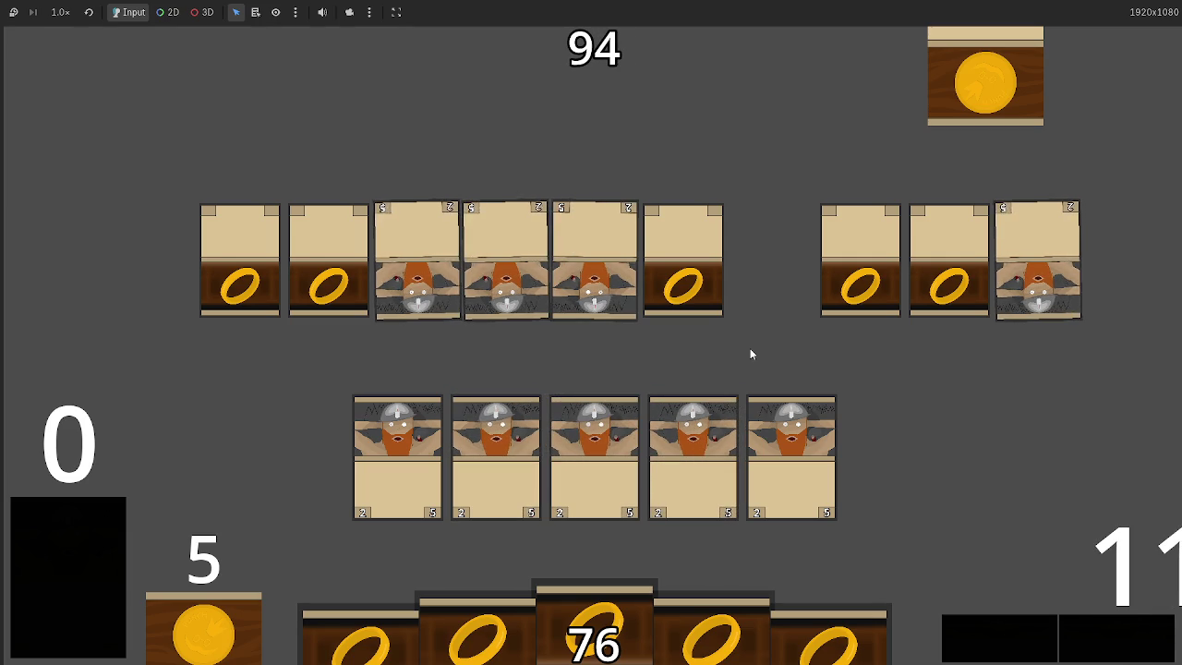
pyautogui.press('F8')
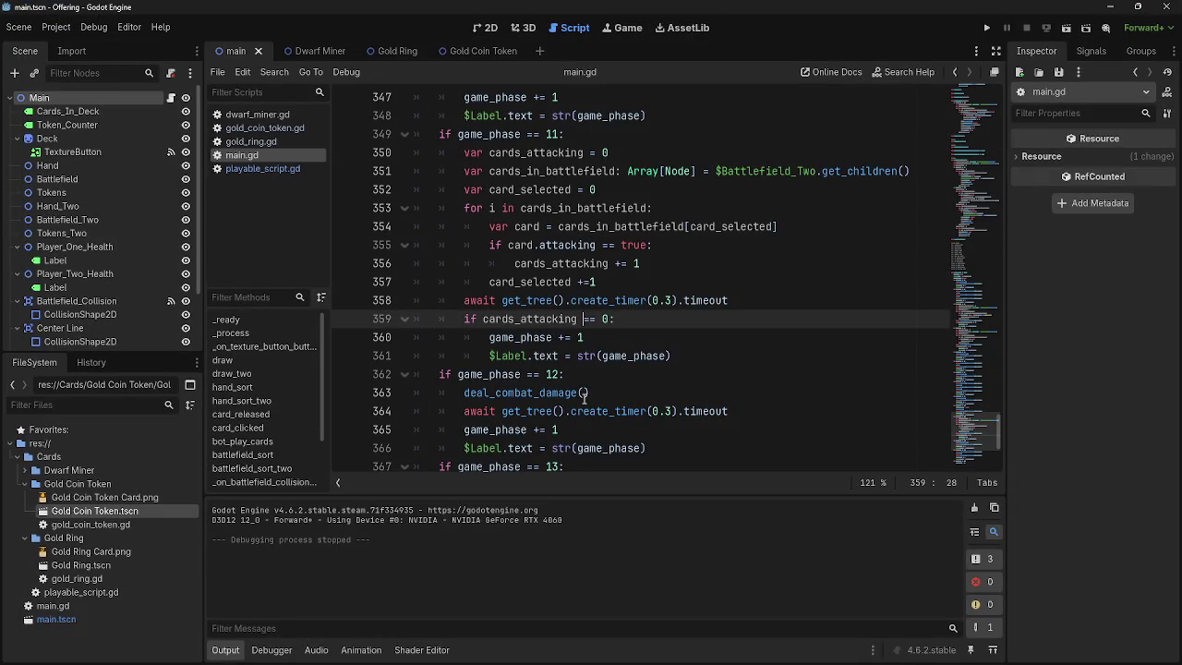
# - Review the phase 11 block (lines 350–361), then minimize the Steam window
pyautogui.scroll(1, 585, 395)
pyautogui.moveTo(464, 208)
pyautogui.mouseDown()
pyautogui.moveTo(646, 321)
pyautogui.moveTo(696, 411)
pyautogui.mouseUp()
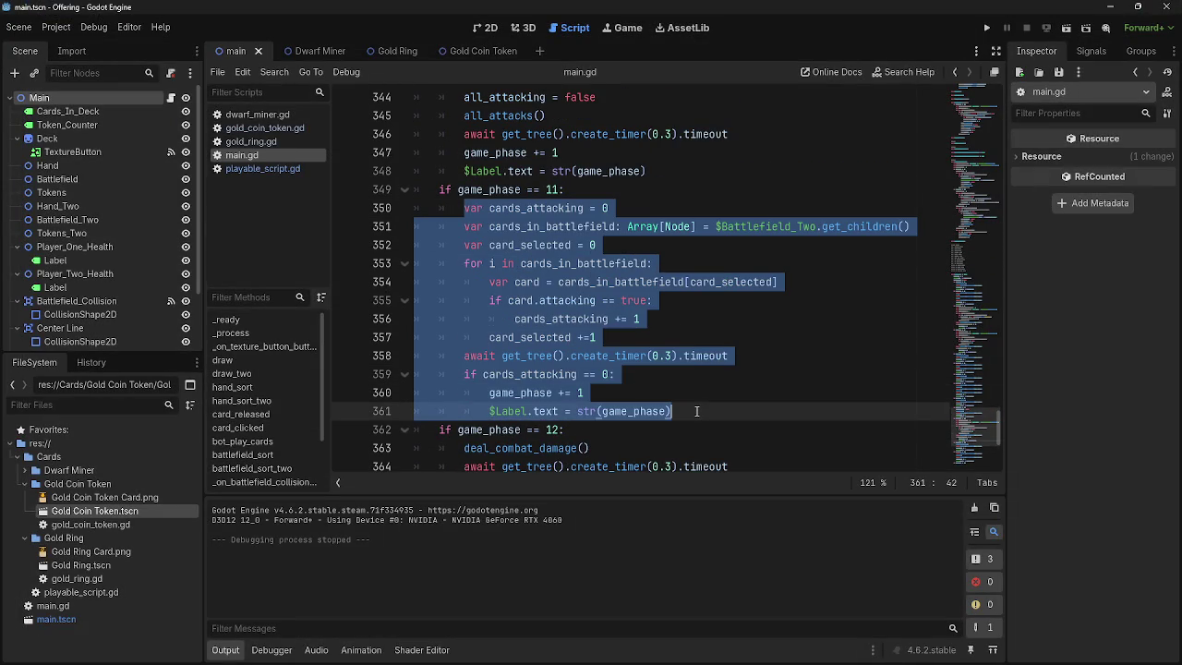
pyautogui.click(697, 411)
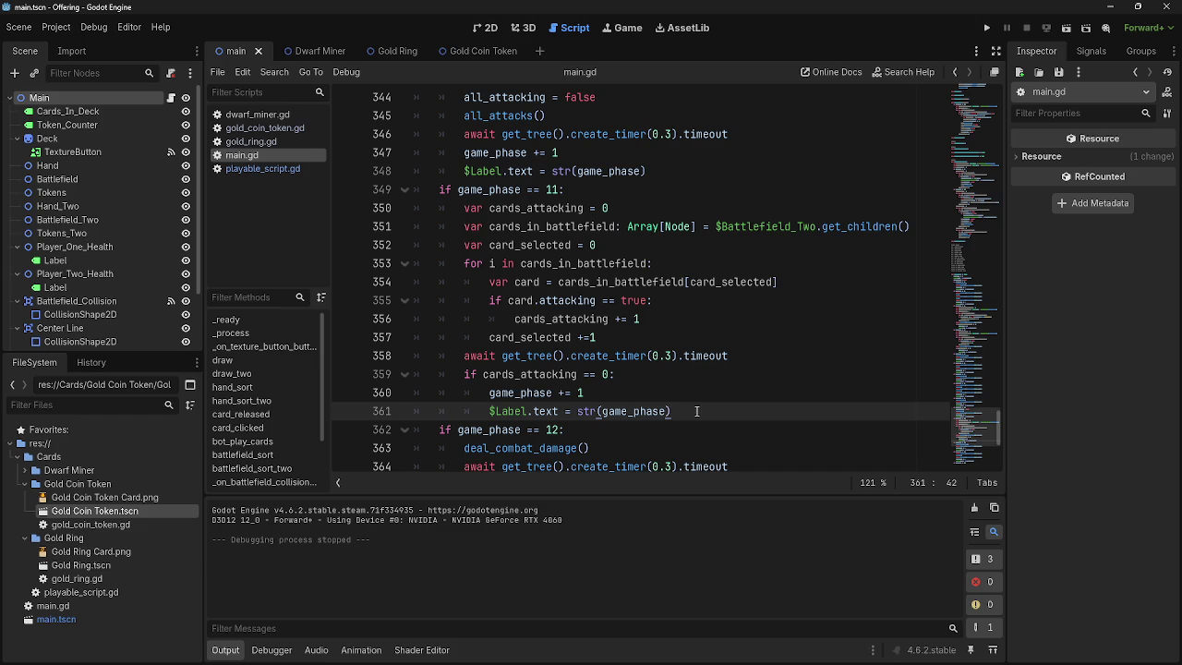
pyautogui.hotkey('alt', 'Tab')
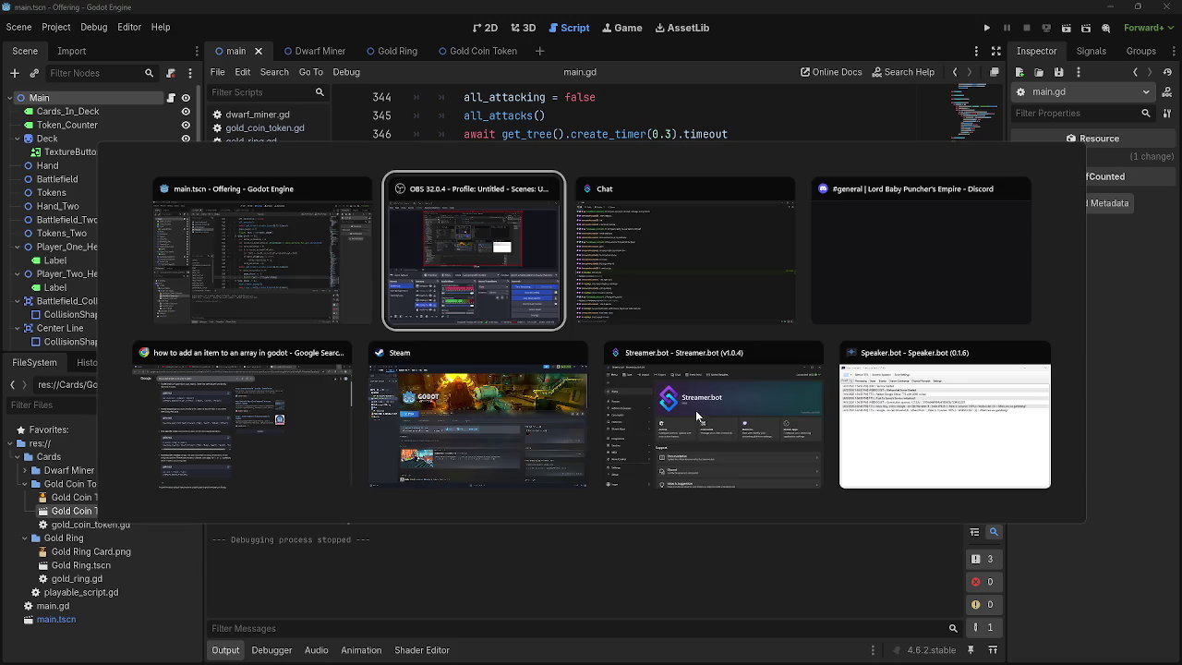
pyautogui.click(503, 436)
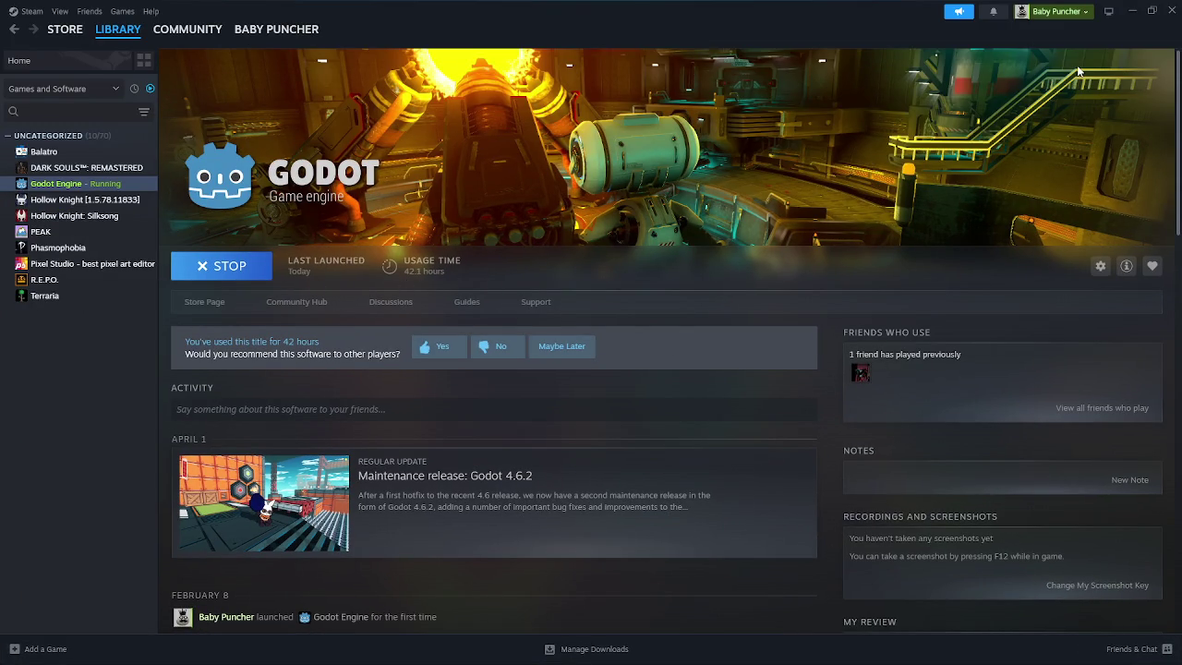
pyautogui.click(1132, 11)
# - Put the caret back on line 361 and scroll up through main.gd
pyautogui.click(713, 413)
pyautogui.press('Up')
pyautogui.press('Down')
pyautogui.press('Down')
pyautogui.press('Up')
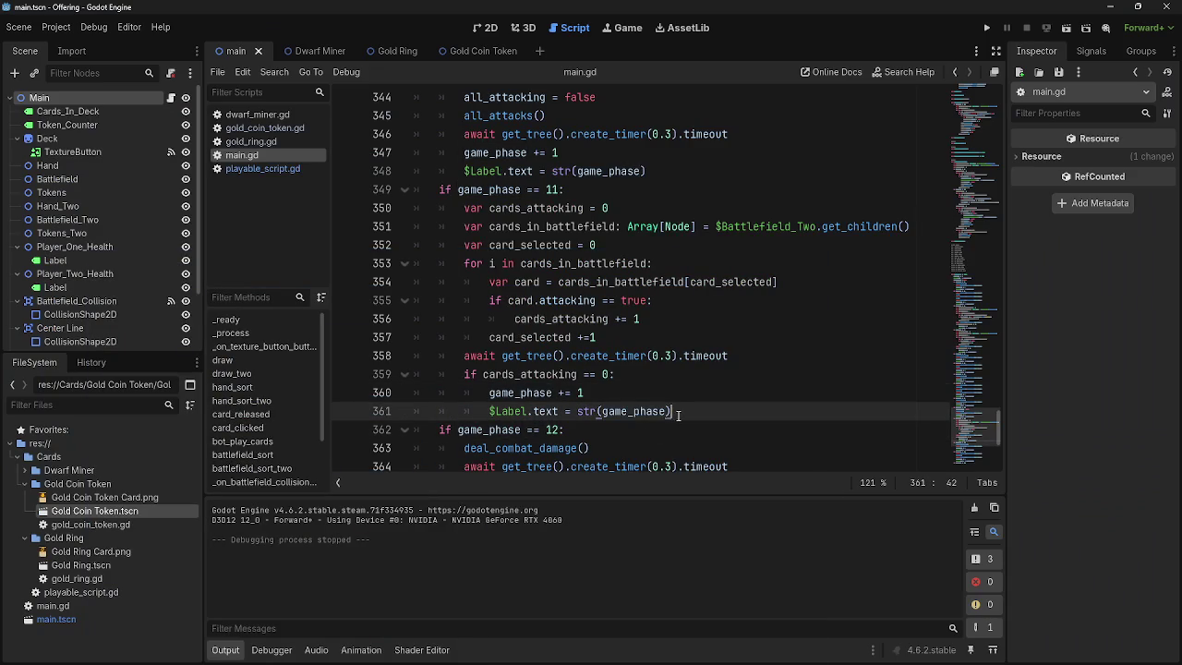
pyautogui.scroll(1, 703, 427)
pyautogui.scroll(7, 704, 427)
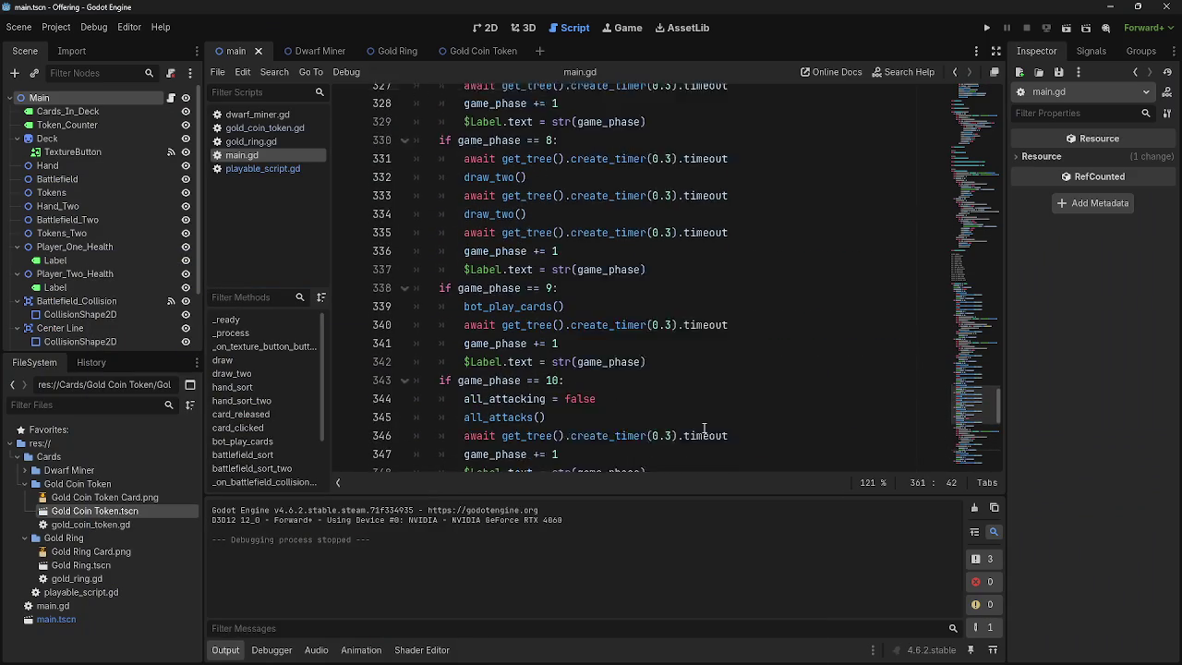
# - Scroll up and down through main.gd's phase code, then switch to playable_script.gd
pyautogui.scroll(5, 704, 427)
pyautogui.scroll(-6, 704, 428)
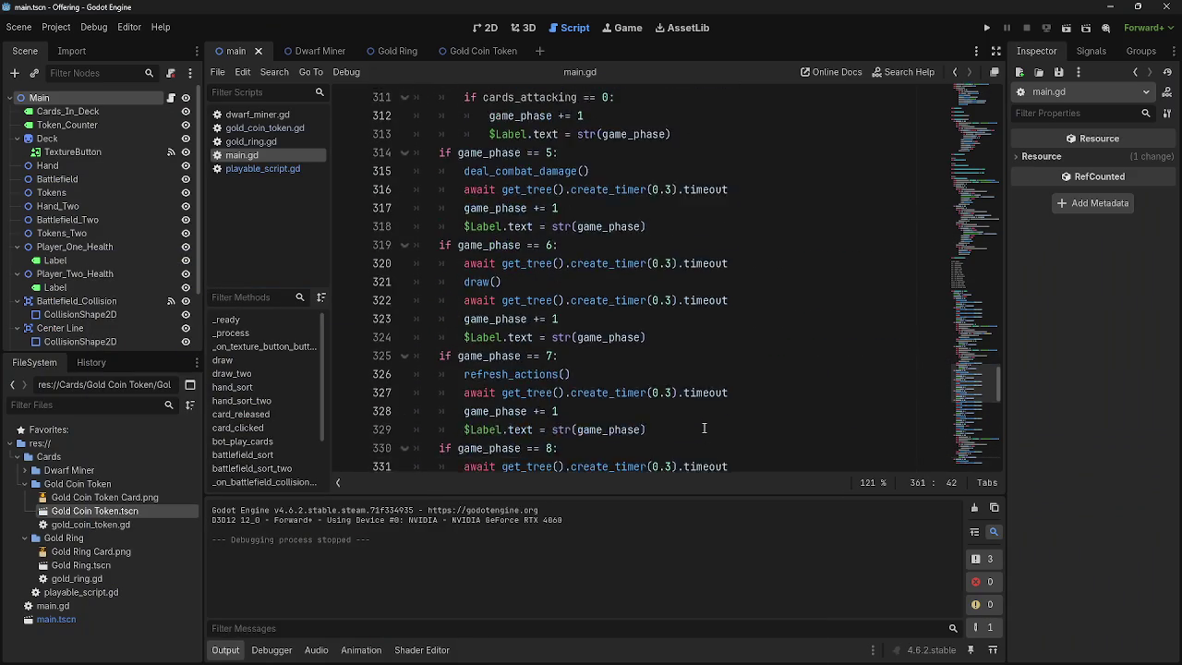
pyautogui.scroll(15, 967, 199)
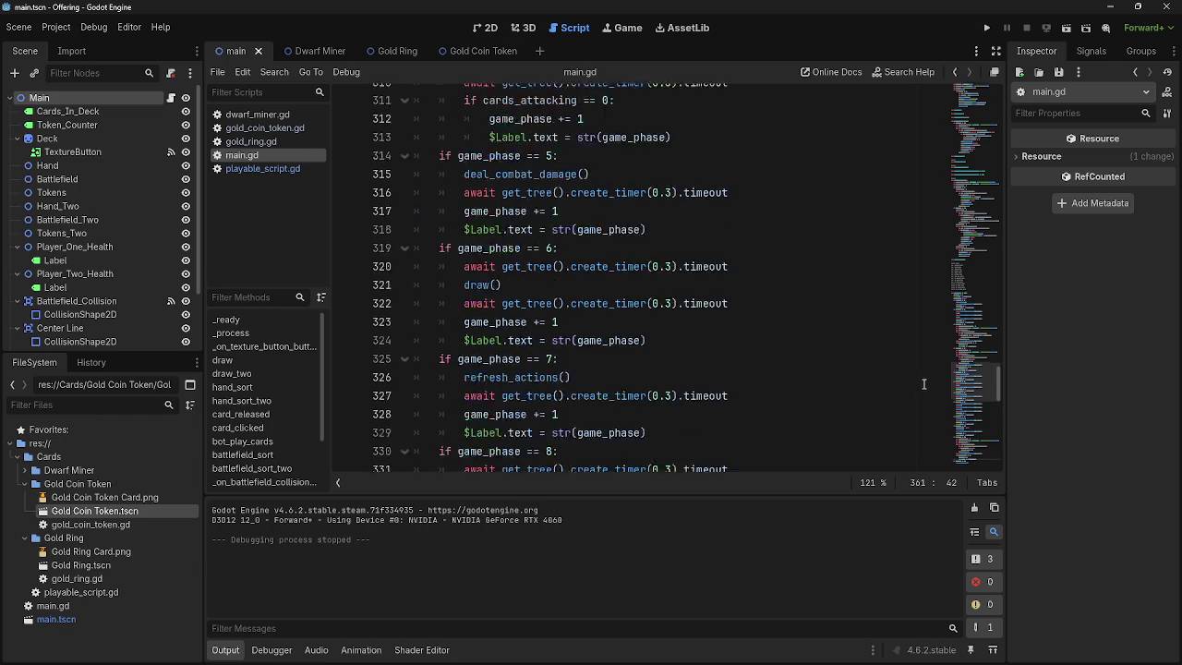
pyautogui.scroll(20, 968, 198)
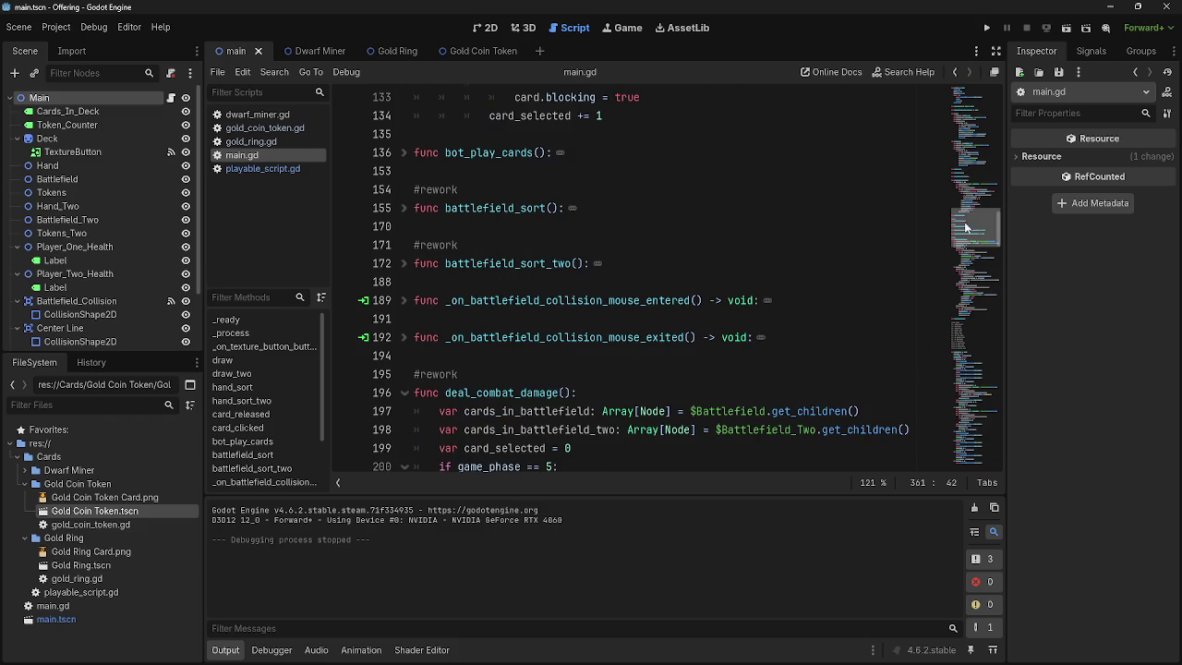
pyautogui.scroll(20, 965, 231)
pyautogui.scroll(-4, 946, 140)
pyautogui.scroll(-20, 933, 278)
pyautogui.scroll(20, 927, 377)
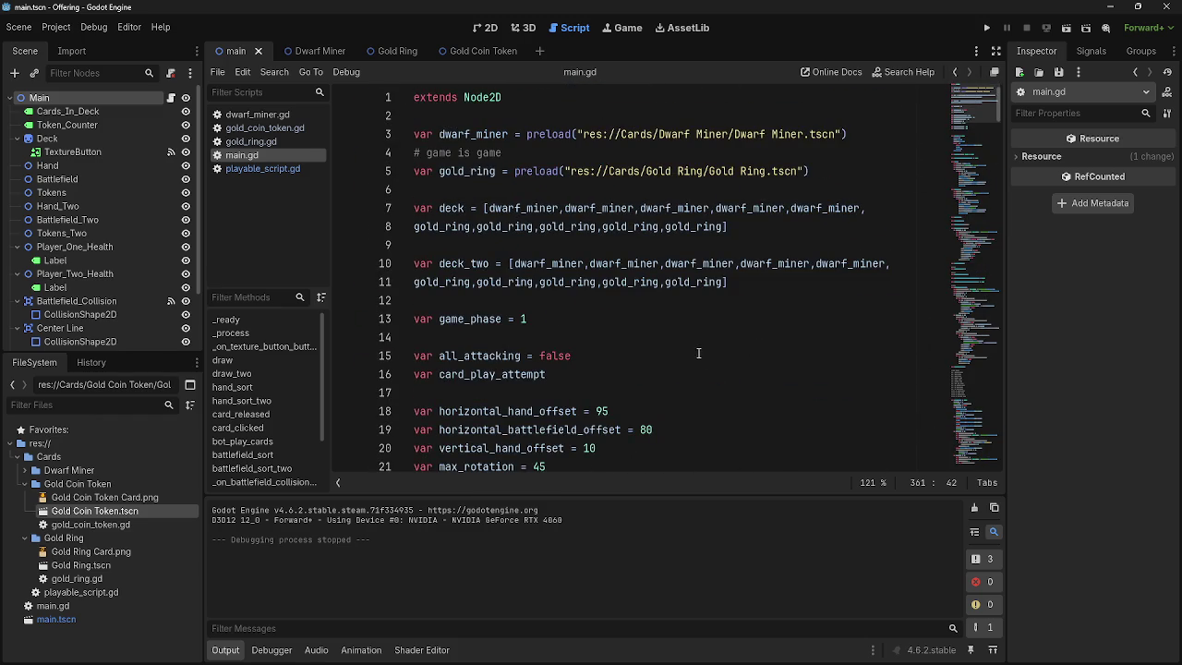
pyautogui.scroll(-10, 696, 350)
pyautogui.scroll(-20, 696, 350)
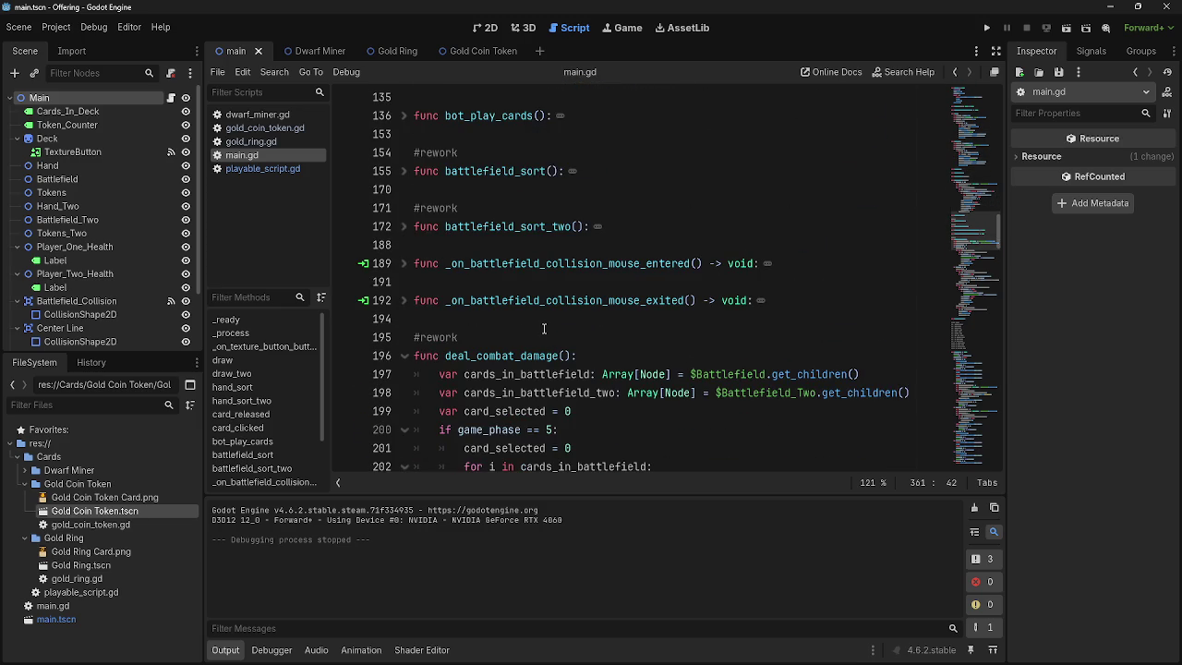
pyautogui.click(250, 170)
# - Unfold set_base_stats, card_rotate and fix_position to read them, then refold card_rotate and fix_position
pyautogui.scroll(-2, 646, 350)
pyautogui.click(700, 281)
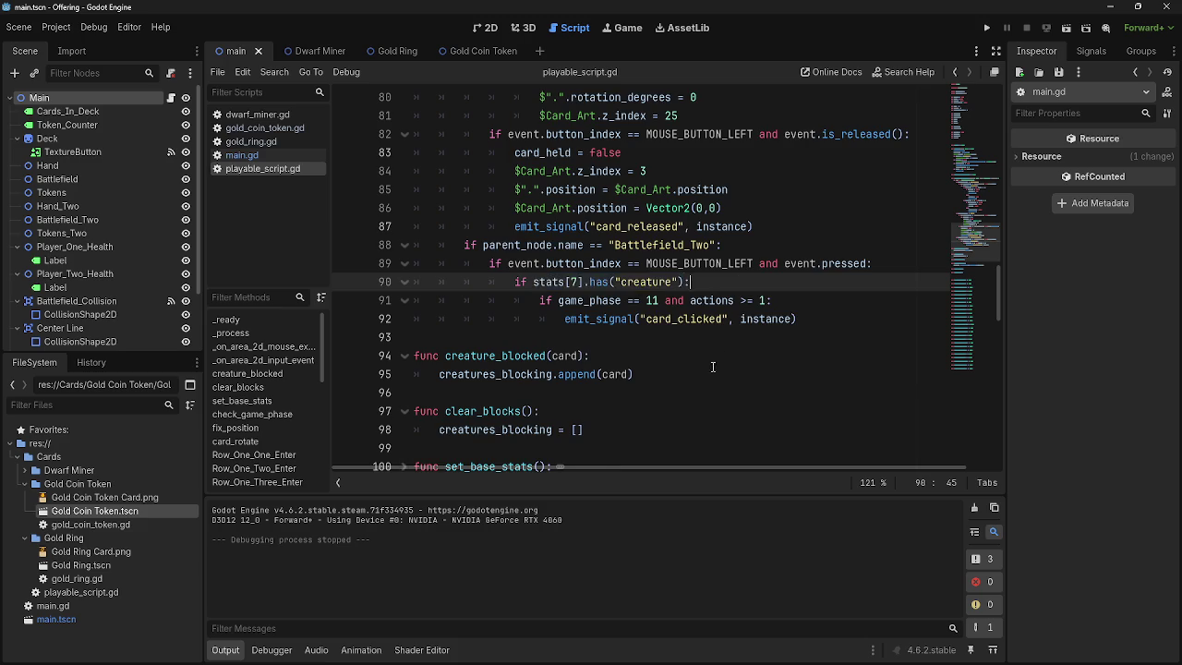
pyautogui.scroll(-1, 700, 373)
pyautogui.scroll(-2, 700, 373)
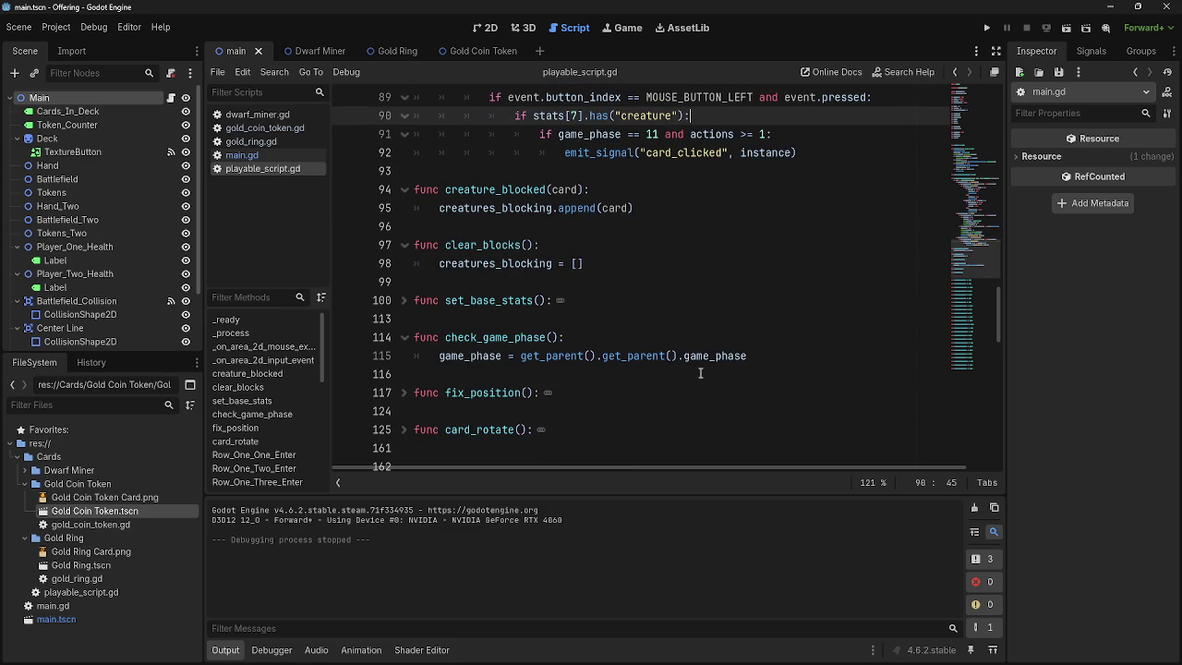
pyautogui.click(403, 300)
pyautogui.scroll(-4, 594, 349)
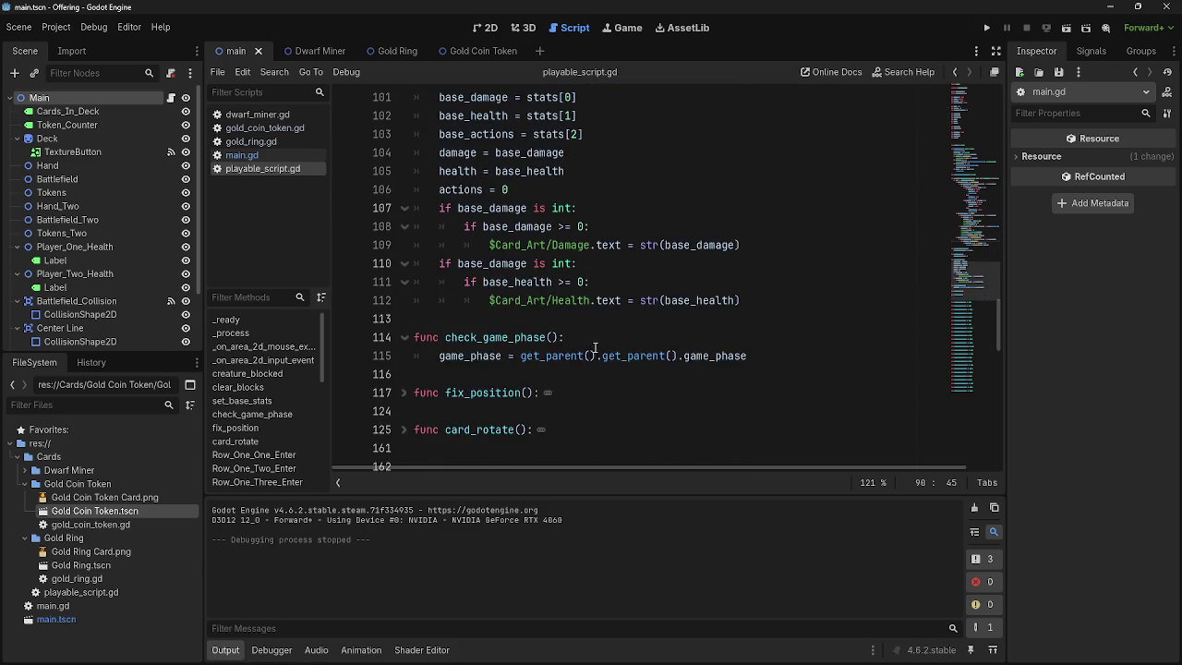
pyautogui.scroll(-3, 594, 348)
pyautogui.click(403, 264)
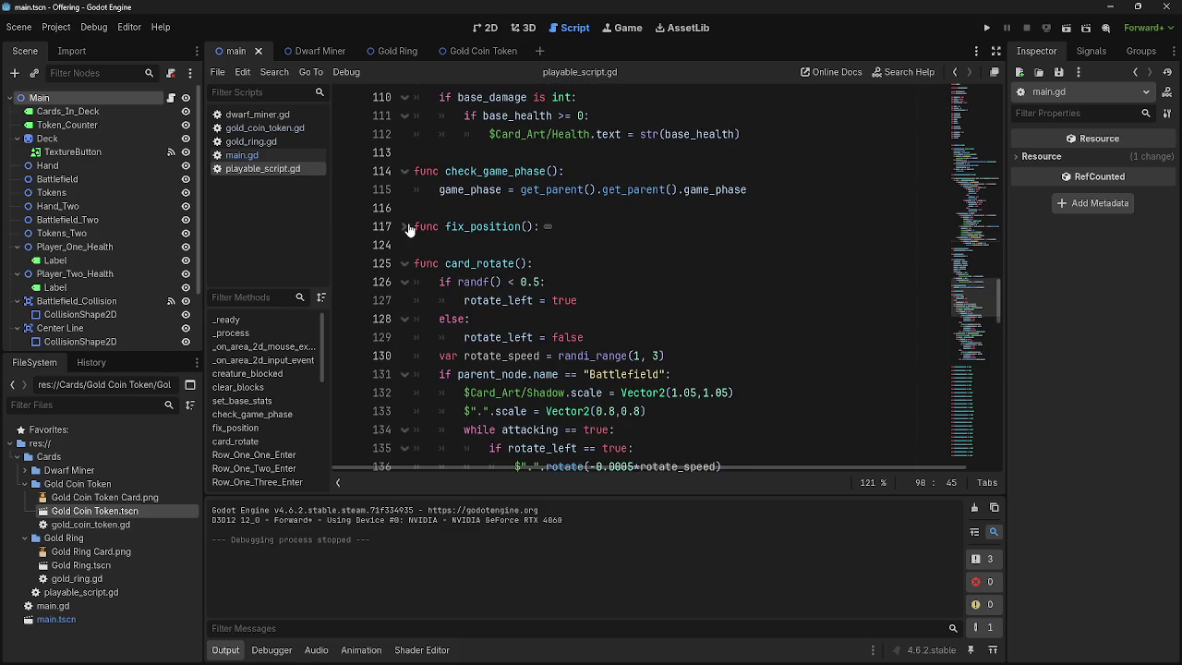
pyautogui.click(406, 227)
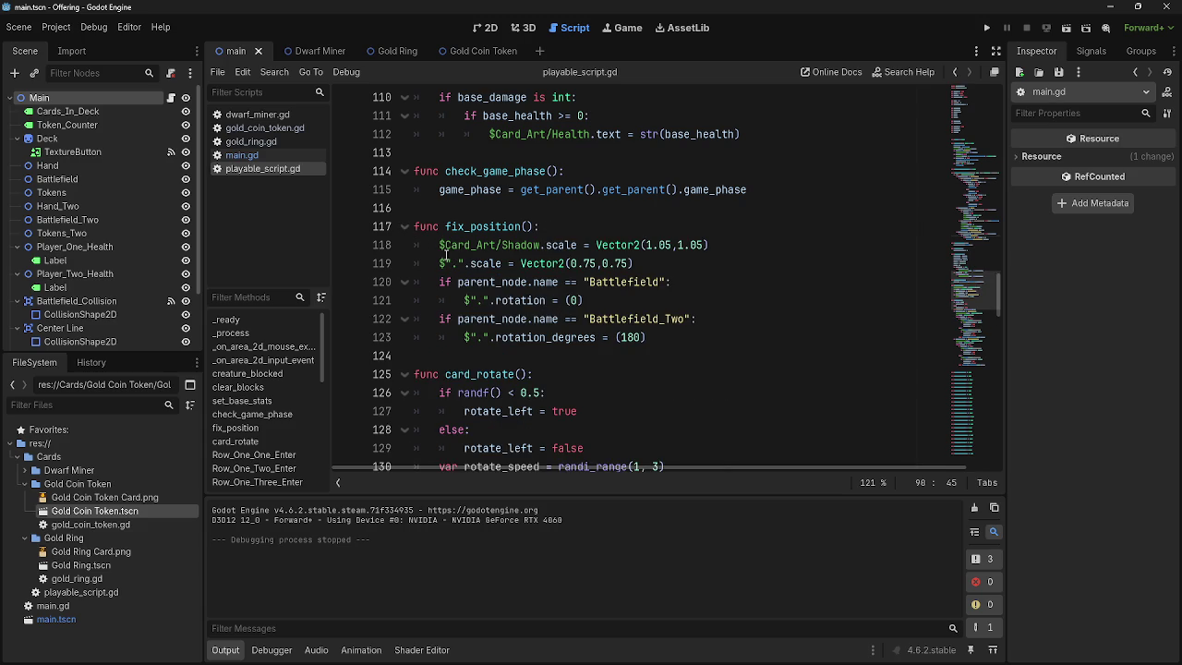
pyautogui.click(406, 227)
pyautogui.click(405, 264)
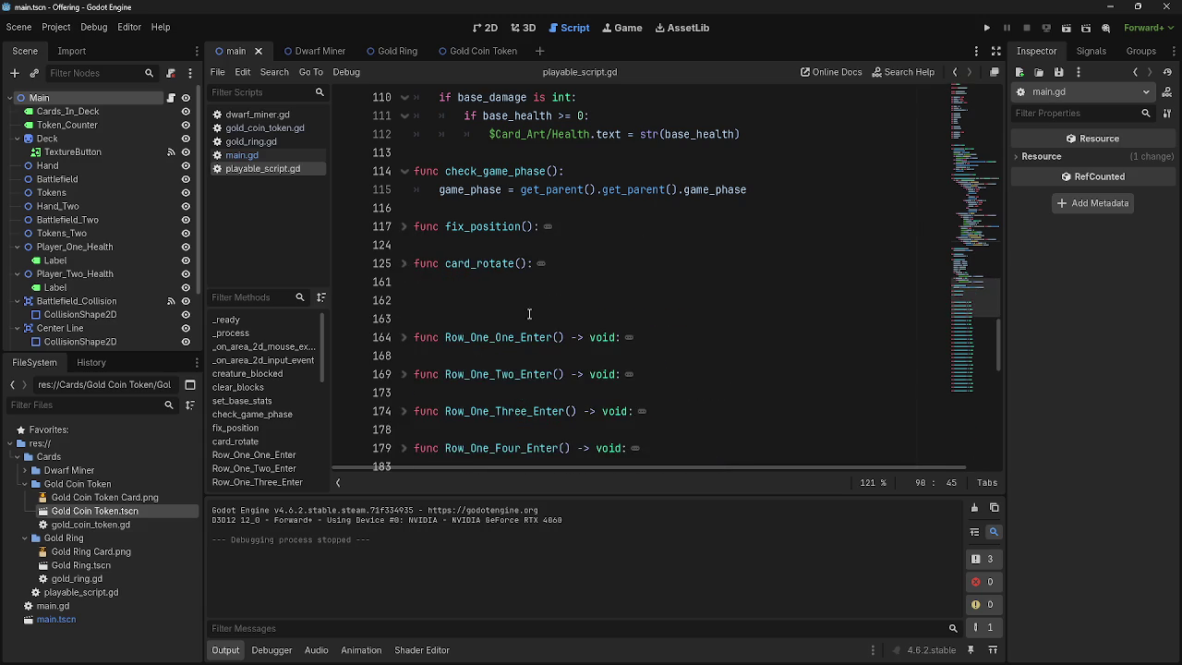
# - Fold _process, _on_area_2d_input_event, creature_blocked, clear_blocks, set_base_stats and check_game_phase
pyautogui.scroll(15, 517, 309)
pyautogui.scroll(13, 540, 323)
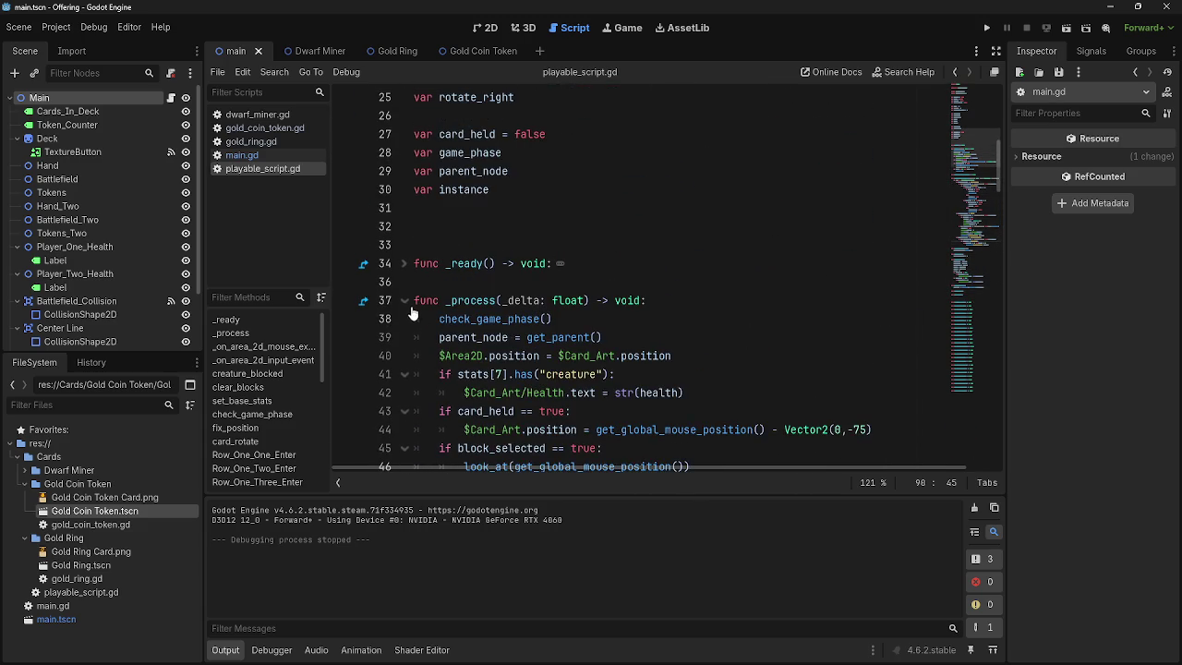
pyautogui.click(406, 301)
pyautogui.click(405, 374)
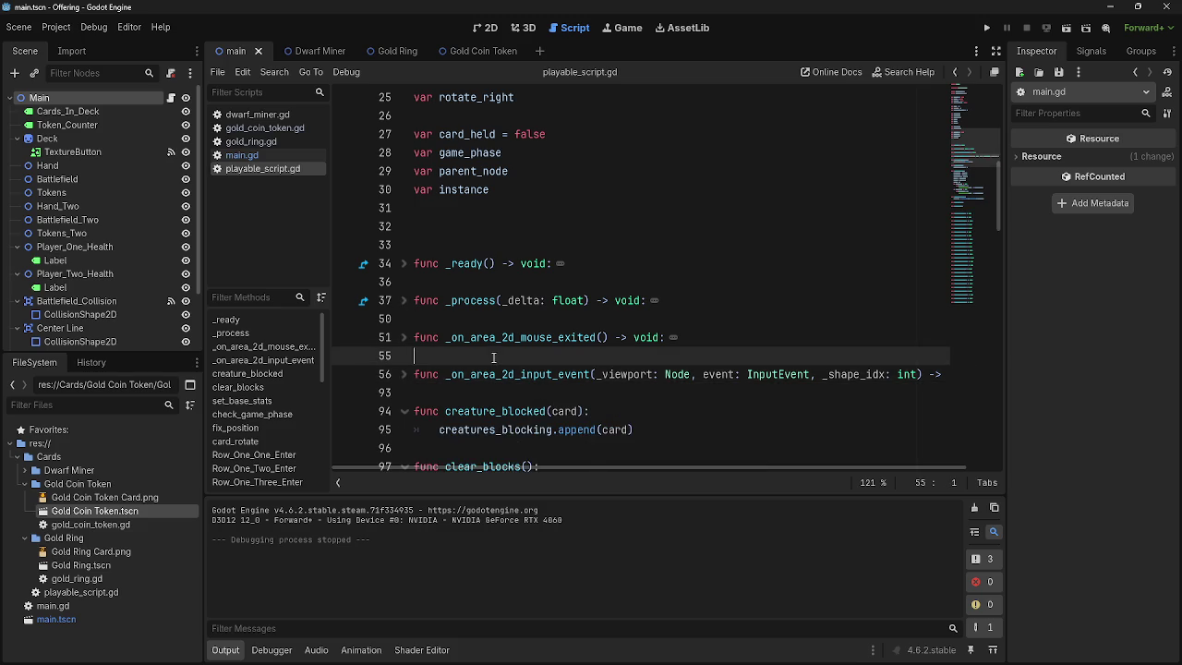
pyautogui.scroll(-2, 462, 304)
pyautogui.click(403, 301)
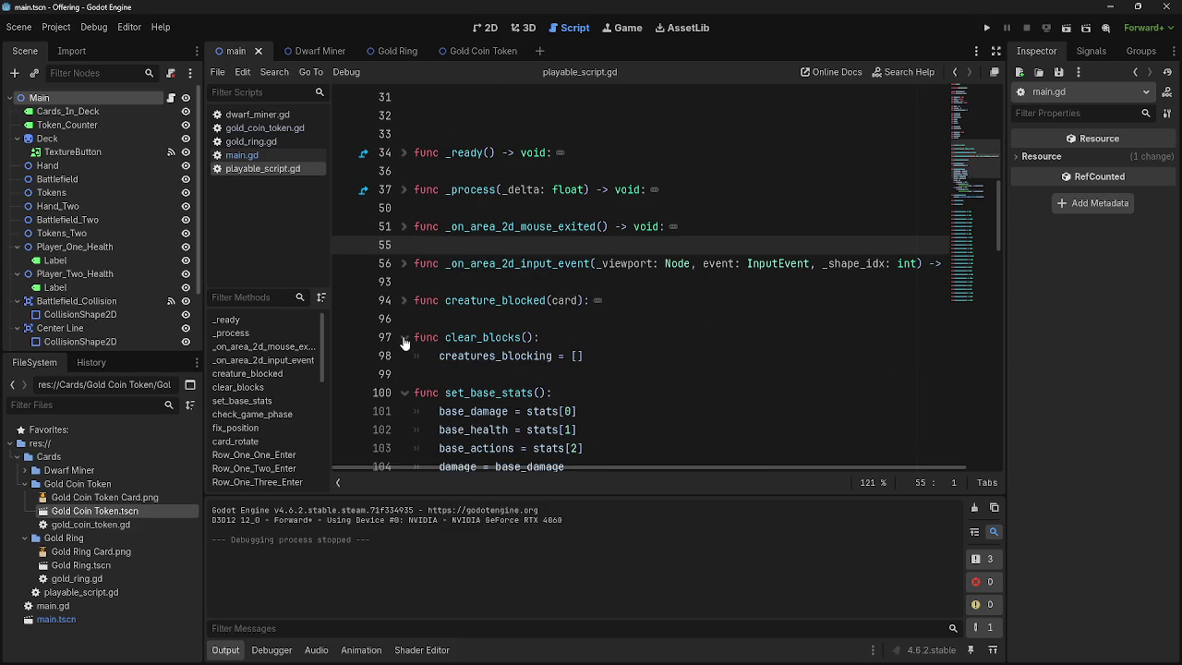
pyautogui.click(404, 338)
pyautogui.click(405, 374)
pyautogui.scroll(-4, 553, 336)
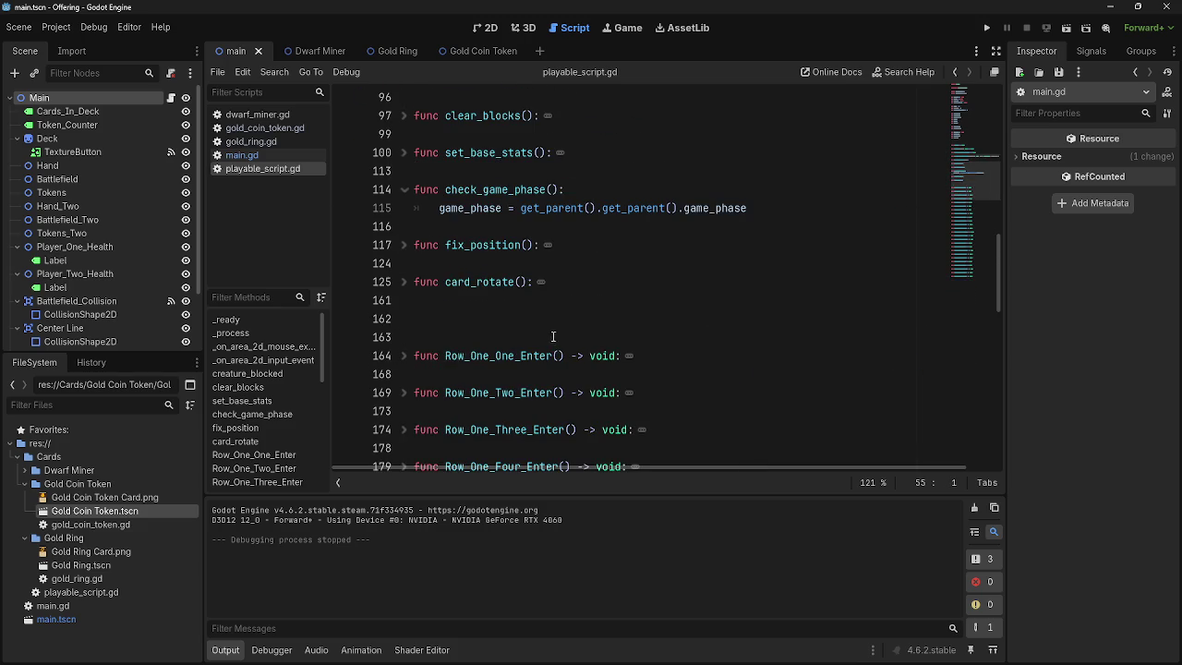
pyautogui.click(404, 190)
pyautogui.scroll(12, 530, 332)
pyautogui.click(259, 142)
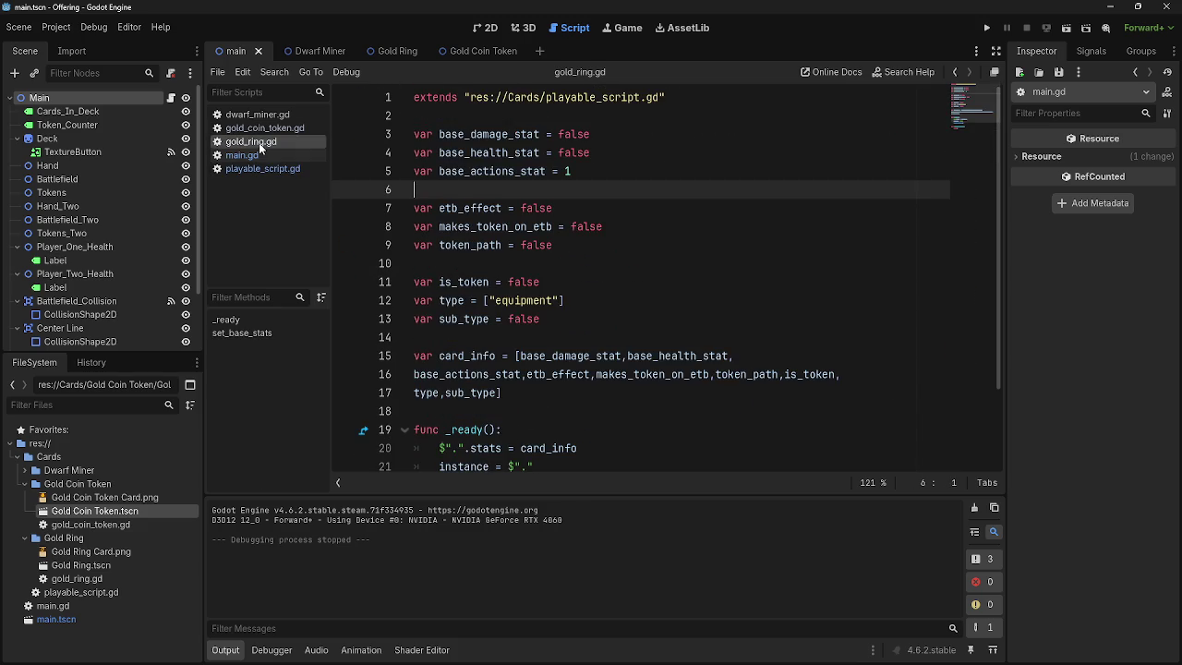
# - Inspect gold_ring.gd's variable declarations and etb_effect's use in the card_info list
pyautogui.moveTo(582, 374)
pyautogui.mouseDown()
pyautogui.moveTo(554, 124)
pyautogui.moveTo(517, 92)
pyautogui.mouseUp()
pyautogui.click(619, 315)
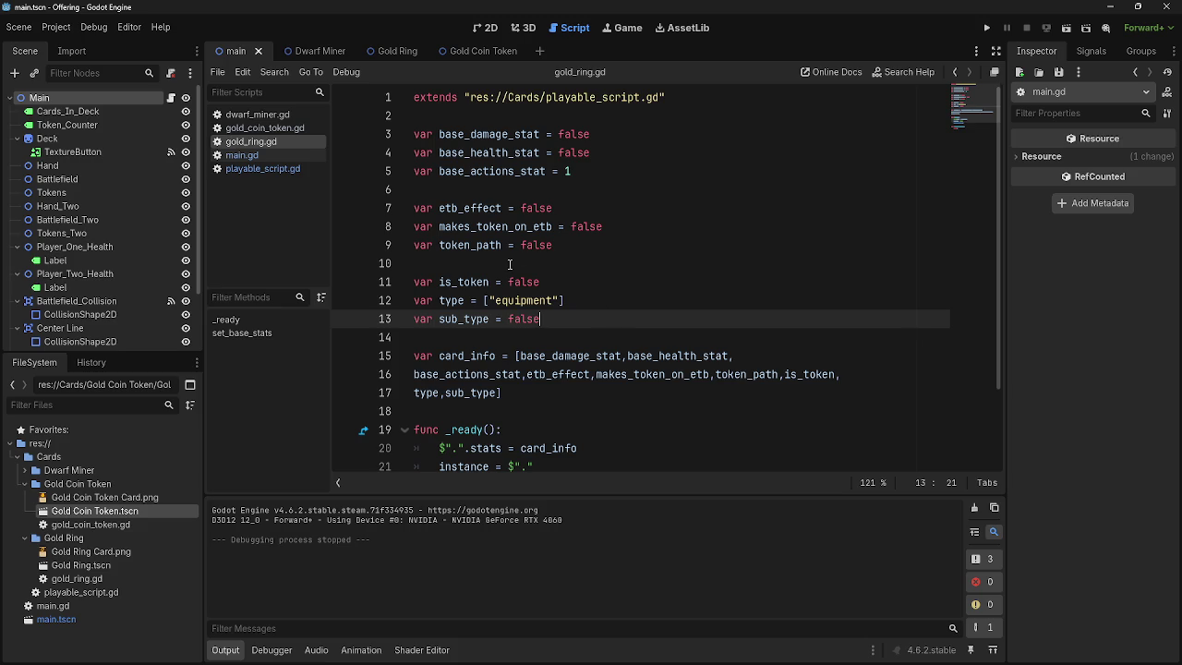
pyautogui.doubleClick(472, 208)
pyautogui.click(598, 207)
pyautogui.scroll(-2, 573, 277)
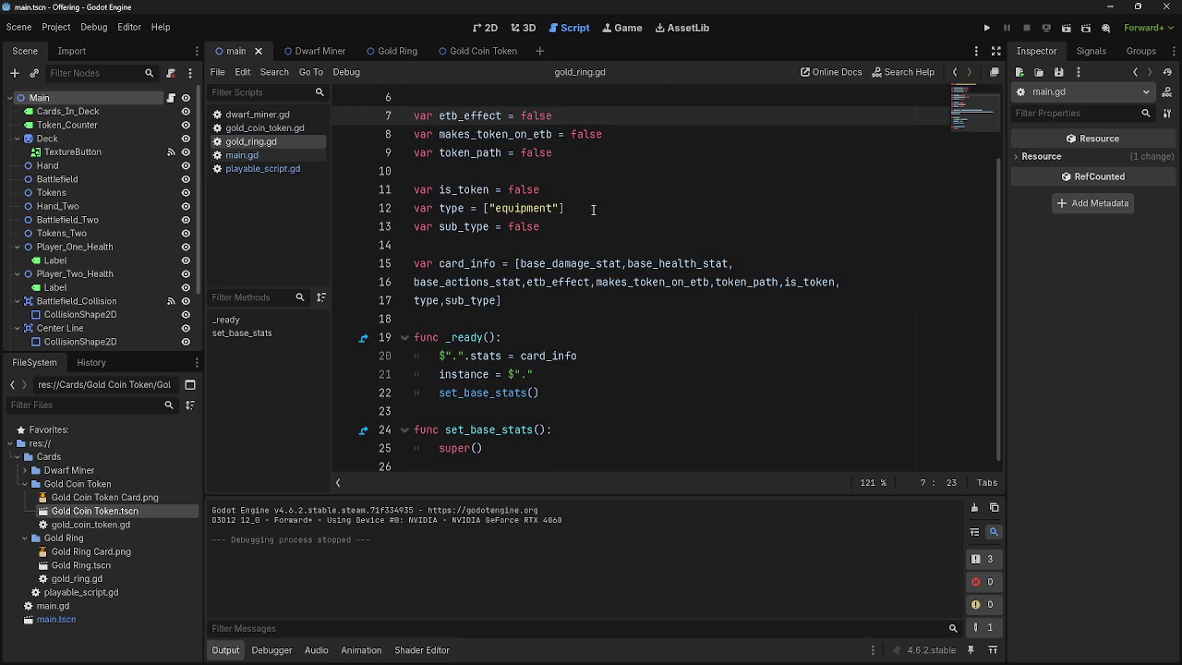
pyautogui.click(551, 281)
pyautogui.doubleClick(551, 282)
pyautogui.click(554, 251)
pyautogui.doubleClick(551, 282)
pyautogui.click(543, 252)
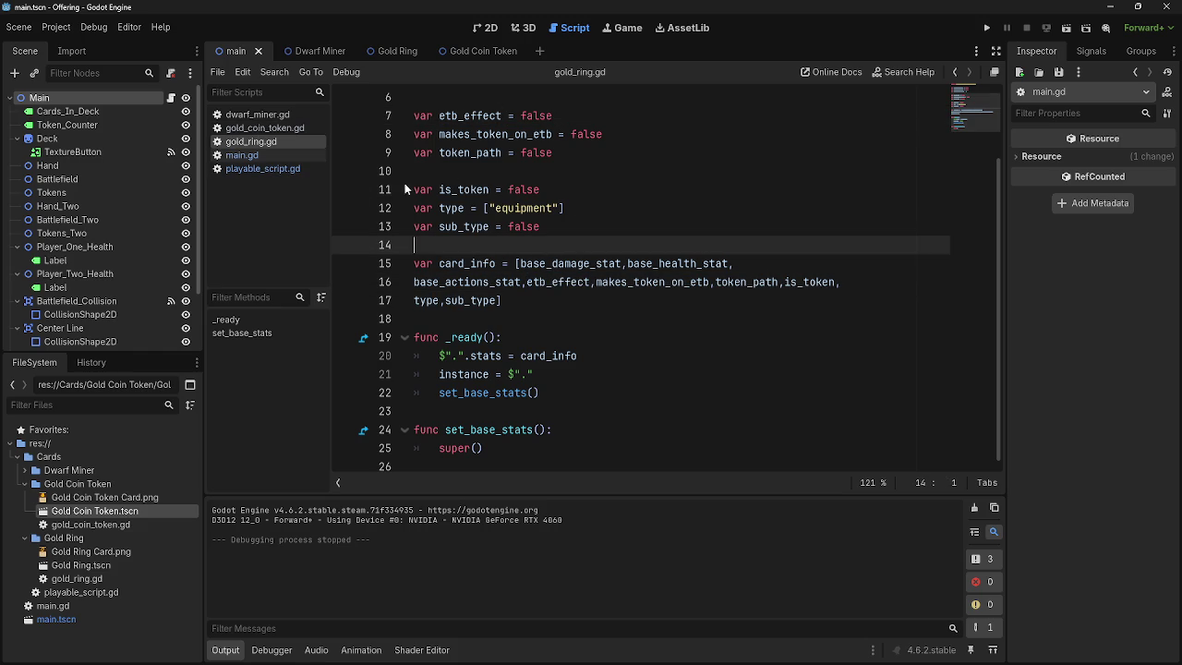
# - Re-examine the etb_effect declaration on line 7, then check main.gd and playable_script.gd
pyautogui.scroll(1, 554, 277)
pyautogui.doubleClick(492, 171)
pyautogui.press('End')
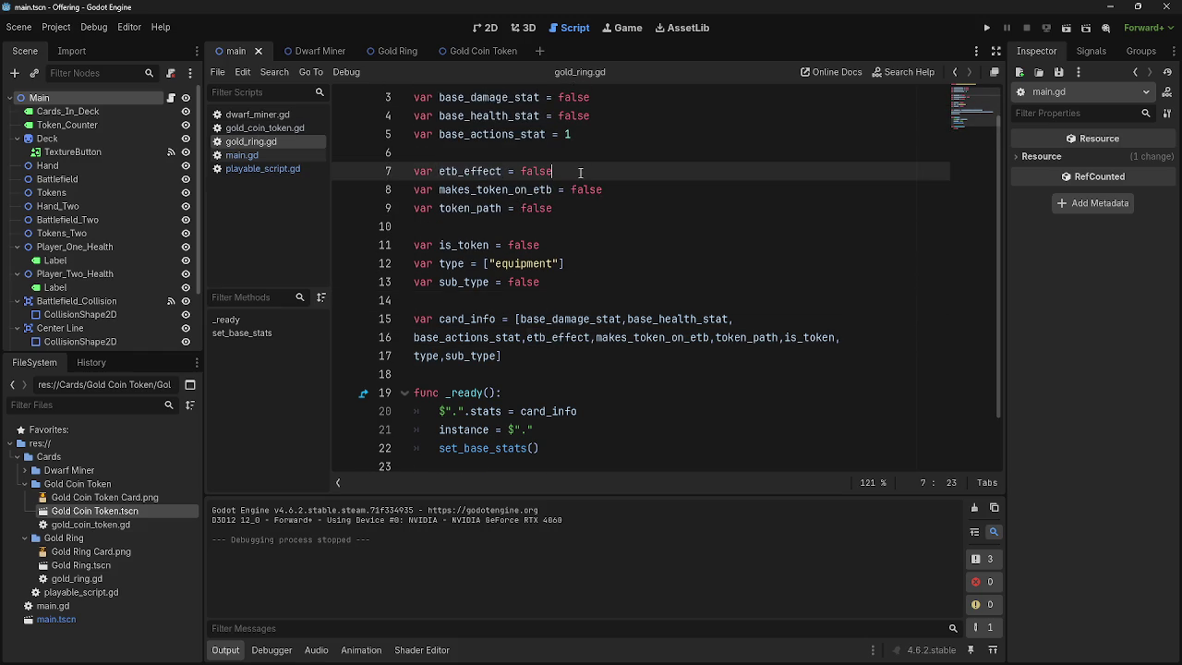
pyautogui.doubleClick(477, 171)
pyautogui.press('End')
pyautogui.doubleClick(462, 174)
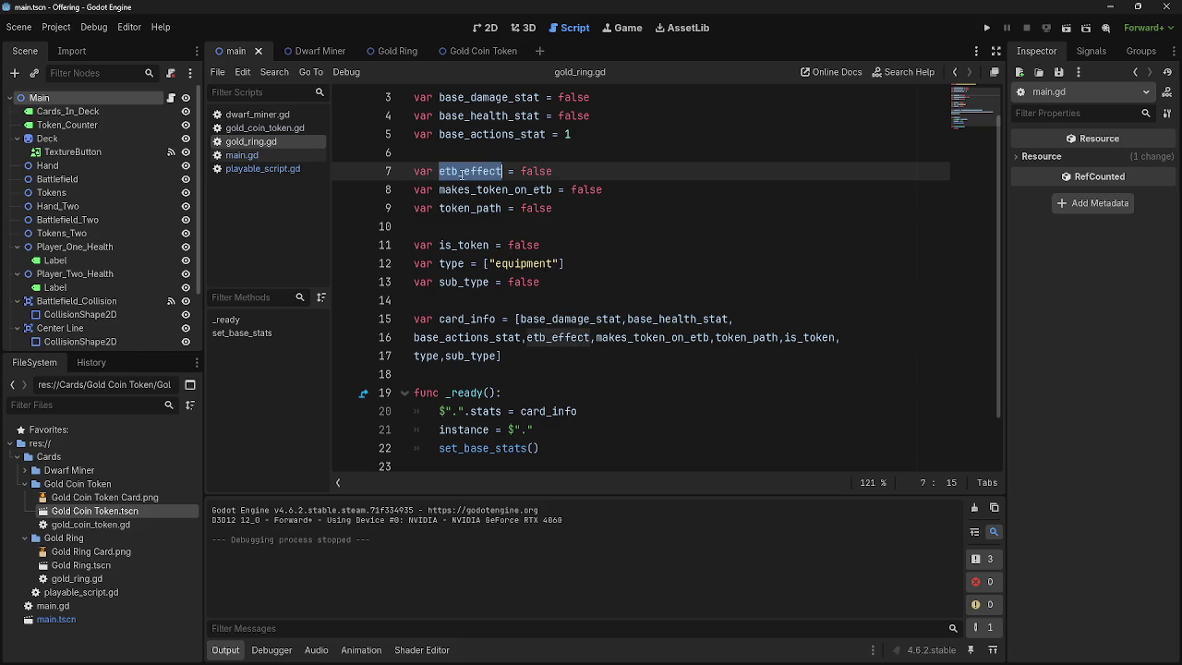
pyautogui.press('End')
pyautogui.click(235, 156)
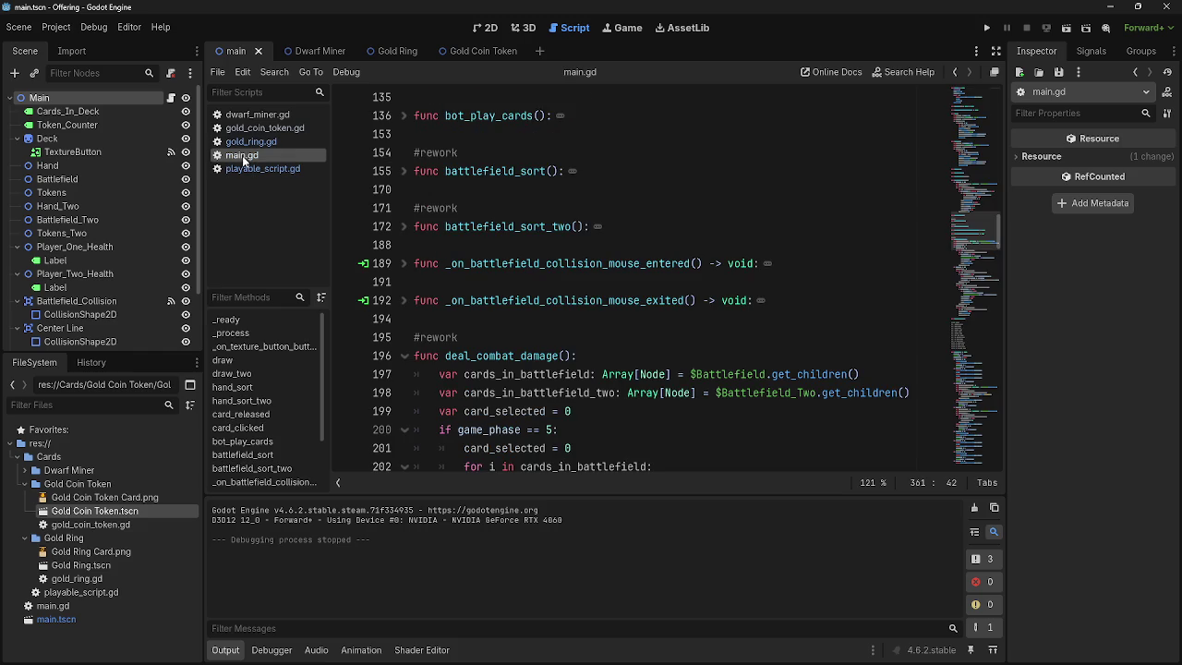
pyautogui.click(240, 168)
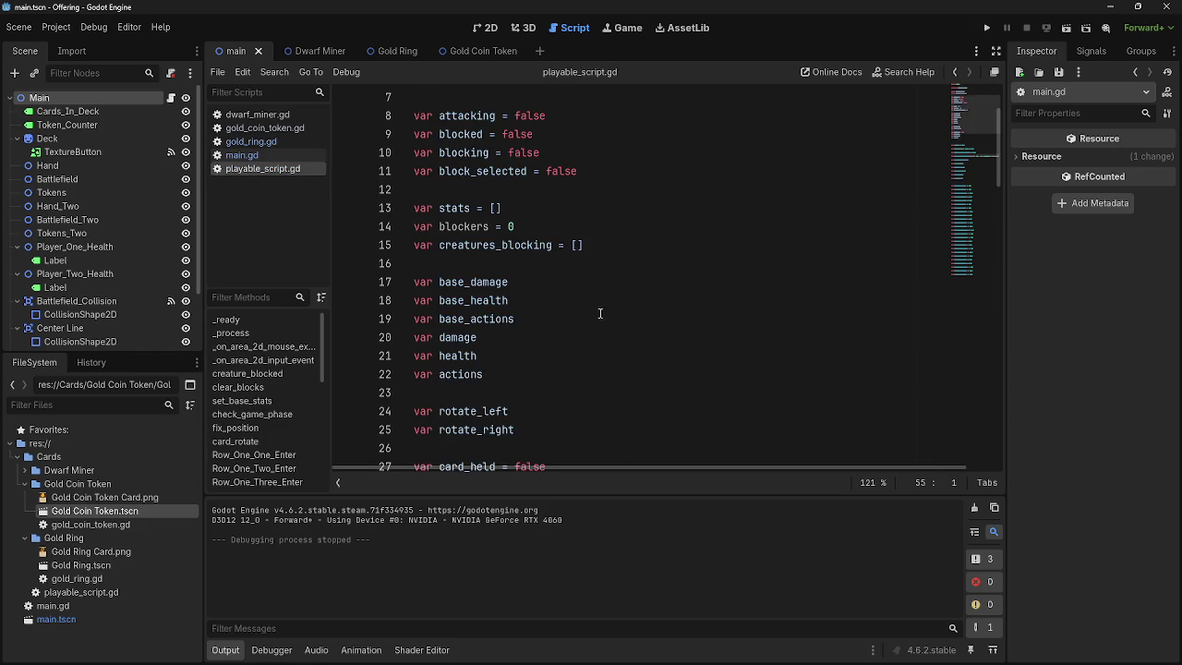
pyautogui.scroll(-4, 602, 314)
pyautogui.scroll(-6, 602, 314)
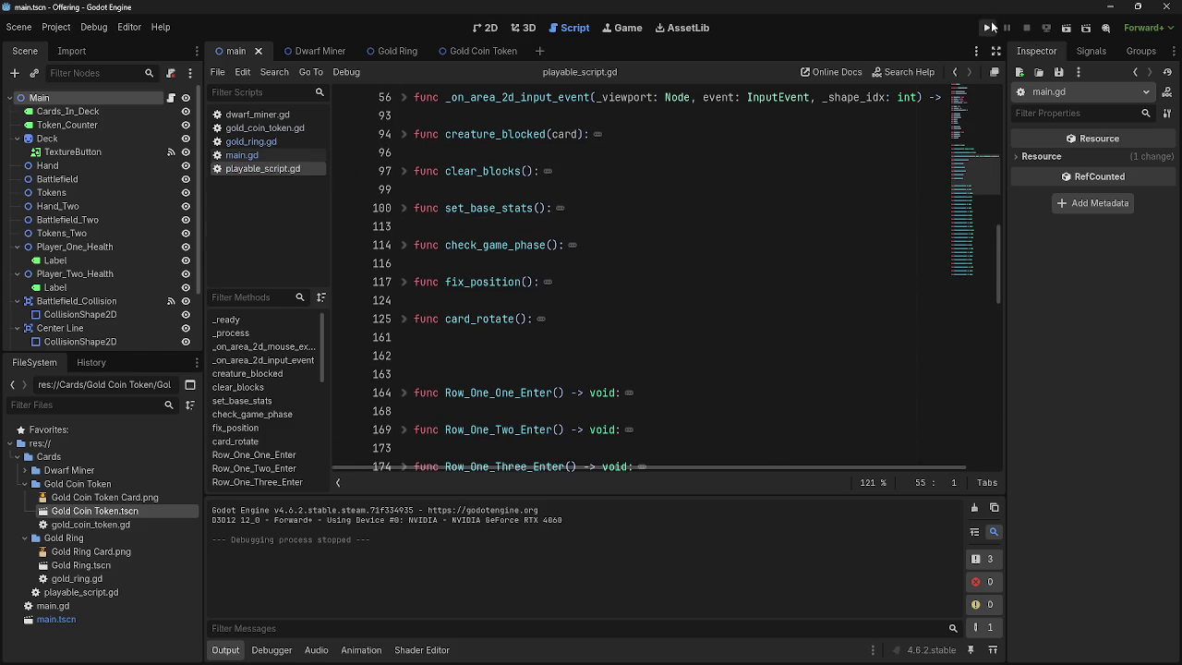
# - Launch the playtest, drag the right Gold Ring card onto the board, and advance the phase
pyautogui.click(986, 28)
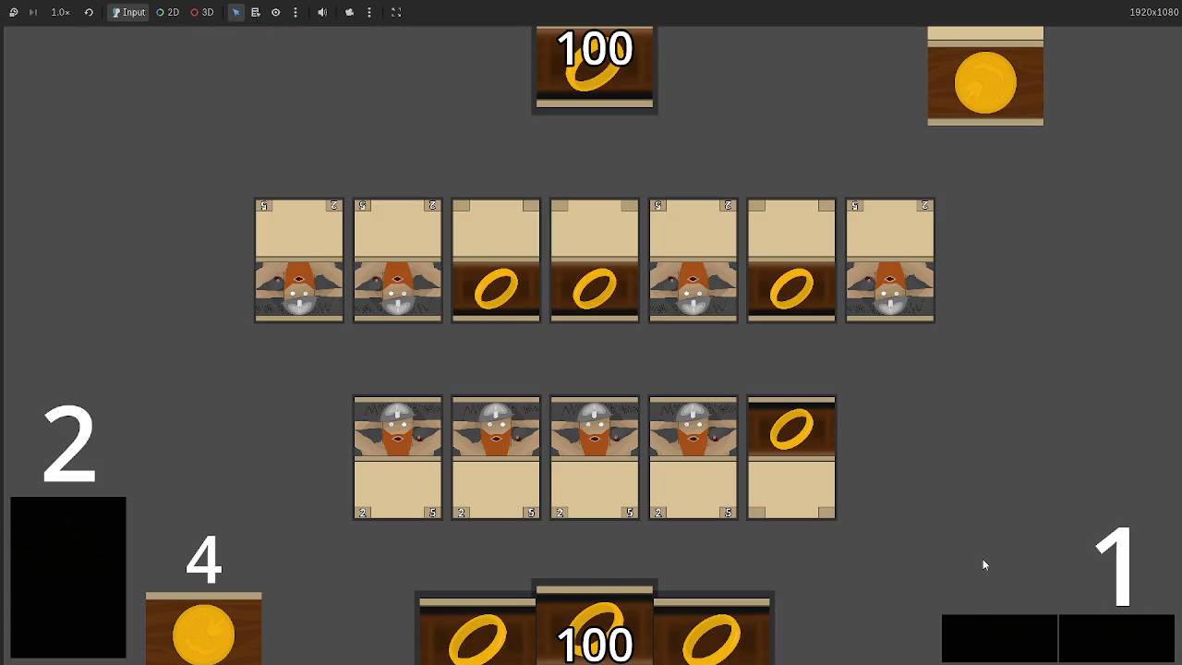
pyautogui.hotkey('alt', 'Tab')
pyautogui.press('Tab')
pyautogui.press('Tab')
pyautogui.press('Tab')
pyautogui.press('Tab')
pyautogui.press('Escape')
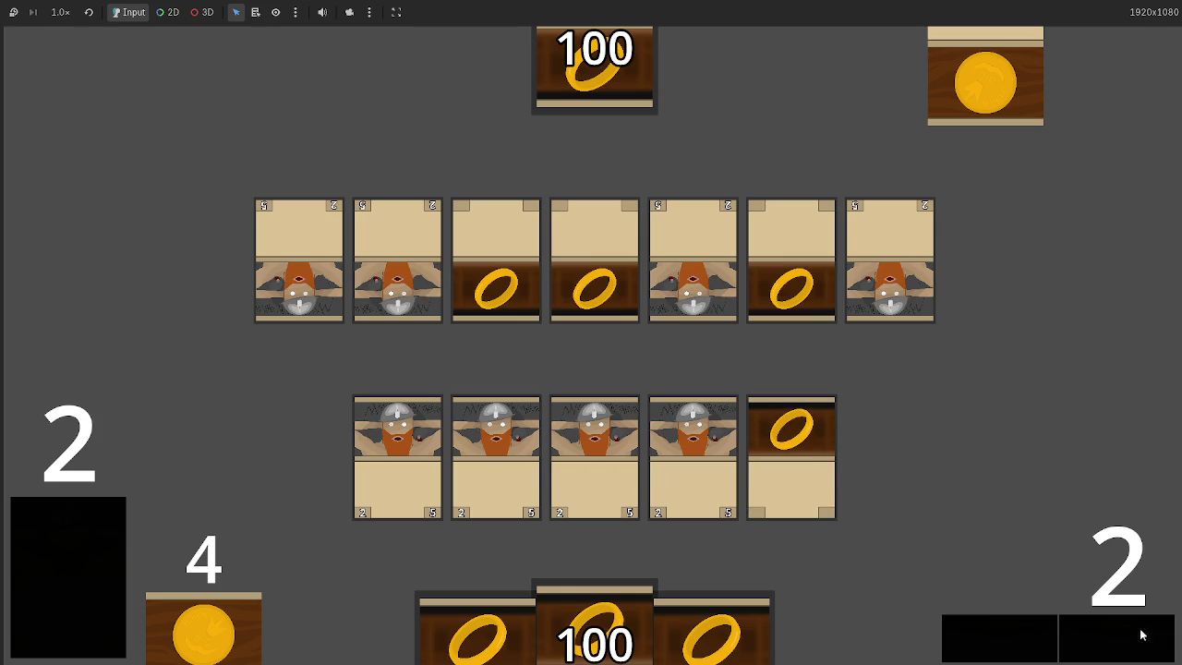
pyautogui.moveTo(710, 635)
pyautogui.mouseDown()
pyautogui.moveTo(688, 288)
pyautogui.moveTo(691, 304)
pyautogui.mouseUp()
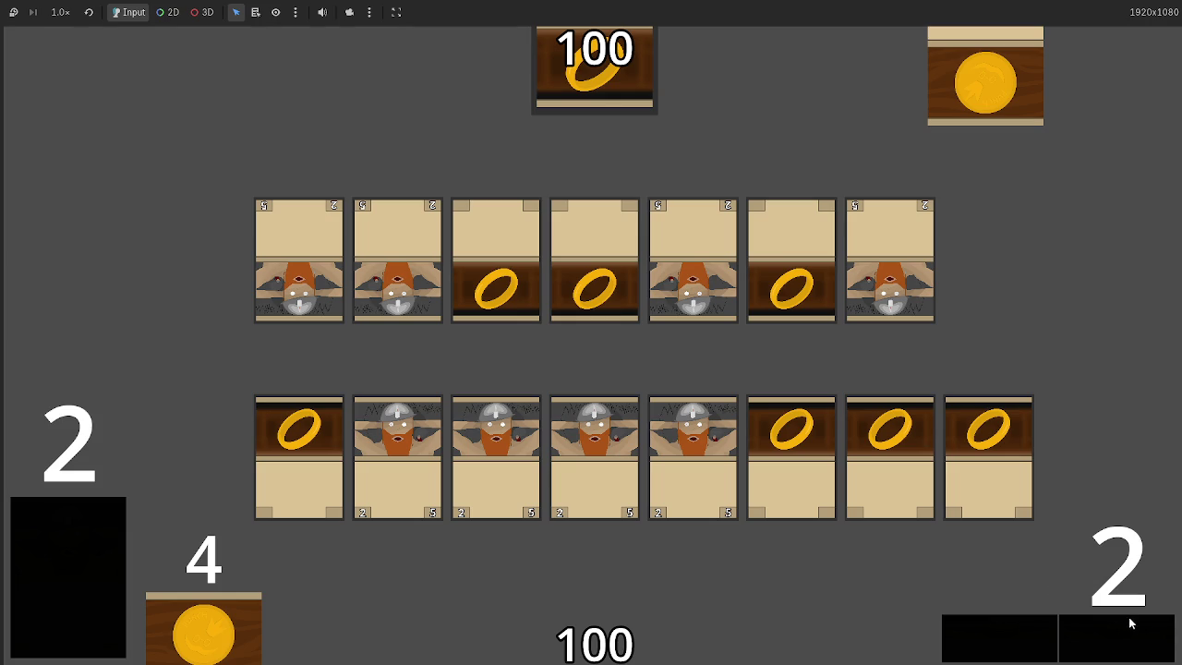
pyautogui.click(1112, 635)
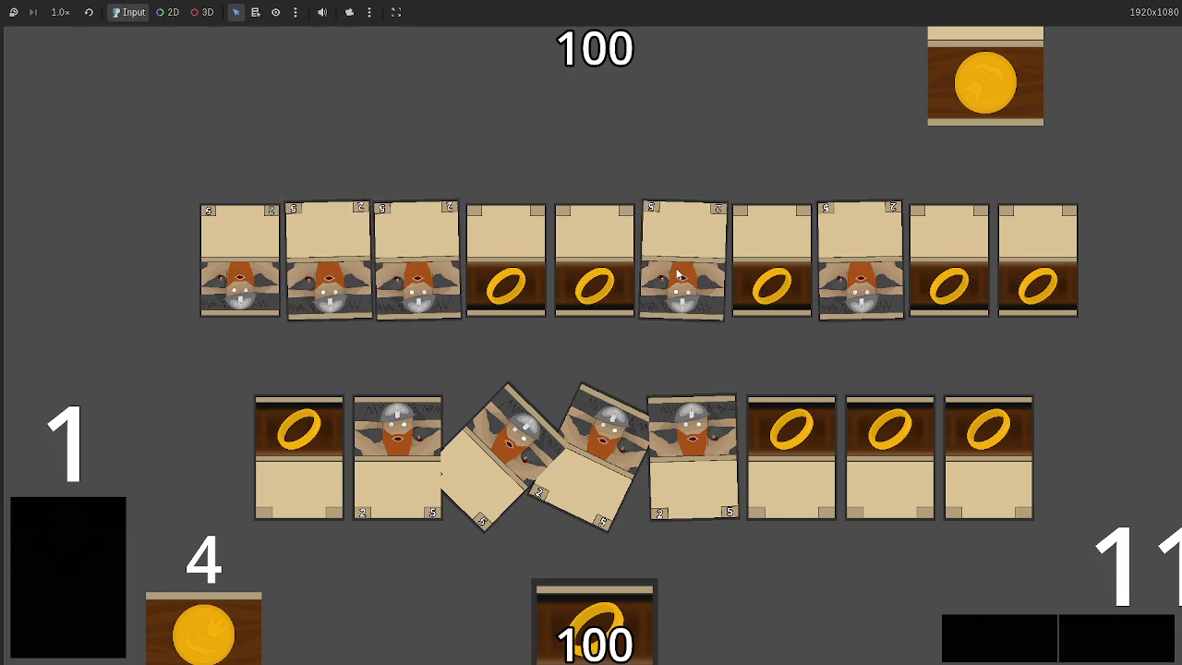
# - Resolve the attack, advance to blocking, and assign a bottom-row dwarf blocker, triggering the line 126 error
pyautogui.click(1107, 633)
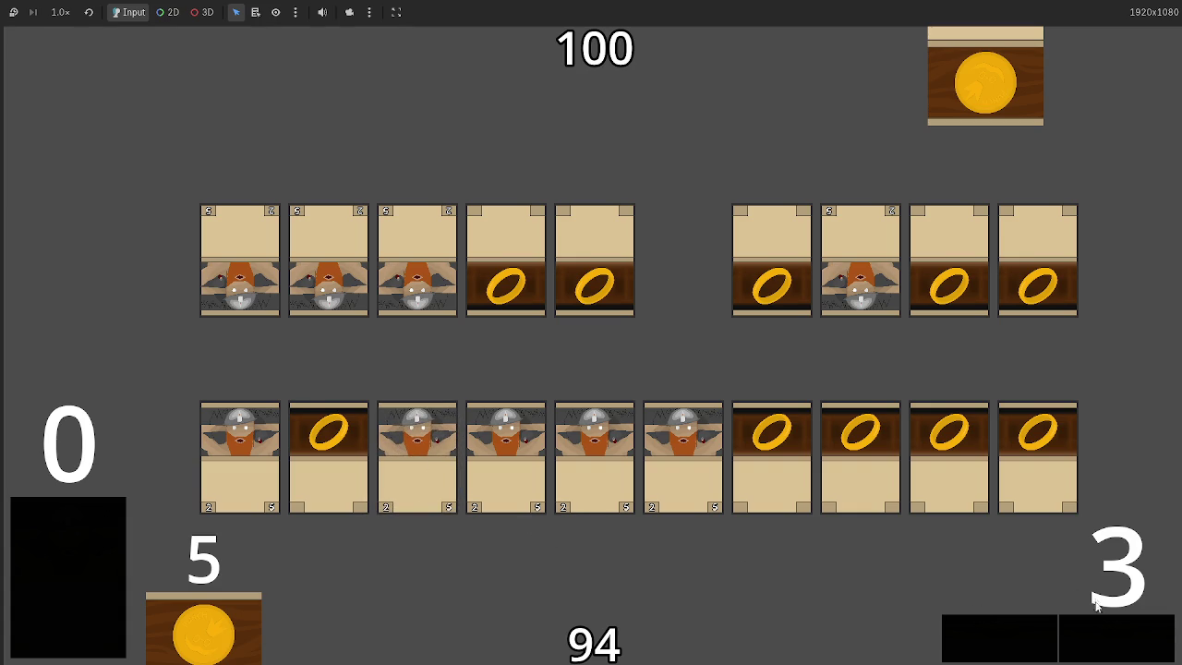
pyautogui.click(1115, 647)
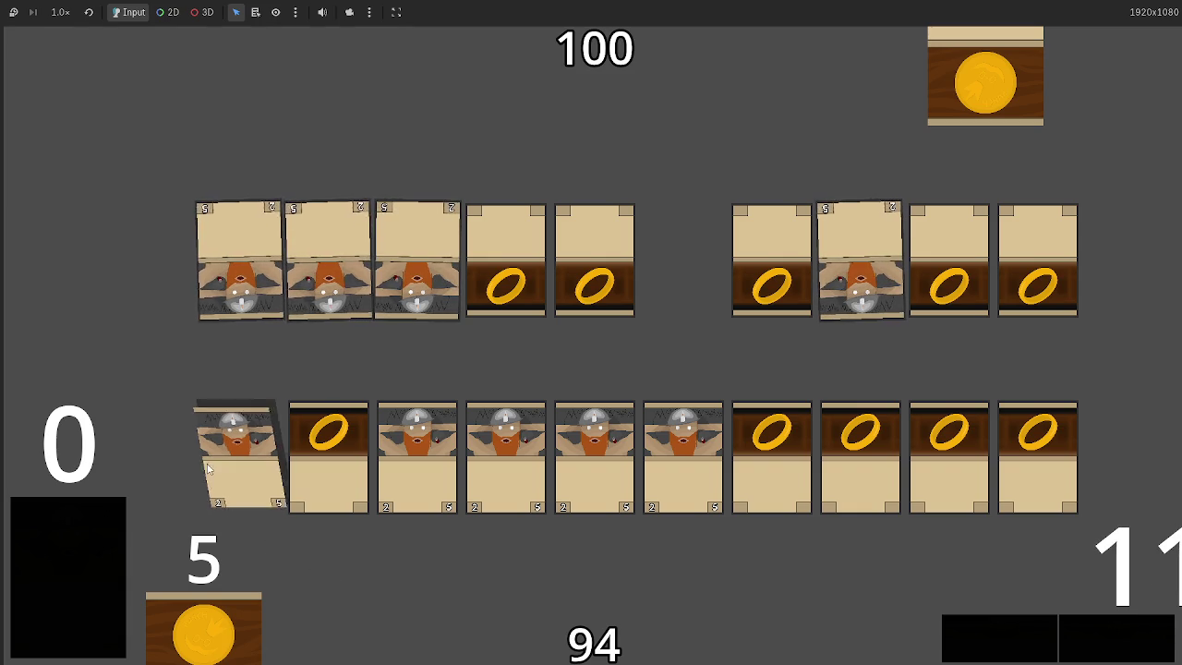
pyautogui.click(431, 464)
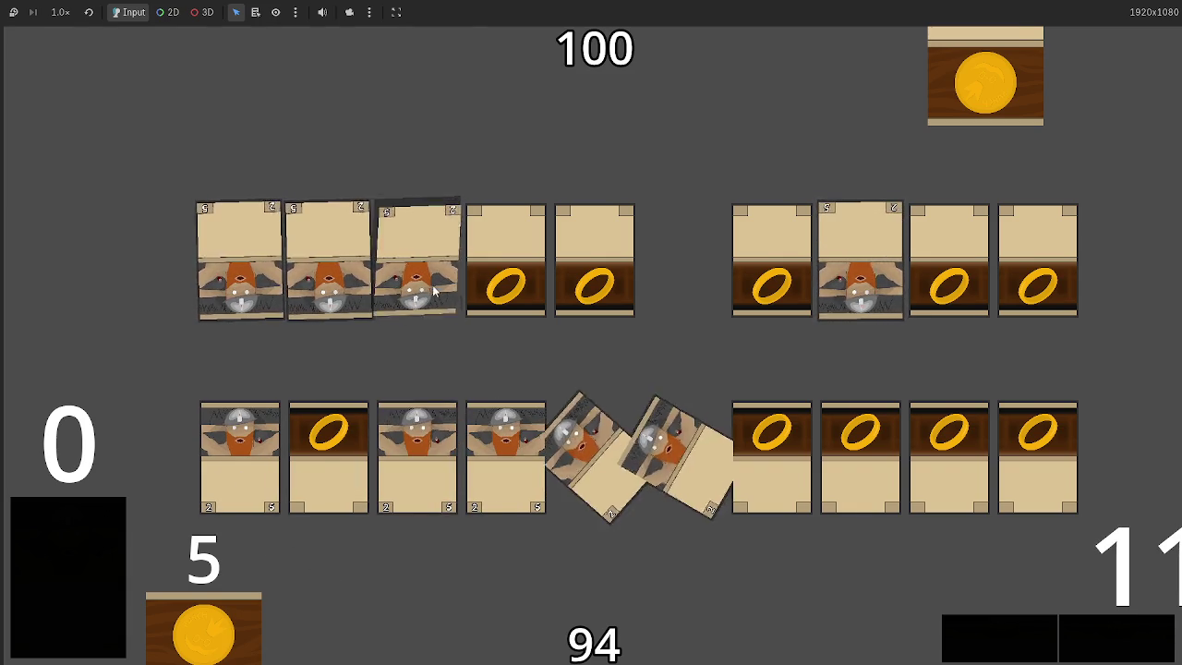
pyautogui.click(420, 262)
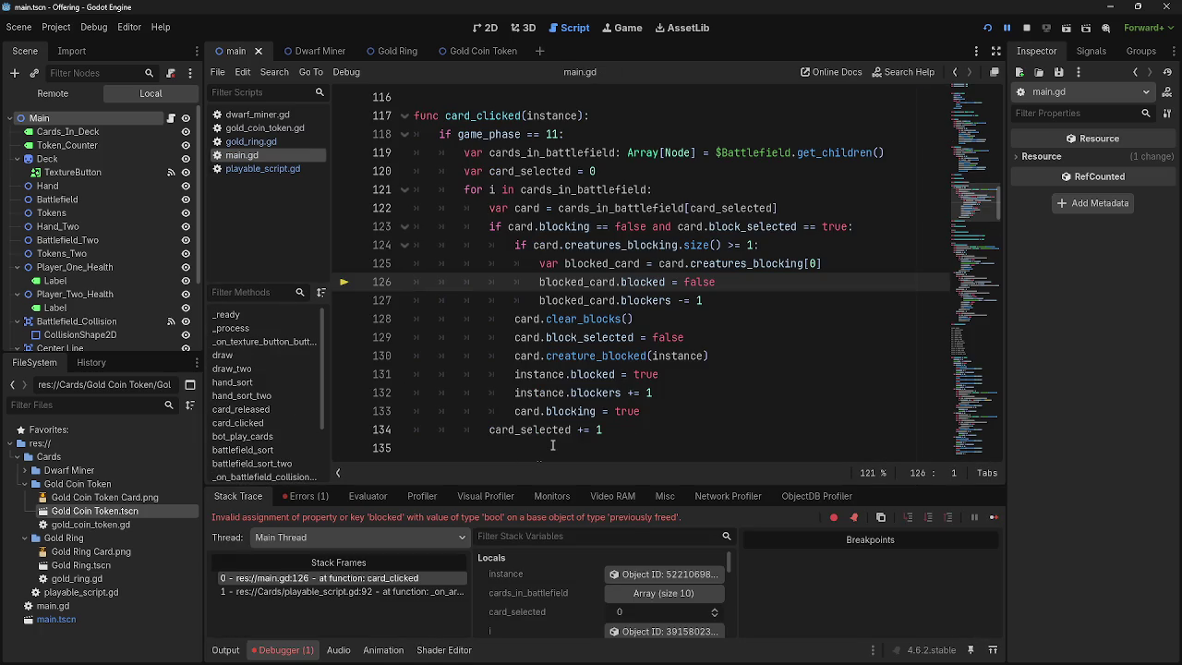
# - Highlight the debugger's 'previously freed' error message to read it
pyautogui.moveTo(283, 516); pyautogui.dragTo(528, 518)
pyautogui.click(691, 521)
pyautogui.moveTo(680, 517); pyautogui.dragTo(421, 515)
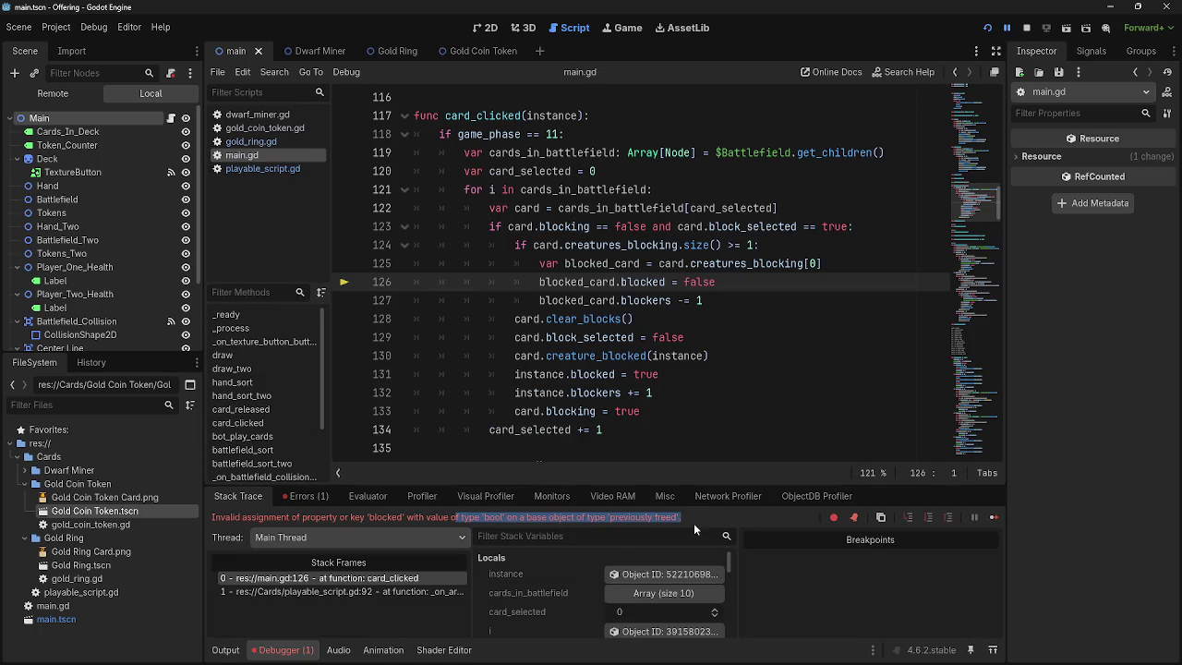
pyautogui.click(694, 526)
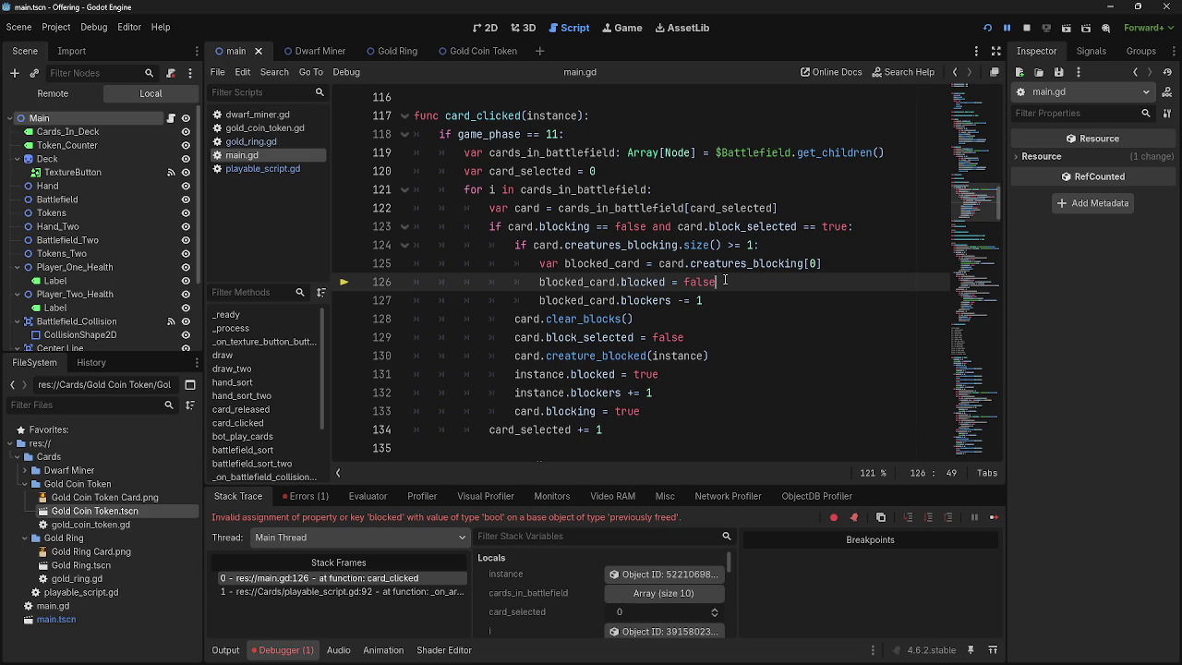
# - Inspect the 'blocked' assignment on lines 126–127 of card_clicked in main.gd
pyautogui.doubleClick(654, 282)
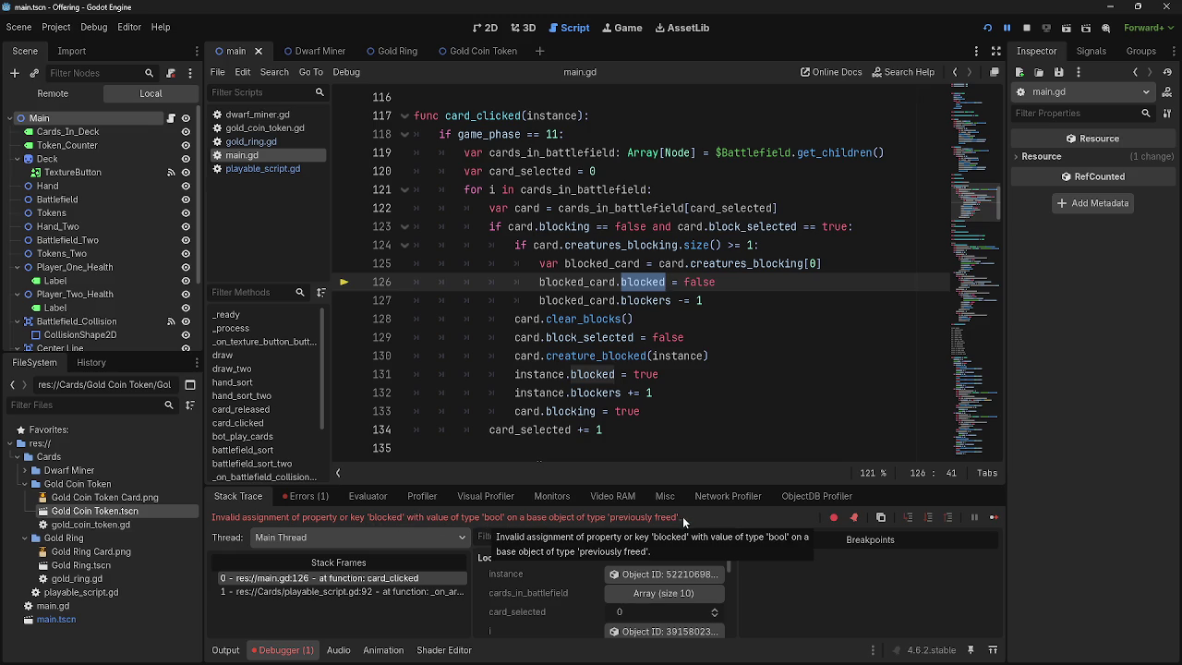
pyautogui.click(729, 292)
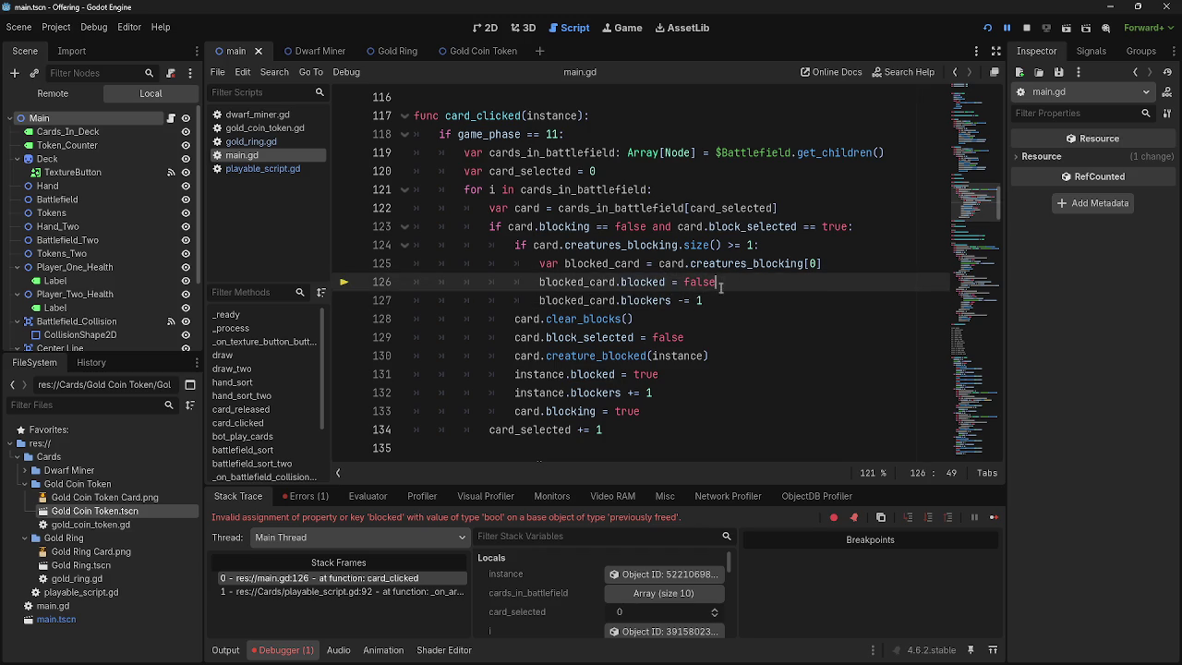
pyautogui.click(741, 283)
pyautogui.click(743, 291)
pyautogui.click(743, 282)
pyautogui.click(741, 299)
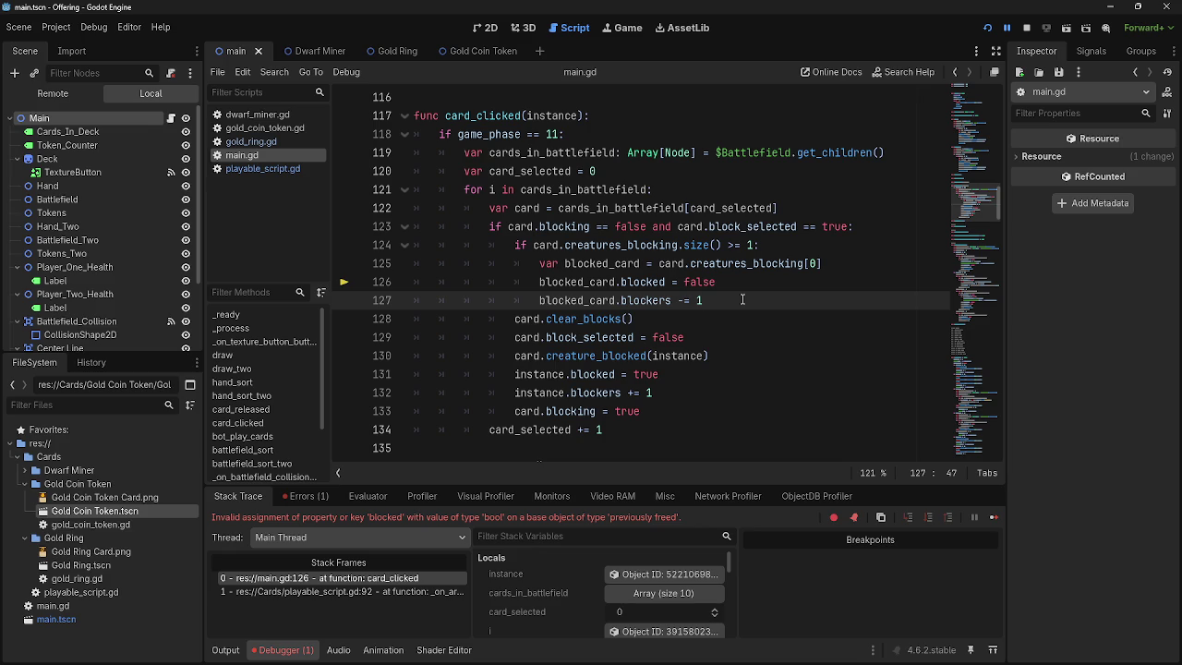
pyautogui.hotkey('alt', 'Tab')
pyautogui.hotkey('alt', 'Tab')
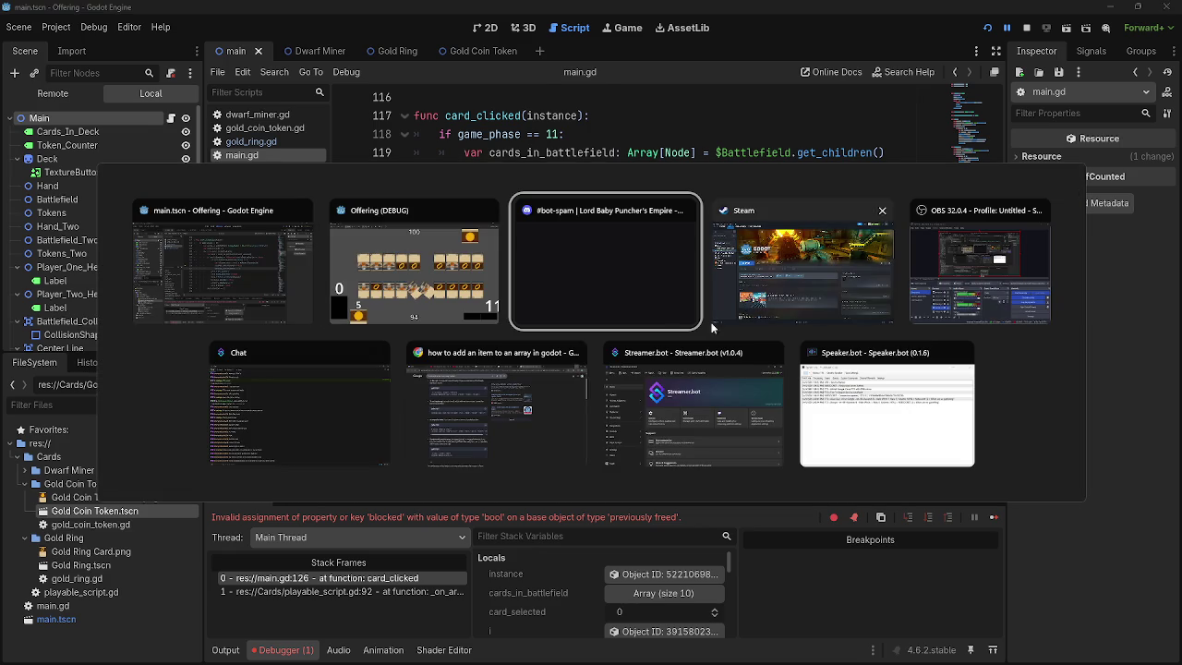
pyautogui.press('Escape')
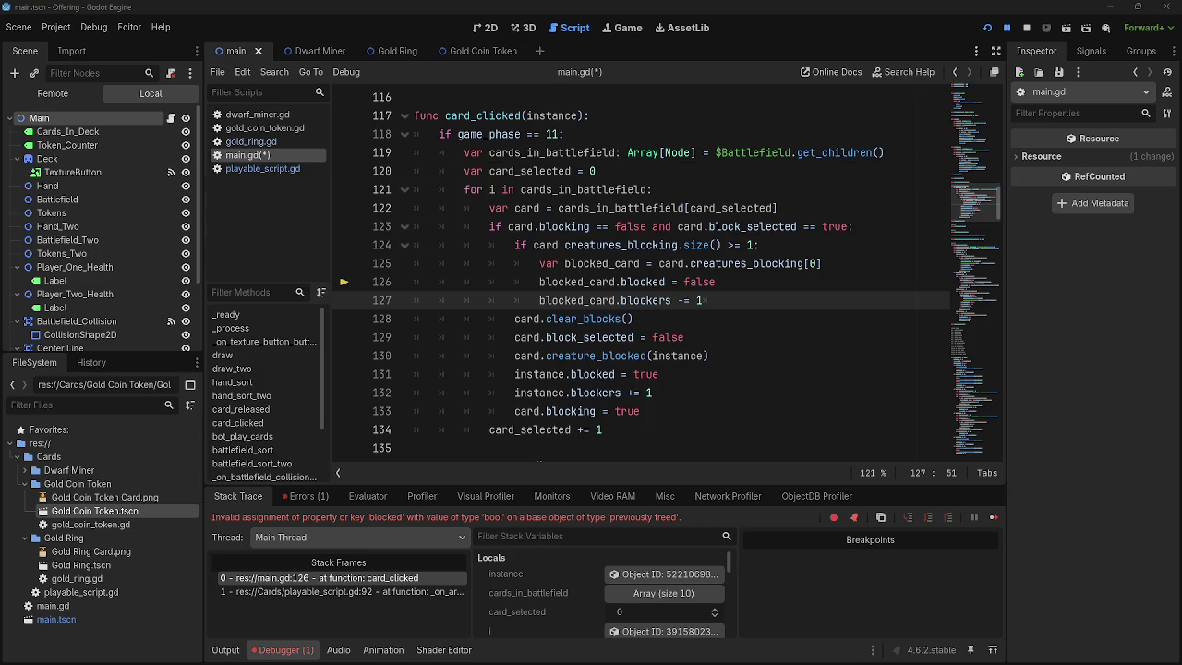